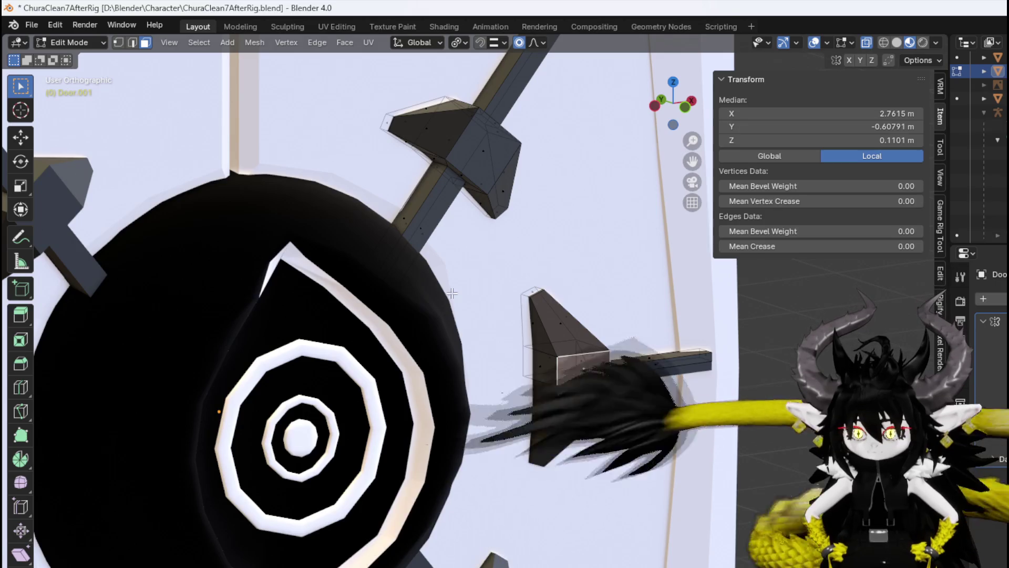
Try selecting parts of the upper-right spike's head and edges from several angles.
key(ctrl+z)
key(ctrl+z)
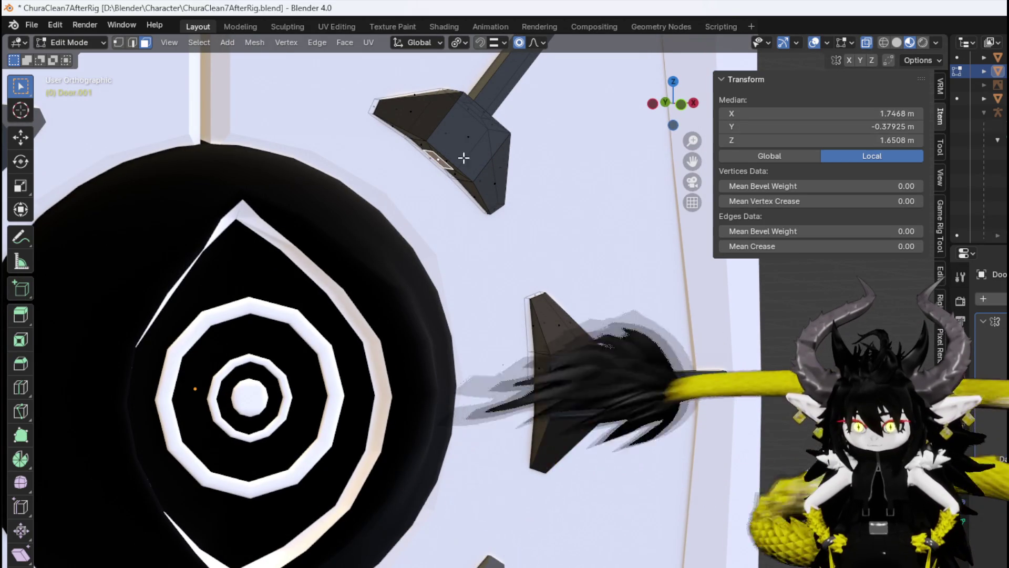
middle_drag(446, 157, 470, 124)
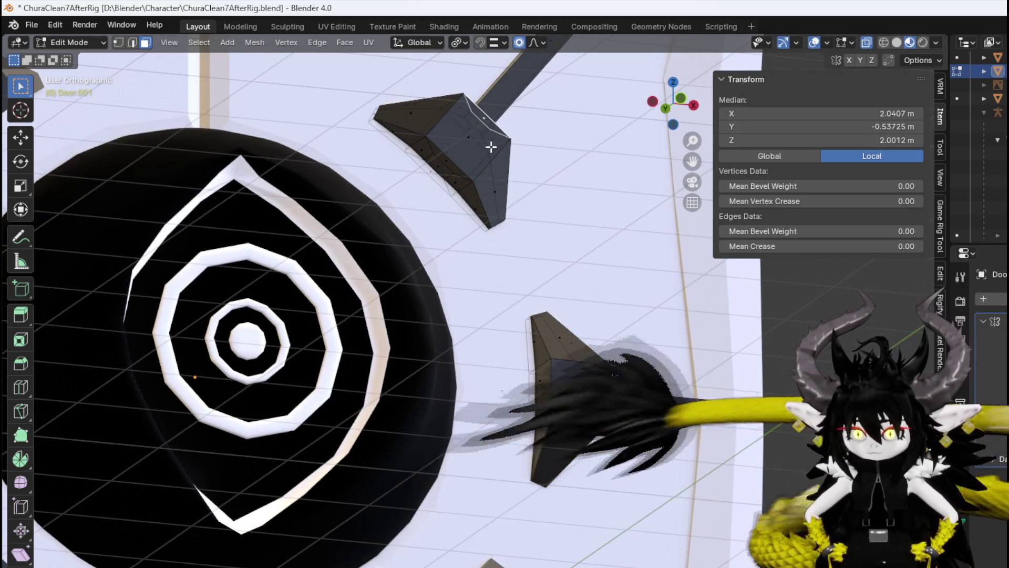
click(475, 118)
click(470, 129)
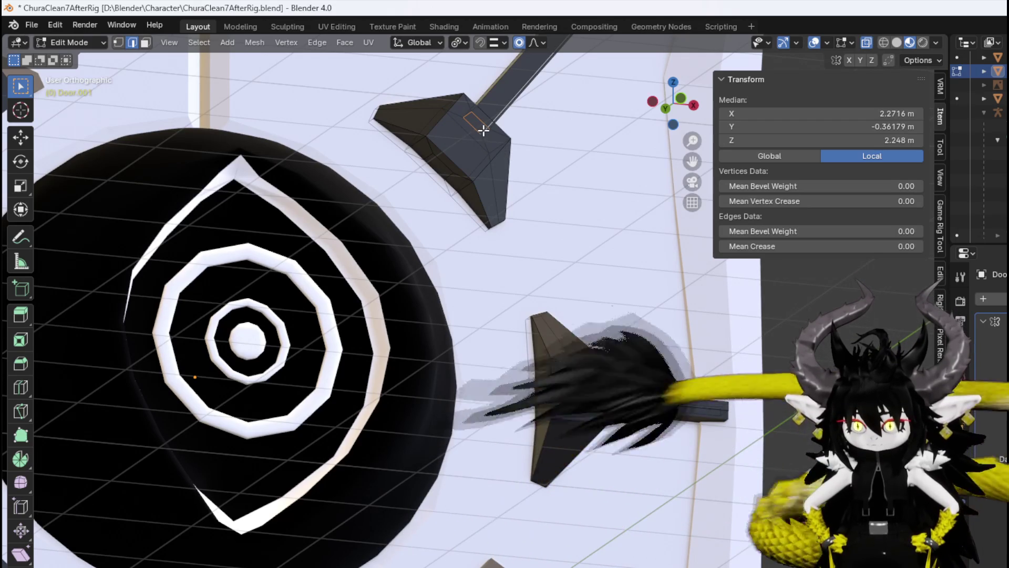
click(487, 134)
shift+click(479, 122)
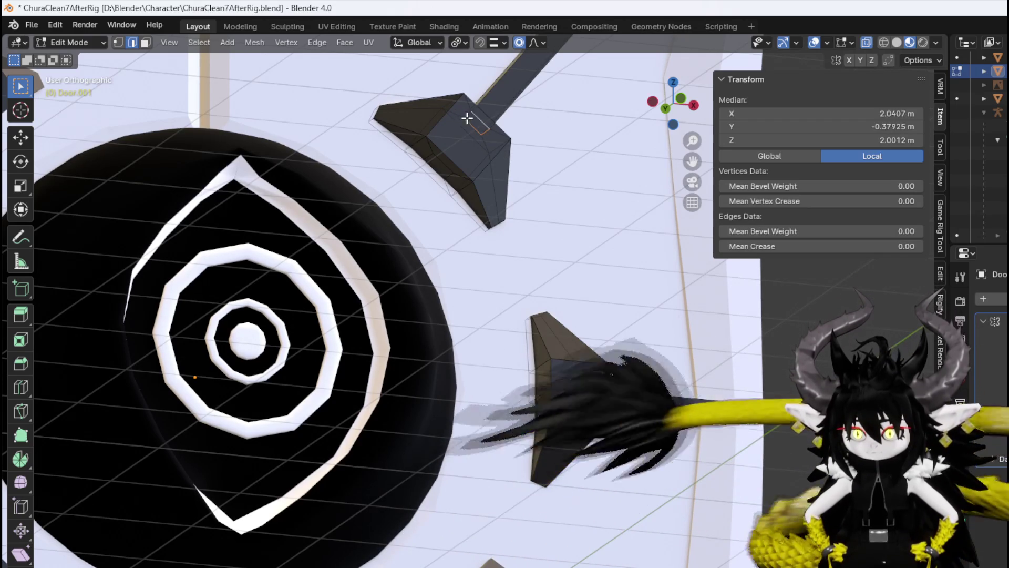
middle_drag(512, 163, 466, 184)
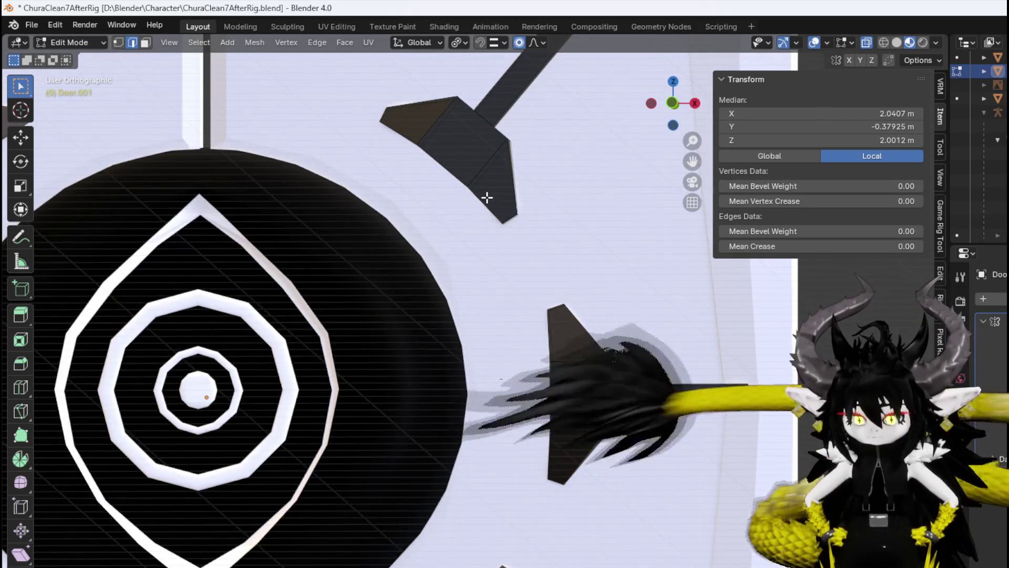
key(KP_7)
key(KP_1)
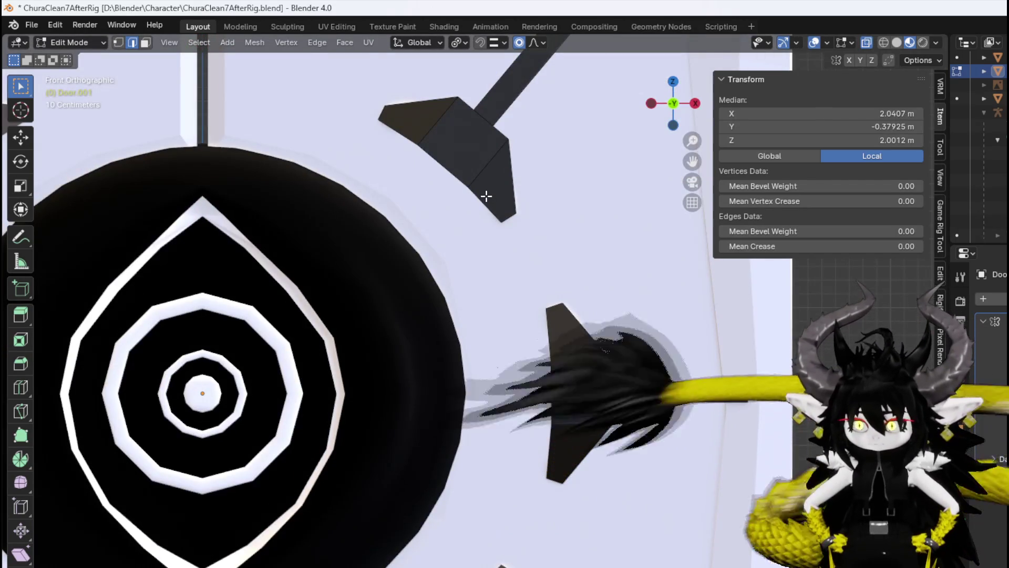
mouse_move(485, 193)
middle_down()
mouse_move(385, 207)
mouse_move(500, 205)
middle_up()
Select the upper-right spike's entire stick as linked geometry, then return to front view.
click(500, 205)
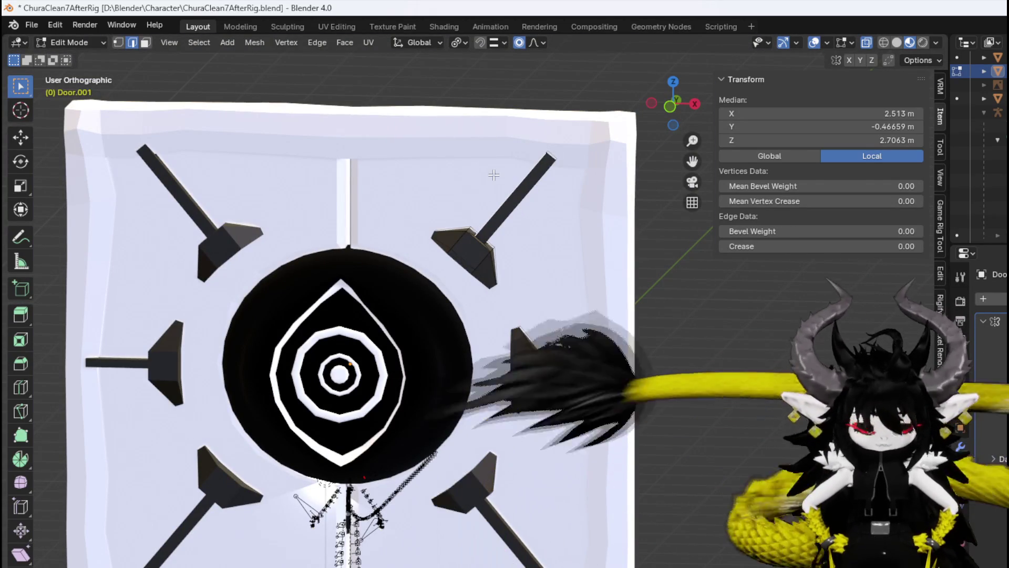
key(1)
scroll(524, 192, up, 3)
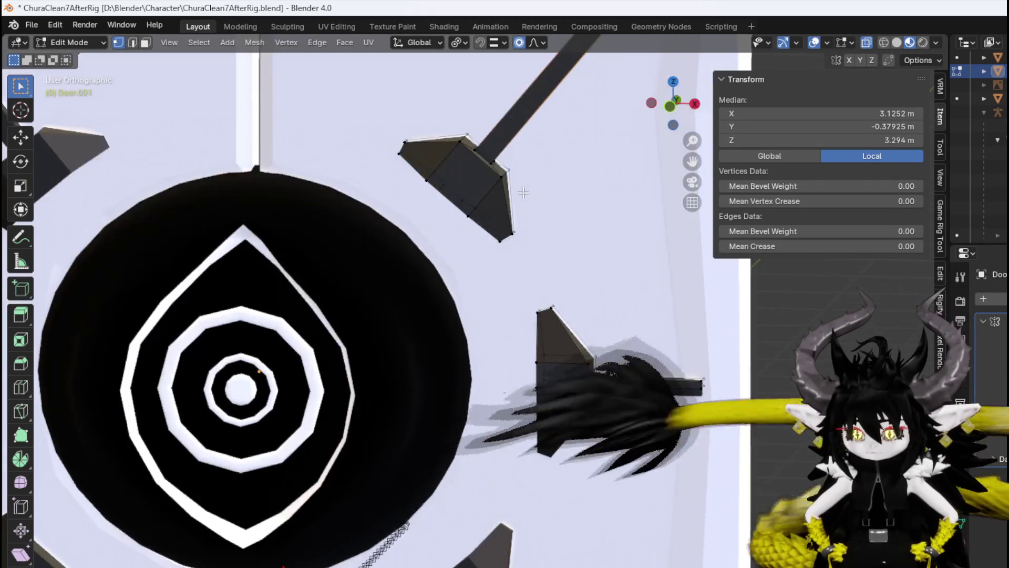
middle_drag(508, 175, 486, 154)
scroll(475, 257, up, 5)
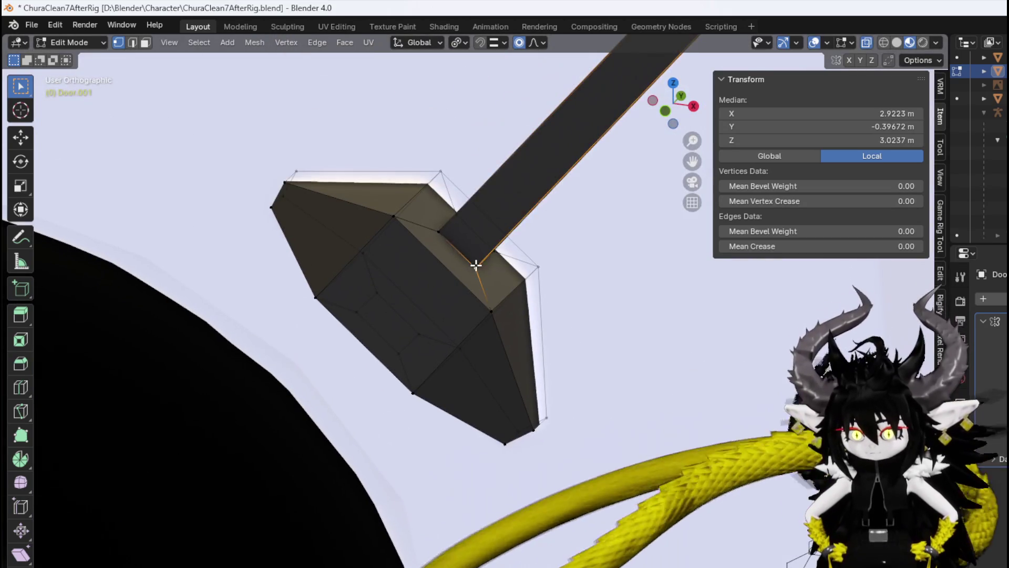
key(ctrl+l)
middle_drag(475, 261, 465, 232)
mouse_move(525, 242)
middle_down()
mouse_move(419, 198)
mouse_move(506, 204)
middle_up()
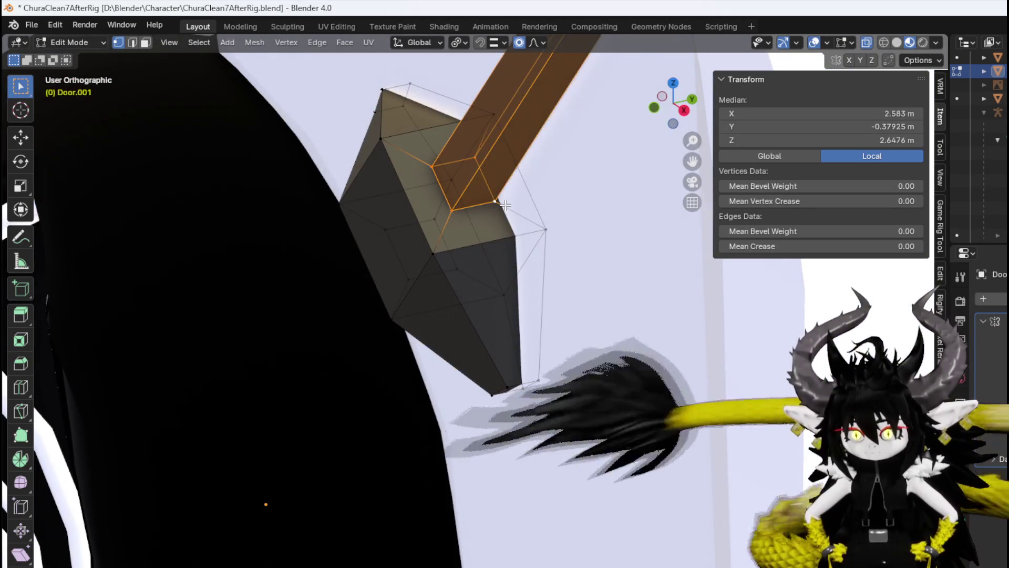
key(KP_1)
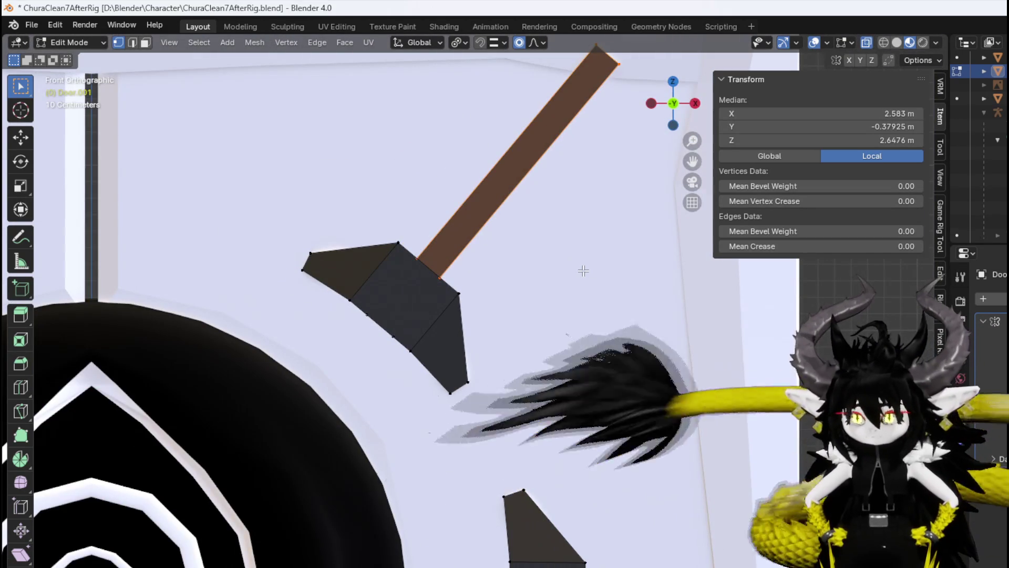
Separate the selected stick into its own object and switch to Object Mode.
key(p)
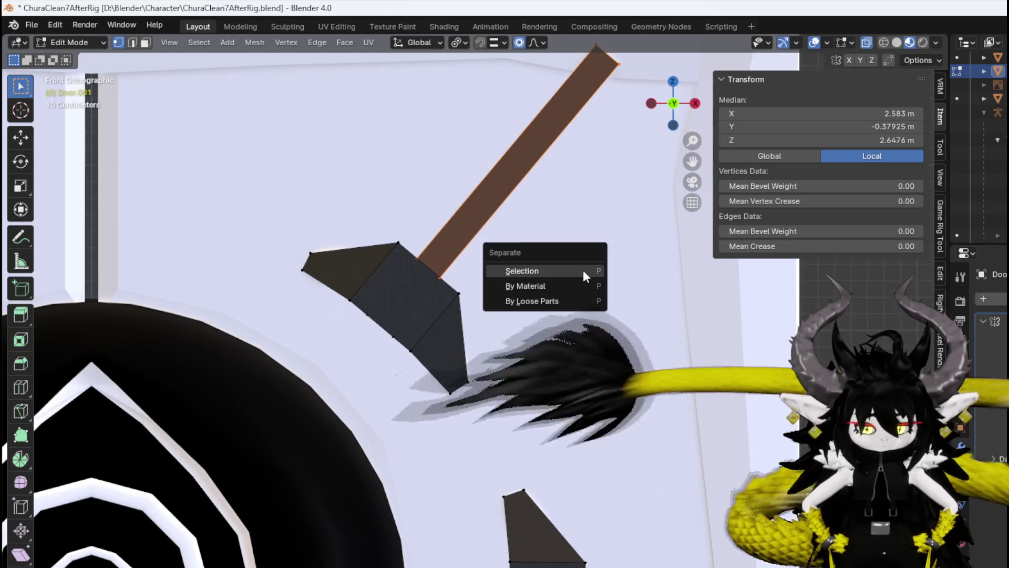
click(583, 270)
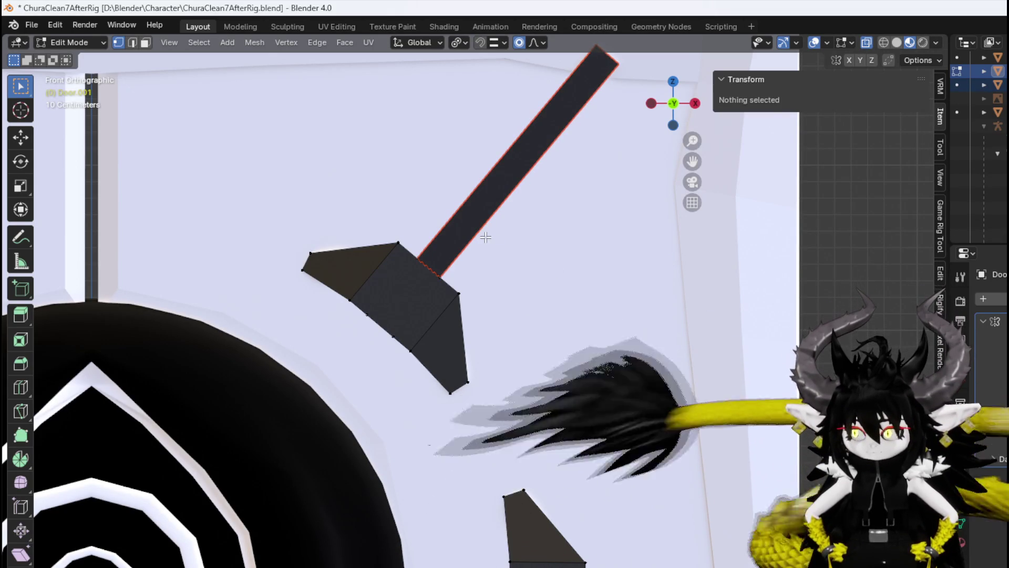
click(70, 44)
click(77, 58)
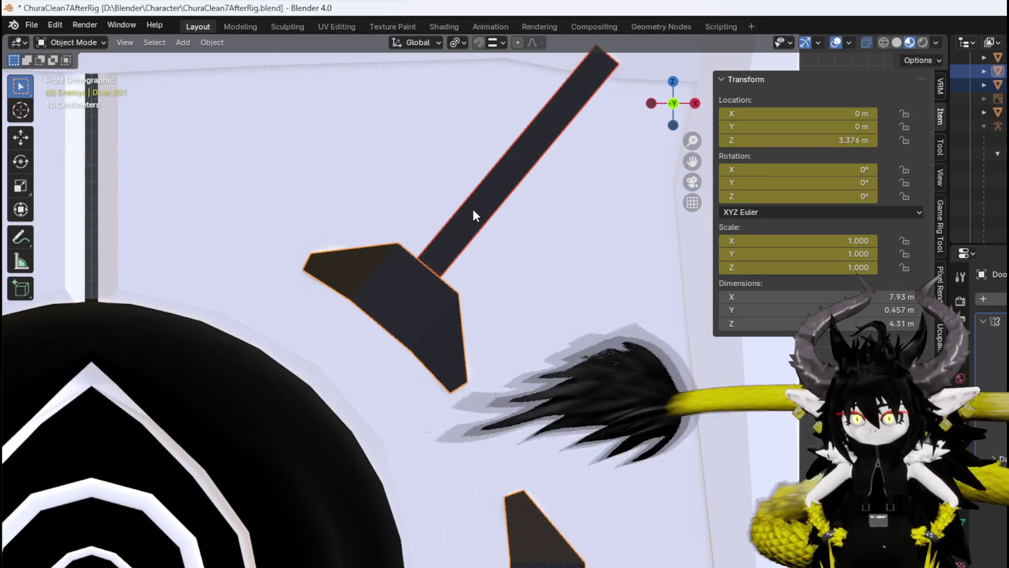
Cancel a trial move, undo and redo, and check the separated head and stick objects.
key(g)
key(Escape)
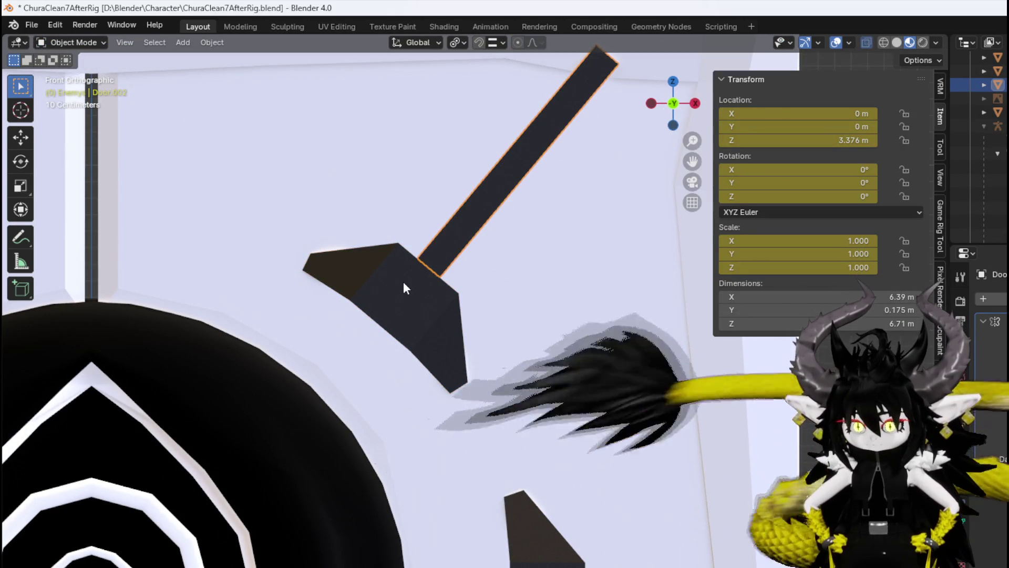
key(ctrl+z)
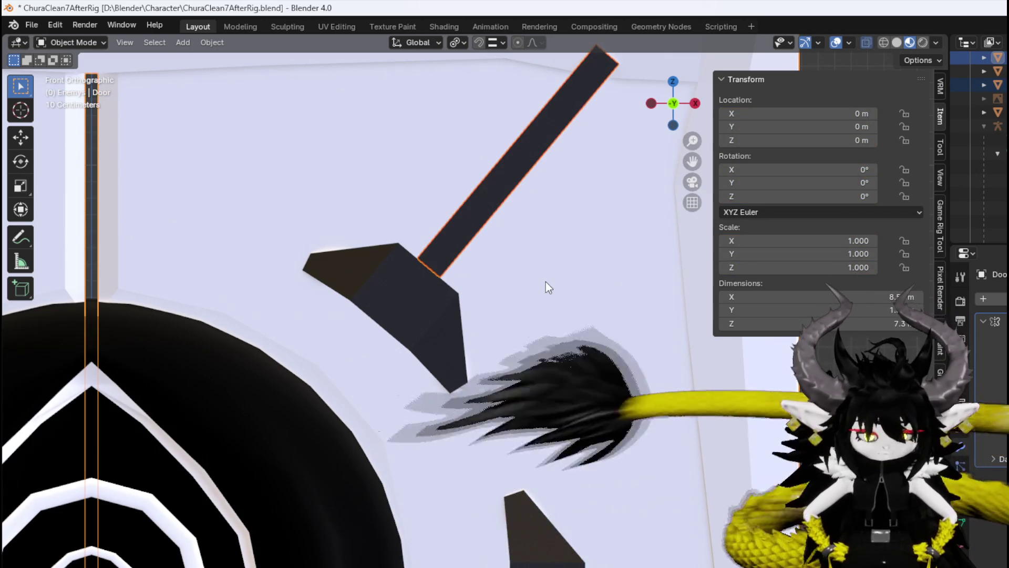
key(ctrl+z)
key(ctrl+shift+z)
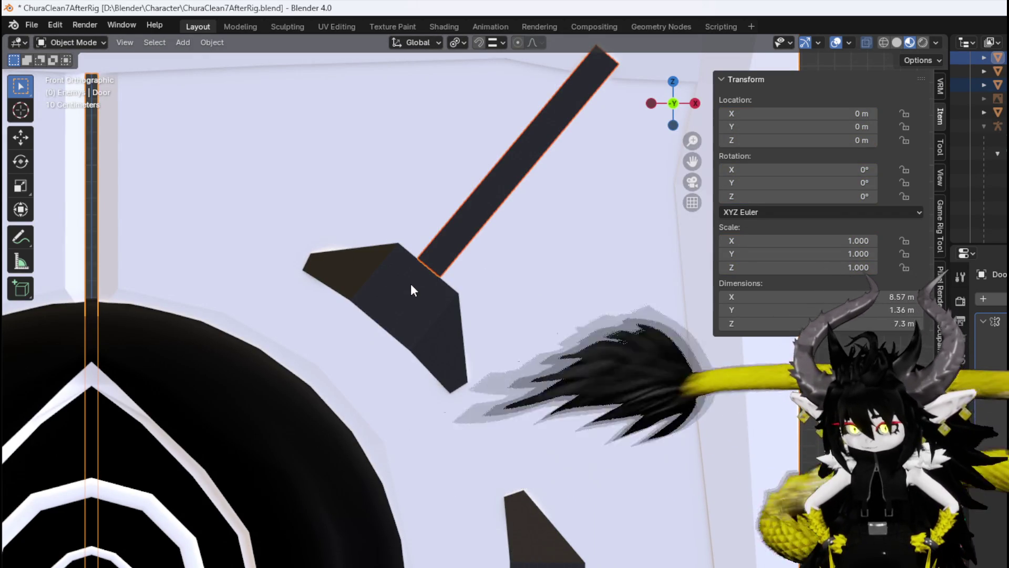
click(412, 284)
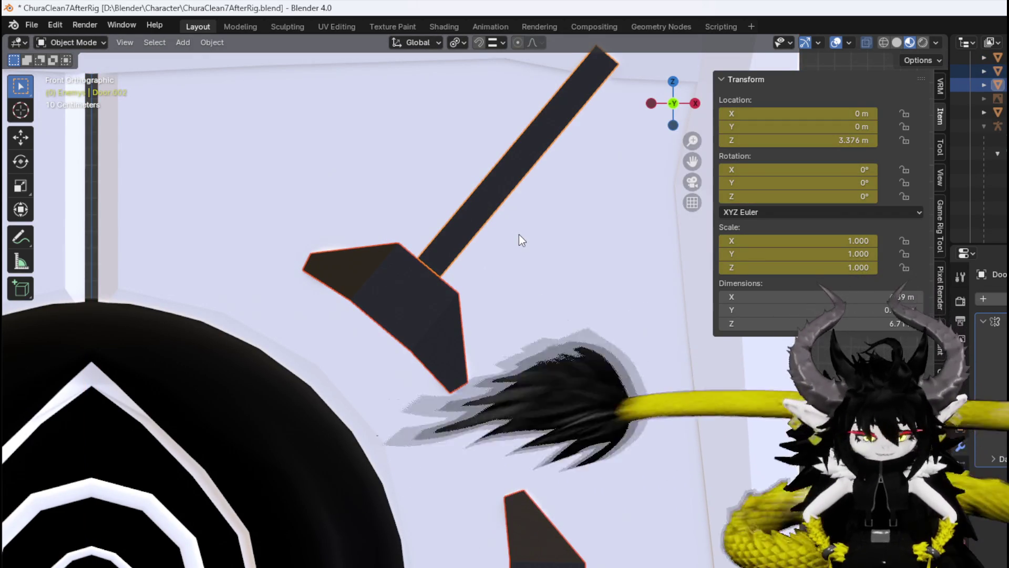
key(ctrl+z)
click(71, 43)
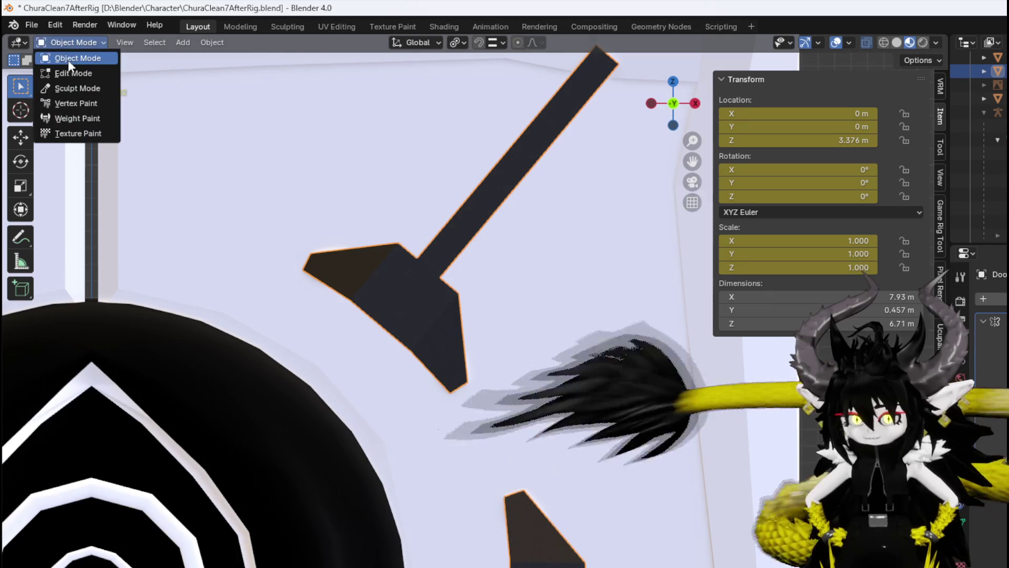
Enter Edit Mode on Door.002 and select the whole stick from its top face.
click(73, 72)
click(613, 77)
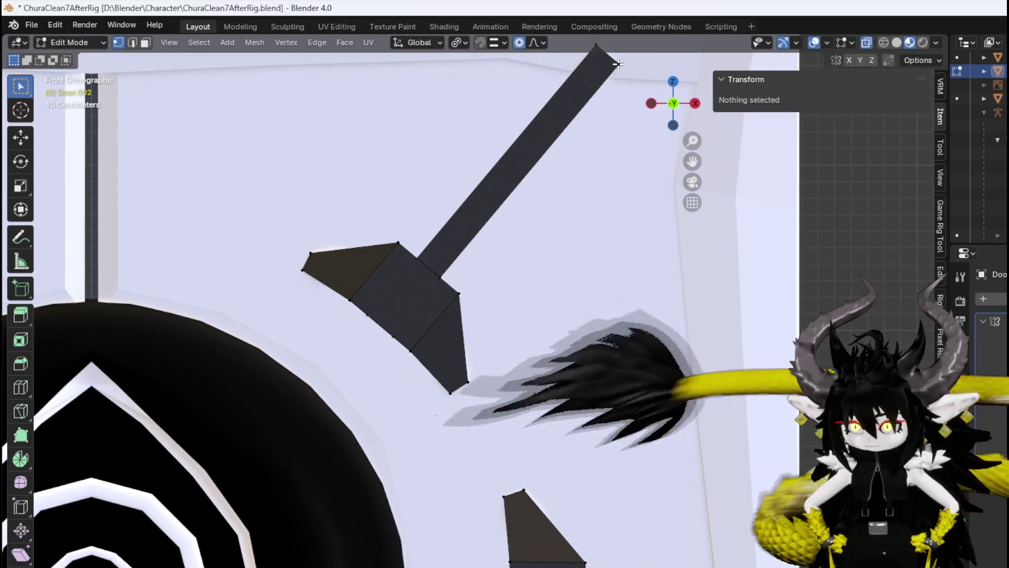
key(3)
key(l)
middle_drag(480, 214, 467, 214)
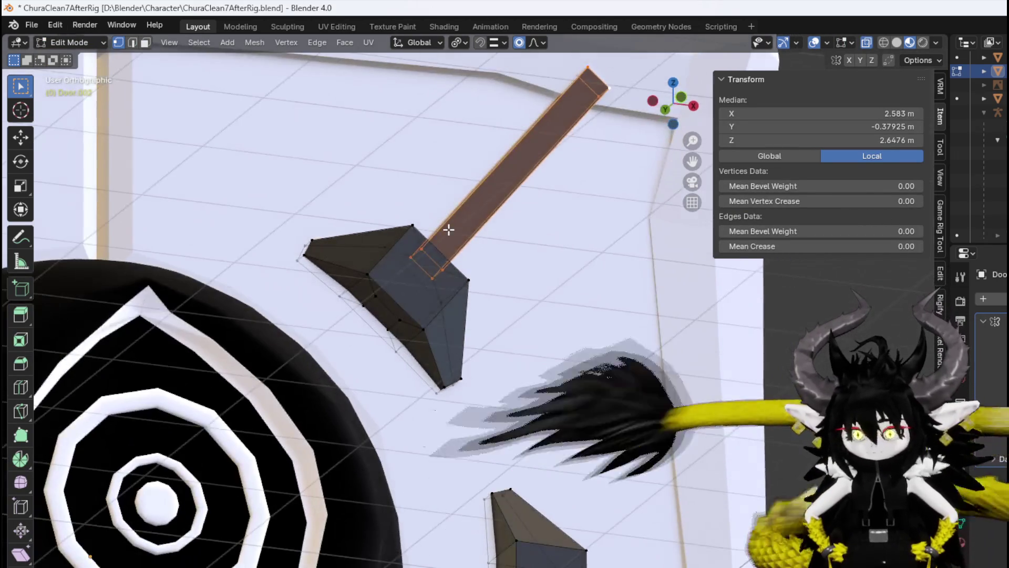
scroll(395, 187, up, 3)
key(ctrl+z)
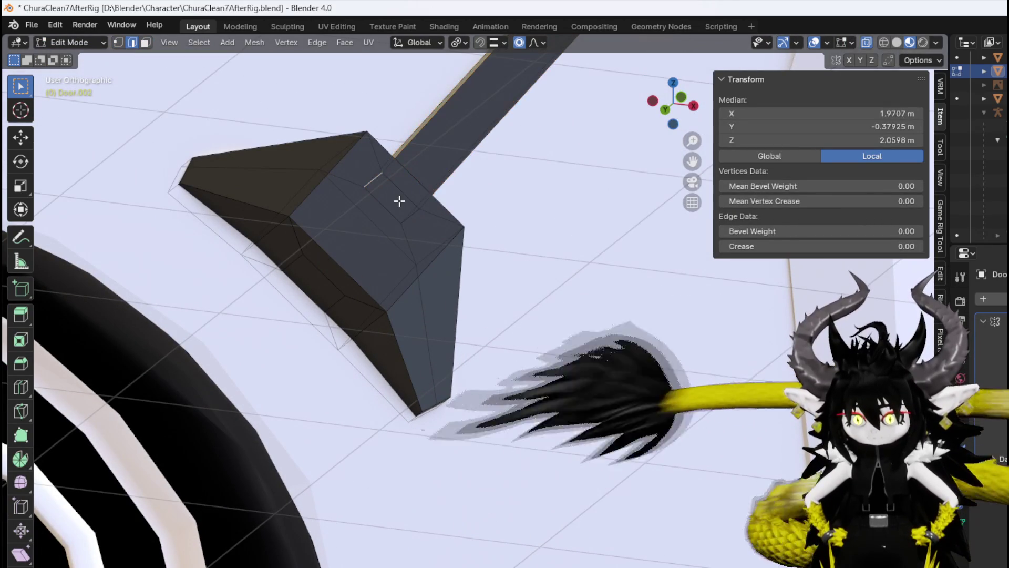
key(ctrl+z)
scroll(456, 172, down, 3)
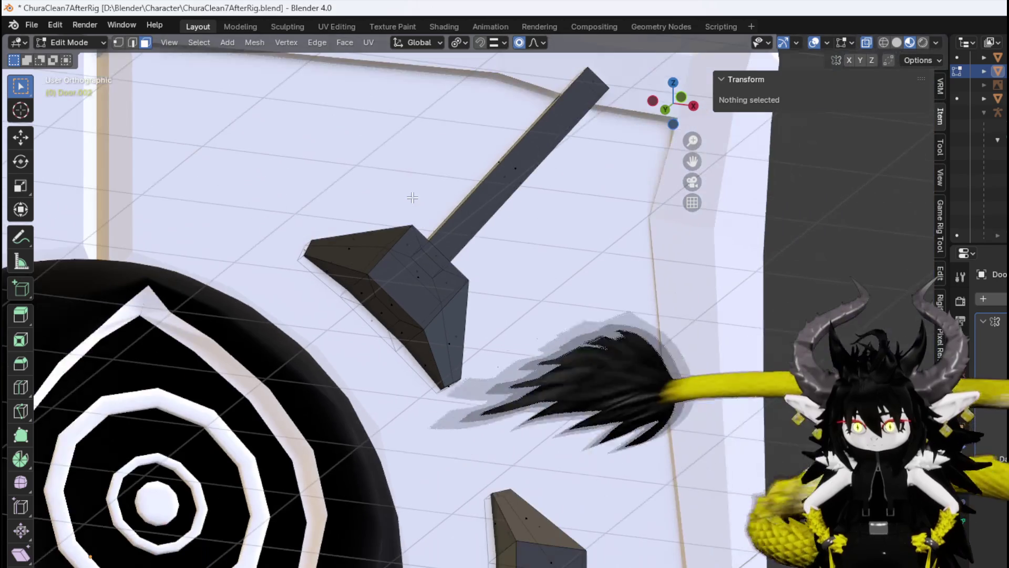
click(605, 86)
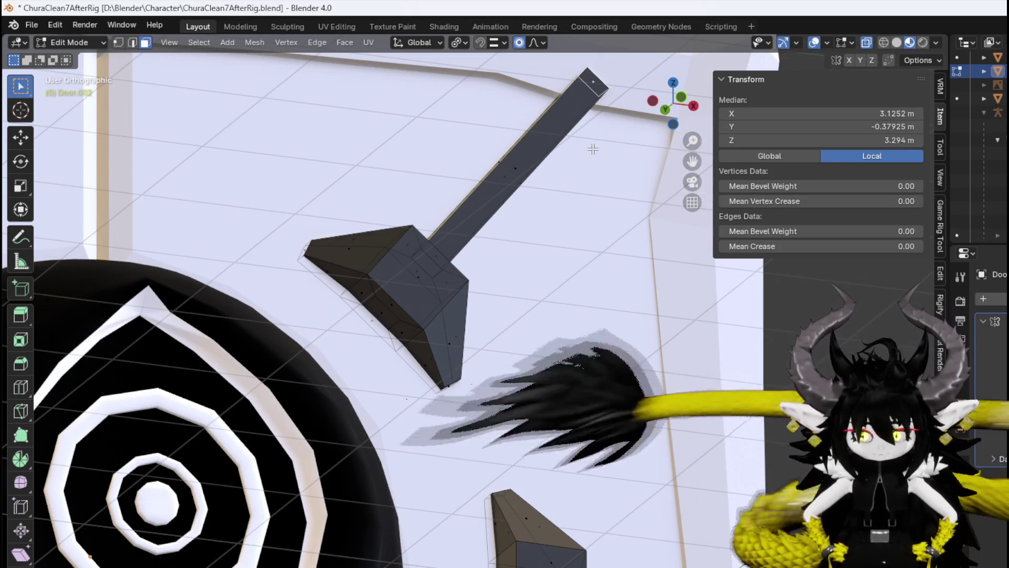
key(ctrl+l)
key(KP_1)
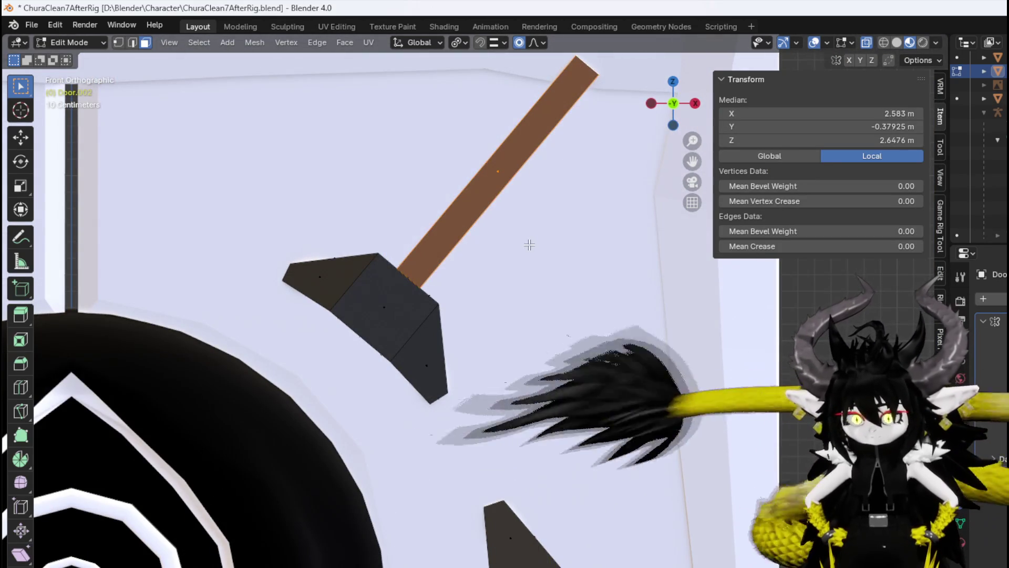
Move the stick down-left against the spike head and select its lower corner vertices.
key(g)
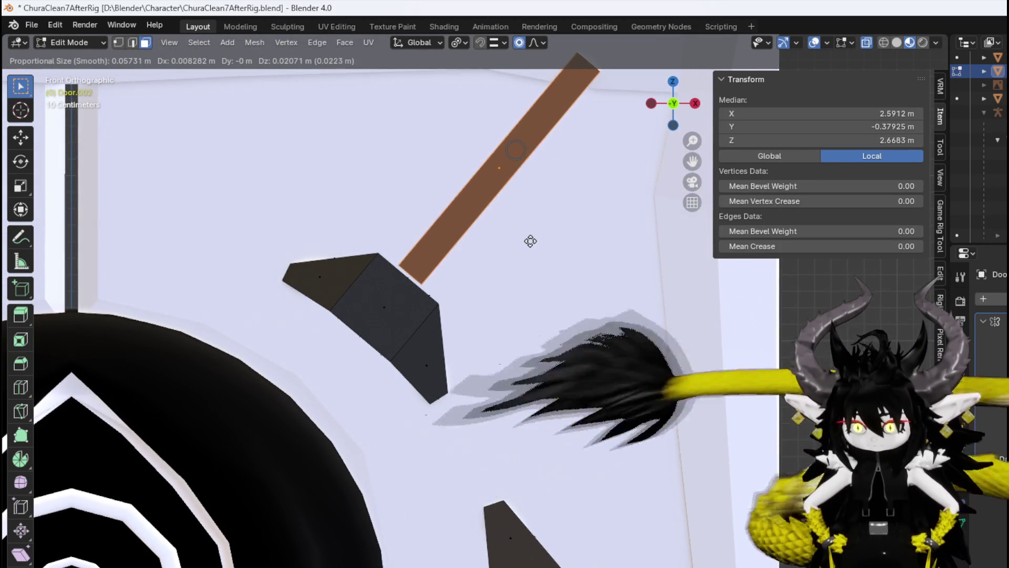
click(437, 241)
scroll(436, 242, up, 3)
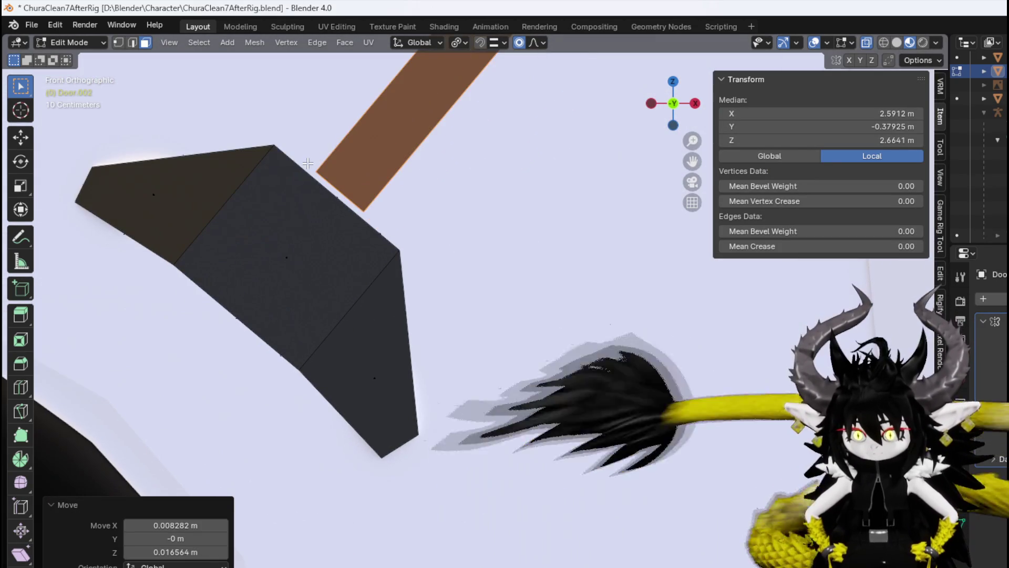
click(309, 152)
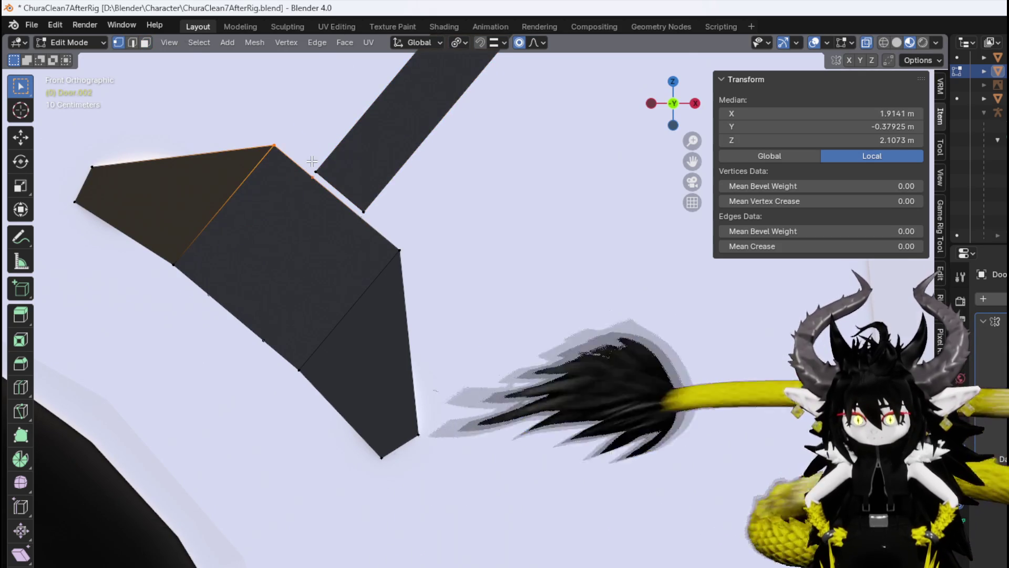
scroll(494, 415, up, 3)
click(350, 255)
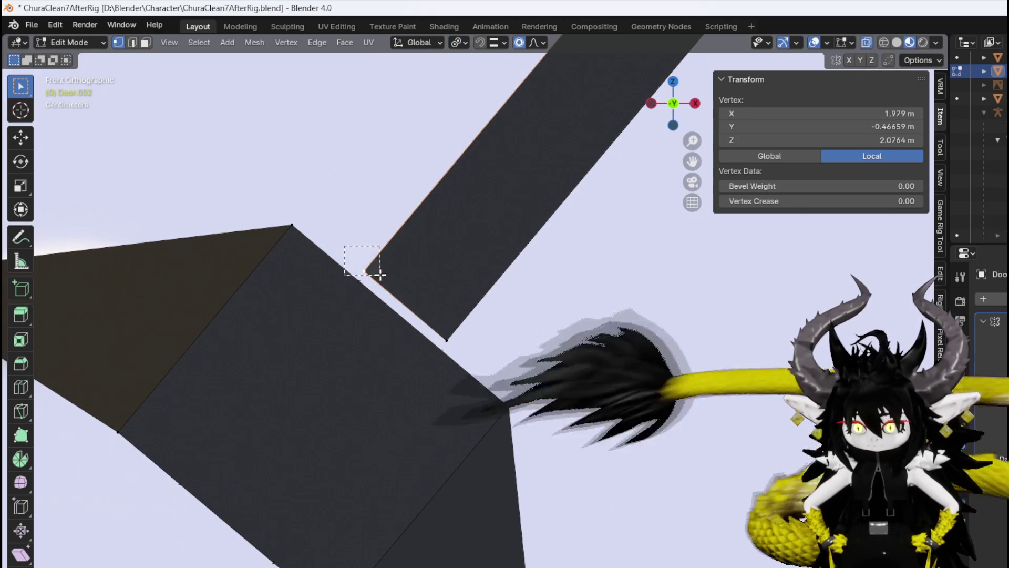
shift+click(463, 325)
Reframe the door in front view and start moving the selected stick part again.
scroll(515, 313, down, 3)
mouse_move(518, 310)
middle_down()
mouse_move(552, 282)
mouse_move(522, 299)
middle_up()
key(KP_7)
key(KP_1)
scroll(521, 295, down, 4)
scroll(474, 403, up, 3)
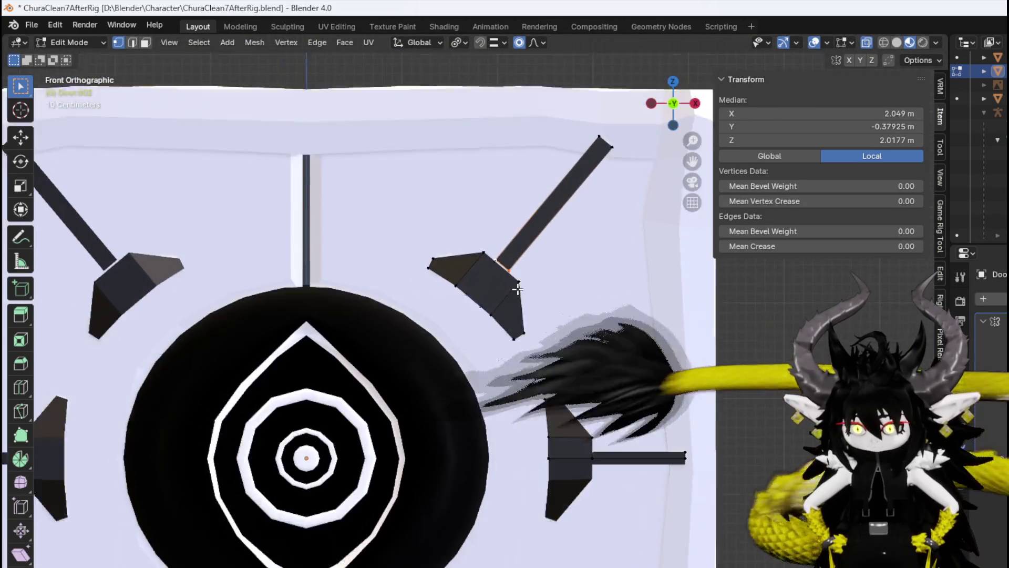
key(g)
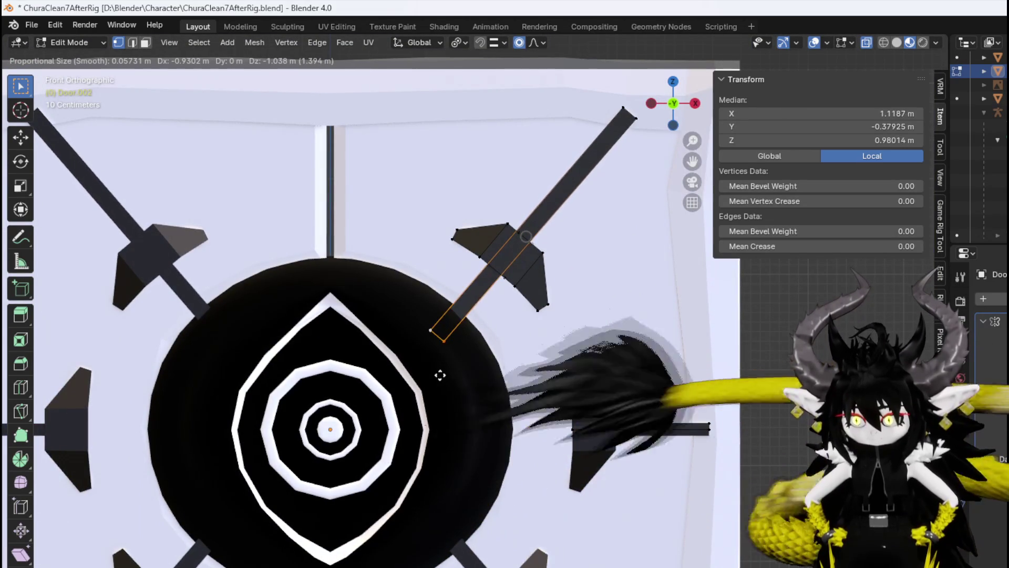
Place the upper-right stick at -0.92309 m X and -1.0877 m Z, inside the eye disc.
click(441, 380)
mouse_move(473, 357)
middle_down()
mouse_move(527, 326)
mouse_move(469, 356)
middle_up()
scroll(469, 356, down, 4)
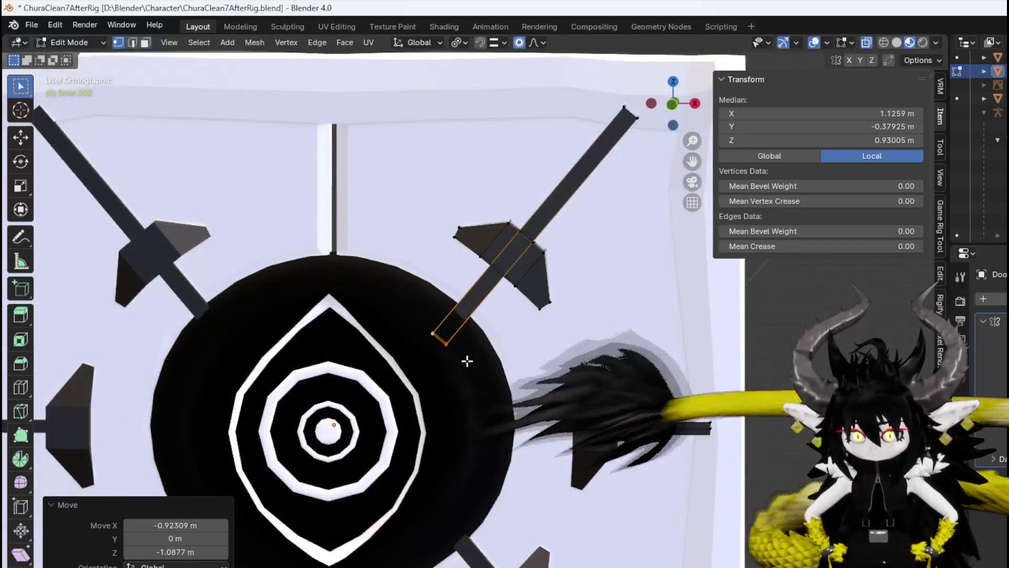
scroll(494, 389, up, 6)
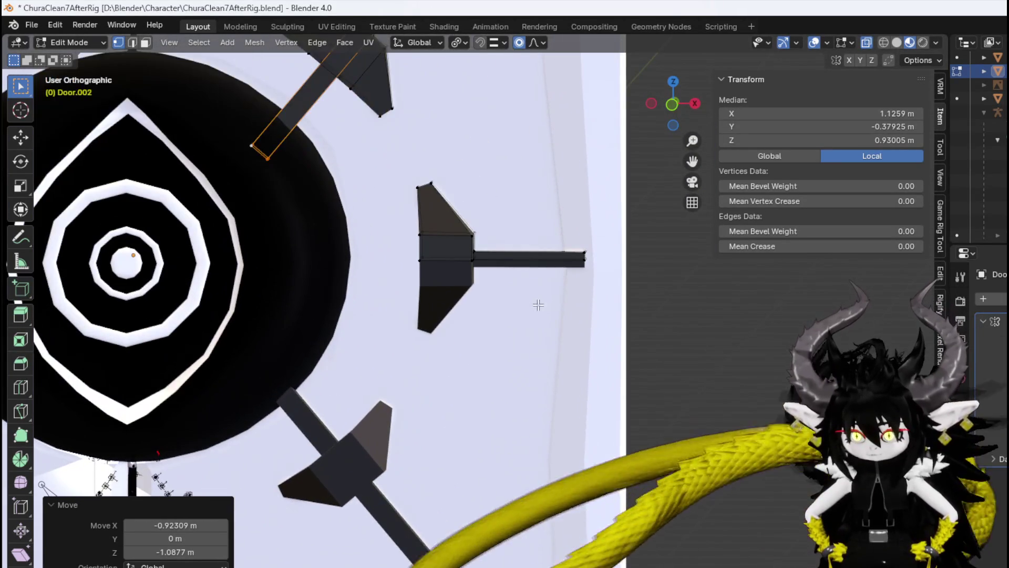
Select the edges of the right-hand horizontal stick until the whole stick is selected.
click(531, 260)
scroll(531, 263, up, 3)
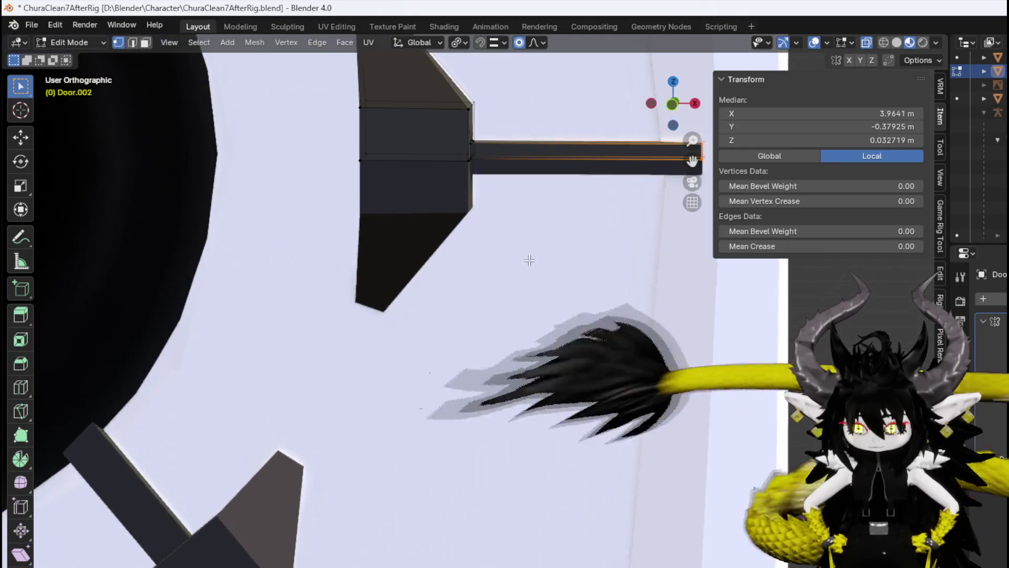
middle_drag(531, 263, 406, 272)
shift+click(444, 152)
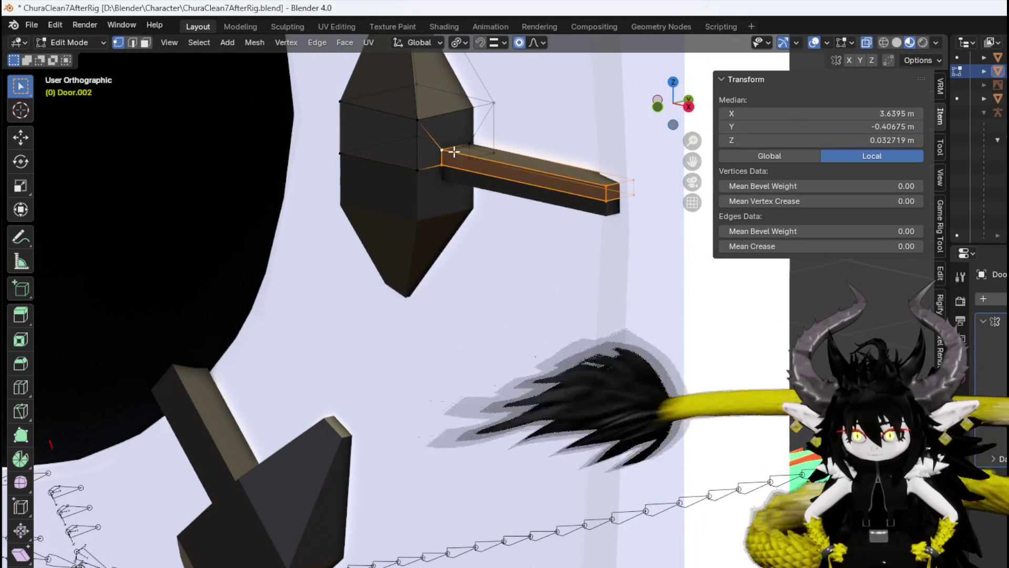
shift+click(470, 145)
middle_drag(470, 146, 543, 209)
scroll(543, 209, down, 3)
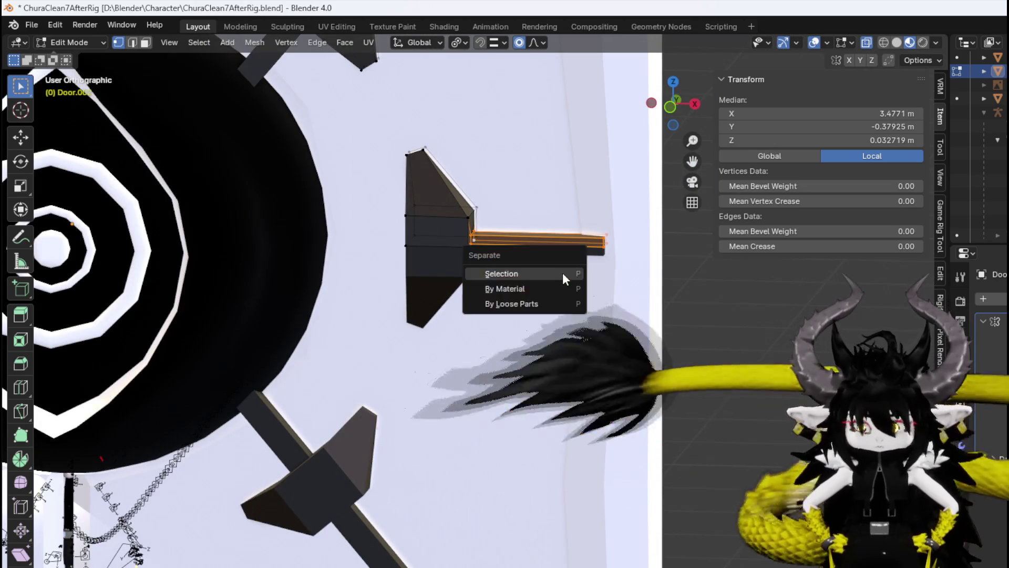
Separate the right stick by selection, then make Door.001 active in Object Mode.
key(p)
click(563, 272)
click(62, 42)
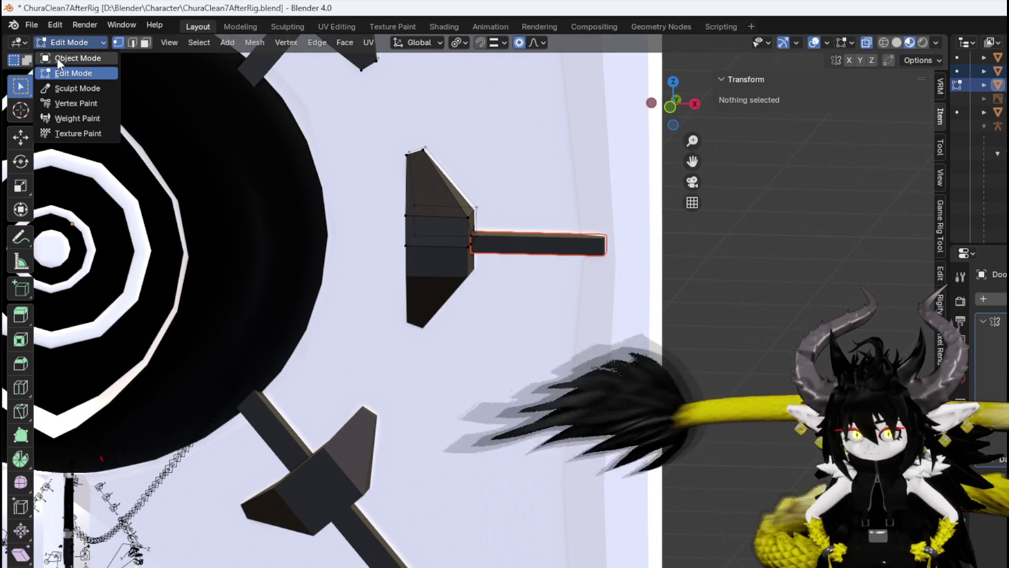
click(55, 52)
shift+click(407, 187)
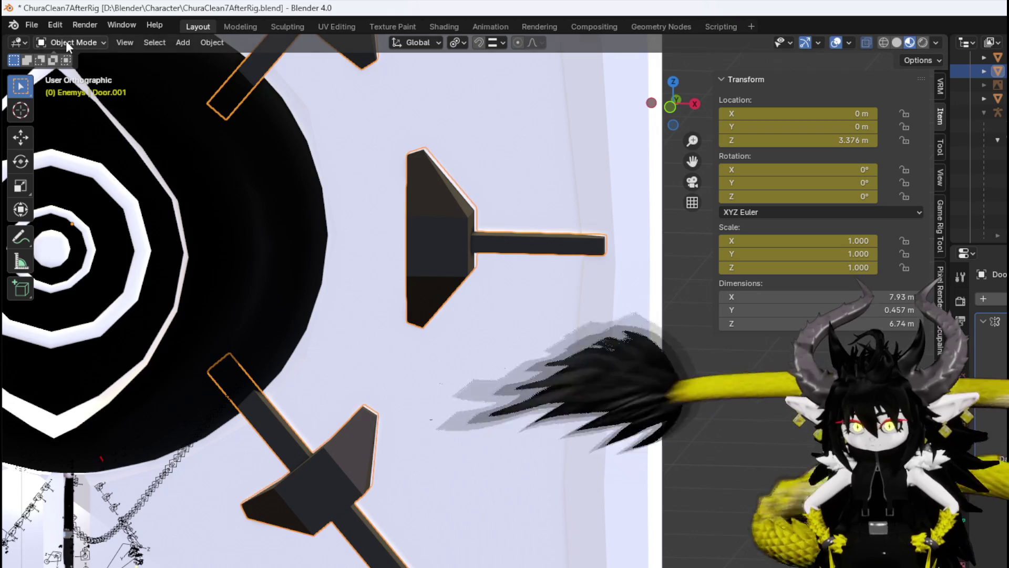
Return to Edit Mode on Door.001 and select the edge loop at the stick's end.
click(66, 41)
click(73, 73)
click(608, 256)
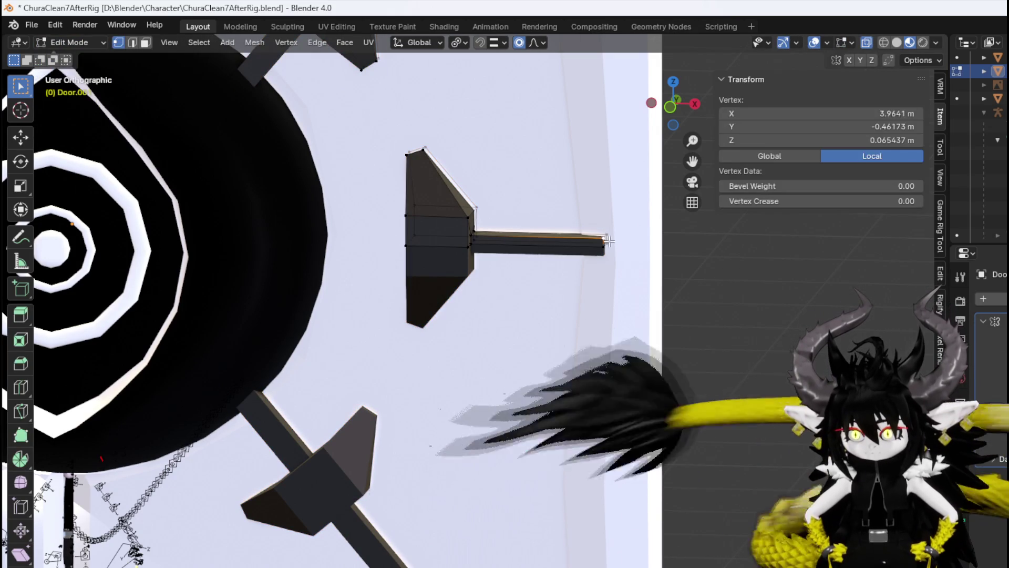
alt+click(607, 255)
scroll(428, 198, up, 5)
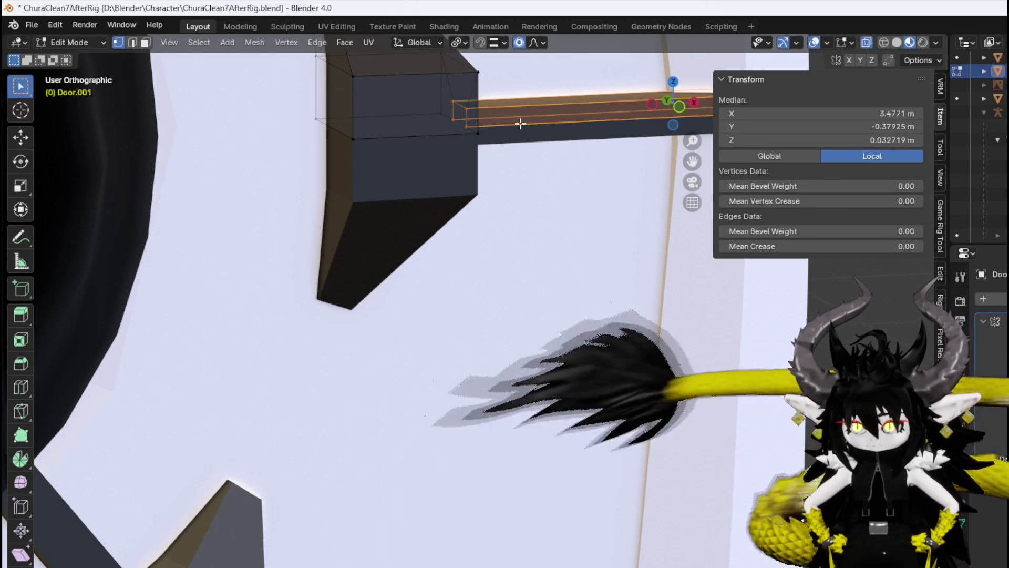
Slide the stick's end loop -1.3667 m along X so it reaches behind the disc.
key(KP_1)
key(g)
key(x)
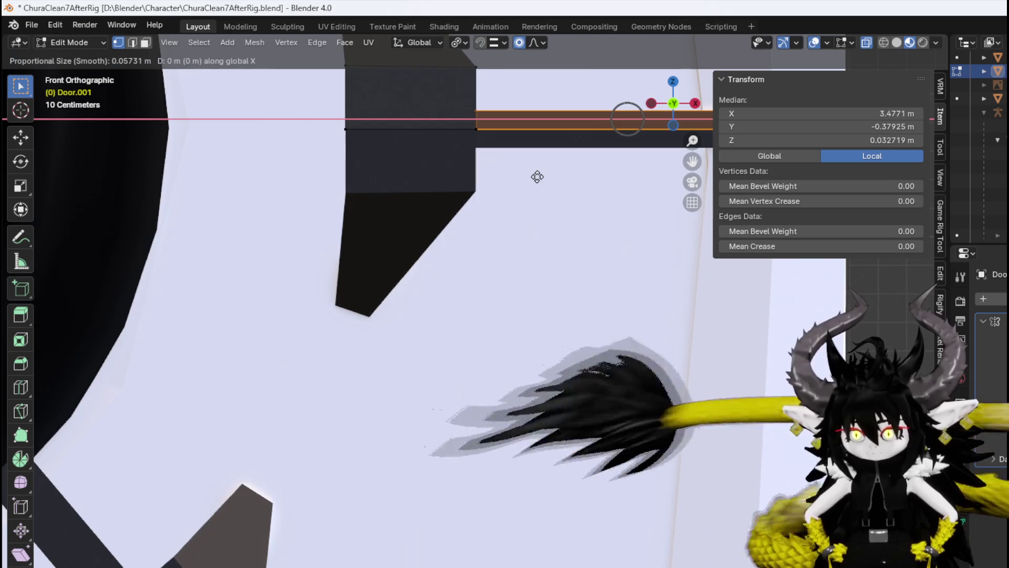
click(542, 176)
middle_drag(494, 133, 490, 136)
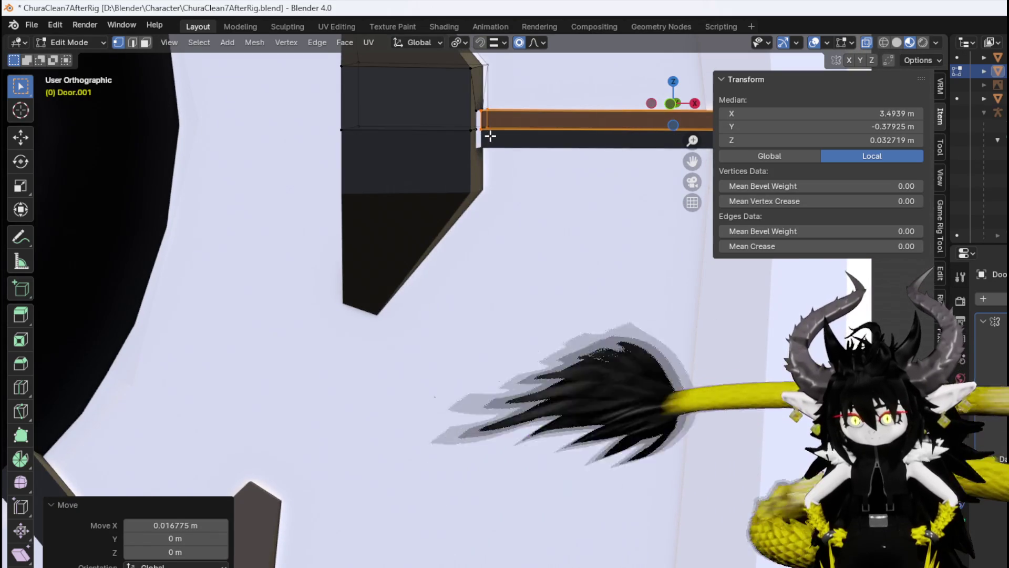
key(KP_1)
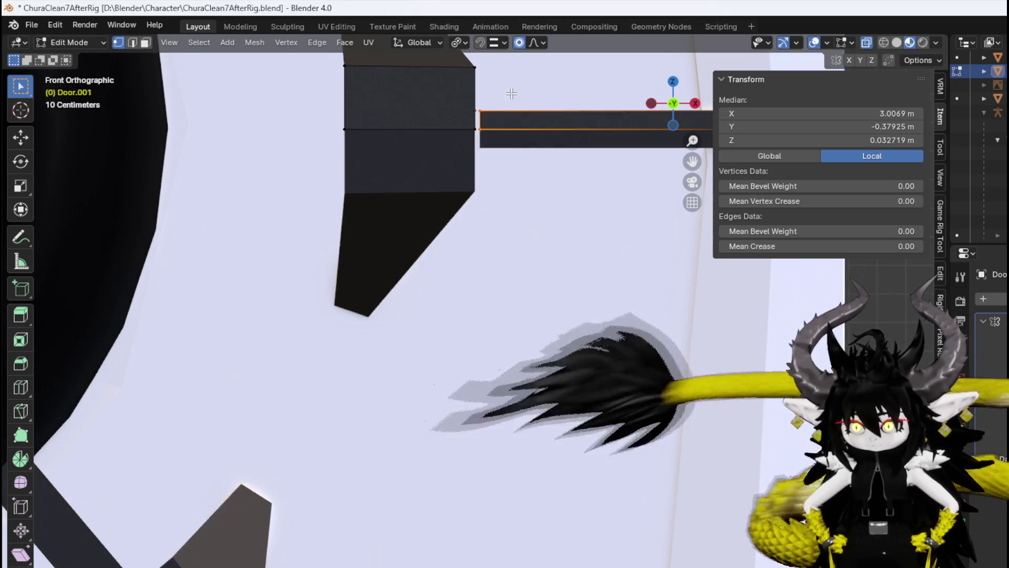
scroll(526, 137, down, 3)
scroll(547, 186, down, 3)
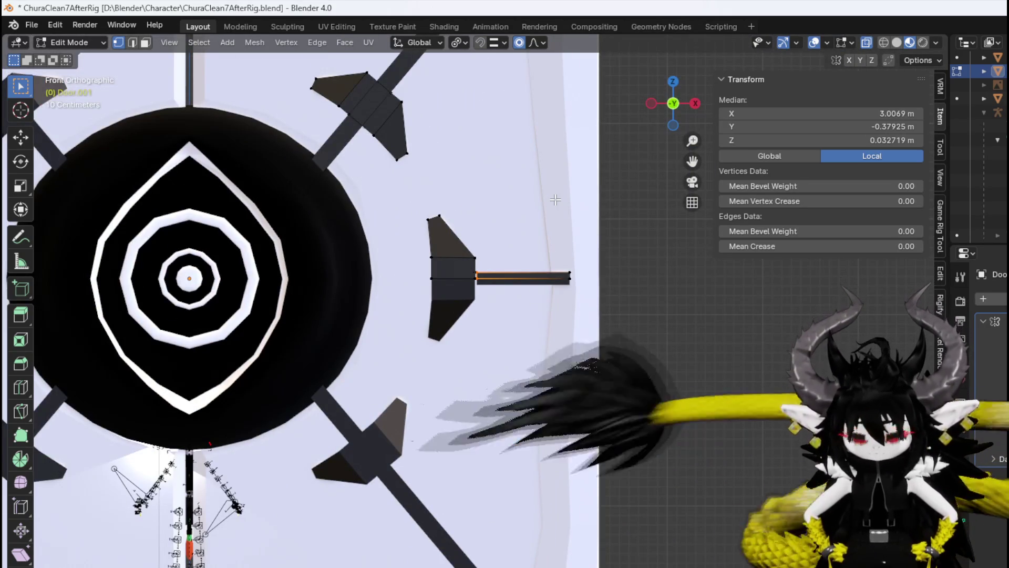
key(g)
key(x)
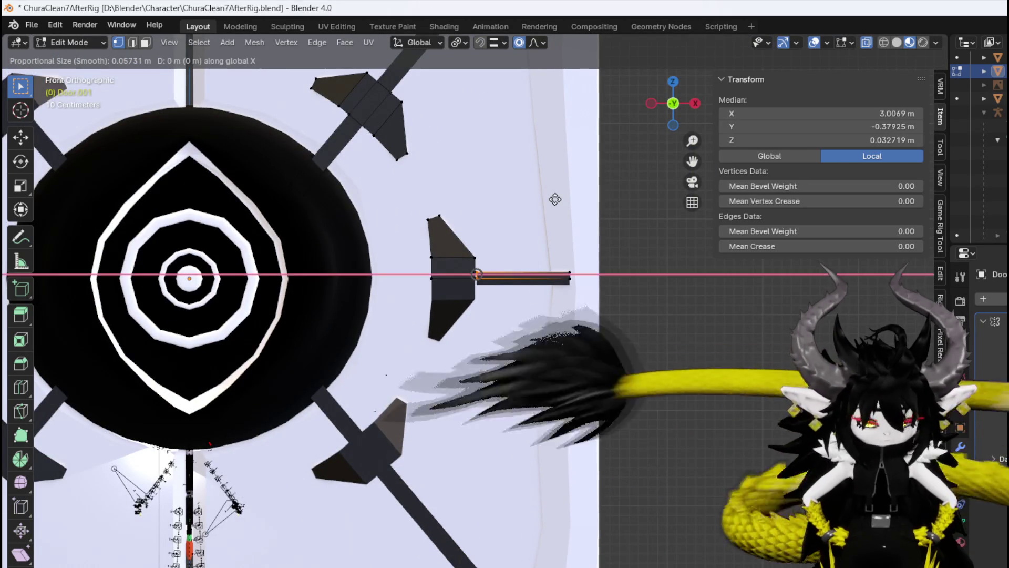
click(425, 202)
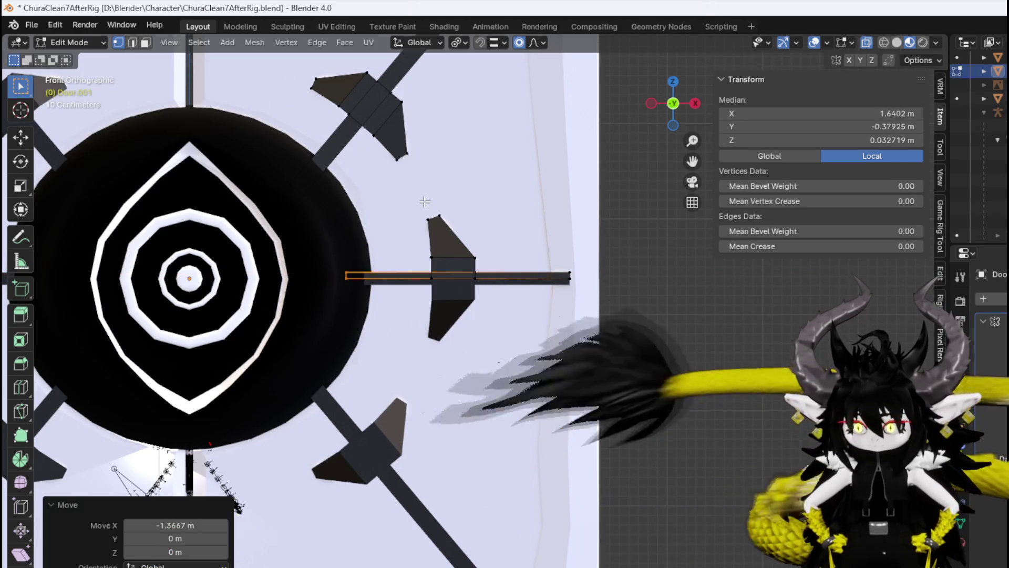
Select the upper-right fin's tip edge and the middle fin's top edge.
scroll(425, 201, down, 3)
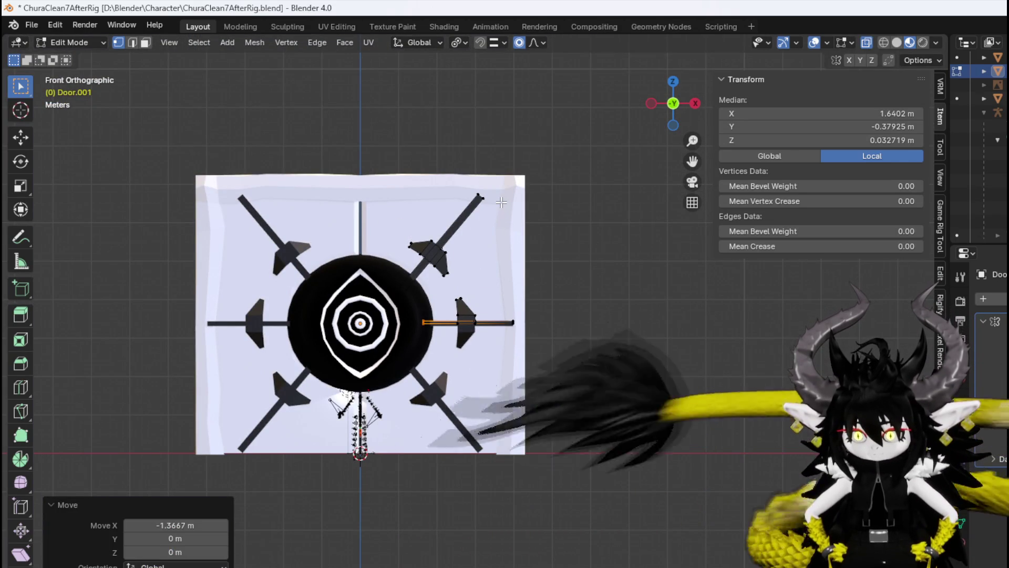
scroll(473, 201, up, 4)
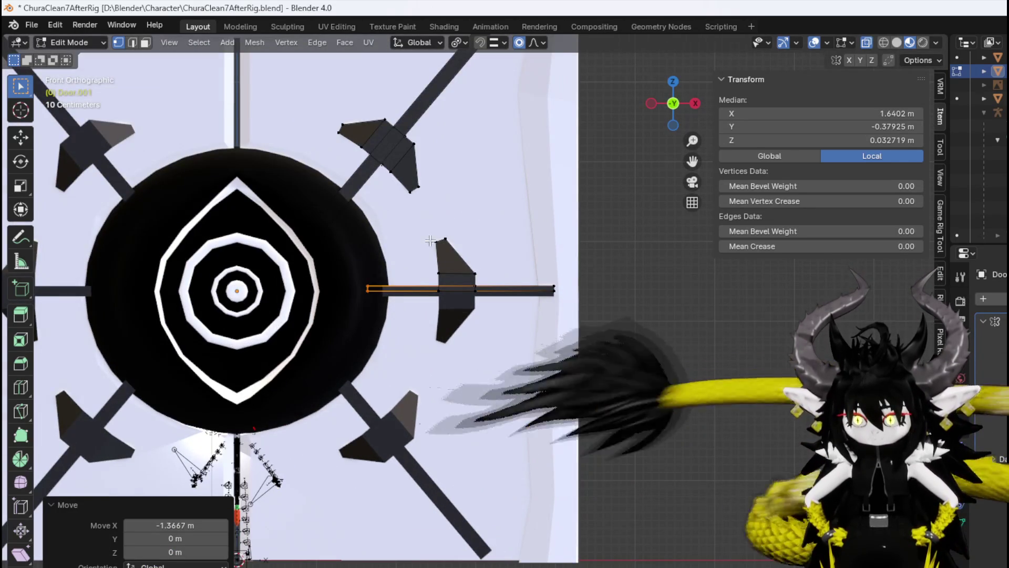
scroll(532, 187, up, 2)
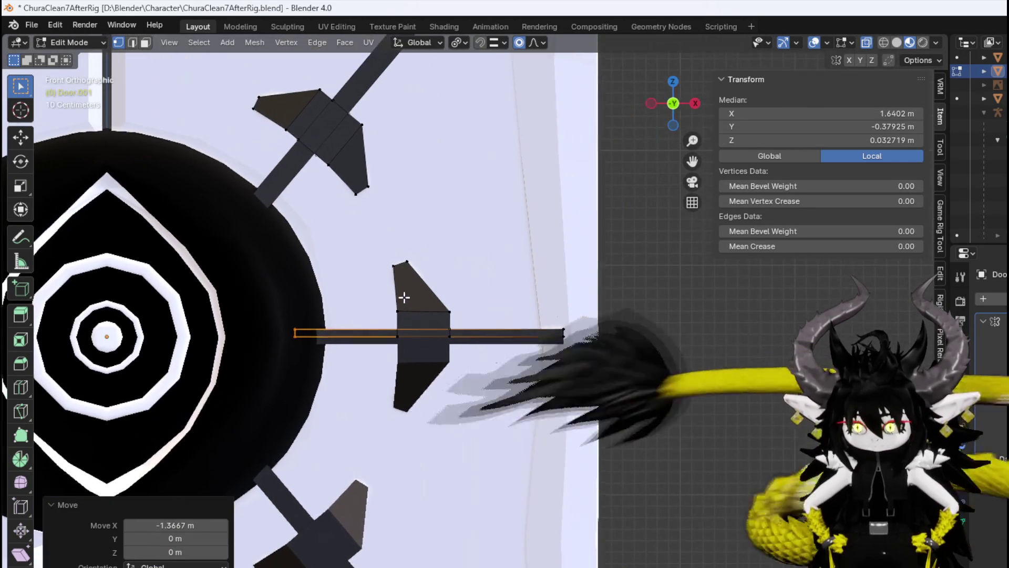
click(410, 174)
shift+click(398, 267)
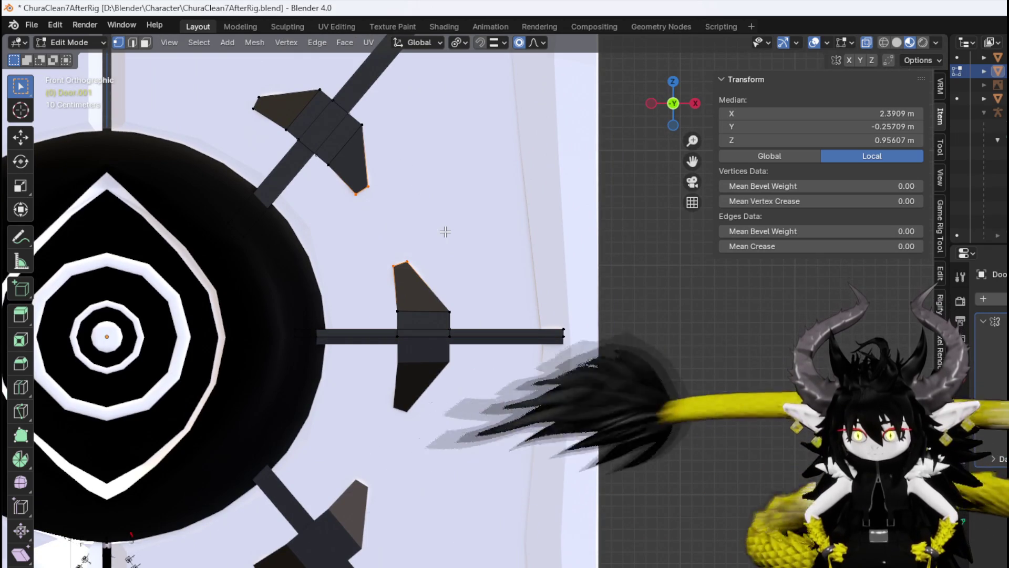
mouse_move(443, 230)
middle_down()
mouse_move(342, 270)
mouse_move(380, 185)
middle_up()
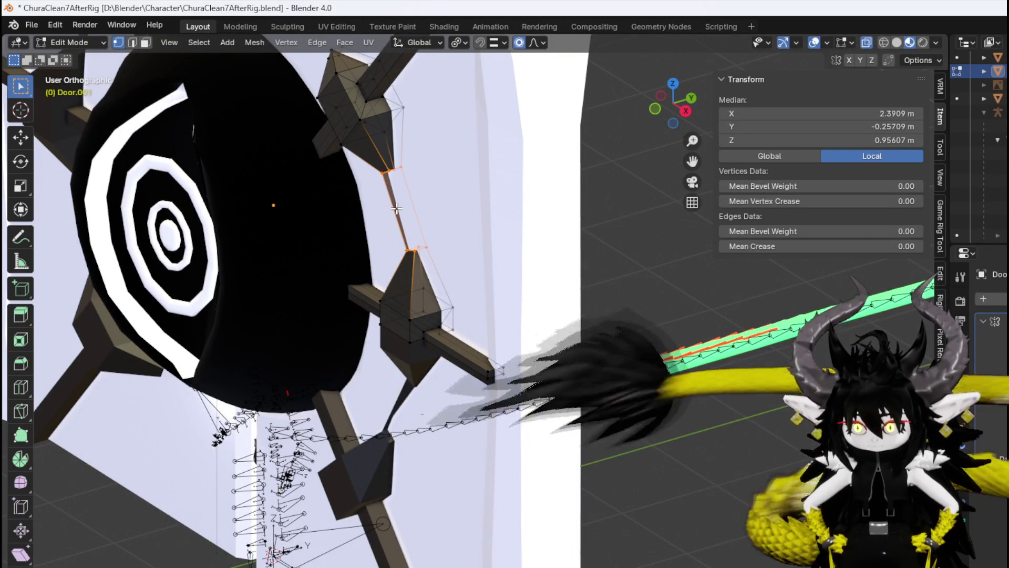
Add a loop cut to the connector between the fins.
key(ctrl+r)
click(396, 207)
right_click(396, 207)
key(Escape)
scroll(409, 253, up, 5)
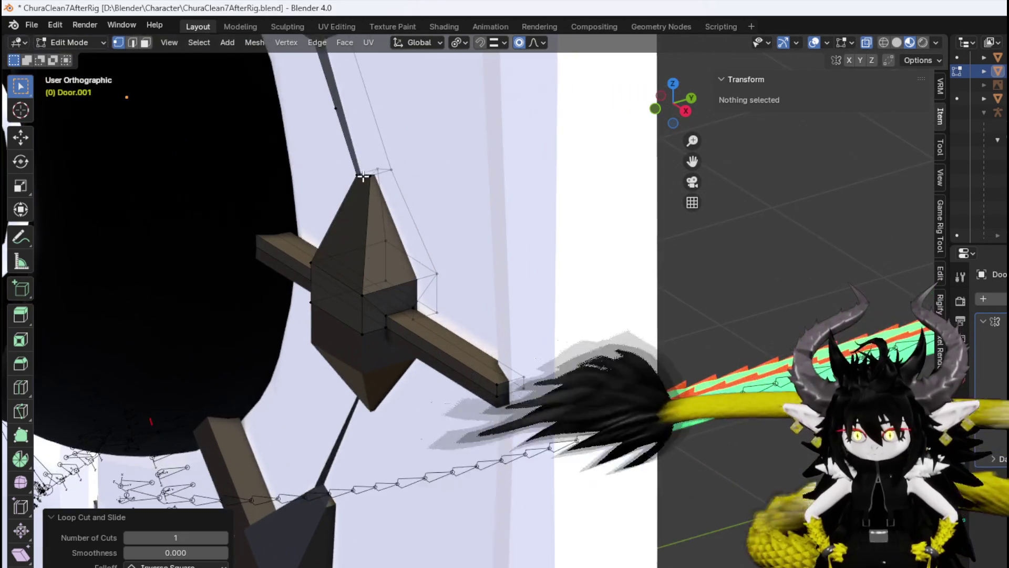
Fill a face between the cone-shaped fin's top edge and the connector's edge loop.
key(2)
click(409, 254)
mouse_move(409, 254)
middle_down()
mouse_move(394, 302)
mouse_move(362, 303)
mouse_move(383, 307)
mouse_move(457, 284)
middle_up()
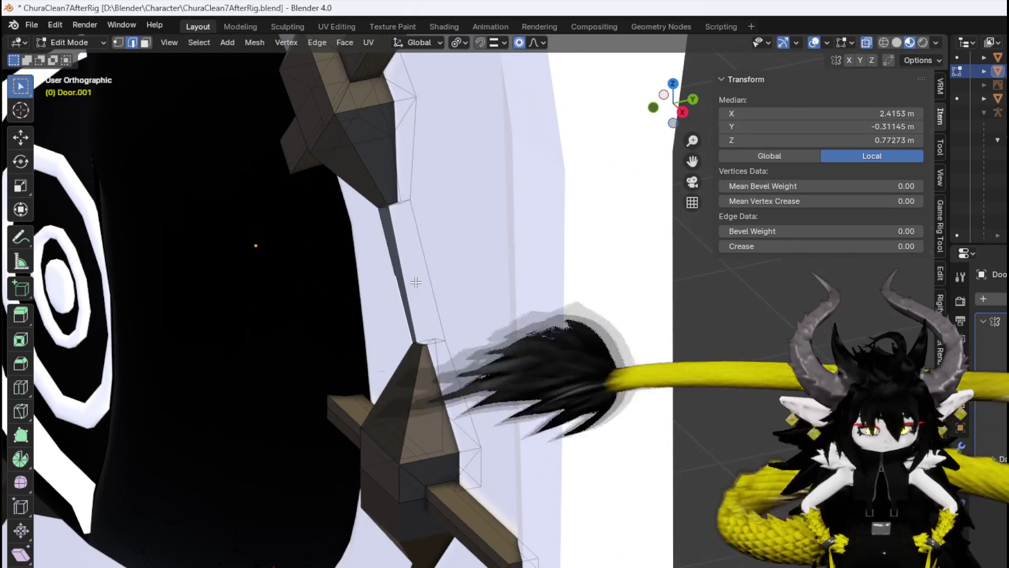
key(1)
click(457, 284)
alt+click(458, 284)
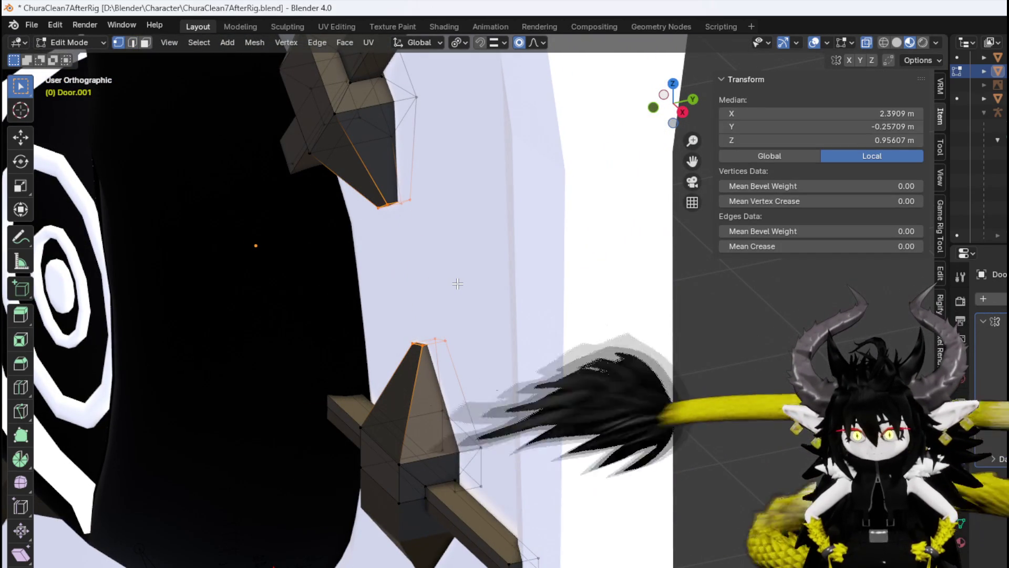
mouse_move(386, 219)
middle_down()
mouse_move(414, 195)
mouse_move(386, 198)
middle_up()
click(391, 199)
mouse_move(431, 242)
middle_down()
mouse_move(314, 207)
mouse_move(370, 185)
mouse_move(403, 307)
mouse_move(413, 284)
mouse_move(391, 287)
middle_up()
scroll(403, 307, up, 2)
key(f)
Select the unwanted strut faces and delete them.
click(382, 285)
scroll(383, 284, down, 3)
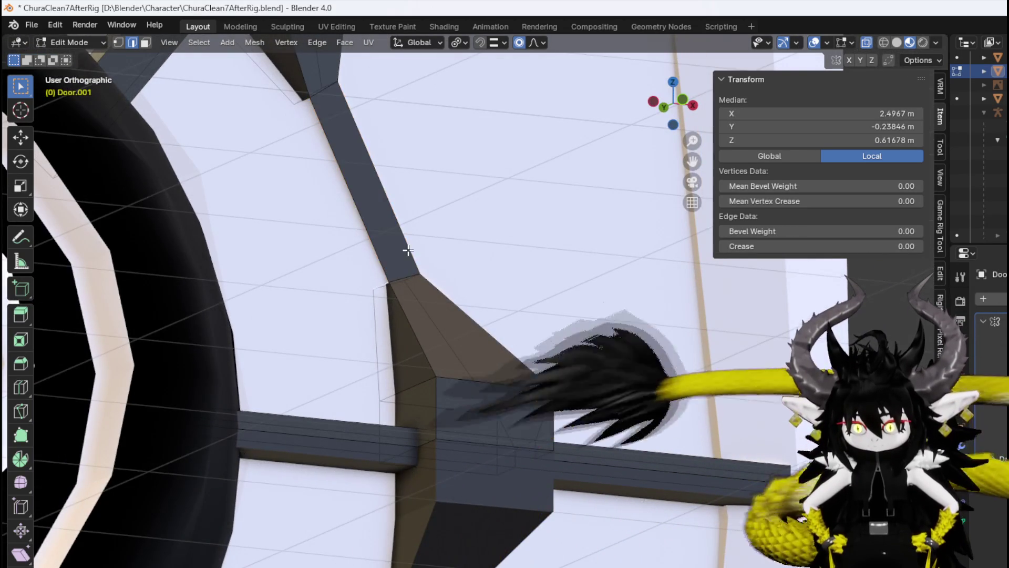
scroll(430, 379, up, 3)
mouse_move(353, 231)
middle_down()
mouse_move(494, 345)
mouse_move(394, 333)
mouse_move(297, 305)
mouse_move(332, 293)
middle_up()
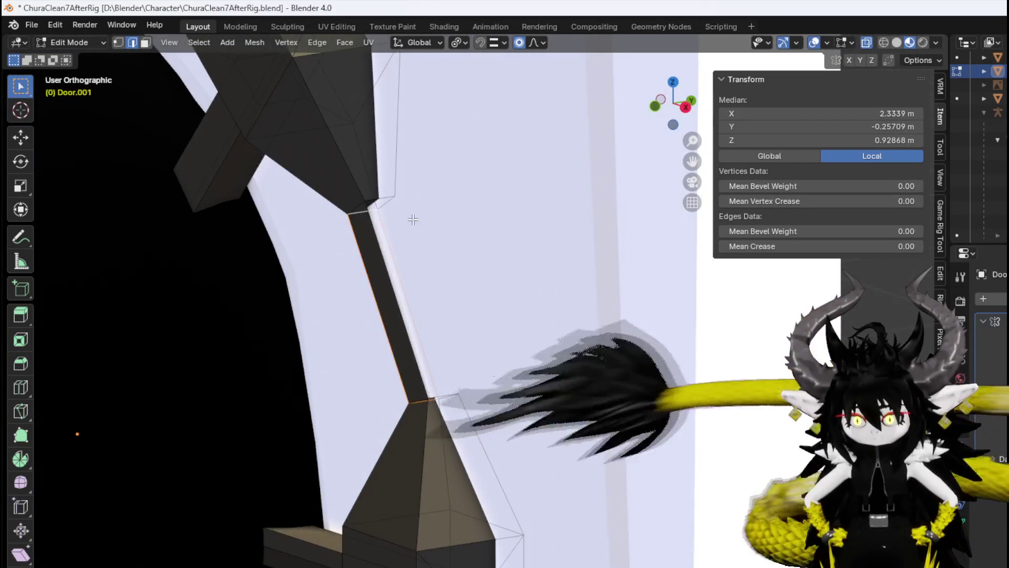
shift+click(451, 396)
mouse_move(452, 396)
middle_down()
mouse_move(428, 200)
mouse_move(354, 209)
mouse_move(398, 226)
middle_up()
mouse_move(583, 258)
middle_down()
mouse_move(480, 244)
mouse_move(413, 320)
middle_up()
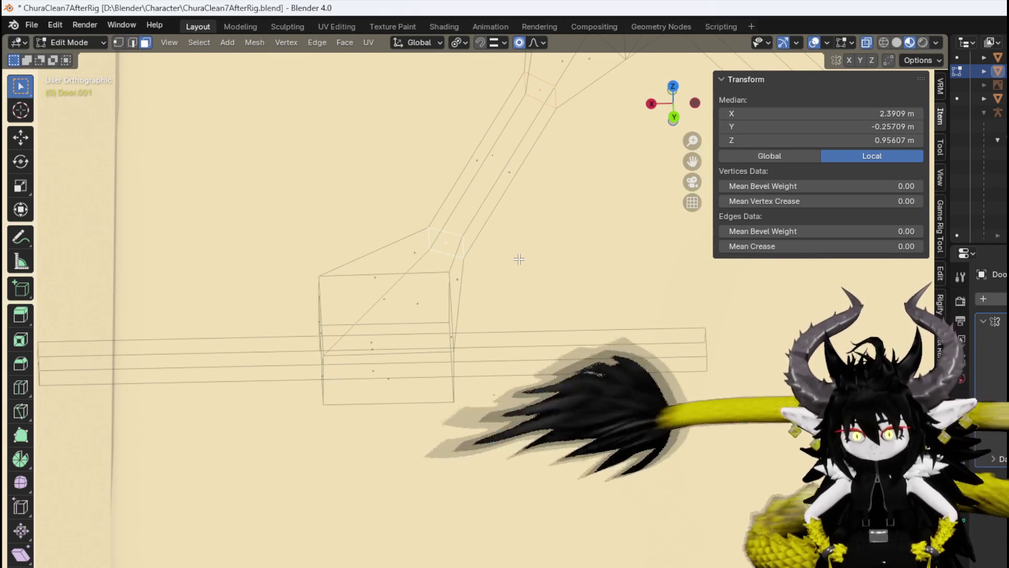
key(x)
click(491, 284)
Inspect the cleaned ring of struts from the front and an angled view.
mouse_move(379, 279)
middle_down()
mouse_move(462, 262)
mouse_move(355, 281)
middle_up()
scroll(354, 281, down, 5)
key(KP_1)
scroll(363, 274, up, 3)
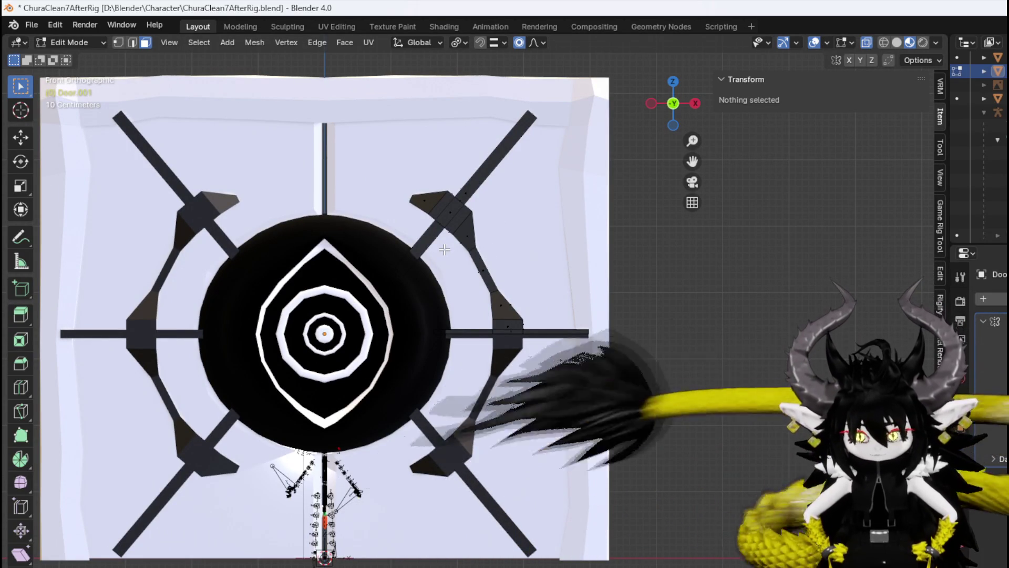
shift+middle_drag(445, 213, 440, 222)
scroll(441, 222, up, 3)
mouse_move(411, 275)
middle_down()
mouse_move(362, 303)
mouse_move(379, 278)
mouse_move(354, 262)
mouse_move(395, 241)
middle_up()
Select the Door object and enter Edit Mode on its mesh.
click(73, 42)
click(71, 55)
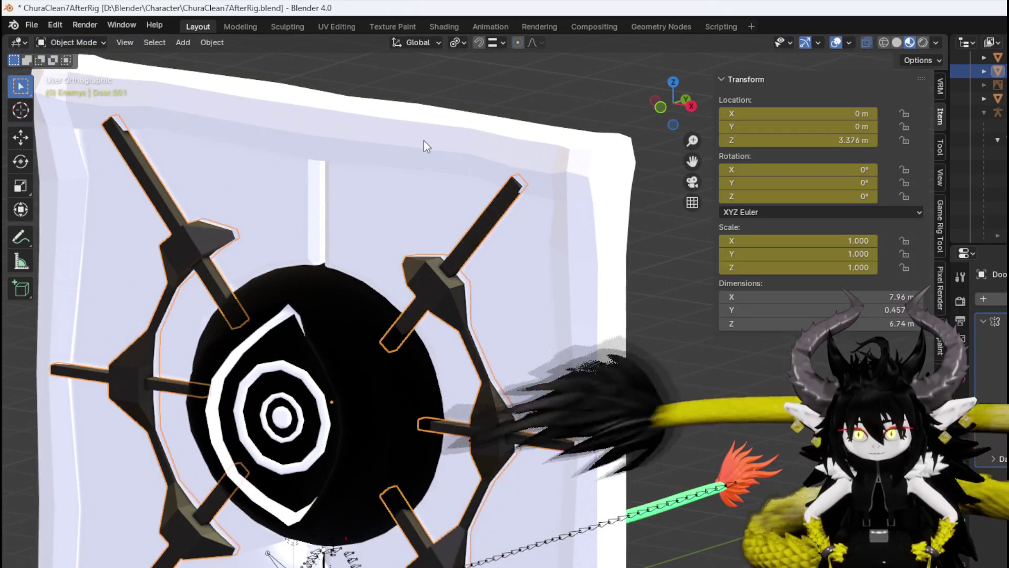
click(403, 183)
click(74, 42)
click(81, 72)
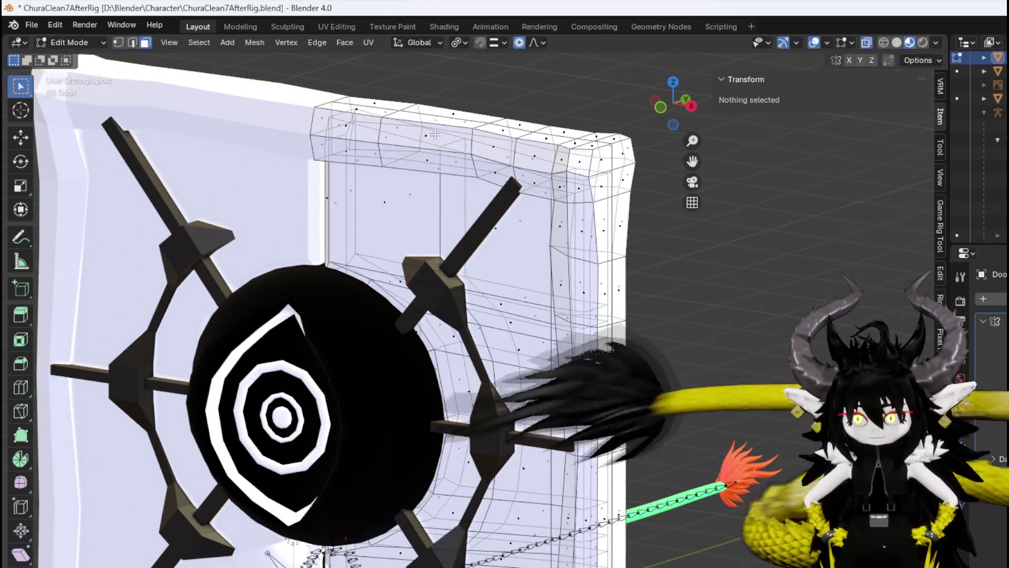
Select the whole connected door frame and separate it into its own object.
click(460, 134)
click(556, 132)
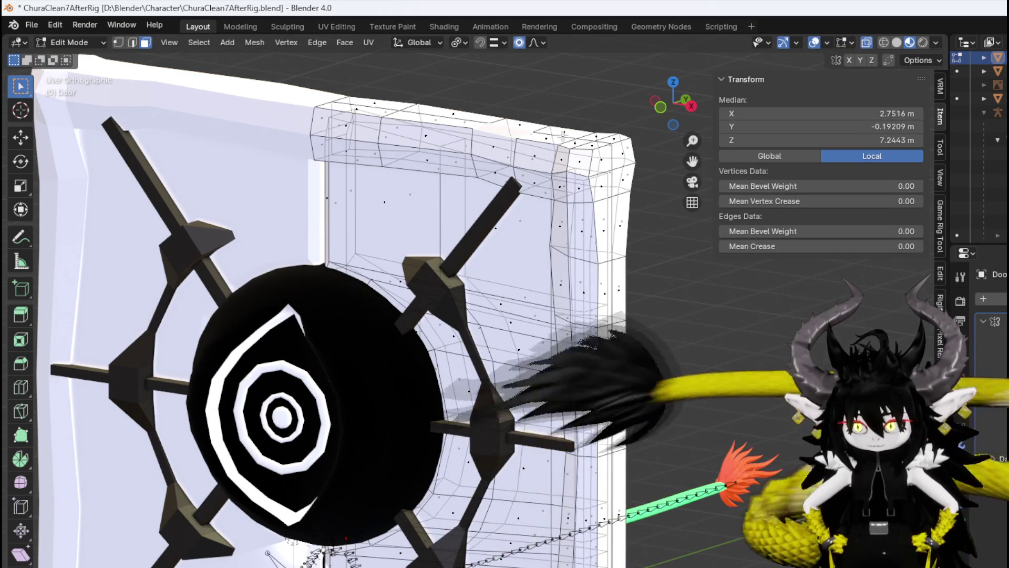
click(454, 139)
click(611, 150)
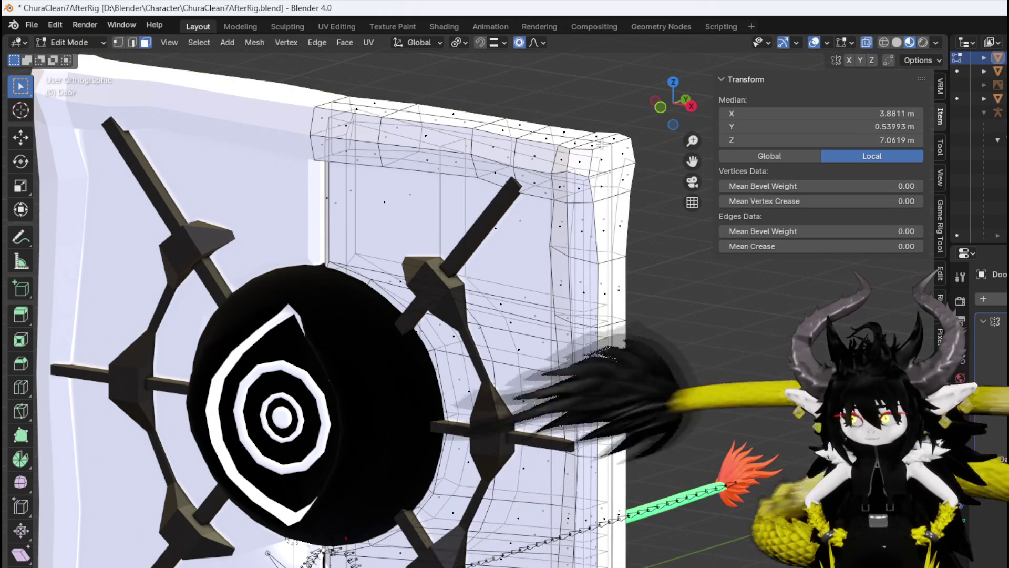
key(l)
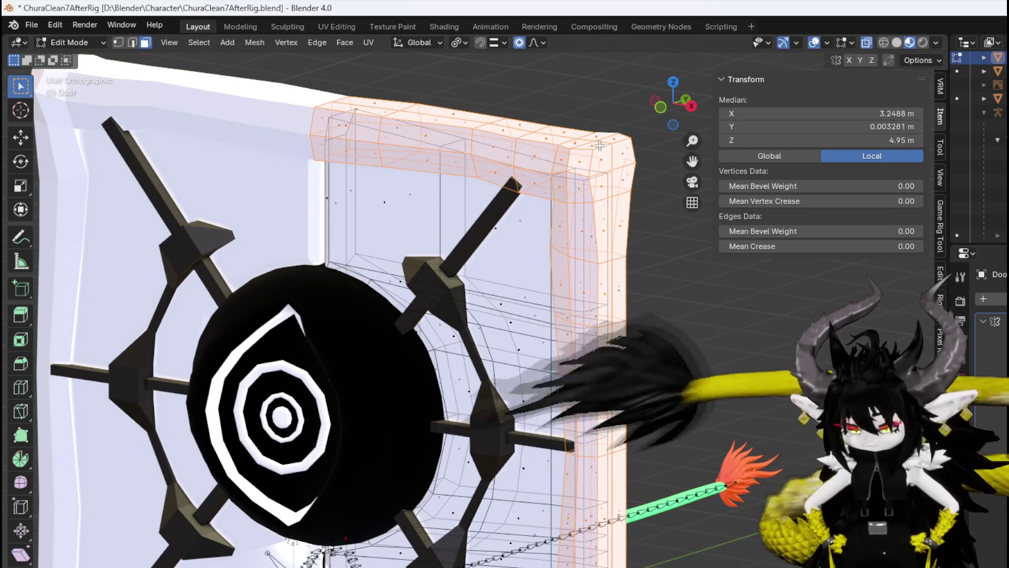
key(p)
click(599, 144)
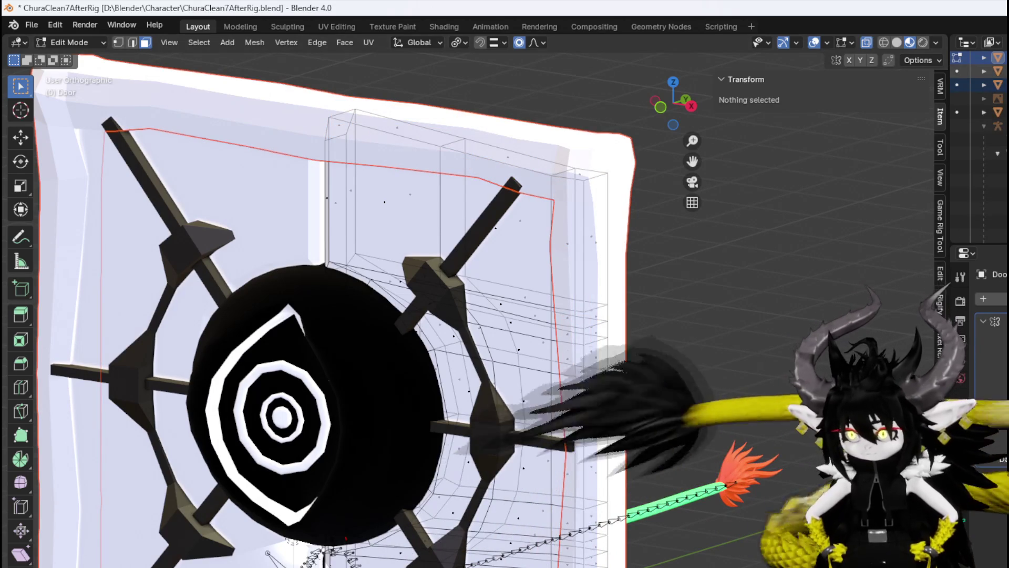
Return to Object Mode and inspect Door, Door.001 and DoorLock in the Outliner.
click(63, 42)
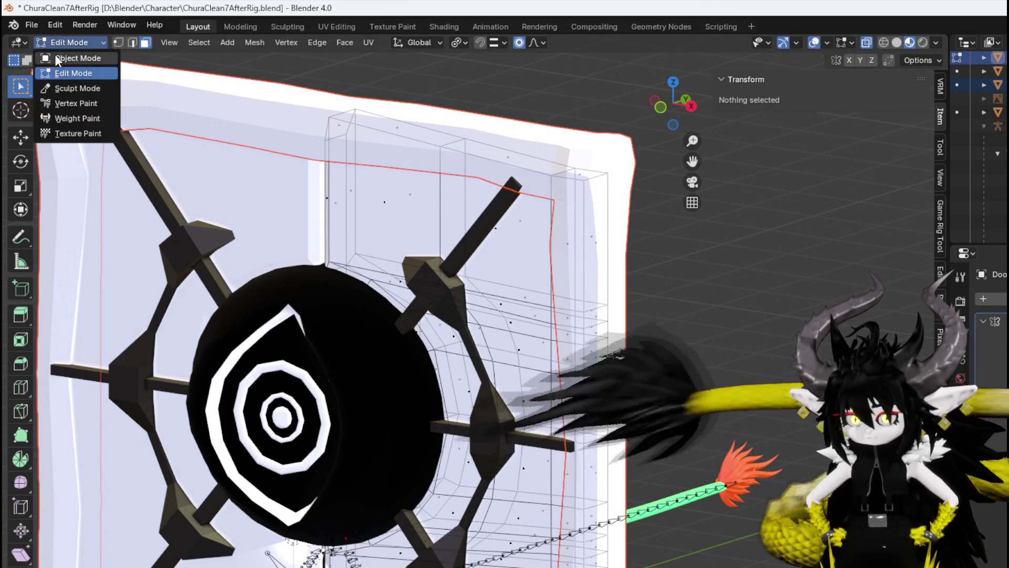
click(54, 55)
click(600, 316)
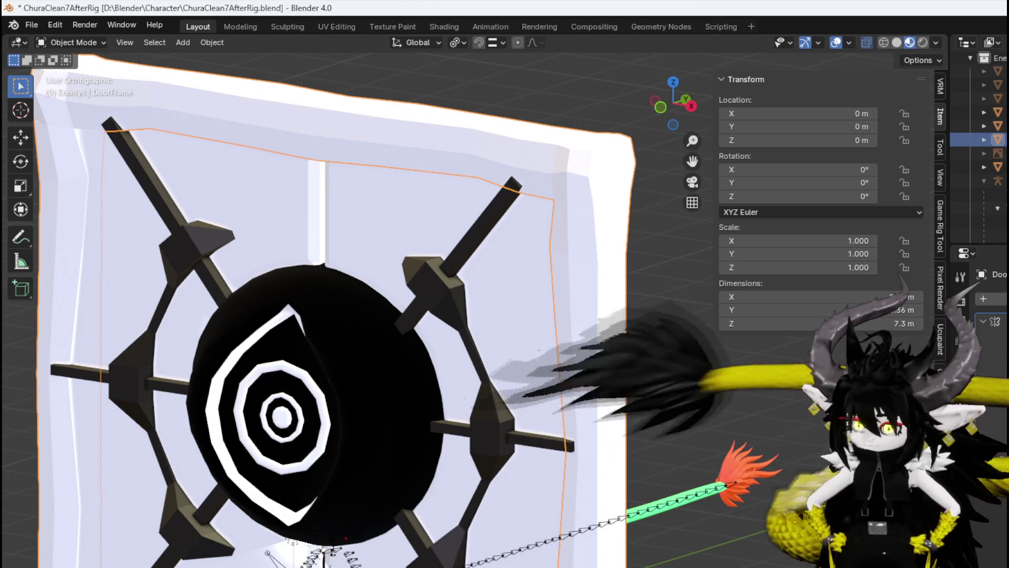
click(998, 125)
scroll(983, 137, up, 1)
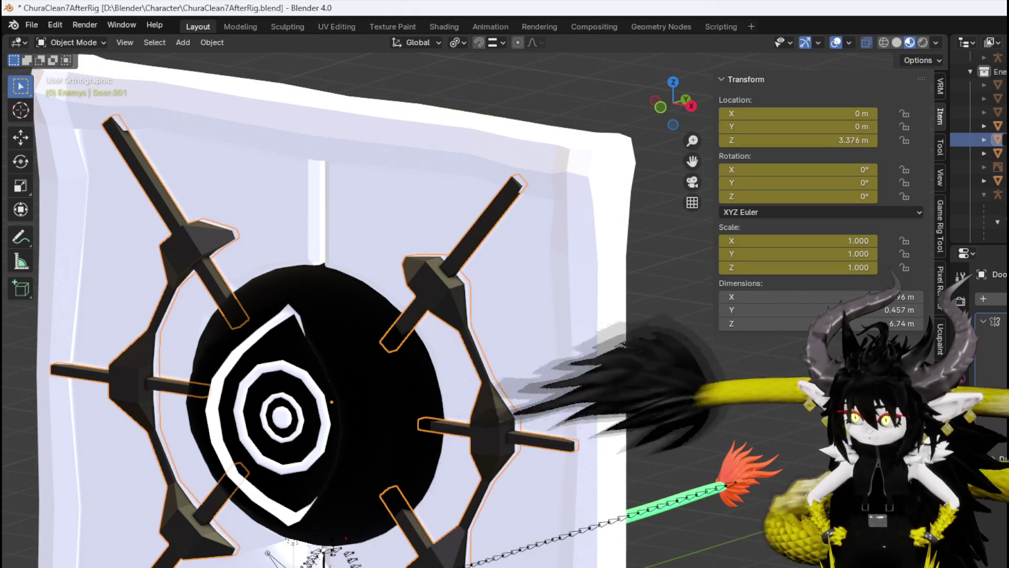
click(998, 153)
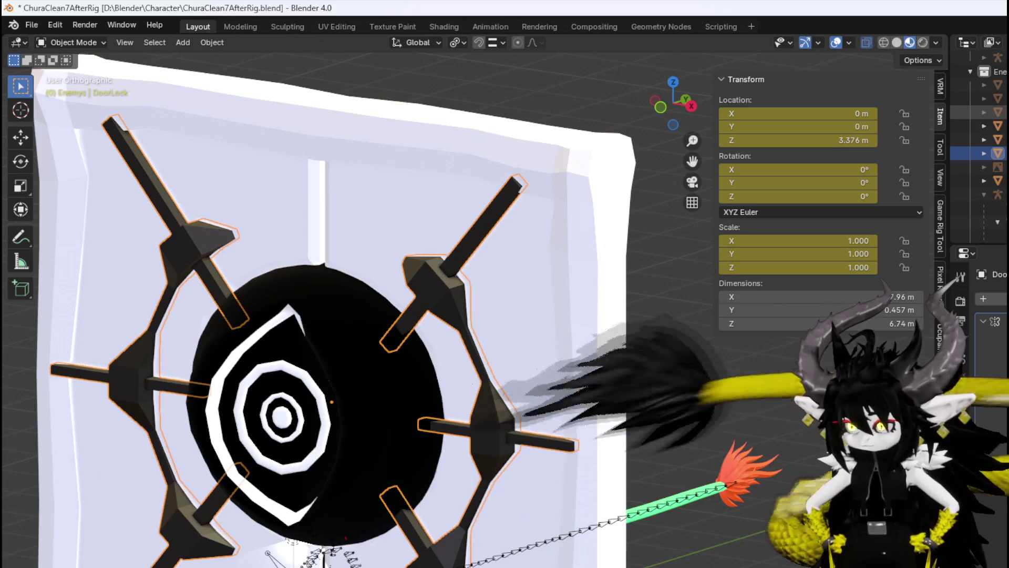
click(998, 125)
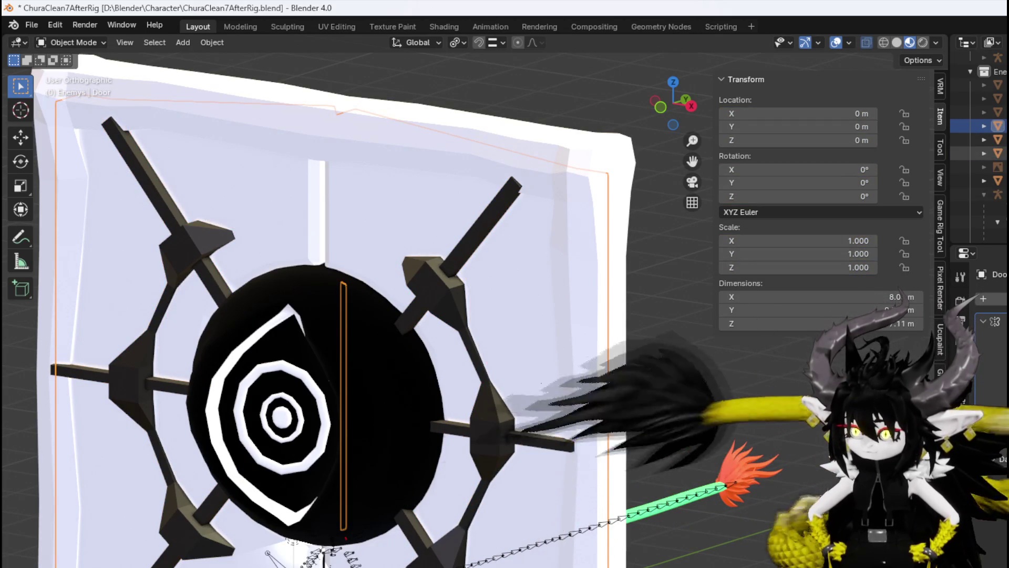
click(998, 153)
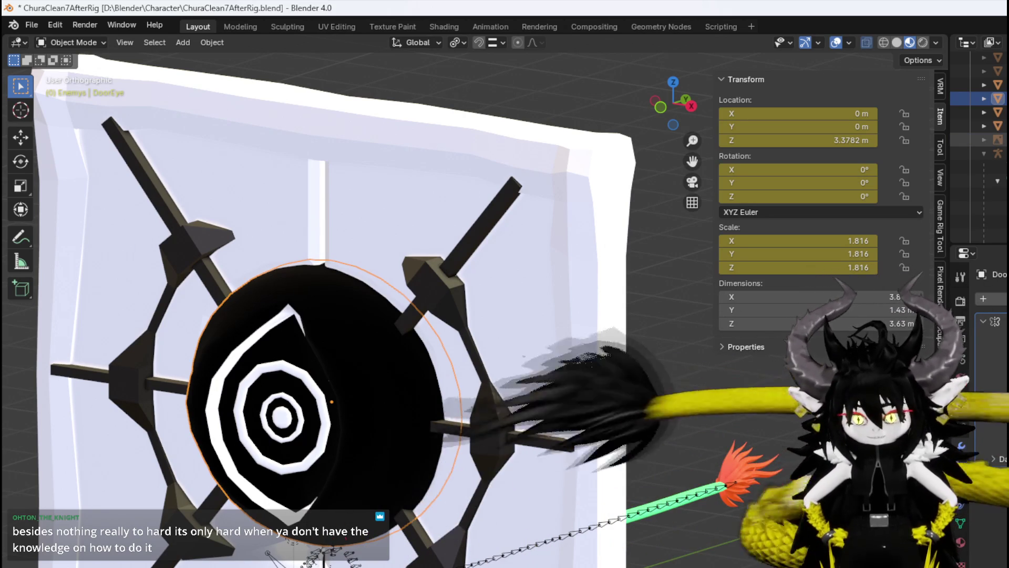
mouse_move(400, 184)
middle_down()
mouse_move(457, 188)
mouse_move(426, 75)
middle_up()
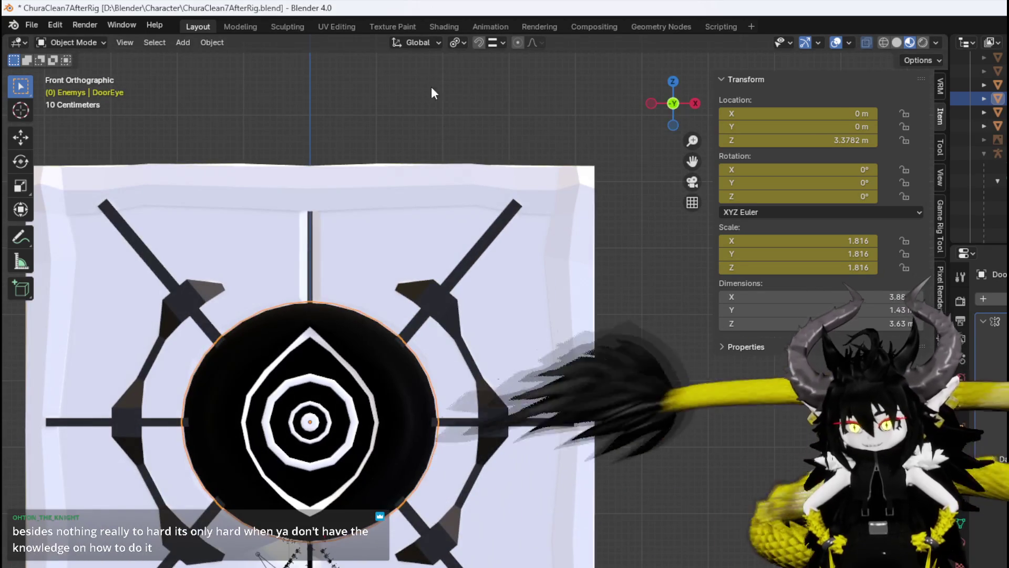
Enter Edit Mode on DoorFrame and move its top/right edge loop about −0.16 m along Y.
click(465, 190)
middle_drag(465, 191, 374, 197)
key(KP_3)
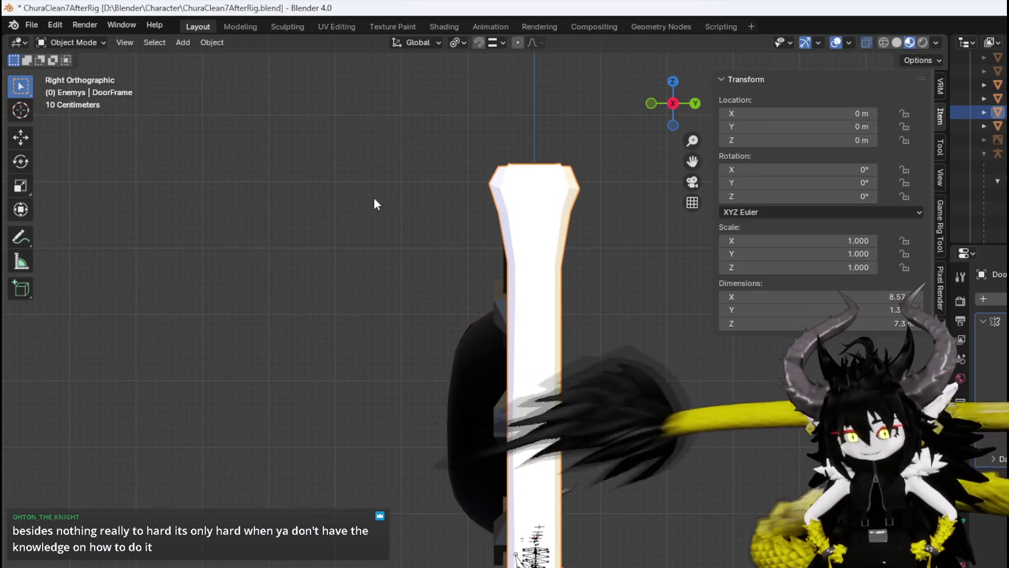
middle_drag(483, 221, 623, 228)
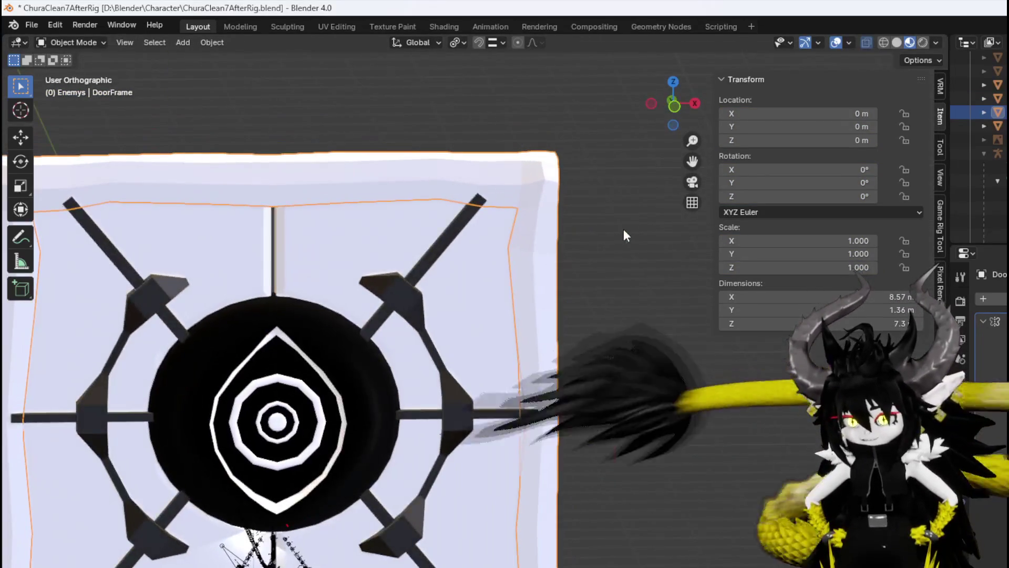
click(68, 42)
click(74, 68)
scroll(392, 124, up, 6)
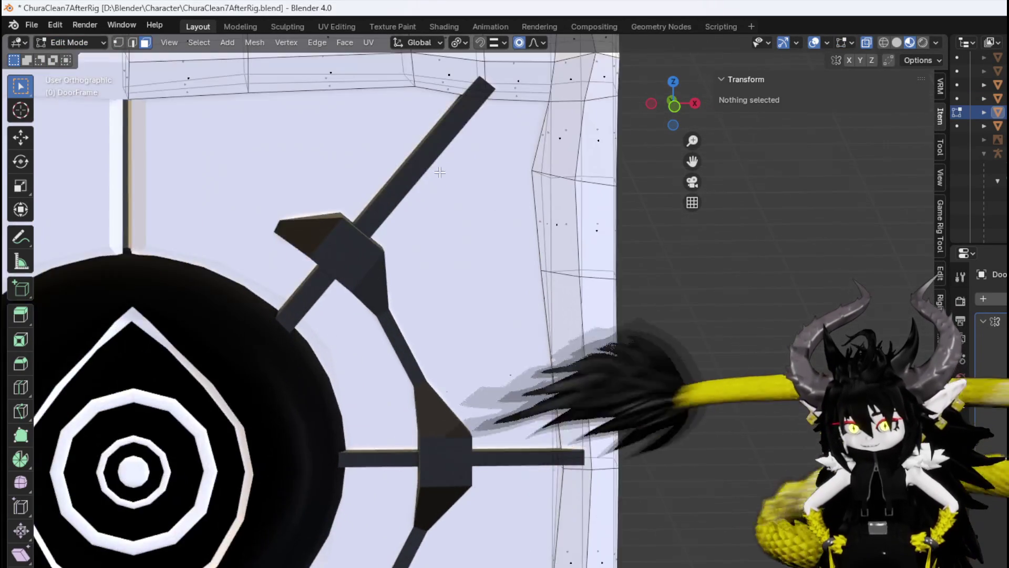
alt+click(380, 85)
mouse_move(450, 123)
middle_down()
mouse_move(440, 140)
mouse_move(512, 160)
mouse_move(448, 132)
mouse_move(293, 163)
mouse_move(473, 179)
middle_up()
scroll(536, 144, down, 5)
key(KP_7)
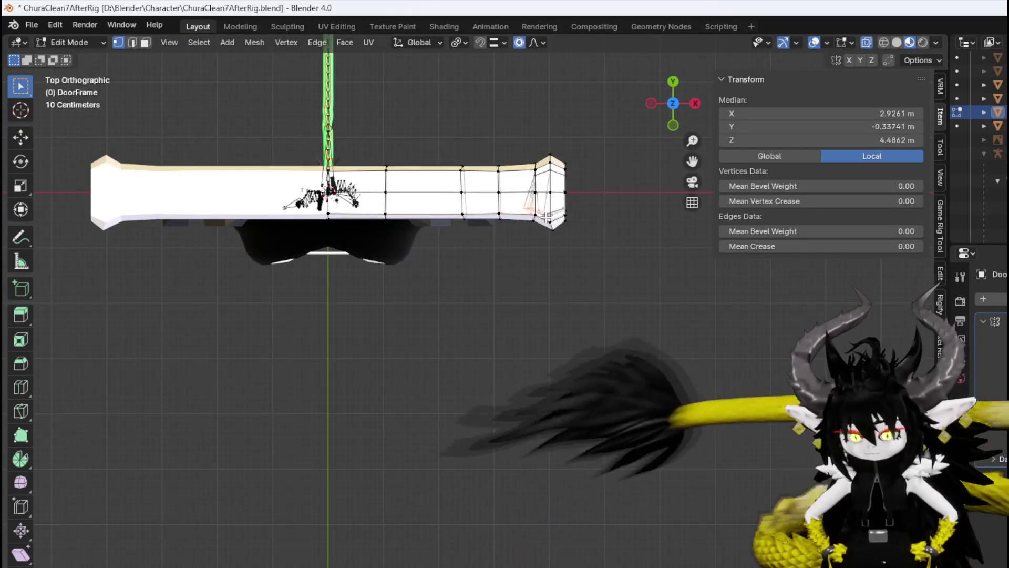
key(g)
key(y)
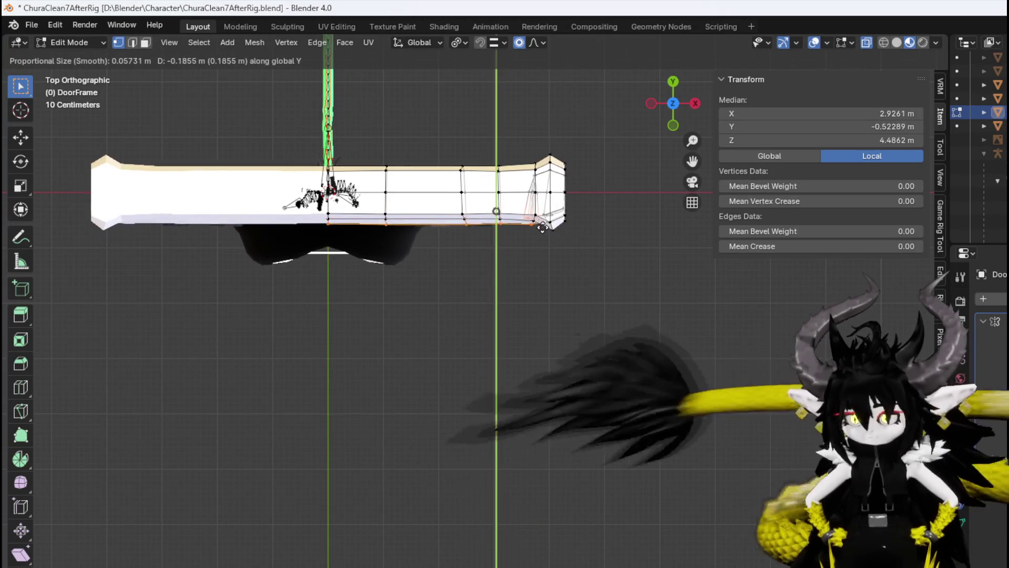
click(543, 227)
Move one frame corner vertex −0.098577 m along Y to Y −0.50337 m.
mouse_move(519, 239)
middle_down()
mouse_move(516, 101)
mouse_move(545, 228)
mouse_move(593, 221)
mouse_move(388, 236)
mouse_move(416, 254)
middle_up()
scroll(544, 317, up, 5)
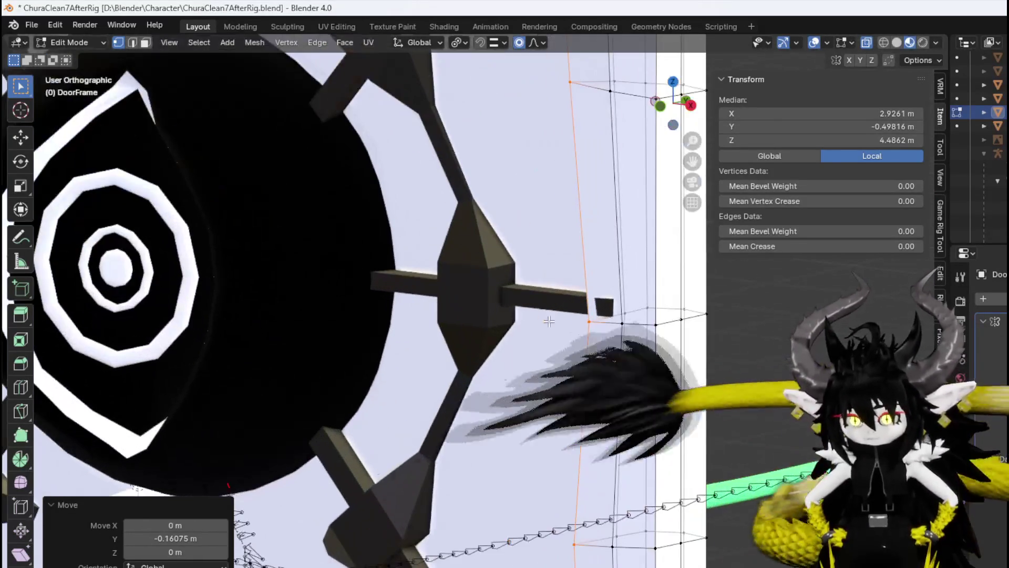
mouse_move(670, 311)
middle_down()
mouse_move(578, 370)
mouse_move(631, 320)
middle_up()
click(630, 318)
key(g)
key(y)
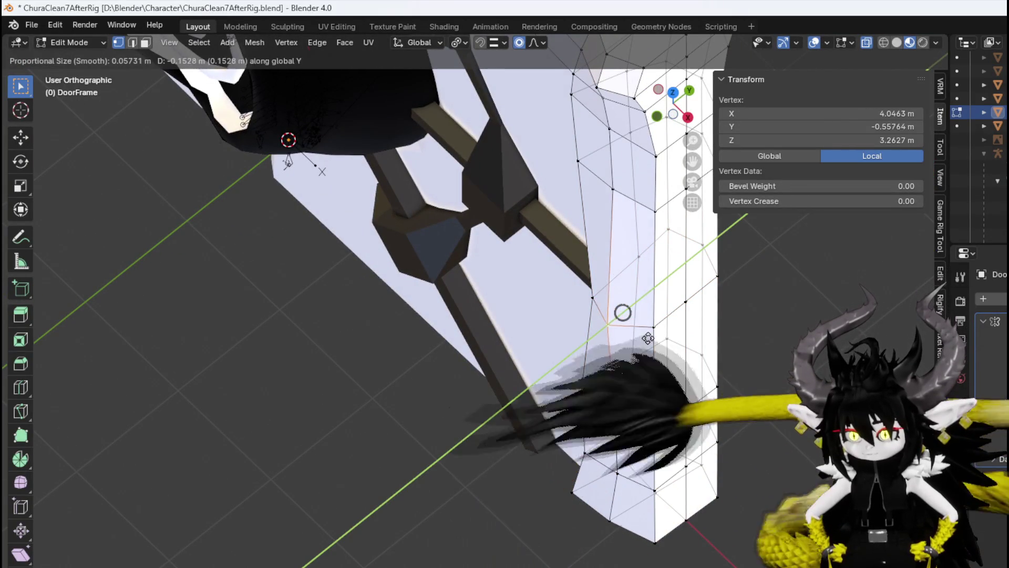
click(655, 336)
mouse_move(666, 322)
middle_down()
mouse_move(563, 268)
mouse_move(743, 248)
mouse_move(829, 261)
mouse_move(790, 306)
mouse_move(495, 167)
mouse_move(683, 293)
mouse_move(564, 348)
mouse_move(550, 286)
mouse_move(591, 209)
middle_up()
key(KP_1)
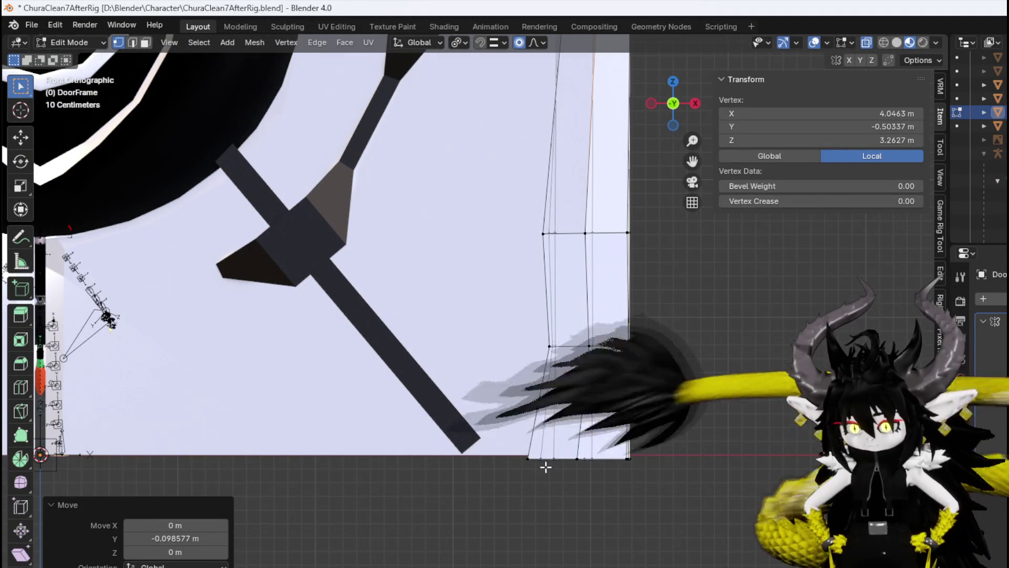
Select the frame's lower corner vertices and slide them inward.
alt+click(541, 459)
middle_drag(541, 459, 616, 506)
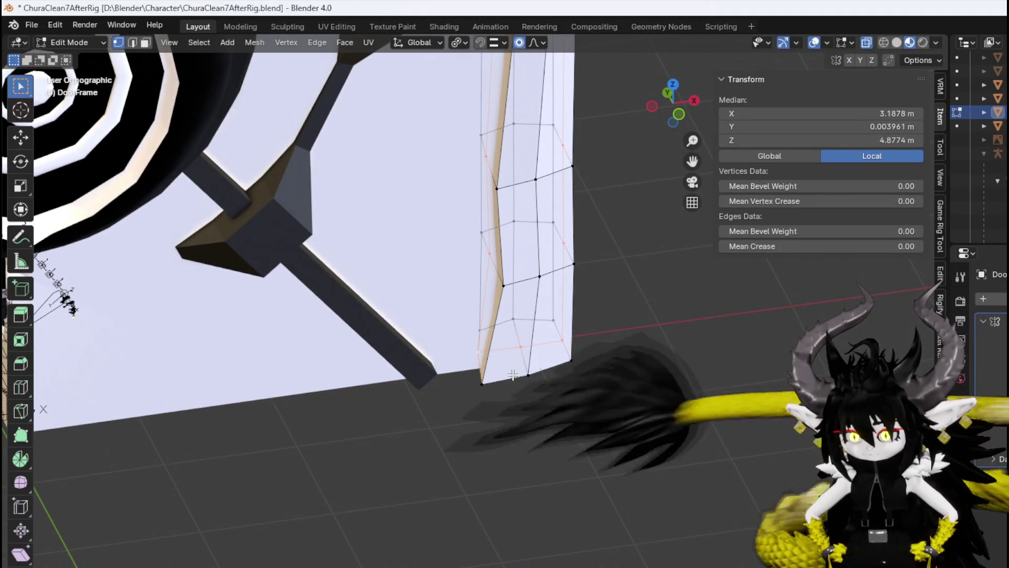
click(523, 348)
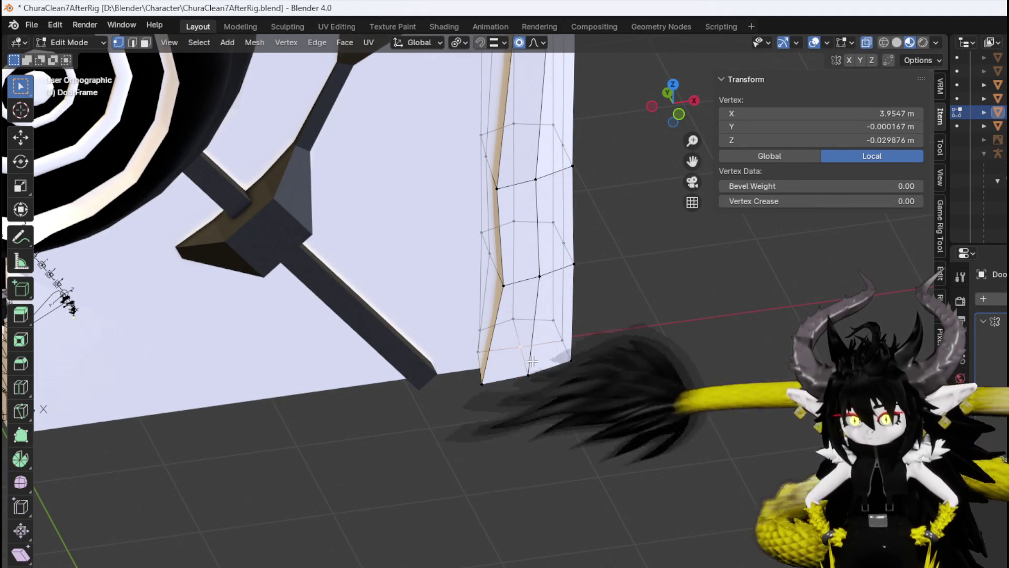
drag(625, 307, 625, 308)
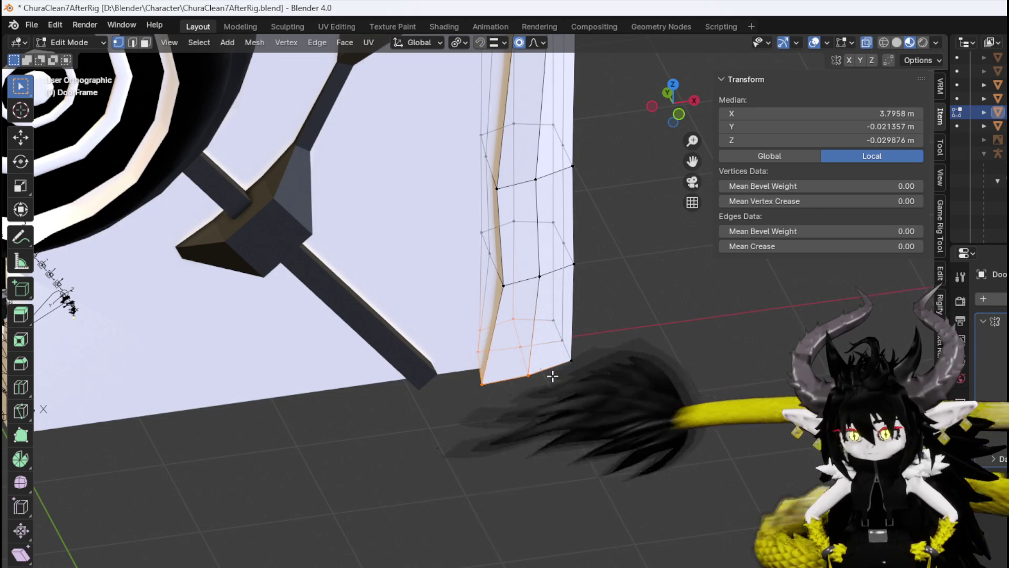
key(KP_1)
key(g)
click(578, 415)
Box-select the lower corner and push it back −0.14351 m along Y.
mouse_move(578, 416)
middle_down()
mouse_move(559, 412)
mouse_move(510, 470)
middle_up()
scroll(443, 361, up, 8)
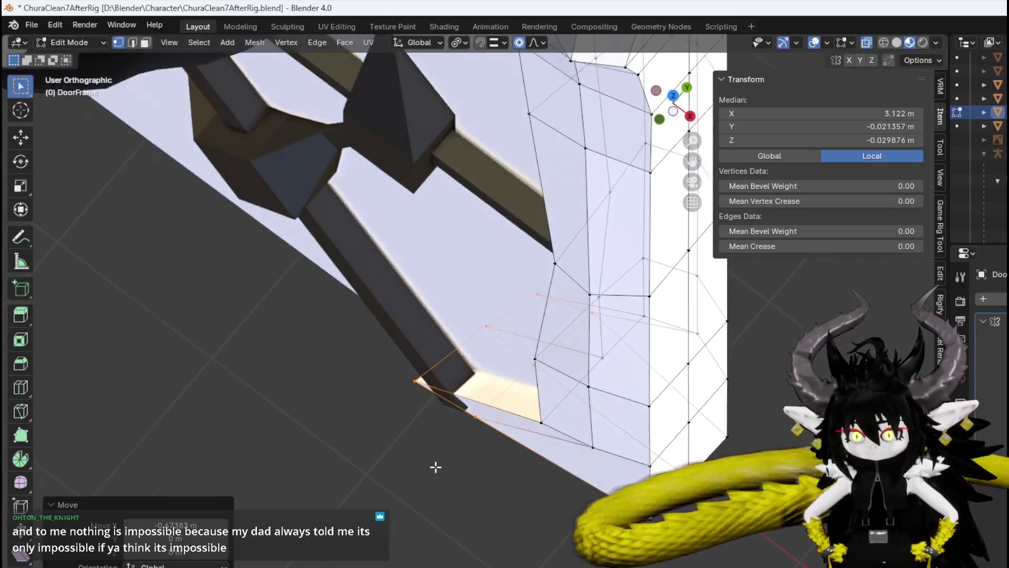
drag(387, 464, 450, 379)
key(g)
key(Escape)
key(g)
key(y)
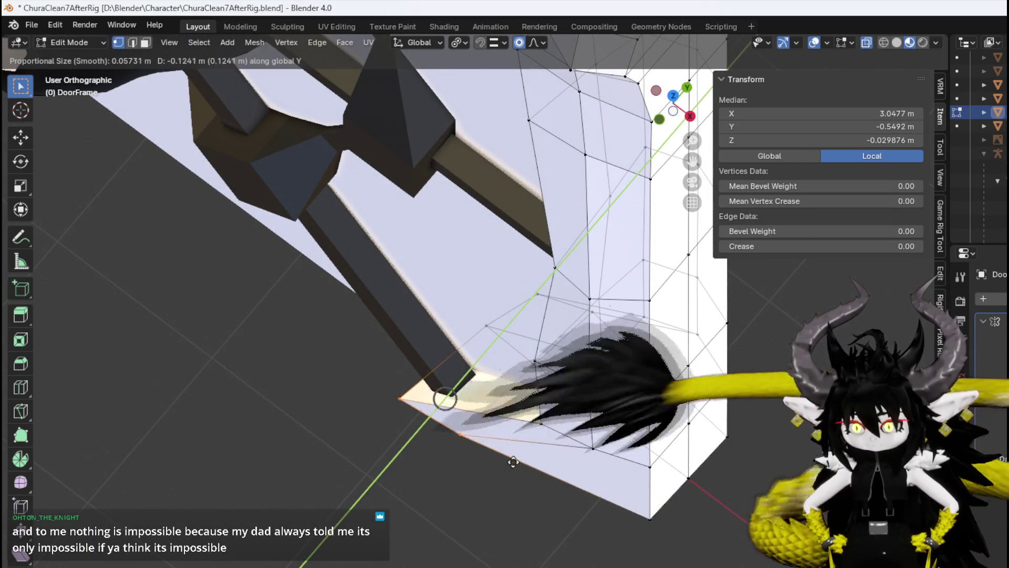
click(519, 472)
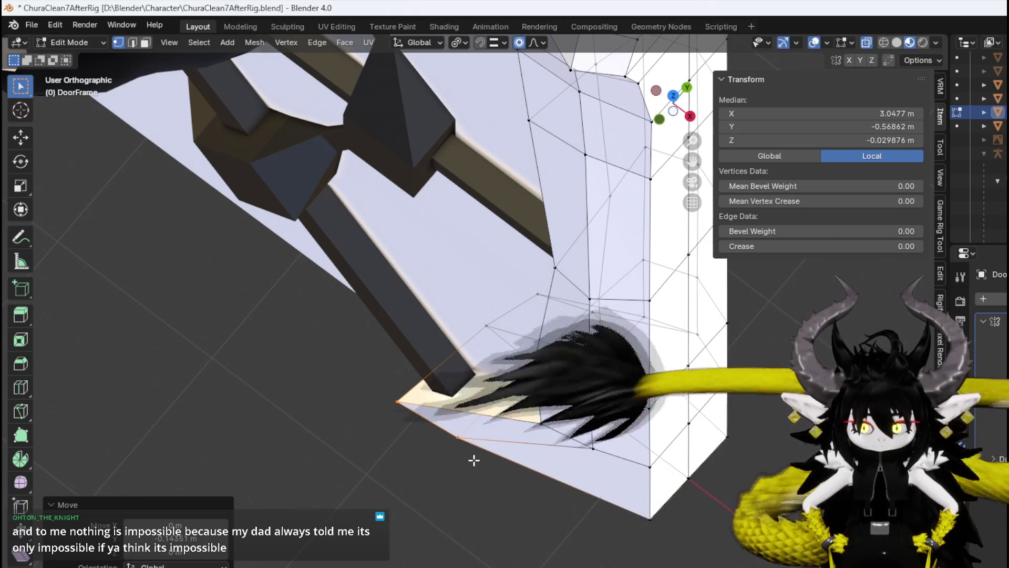
mouse_move(474, 460)
middle_down()
mouse_move(483, 467)
mouse_move(450, 488)
middle_up()
shift+drag(490, 426, 492, 418)
click(444, 493)
key(KP_1)
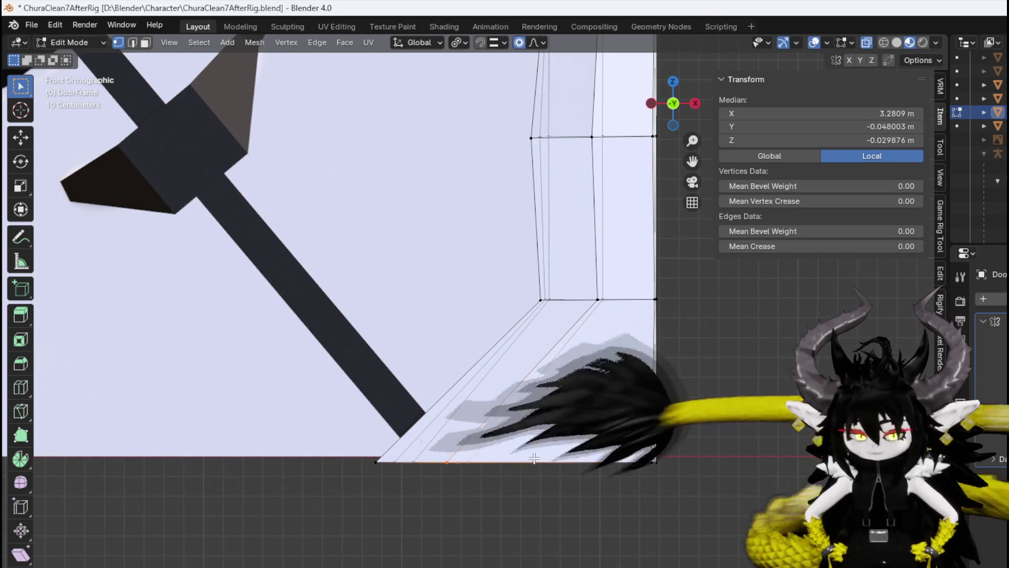
Slide the selected bottom vertices along X, then push one corner vertex back along Y.
key(g)
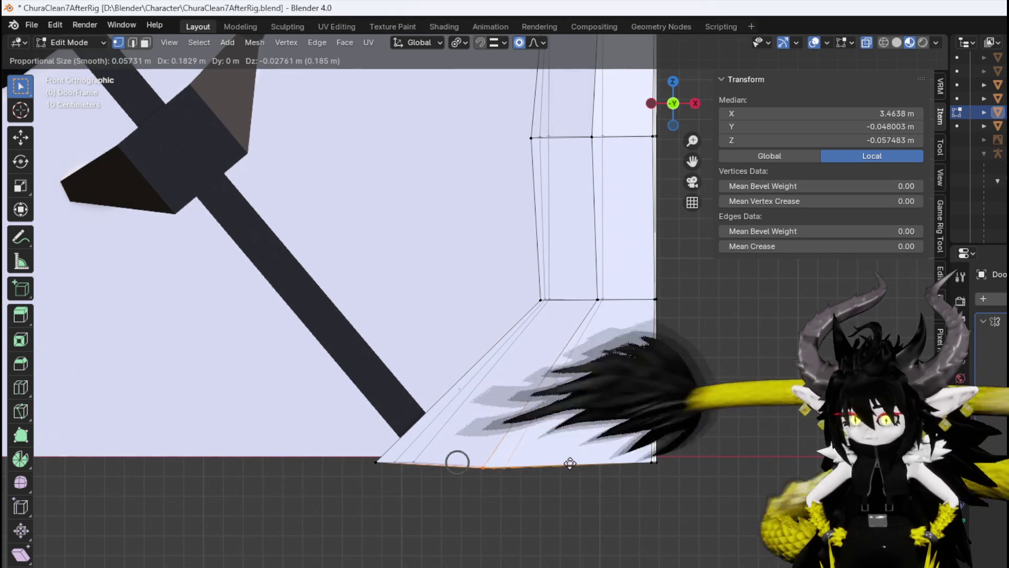
key(x)
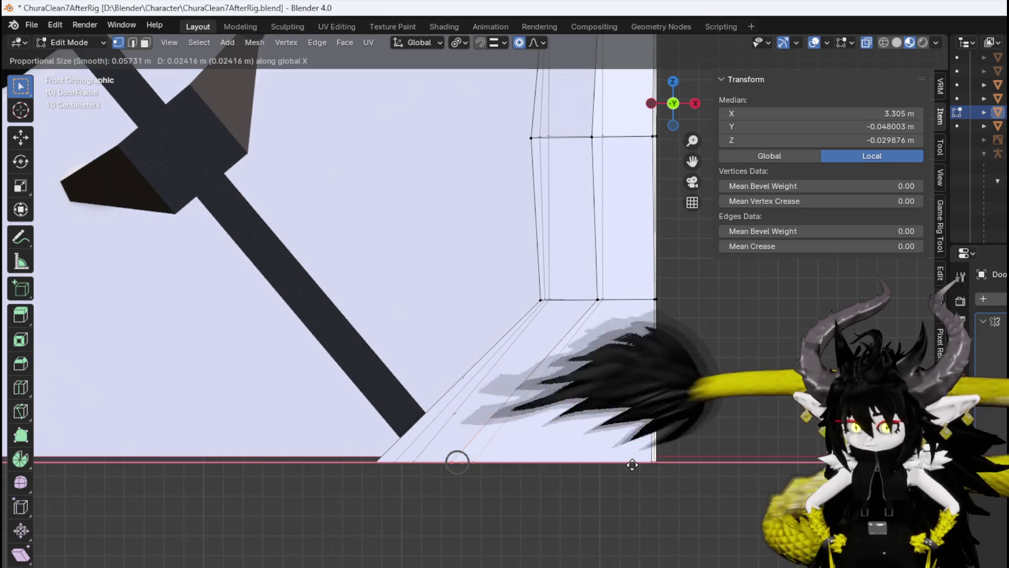
click(457, 461)
mouse_move(457, 462)
middle_down()
mouse_move(526, 532)
mouse_move(415, 526)
middle_up()
scroll(601, 536, up, 5)
mouse_move(601, 536)
middle_down()
mouse_move(602, 547)
mouse_move(565, 487)
middle_up()
click(549, 478)
middle_drag(616, 458, 511, 447)
key(g)
key(y)
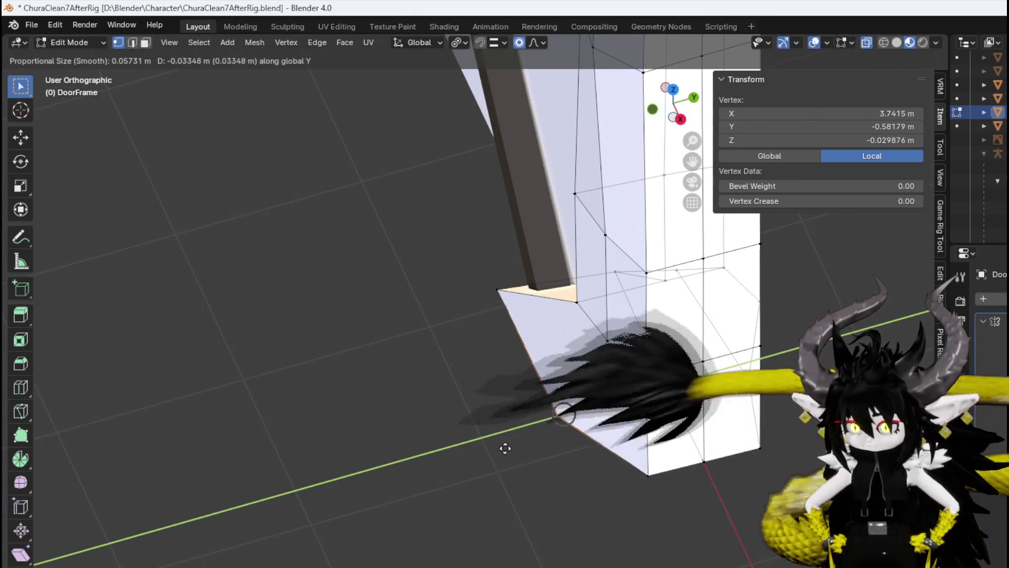
click(497, 451)
Push another corner vertex back along Y and shift the frame's right-side edge loop.
click(592, 344)
key(g)
key(y)
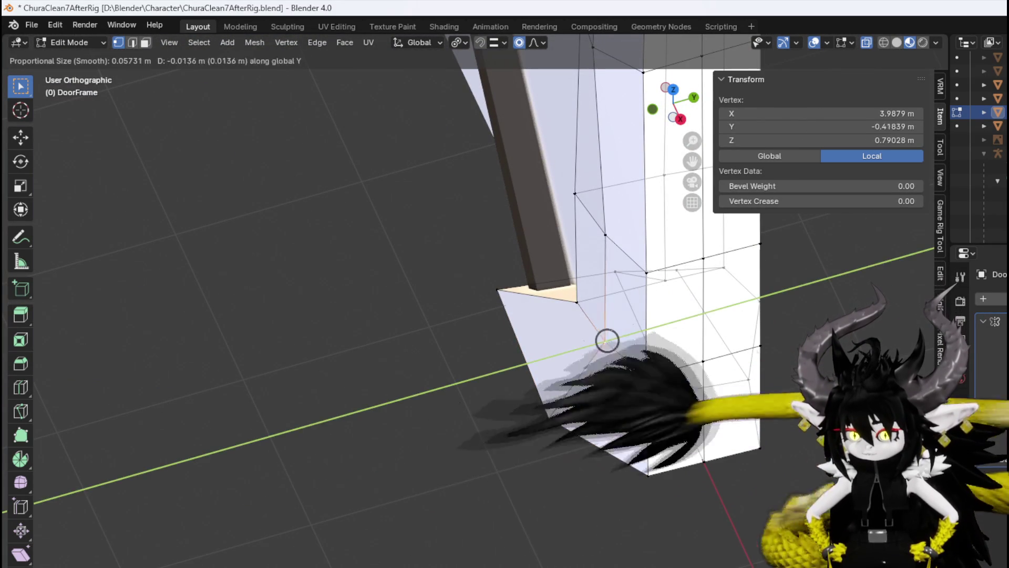
click(639, 401)
mouse_move(639, 402)
middle_down()
mouse_move(668, 464)
mouse_move(629, 349)
mouse_move(704, 400)
mouse_move(637, 405)
mouse_move(576, 309)
mouse_move(636, 431)
middle_up()
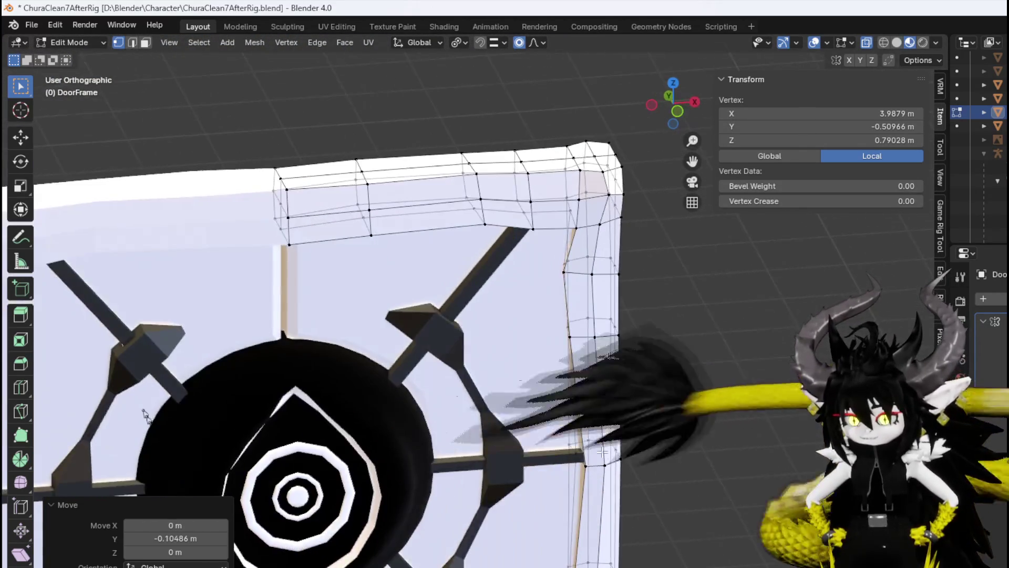
alt+click(619, 460)
key(KP_1)
scroll(662, 453, up, 2)
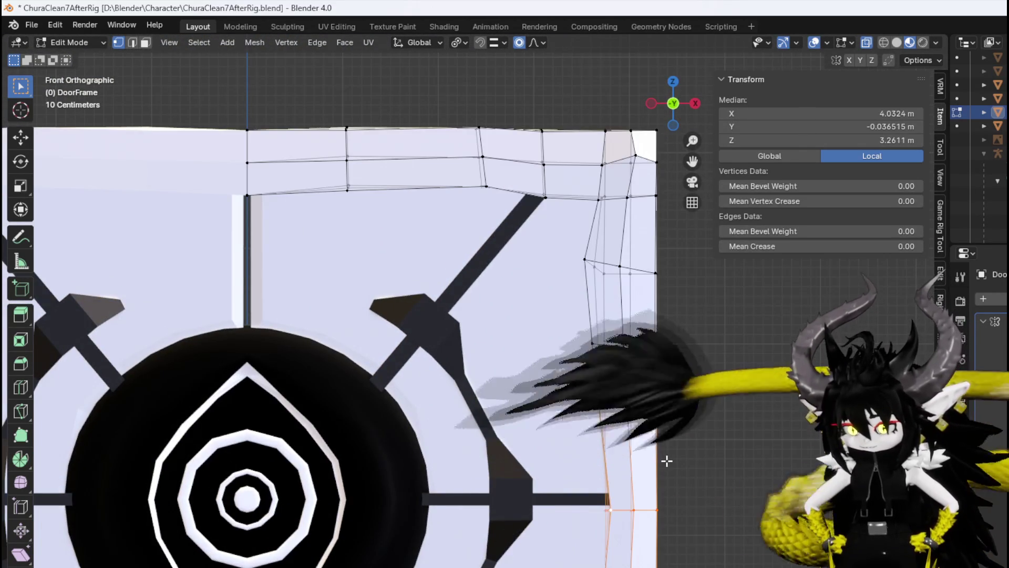
key(g)
click(633, 509)
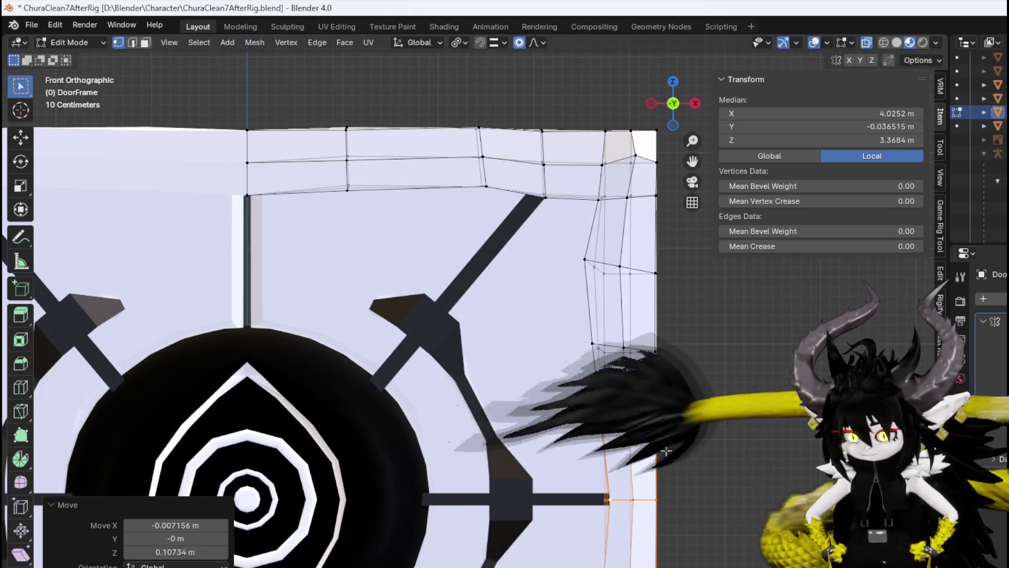
scroll(632, 510, down, 3)
middle_drag(632, 510, 623, 505)
Reshape the frame's top corner by moving several corner and top vertices.
mouse_move(526, 247)
middle_down()
mouse_move(564, 240)
mouse_move(559, 359)
mouse_move(652, 299)
middle_up()
scroll(564, 240, up, 3)
click(561, 263)
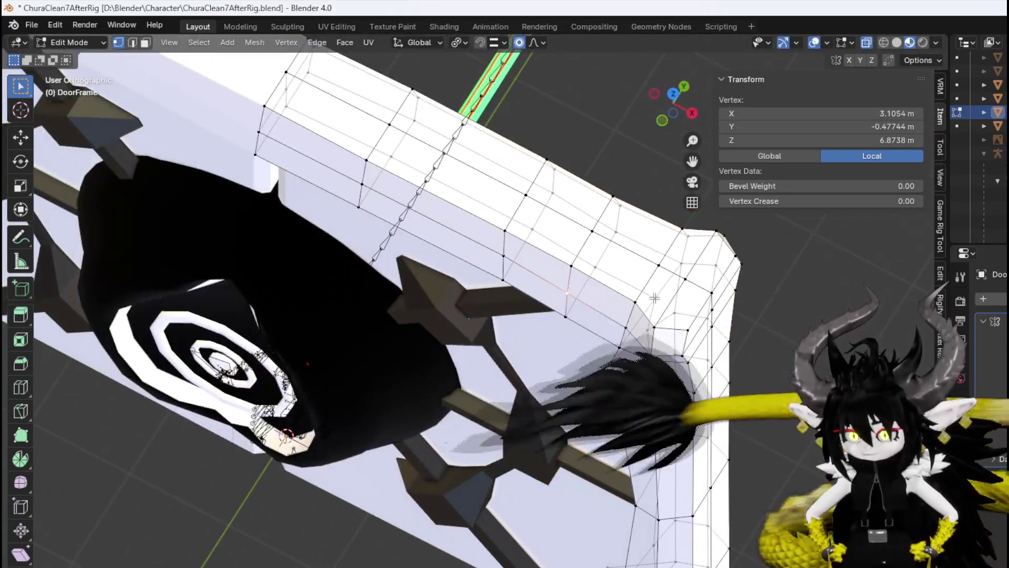
mouse_move(678, 321)
mouse_down()
mouse_move(635, 300)
mouse_move(644, 331)
mouse_up()
drag(580, 270, 593, 304)
middle_drag(593, 310, 589, 272)
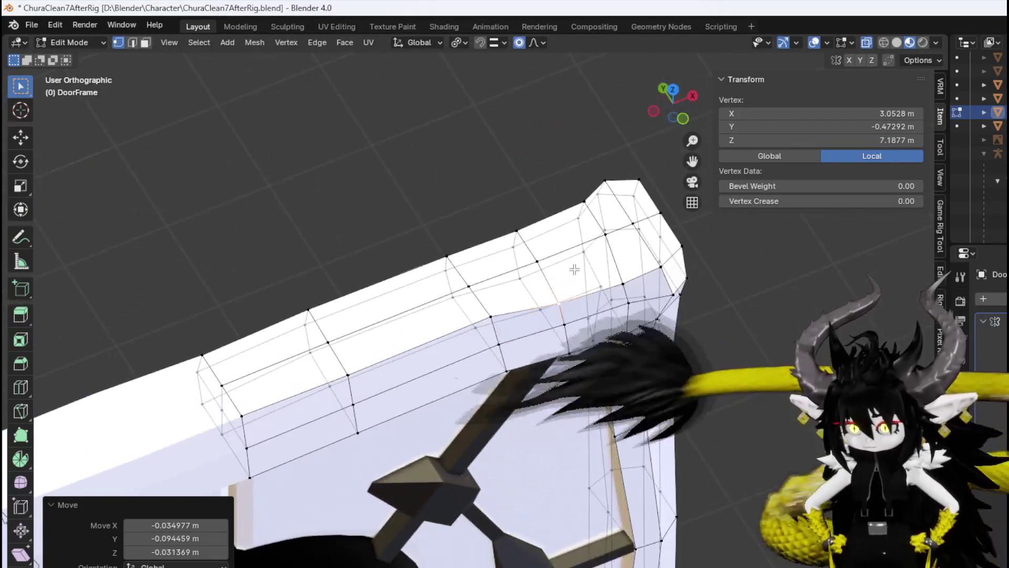
click(552, 267)
shift+click(615, 237)
middle_drag(614, 237, 666, 257)
key(KP_1)
key(g)
click(670, 272)
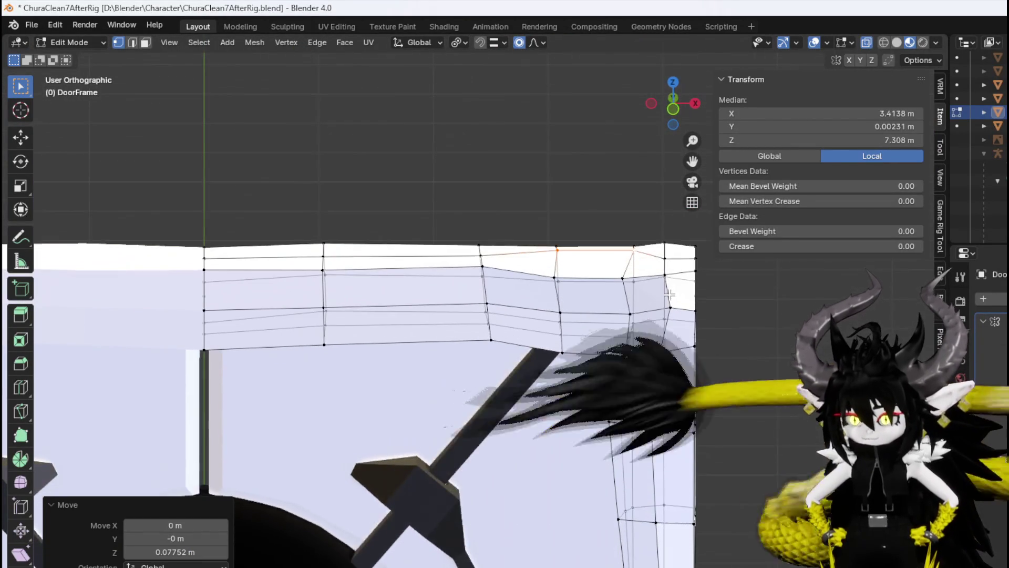
Raise the right-hand top-edge vertices with proportional editing to level the frame top.
click(666, 256)
key(KP_1)
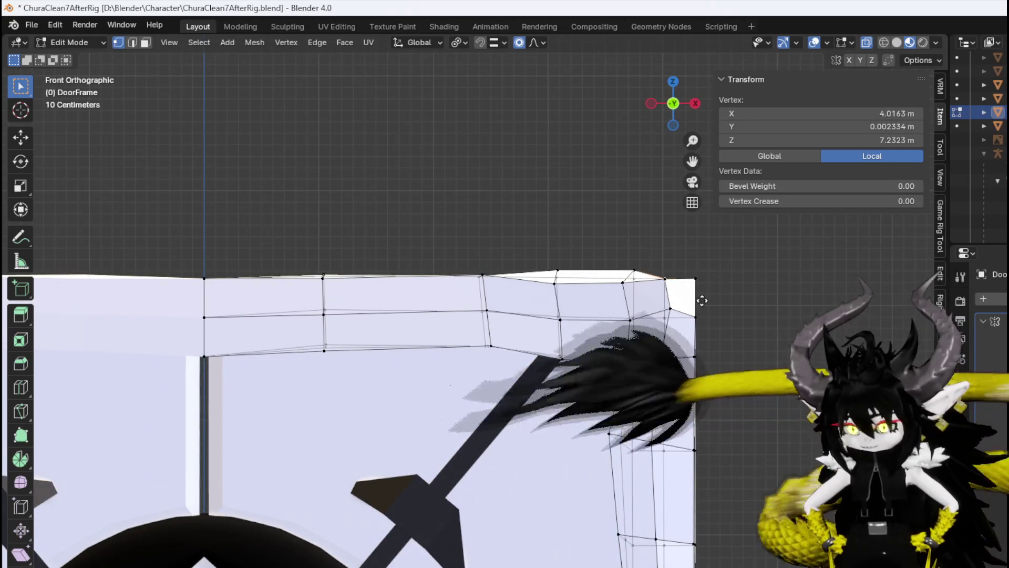
key(g)
click(665, 277)
middle_drag(426, 240, 462, 248)
click(478, 239)
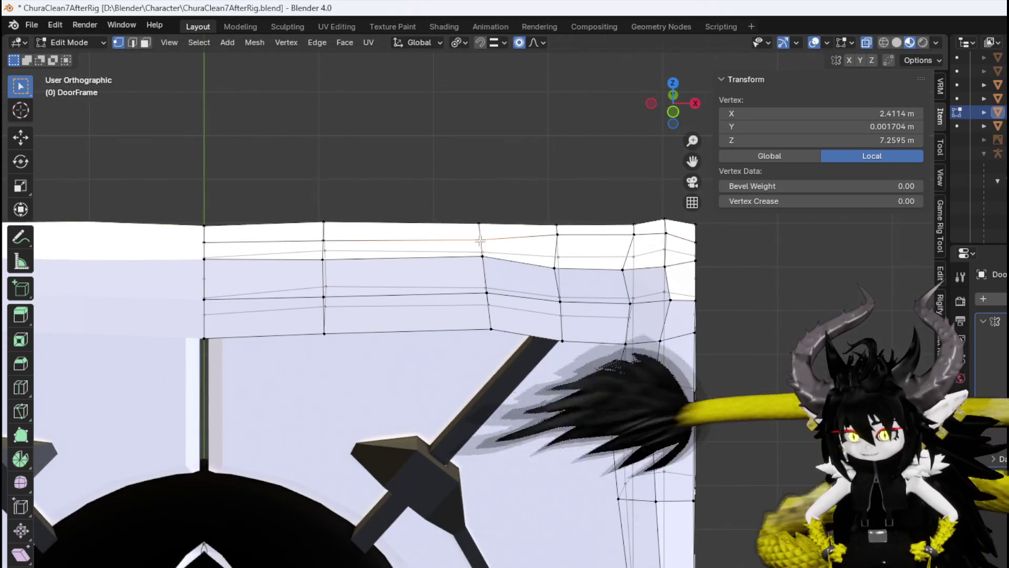
key(KP_1)
key(g)
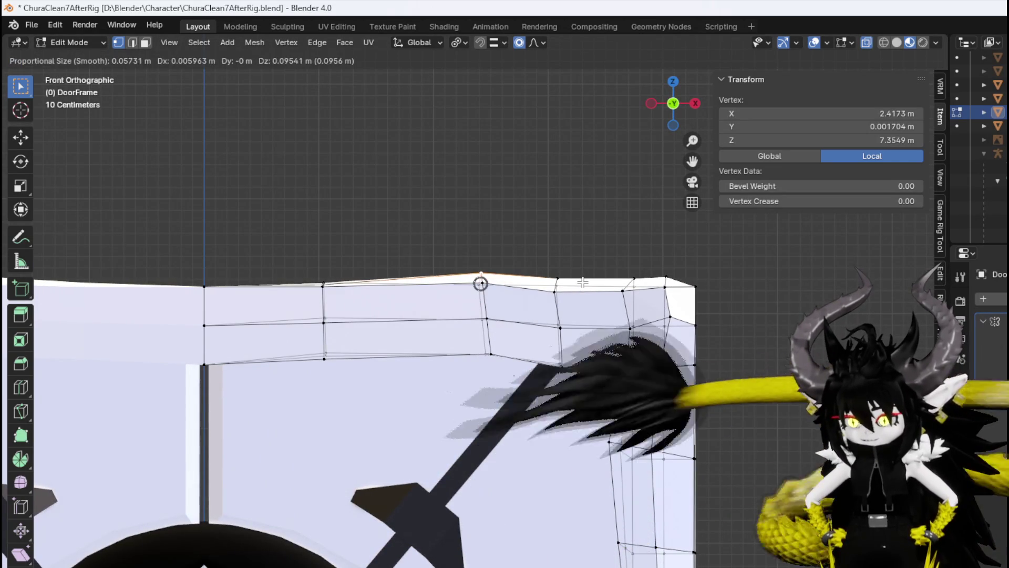
click(582, 282)
Lift the left and centre top vertices, the last by 0.11926 m, forming a gentle peak.
middle_drag(315, 271, 337, 260)
click(410, 271)
key(KP_1)
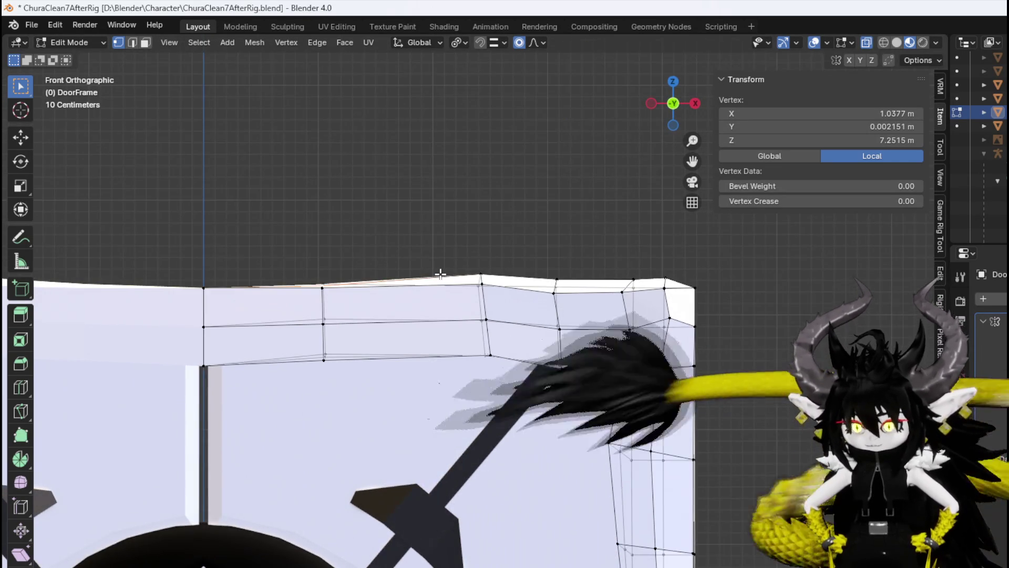
key(g)
click(440, 261)
middle_drag(232, 268, 182, 291)
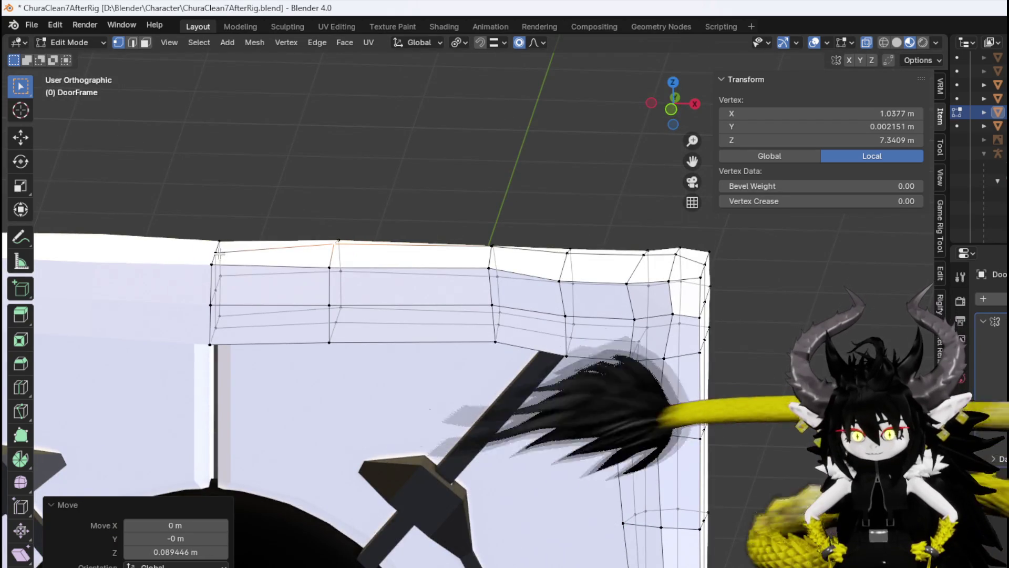
key(KP_1)
click(203, 290)
key(g)
click(315, 266)
scroll(315, 266, down, 4)
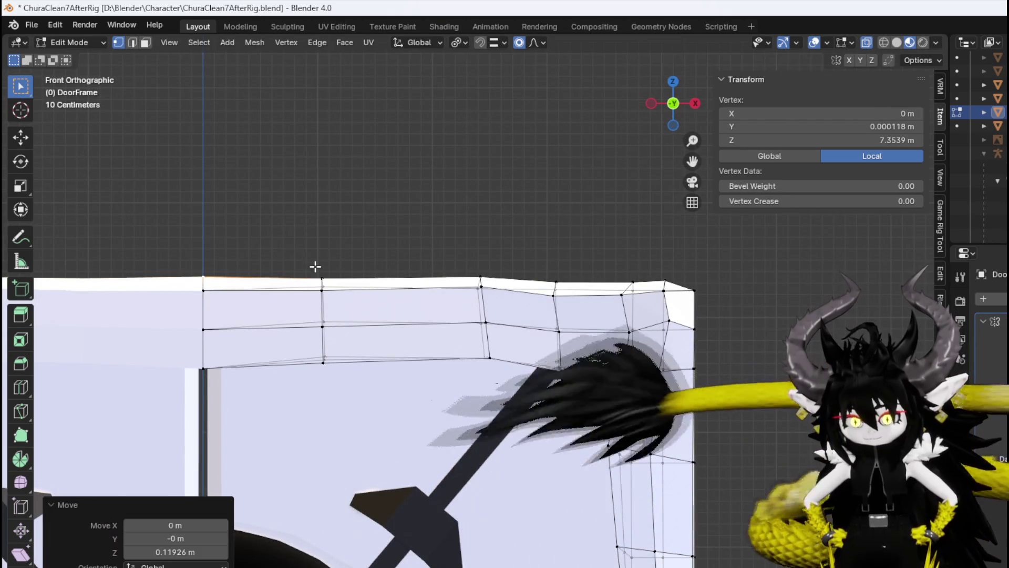
mouse_move(449, 298)
middle_down()
mouse_move(529, 367)
mouse_move(482, 281)
middle_up()
Select the frame's right-side edge loop and push it outward along X in front view.
alt+click(506, 263)
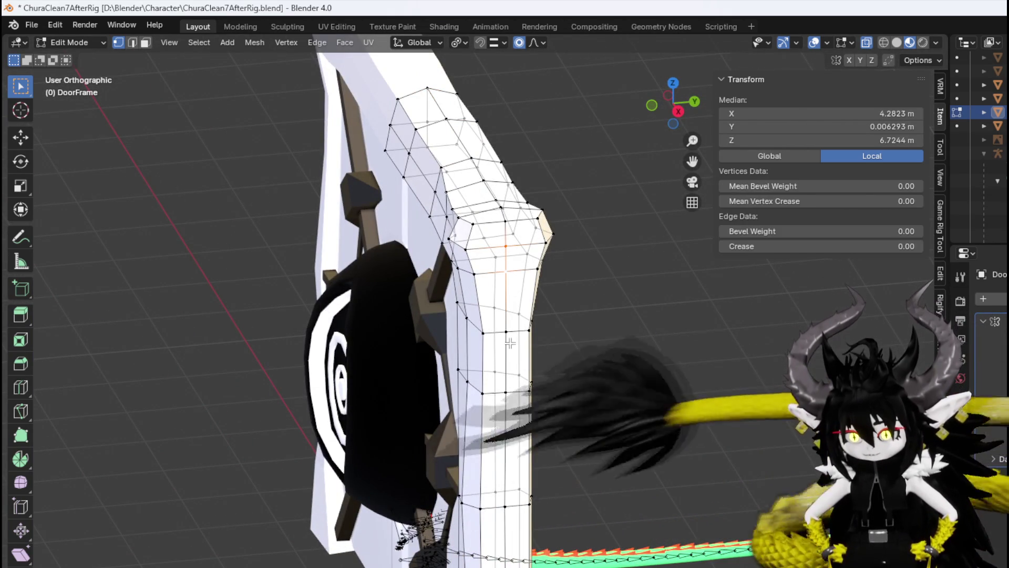
shift+middle_drag(500, 354, 506, 297)
mouse_move(524, 340)
shift+middle_down()
mouse_move(489, 349)
mouse_move(471, 283)
shift+middle_up()
shift+middle_drag(466, 475, 461, 405)
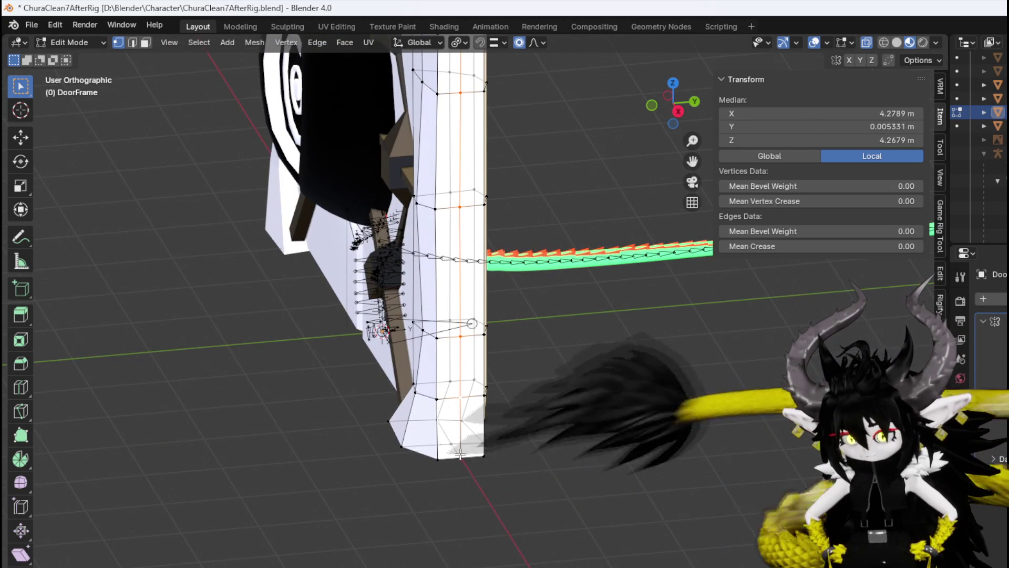
key(KP_1)
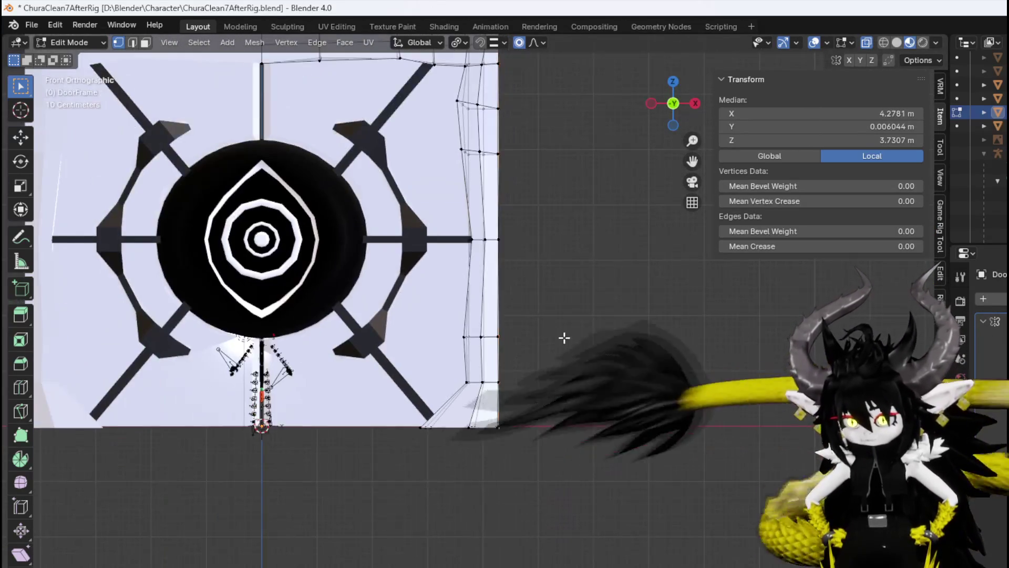
key(g)
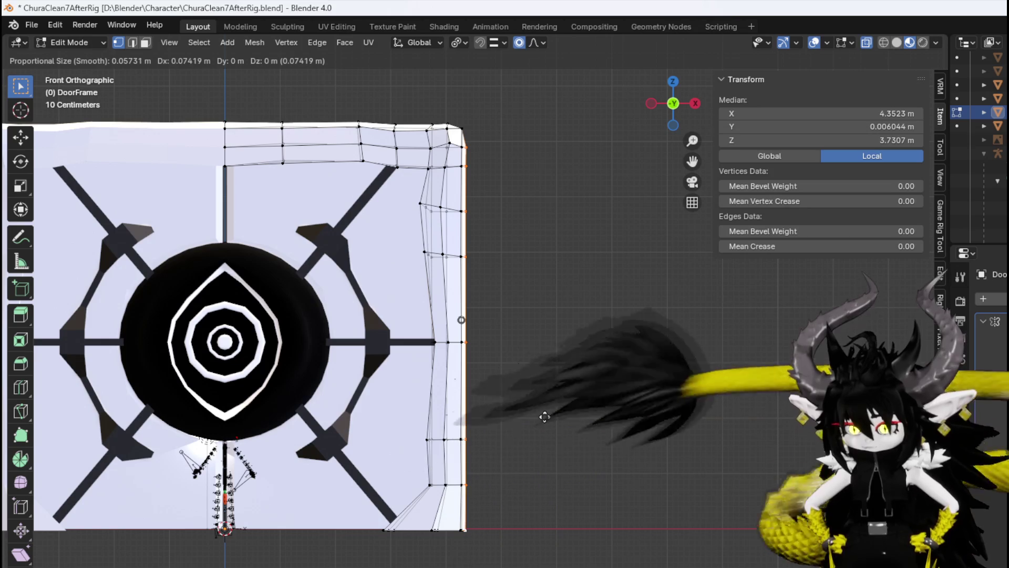
key(x)
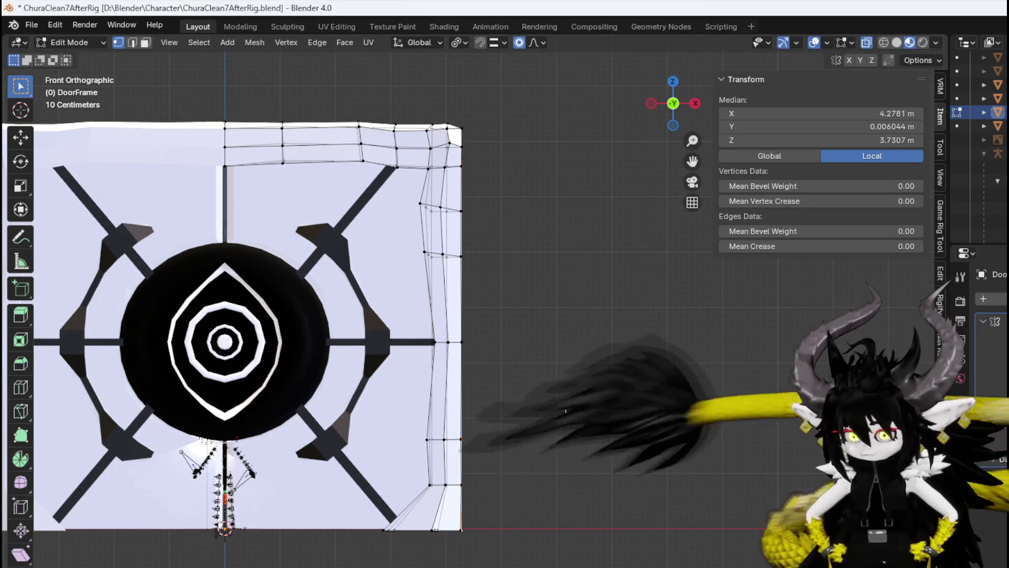
key(Escape)
key(g)
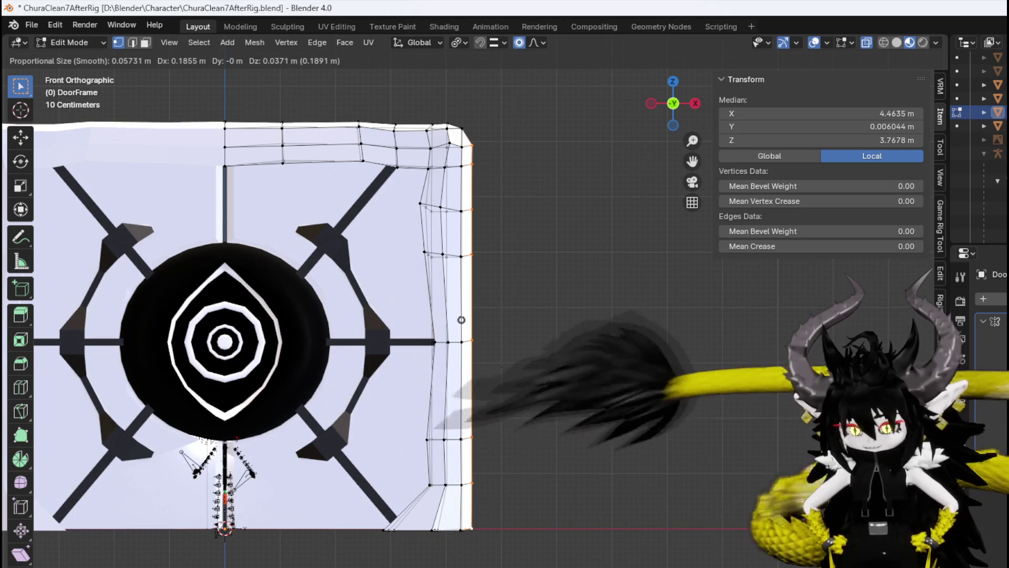
click(603, 386)
Move a top-right corner vertex of the frame to round the upper corner.
mouse_move(603, 386)
middle_down()
mouse_move(503, 349)
mouse_move(499, 546)
middle_up()
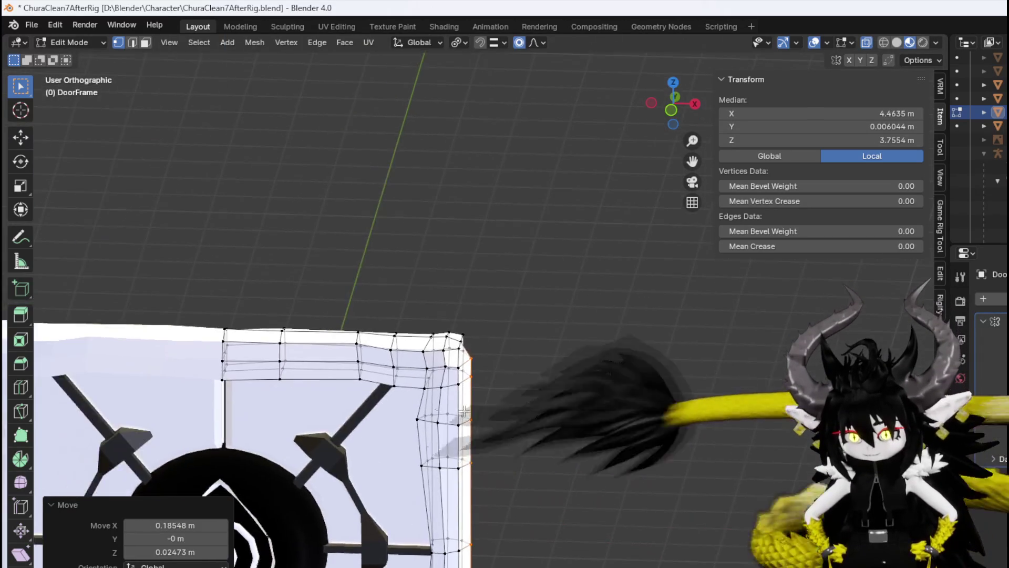
scroll(405, 298, up, 5)
click(434, 321)
key(KP_1)
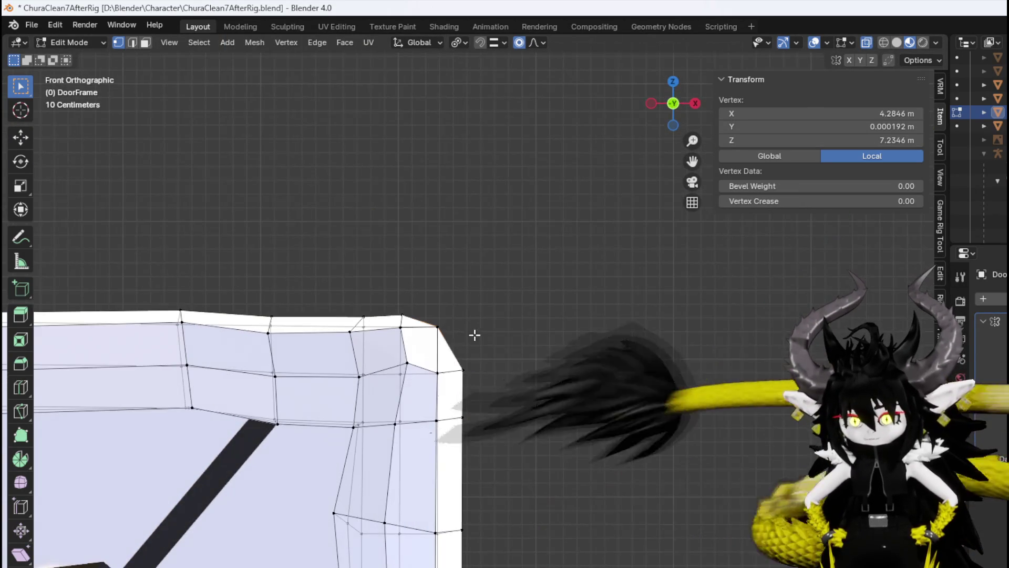
key(g)
click(528, 337)
Adjust two side vertices of the frame to finish reshaping the top-right corner.
mouse_move(503, 349)
middle_down()
mouse_move(326, 388)
mouse_move(349, 394)
mouse_move(462, 338)
mouse_move(500, 357)
middle_up()
click(462, 338)
key(g)
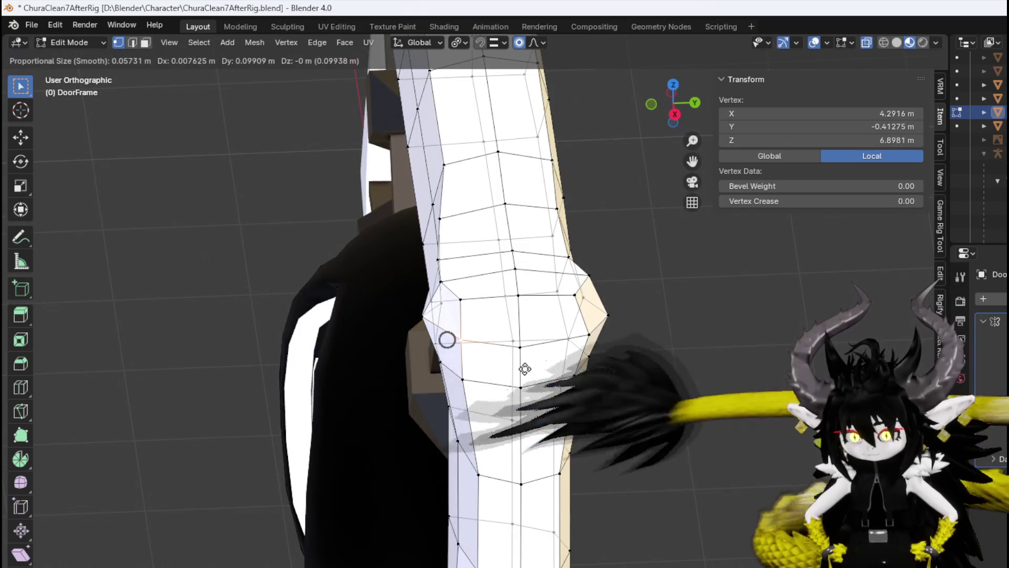
click(531, 372)
click(589, 334)
key(g)
click(585, 334)
mouse_move(586, 334)
middle_down()
mouse_move(500, 385)
mouse_move(363, 329)
mouse_move(626, 350)
mouse_move(575, 356)
mouse_move(547, 334)
mouse_move(642, 342)
mouse_move(132, 122)
middle_up()
click(62, 41)
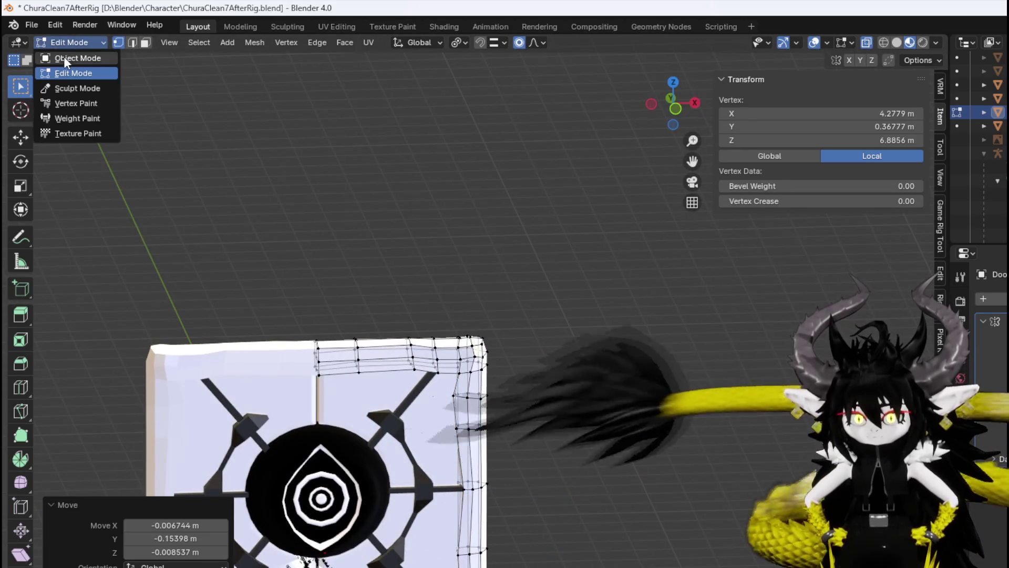
Switch to Object Mode and apply Shade Smooth to DoorFrame and DoorLock.
click(64, 56)
right_click(474, 352)
click(475, 352)
mouse_move(480, 361)
middle_down()
mouse_move(352, 344)
mouse_move(462, 376)
mouse_move(550, 381)
mouse_move(464, 381)
middle_up()
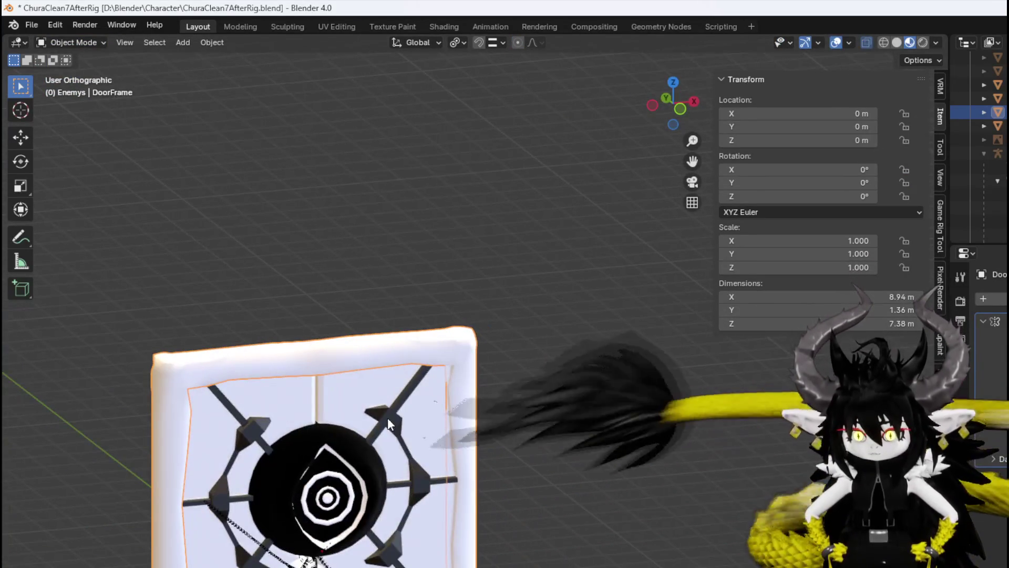
click(390, 418)
right_click(395, 418)
click(395, 418)
mouse_move(379, 373)
middle_down()
mouse_move(289, 402)
mouse_move(349, 413)
middle_up()
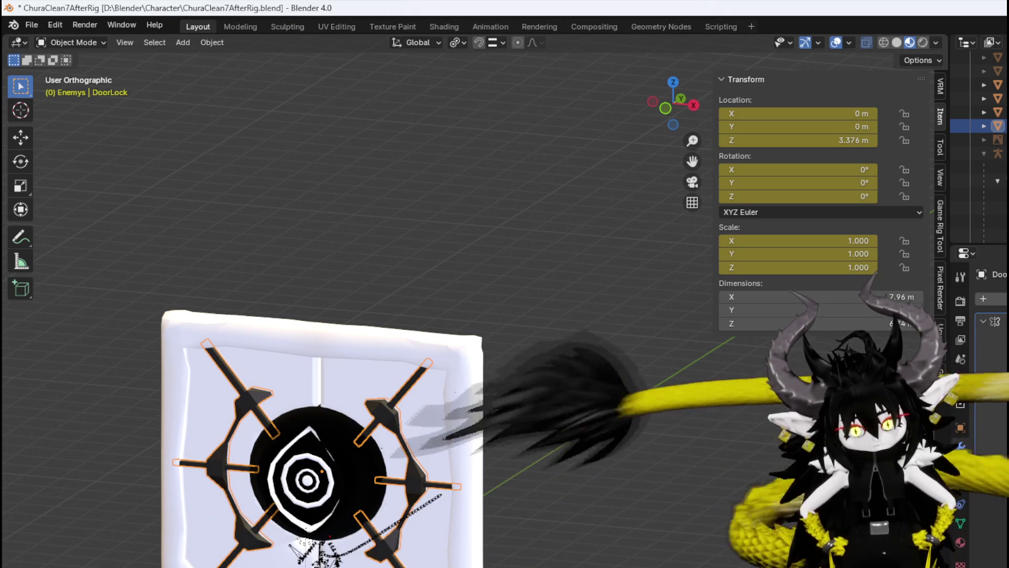
Frame the door from the front and save ChuraClean7AfterRig.blend.
mouse_move(532, 406)
middle_down()
mouse_move(428, 372)
mouse_move(437, 367)
middle_up()
key(KP_1)
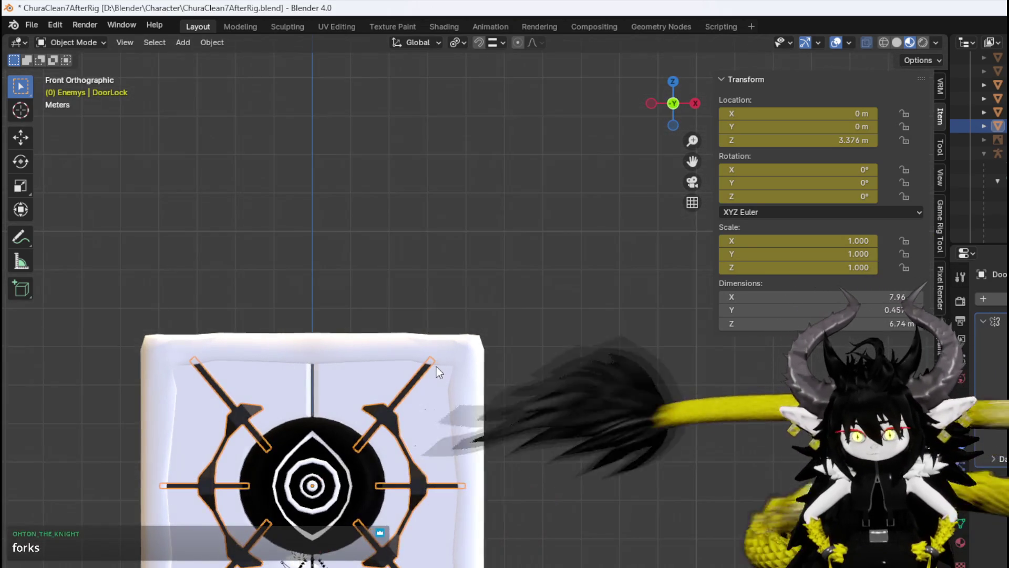
scroll(405, 430, up, 2)
mouse_move(404, 430)
shift+middle_down()
mouse_move(411, 332)
mouse_move(374, 286)
shift+middle_up()
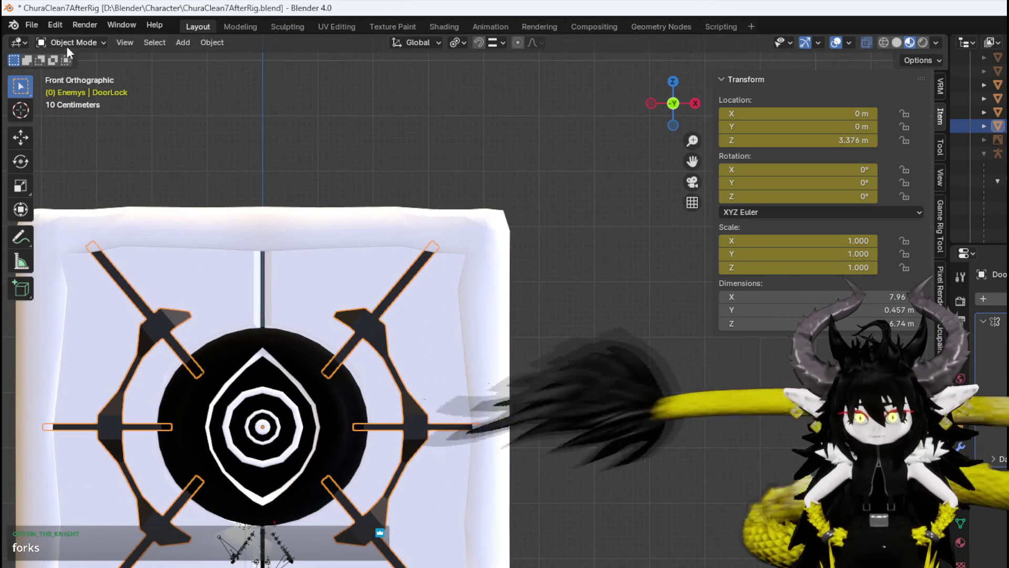
click(30, 24)
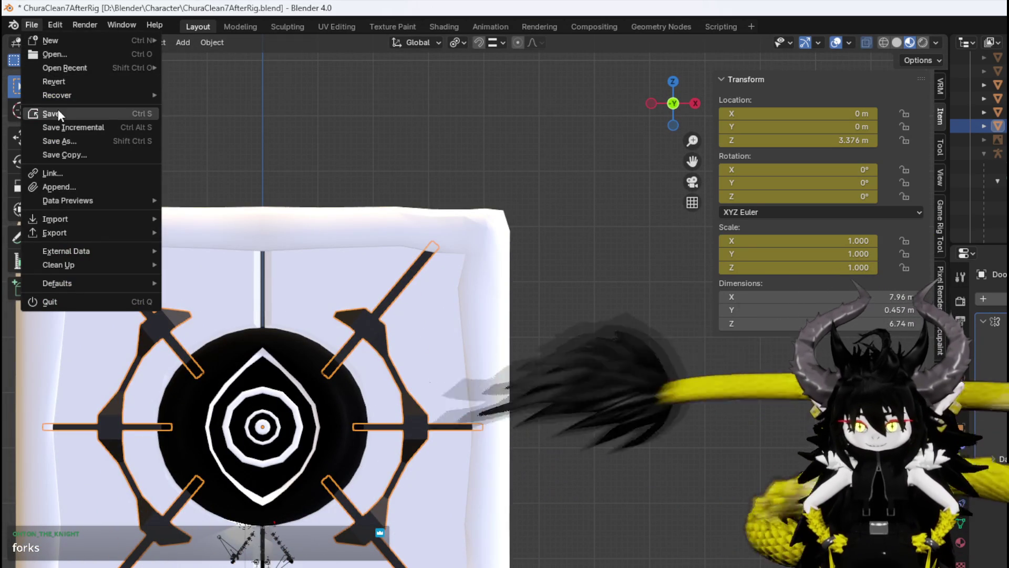
click(58, 109)
Select the DoorEye object, then the Door object.
scroll(315, 270, up, 4)
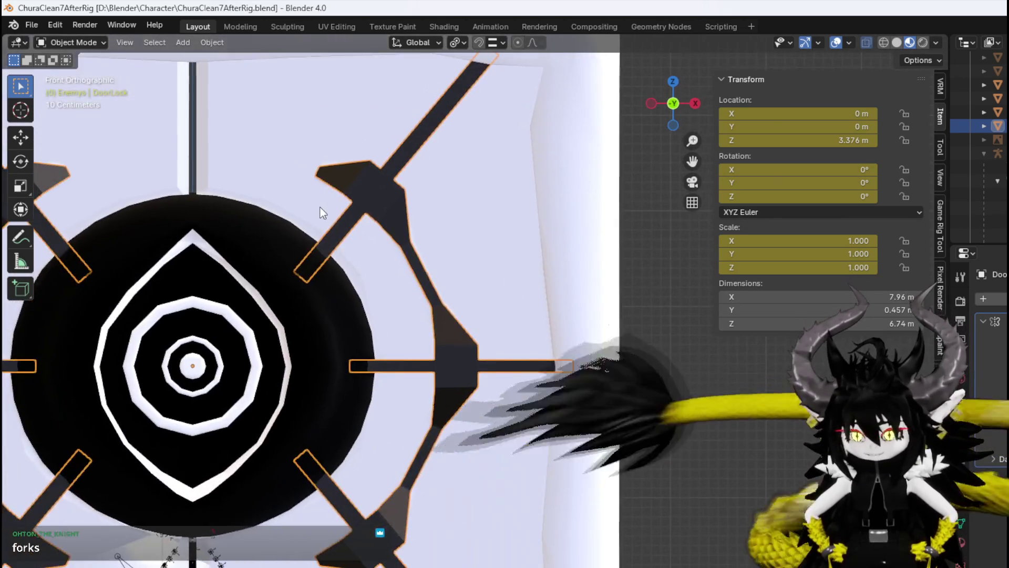
scroll(320, 207, down, 4)
mouse_move(182, 225)
middle_down()
mouse_move(421, 289)
mouse_move(389, 267)
mouse_move(268, 244)
mouse_move(137, 236)
mouse_move(220, 258)
middle_up()
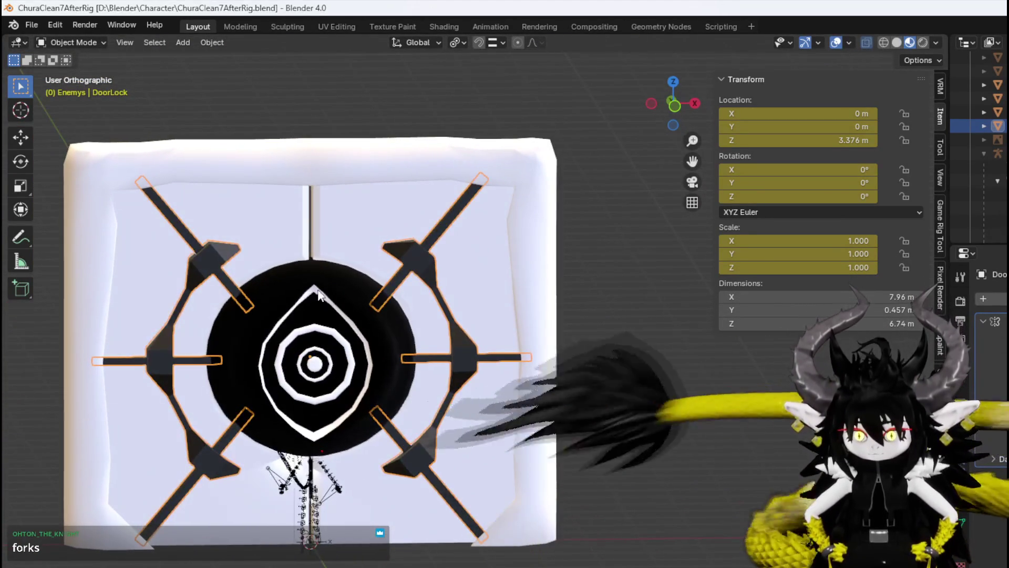
click(287, 284)
middle_drag(285, 279, 304, 222)
click(322, 245)
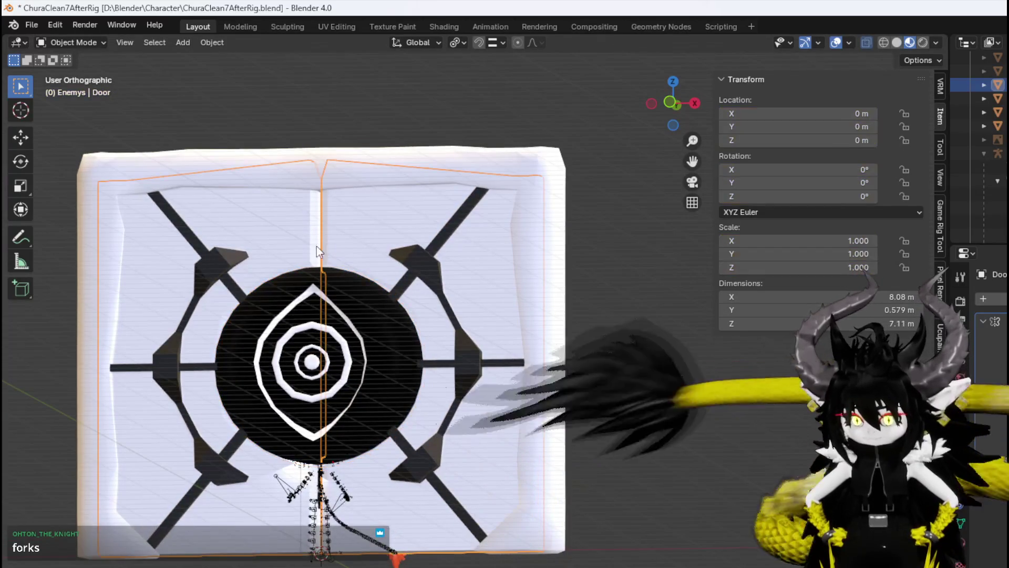
Enter Edit Mode on Door, select the face loop around the eye, and display the panel faces red.
click(70, 43)
click(77, 66)
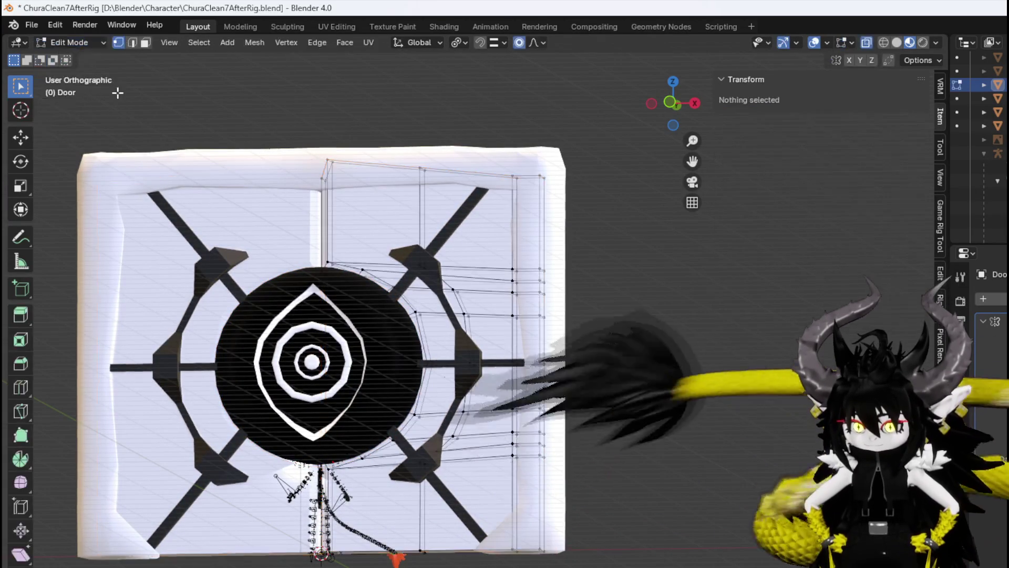
scroll(271, 226, up, 4)
alt+click(276, 233)
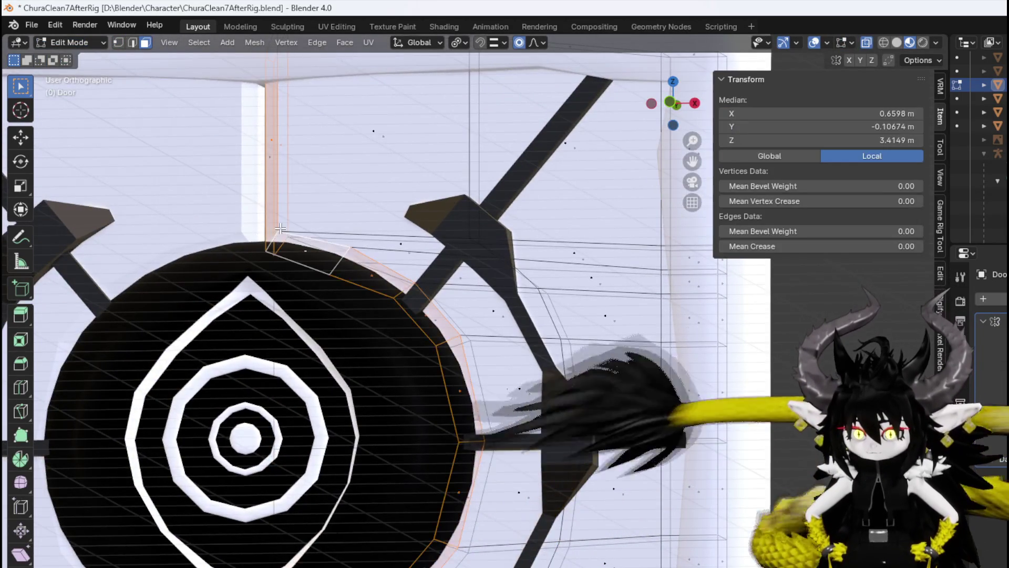
scroll(306, 243, down, 4)
scroll(466, 326, down, 2)
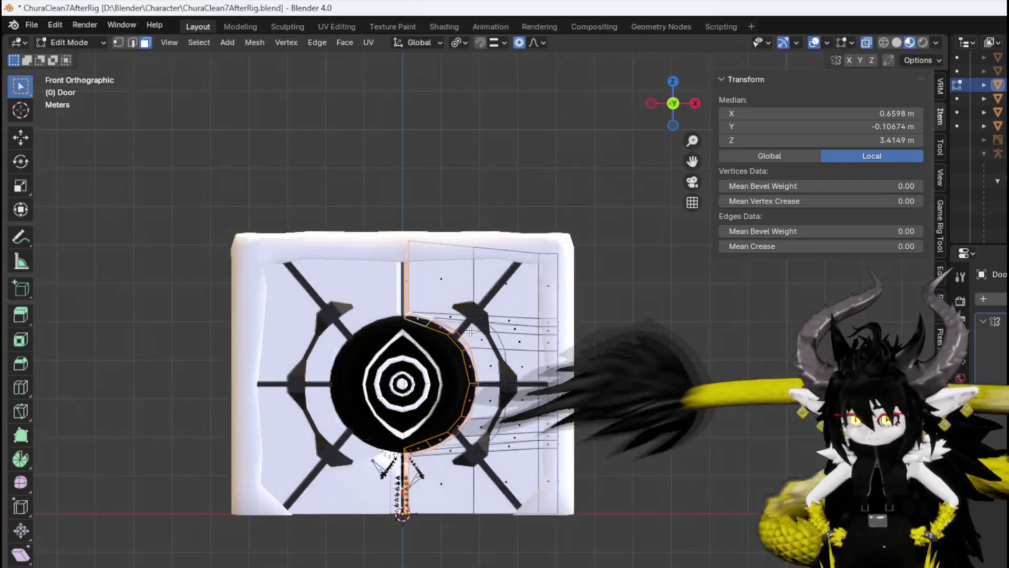
key(KP_1)
scroll(471, 331, up, 4)
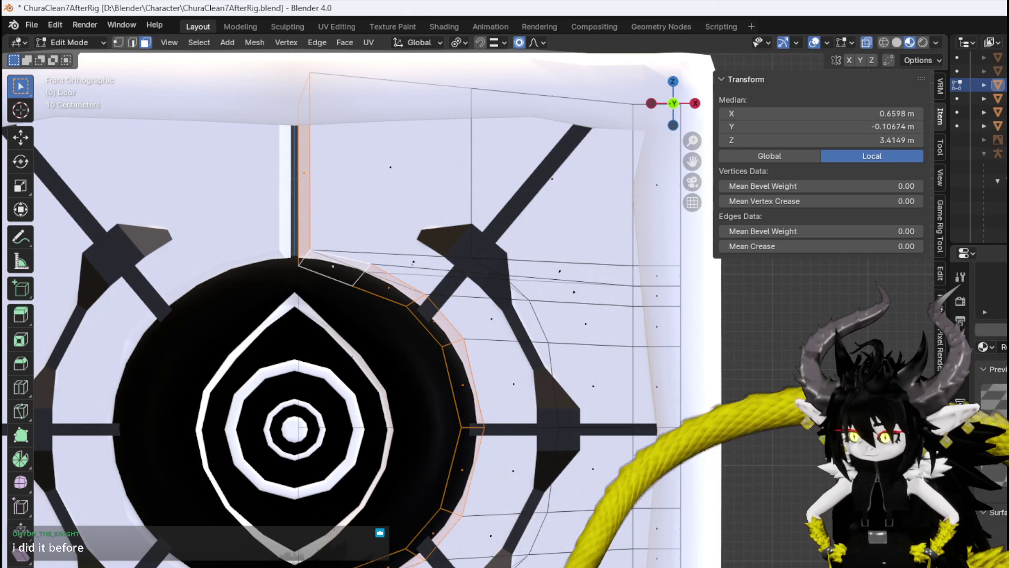
key(ctrl+z)
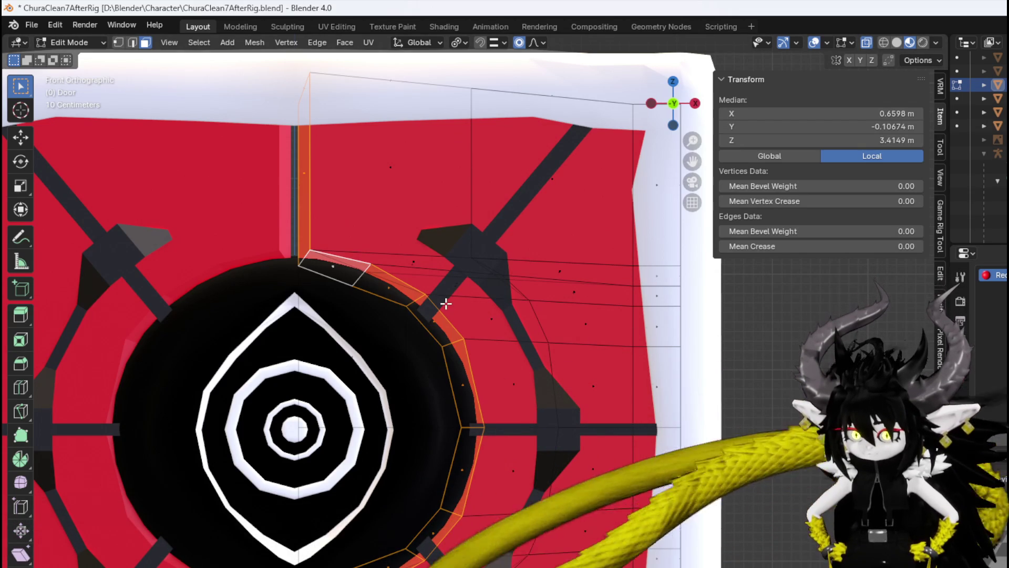
Select and inspect the face loops beside the eye, then clear the selection.
click(419, 256)
alt+click(420, 255)
alt+shift+click(531, 259)
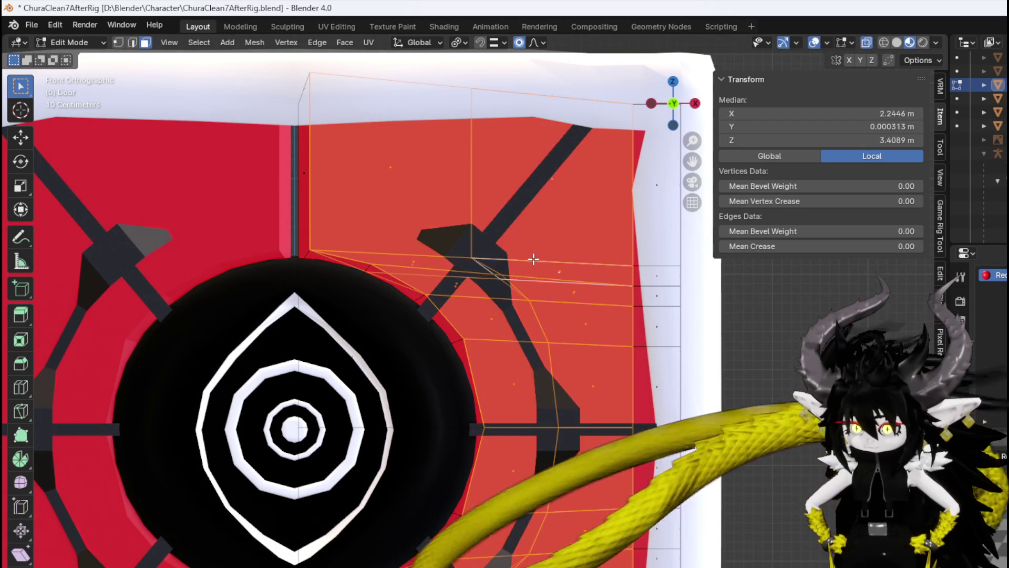
middle_drag(551, 259, 638, 299)
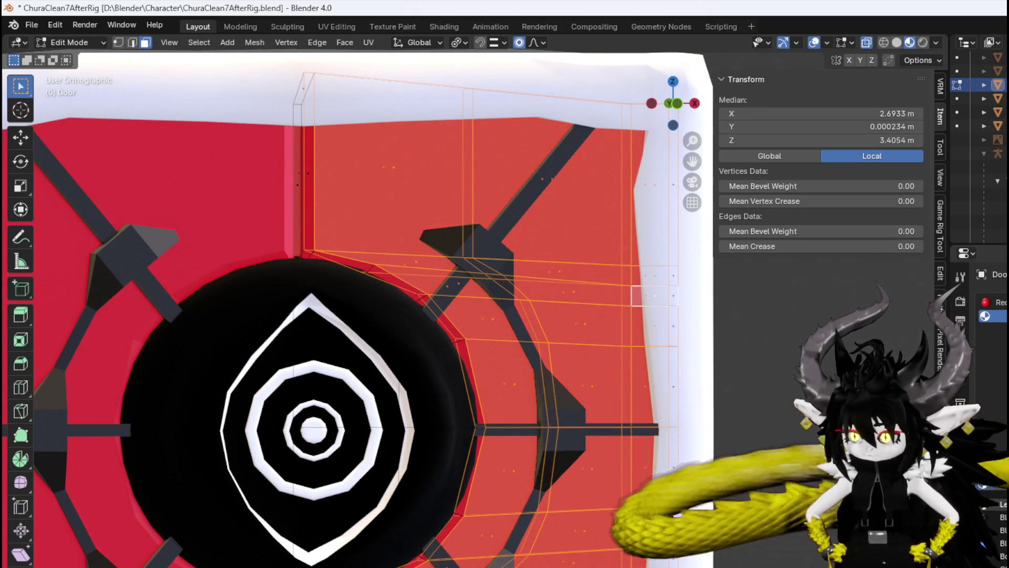
scroll(638, 297, down, 5)
mouse_move(705, 406)
middle_down()
mouse_move(642, 428)
mouse_move(670, 421)
middle_up()
click(642, 428)
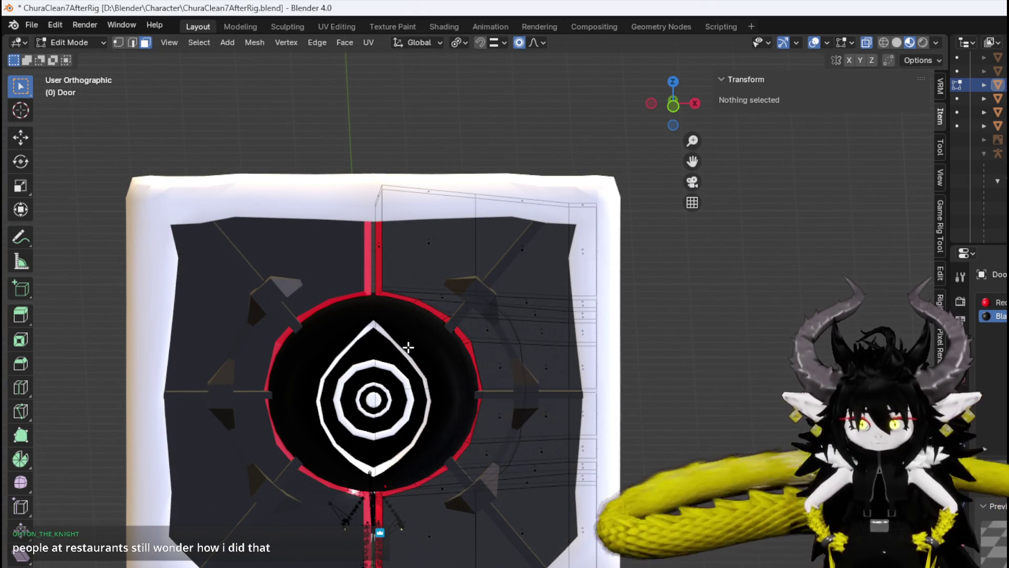
Zoom in on the door and switch back to Object Mode.
scroll(408, 346, up, 4)
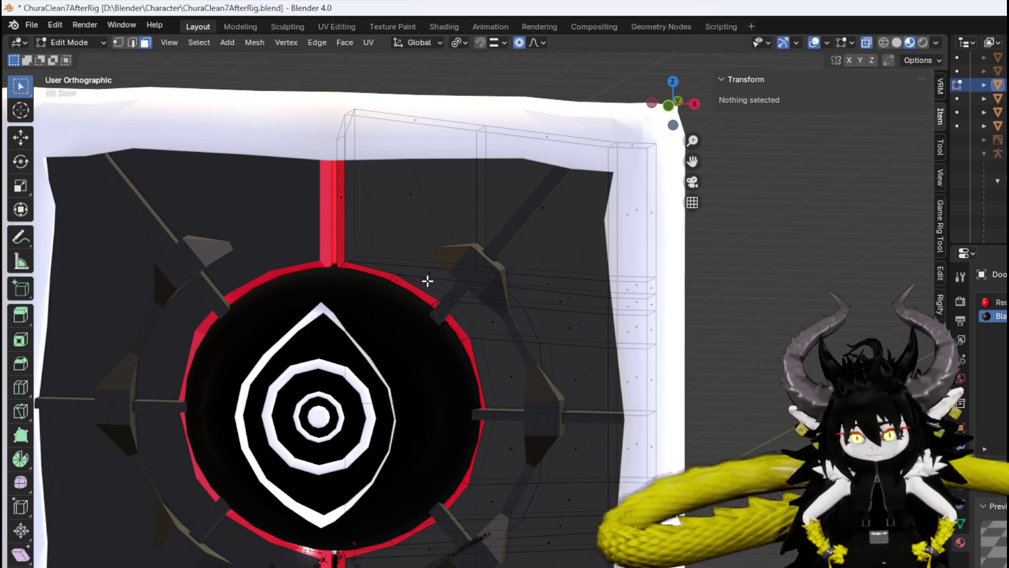
scroll(475, 272, up, 1)
middle_drag(475, 270, 531, 278)
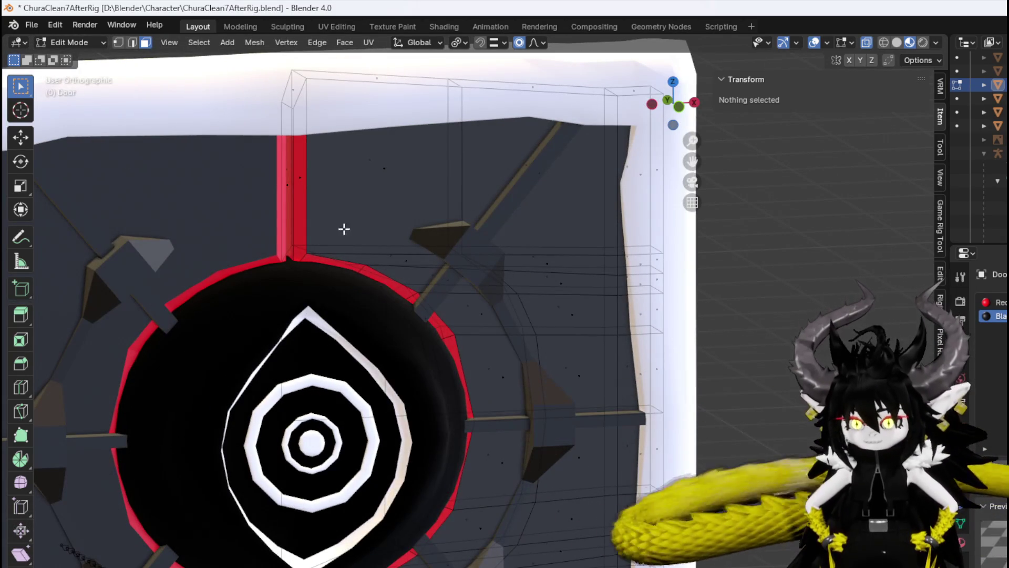
click(70, 42)
click(79, 61)
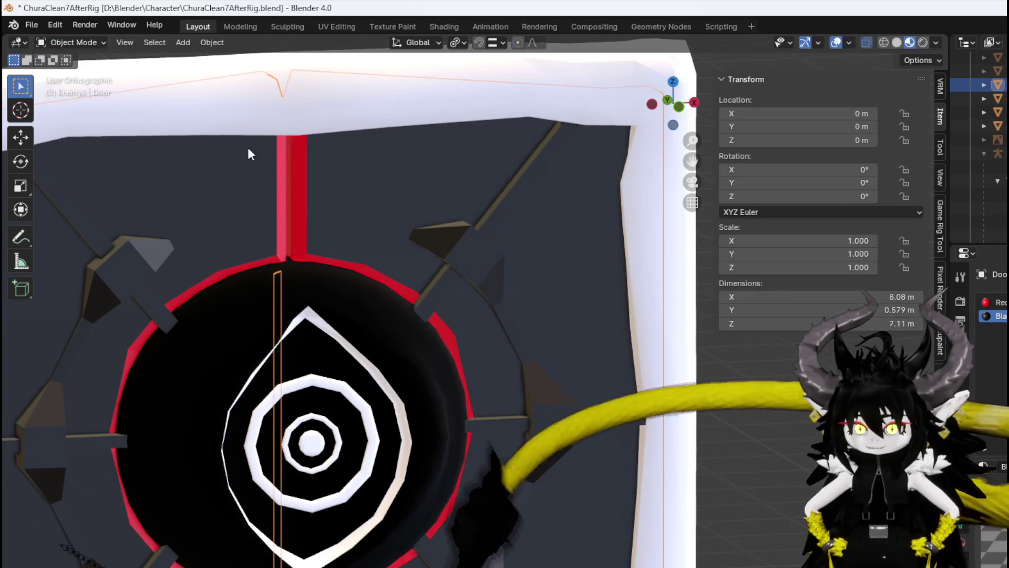
Inspect DoorLock and DoorFrame from the front and at an angle, then save the file.
click(439, 245)
scroll(461, 262, down, 3)
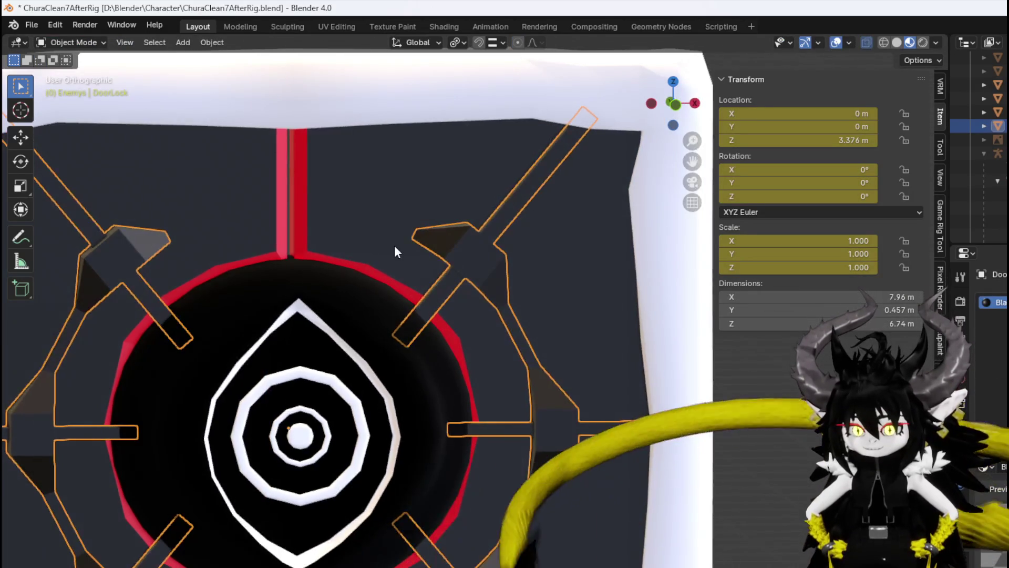
key(KP_1)
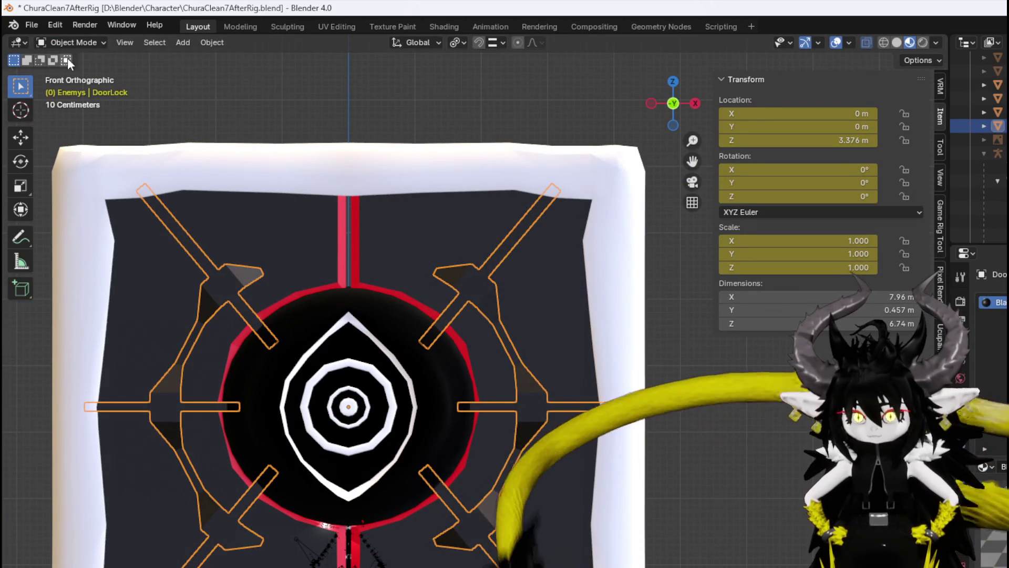
mouse_move(459, 319)
middle_down()
mouse_move(520, 352)
mouse_move(380, 345)
mouse_move(486, 352)
mouse_move(417, 217)
middle_up()
click(417, 217)
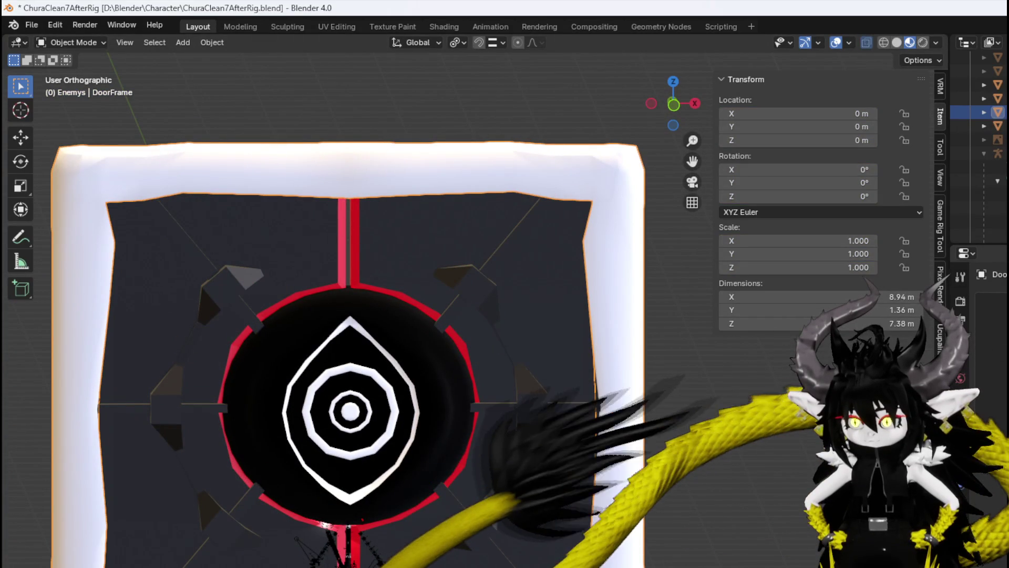
click(715, 451)
scroll(714, 451, down, 2)
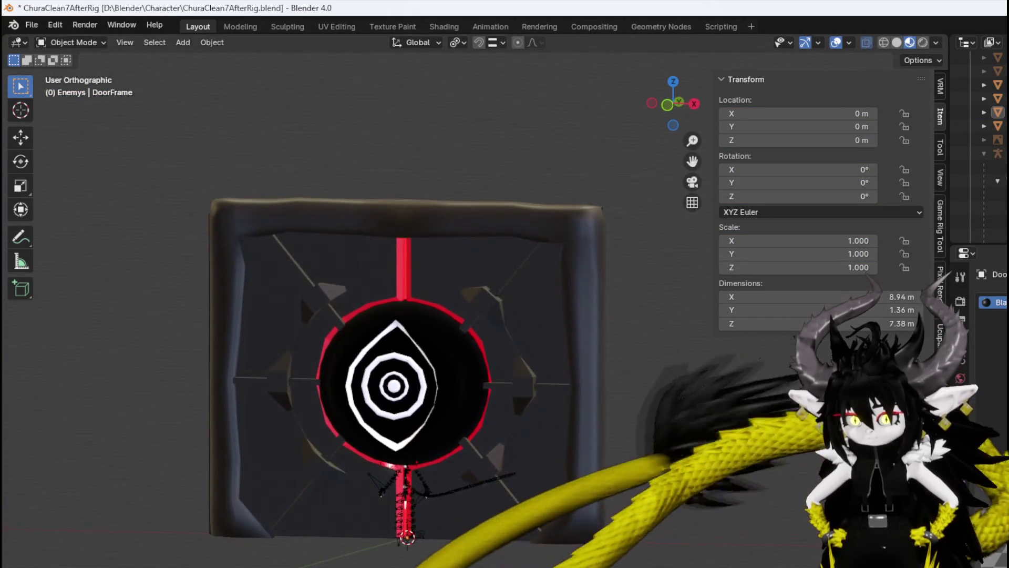
middle_drag(721, 457, 710, 459)
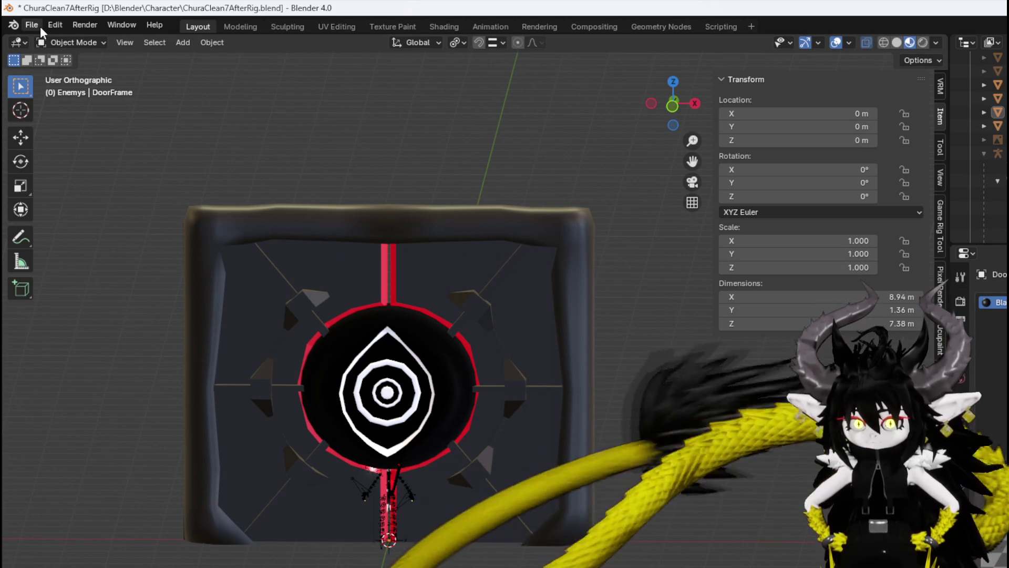
click(40, 26)
click(71, 114)
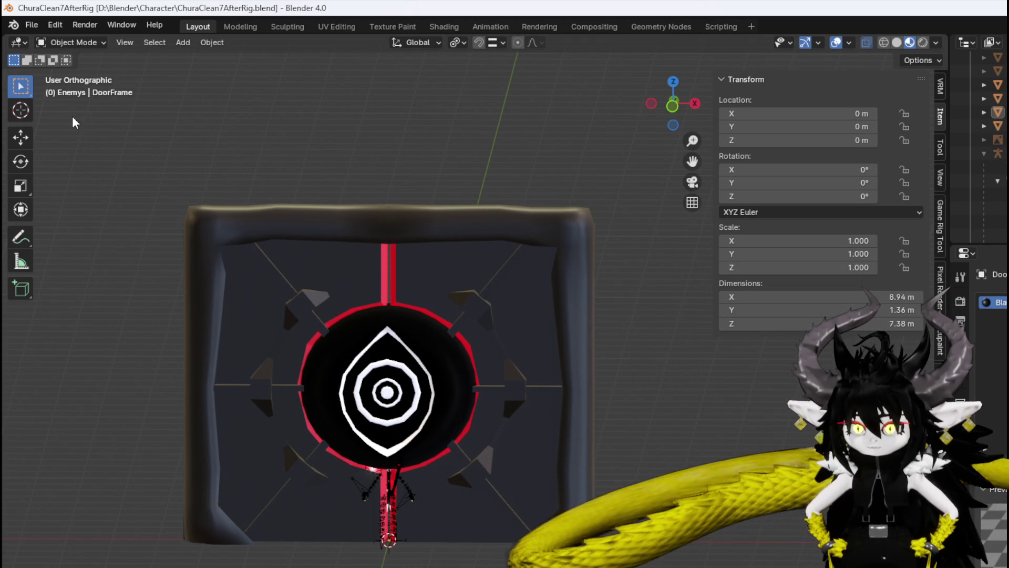
Select Door, enter Edit Mode, and select the red strip's edges above the eye.
click(427, 266)
middle_drag(428, 263, 442, 261)
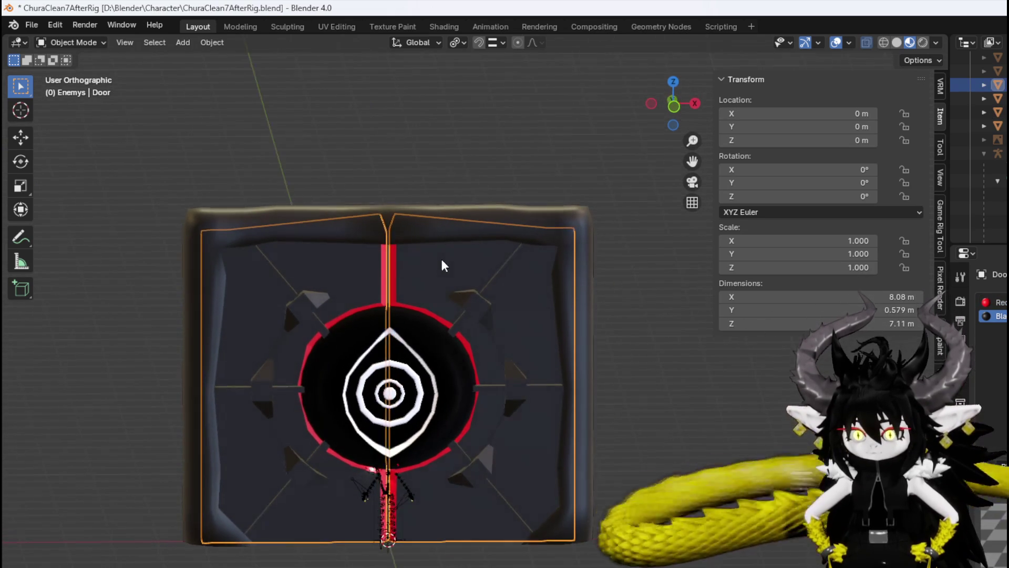
scroll(442, 258, up, 3)
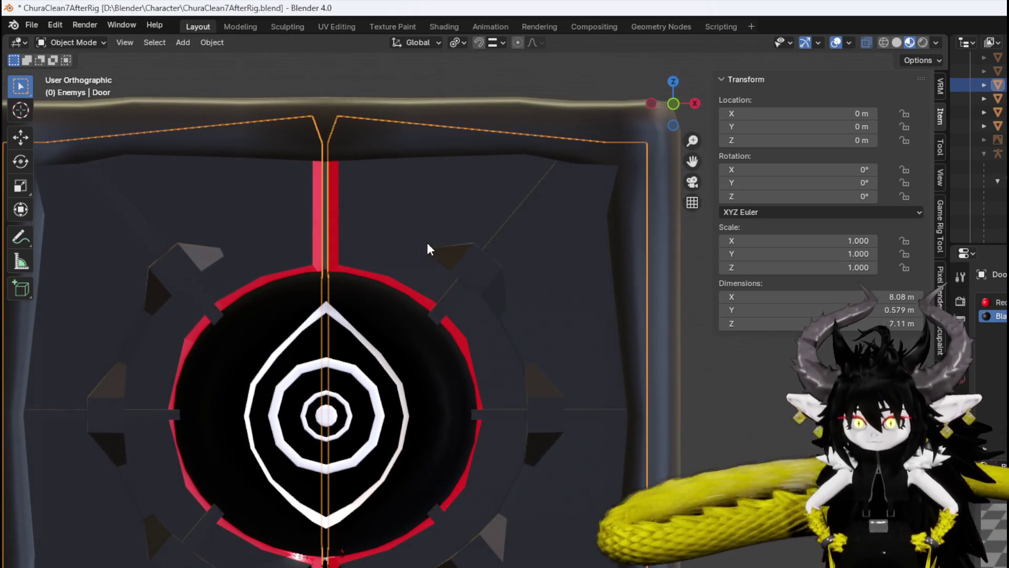
click(83, 46)
click(69, 71)
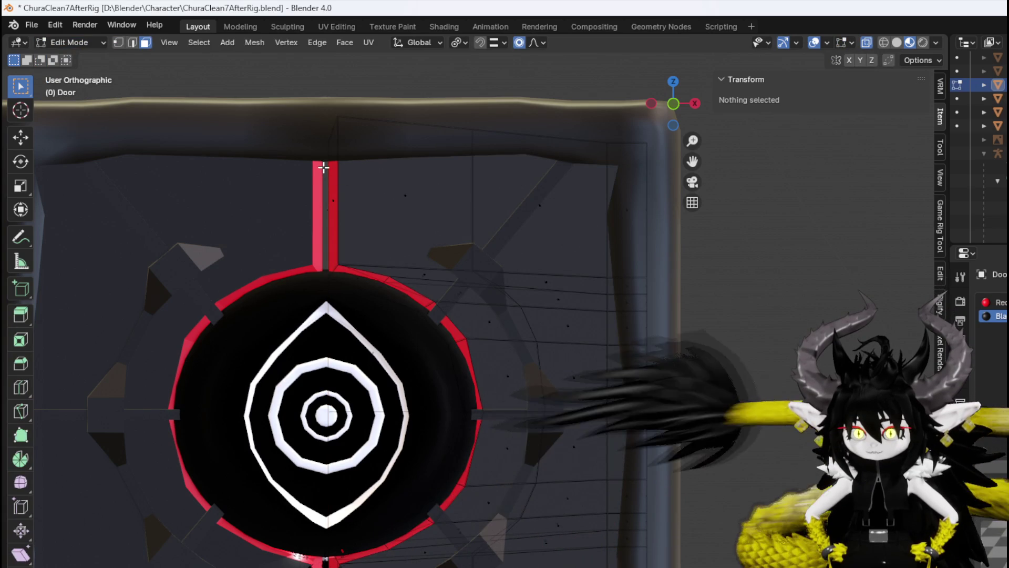
alt+click(322, 216)
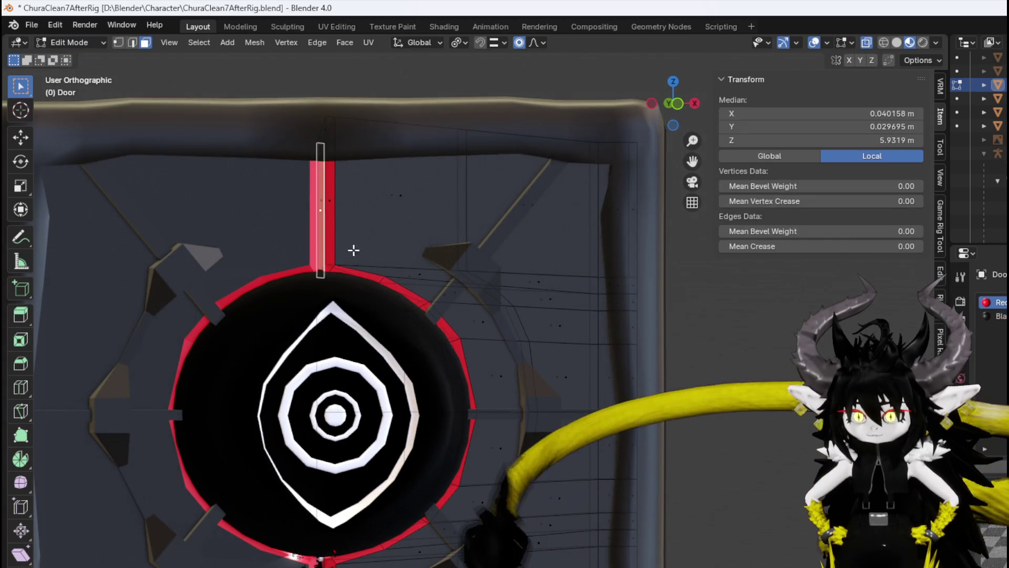
Shift the selected red strip edges -0.07419 m along X in front view.
key(KP_Decimal)
middle_drag(367, 201, 354, 402)
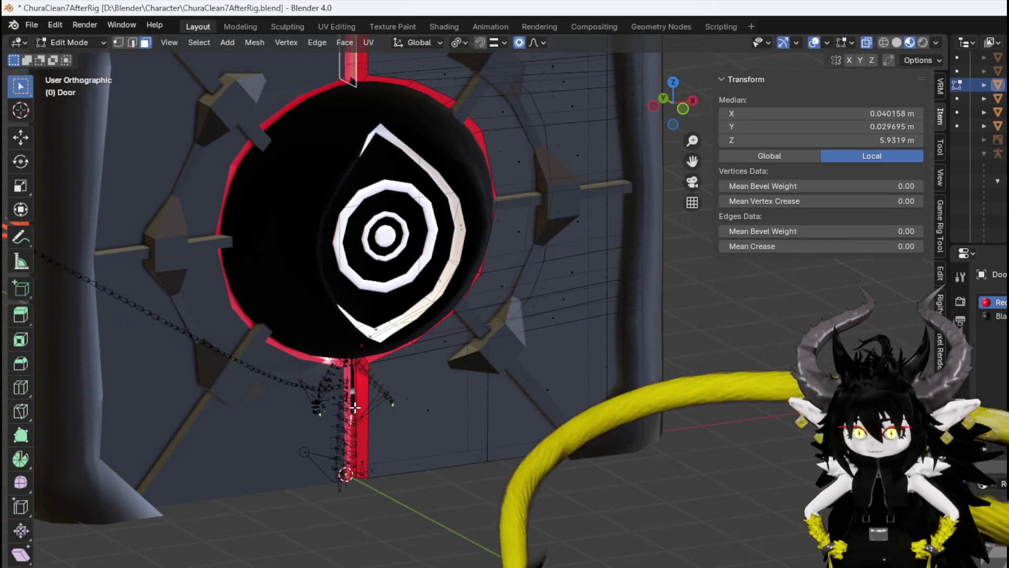
key(KP_1)
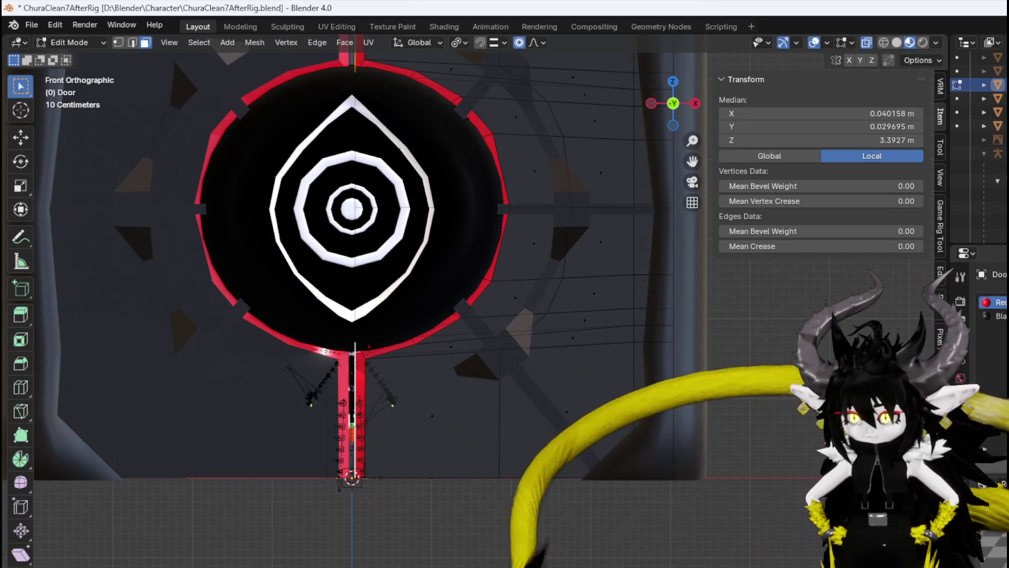
scroll(610, 379, down, 2)
key(g)
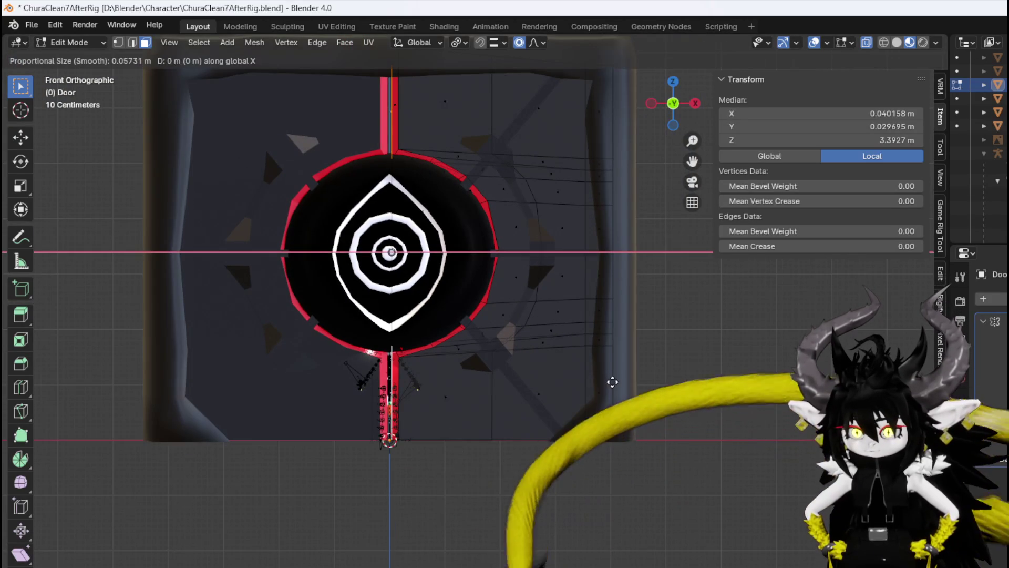
click(608, 382)
mouse_move(650, 498)
middle_down()
mouse_move(556, 480)
mouse_move(615, 460)
mouse_move(601, 451)
middle_up()
Clear the selection, inspect the red bar below the circle, and save ChuraClean7AfterRig.blend.
key(alt+a)
scroll(451, 451, up, 6)
shift+middle_drag(428, 428, 555, 435)
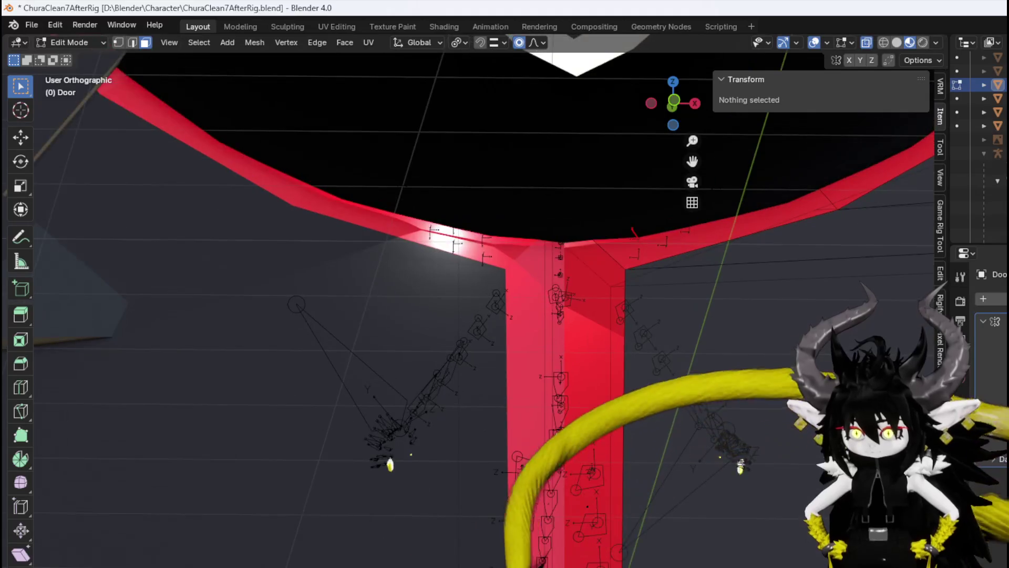
scroll(601, 415, down, 8)
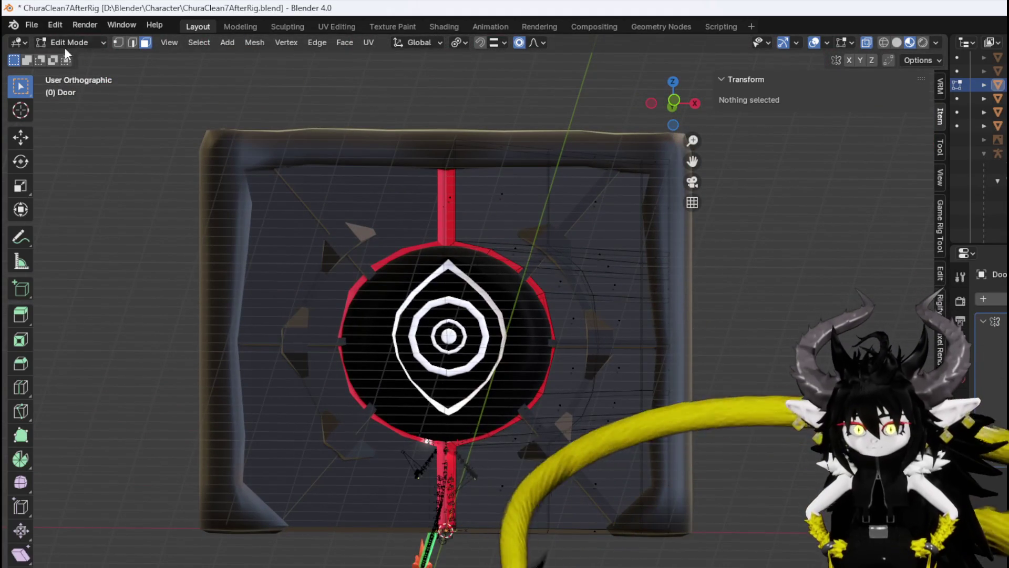
click(30, 25)
click(51, 114)
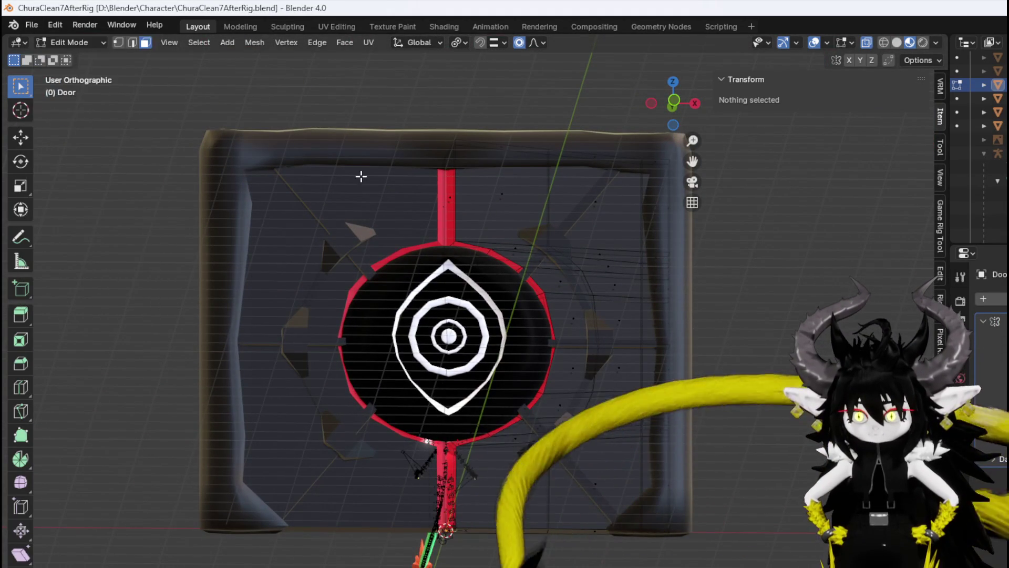
scroll(353, 174, down, 3)
key(KP_1)
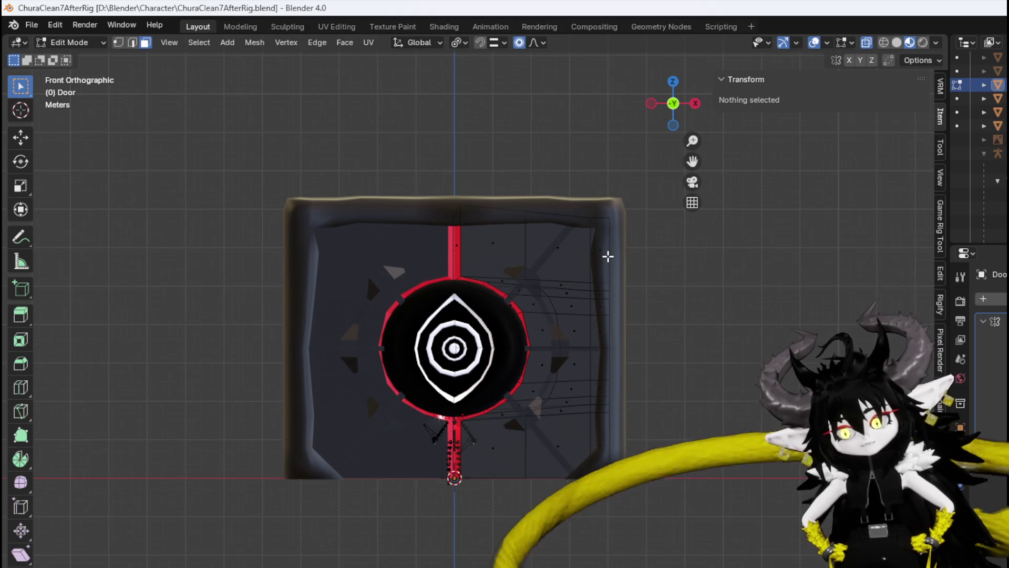
click(71, 42)
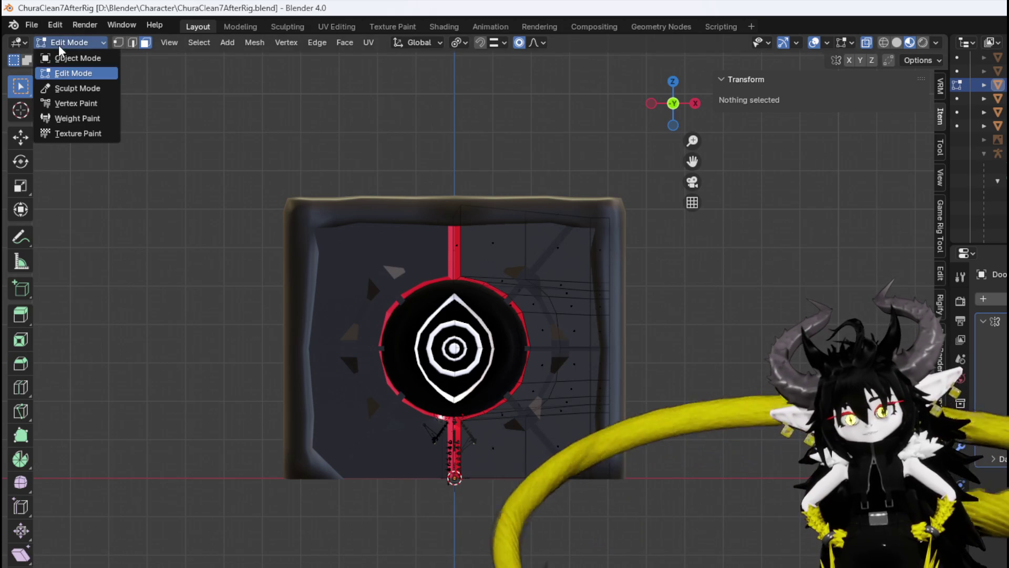
Return to Object Mode, save ChuraClean7AfterRig.blend, then select DoorLock and Door.
click(74, 56)
scroll(525, 271, up, 5)
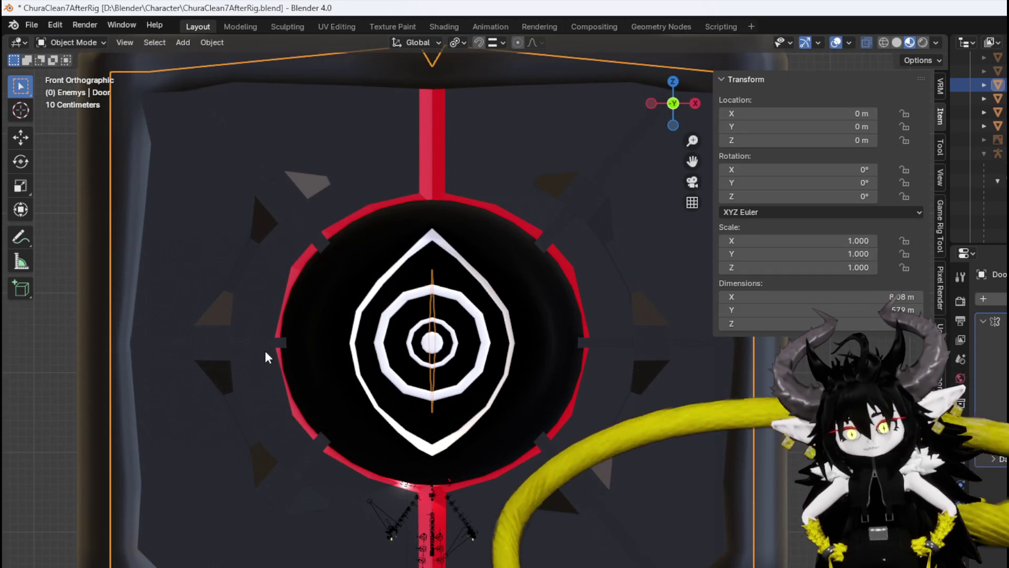
click(207, 347)
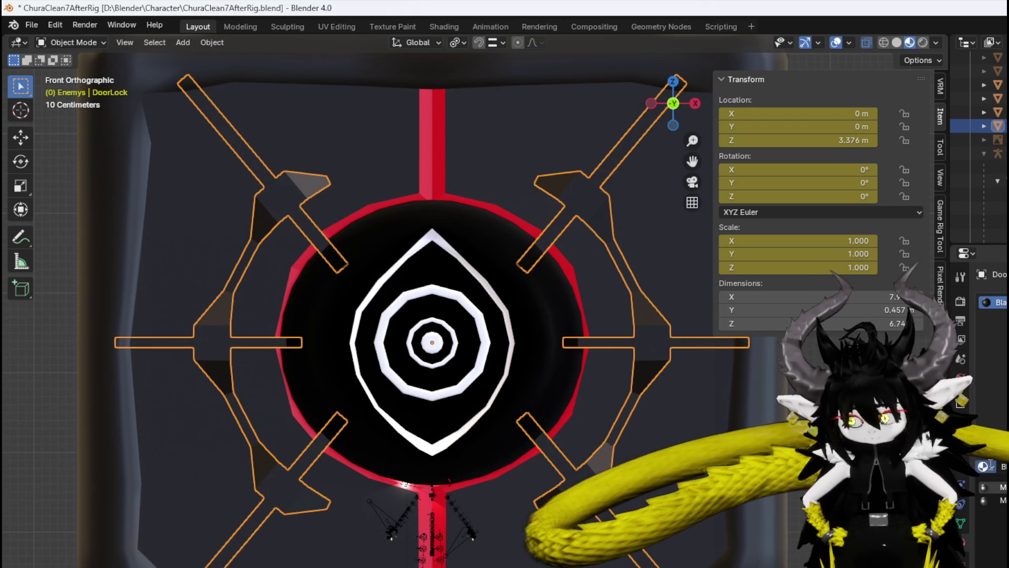
key(alt+a)
scroll(450, 347, down, 3)
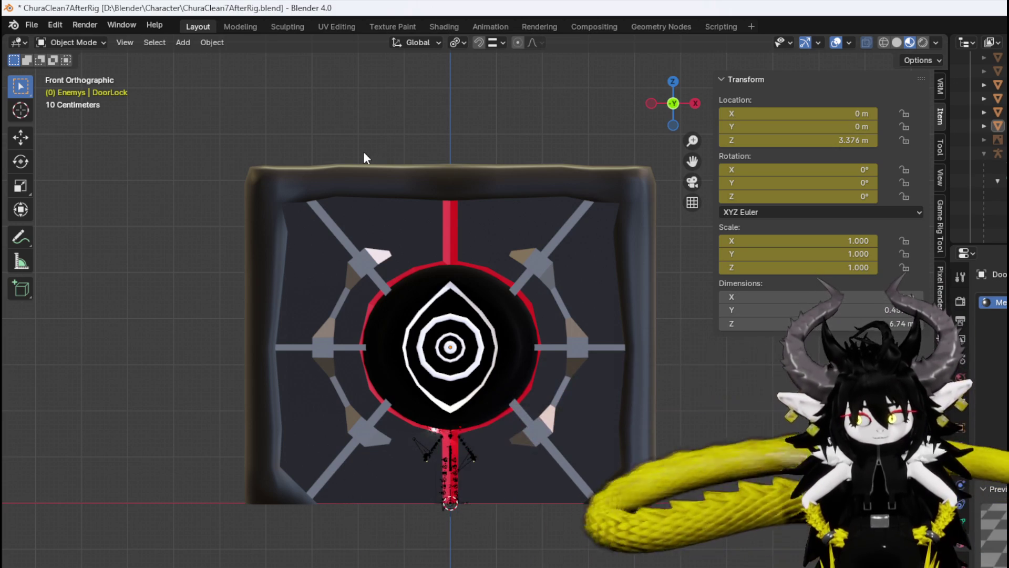
click(32, 24)
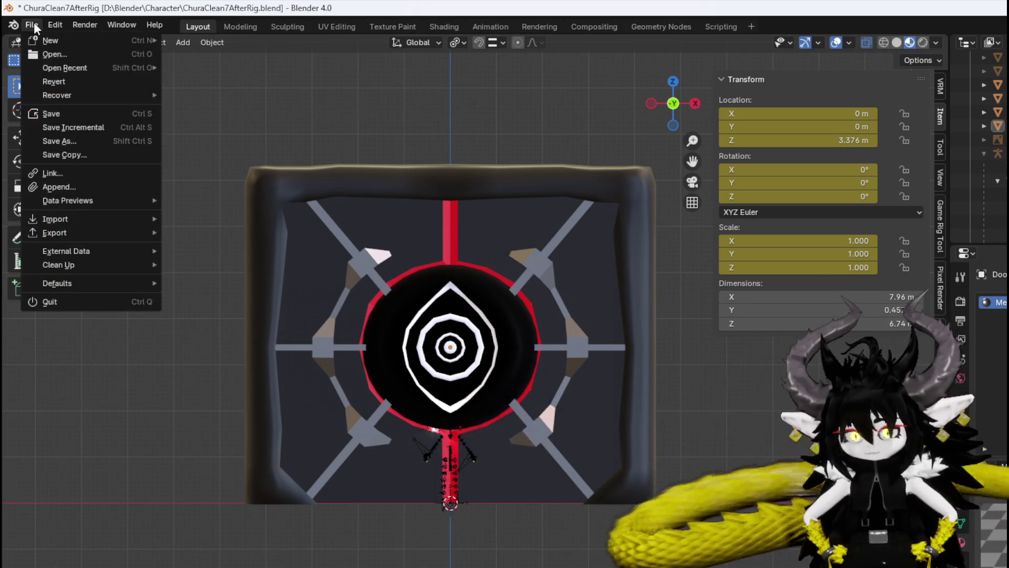
click(74, 113)
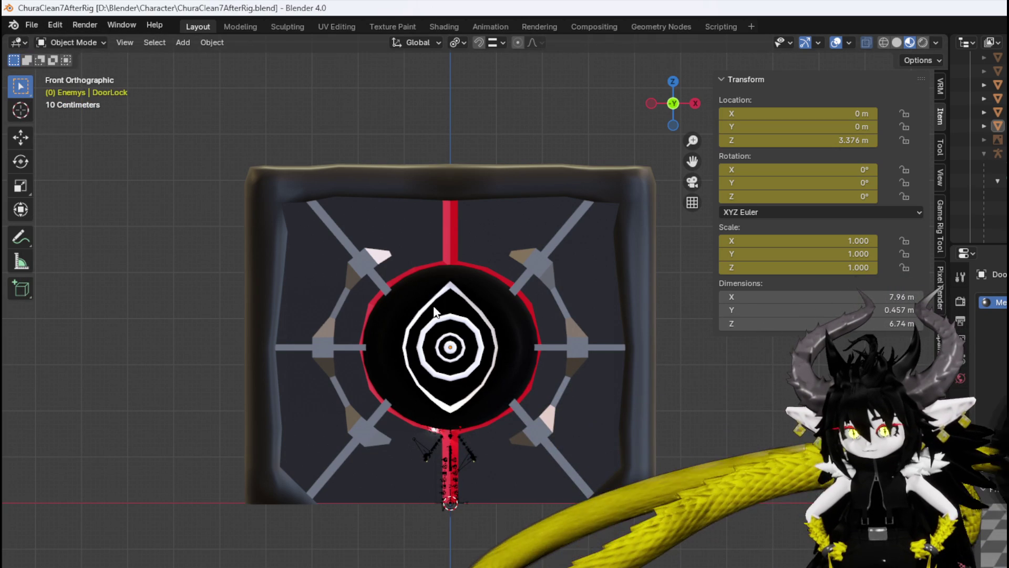
click(565, 242)
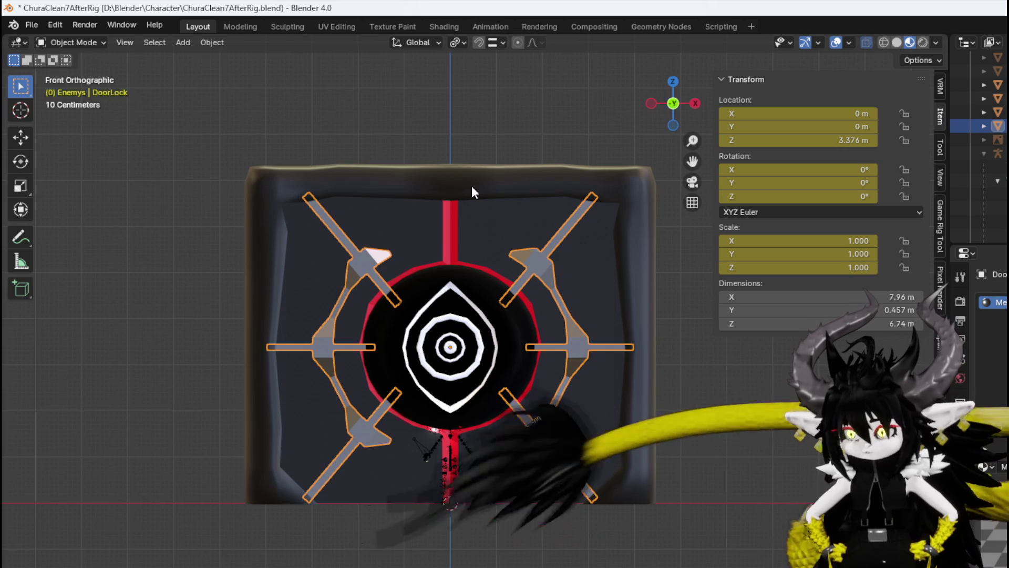
click(644, 284)
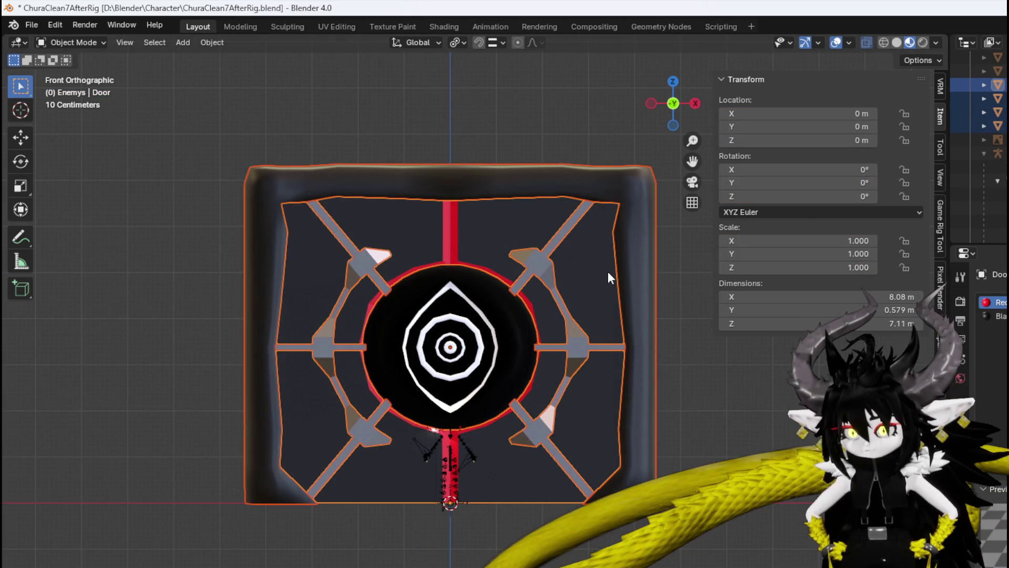
Duplicate the door objects, leaving the copies in place.
key(shift+d)
right_click(637, 232)
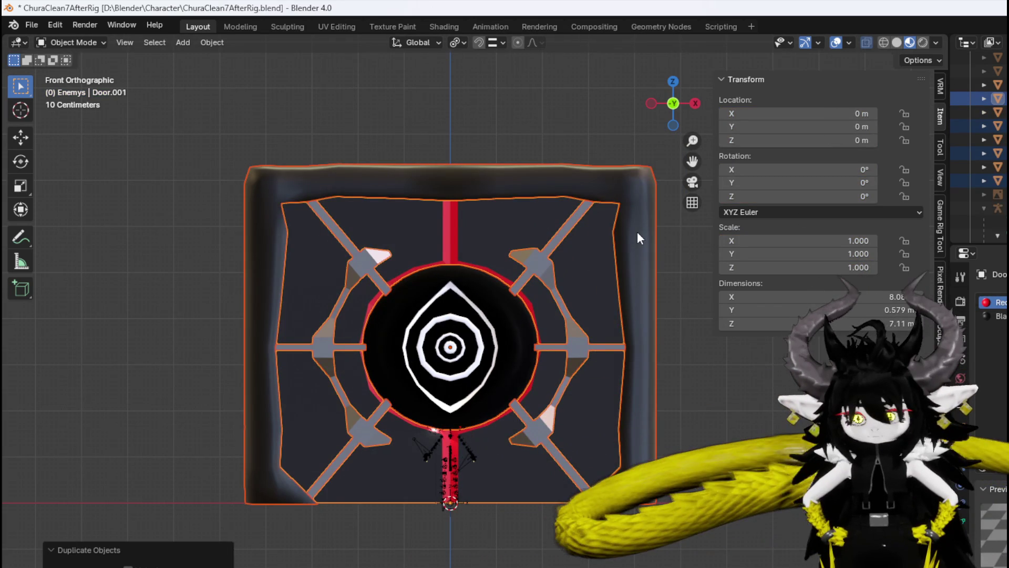
click(637, 231)
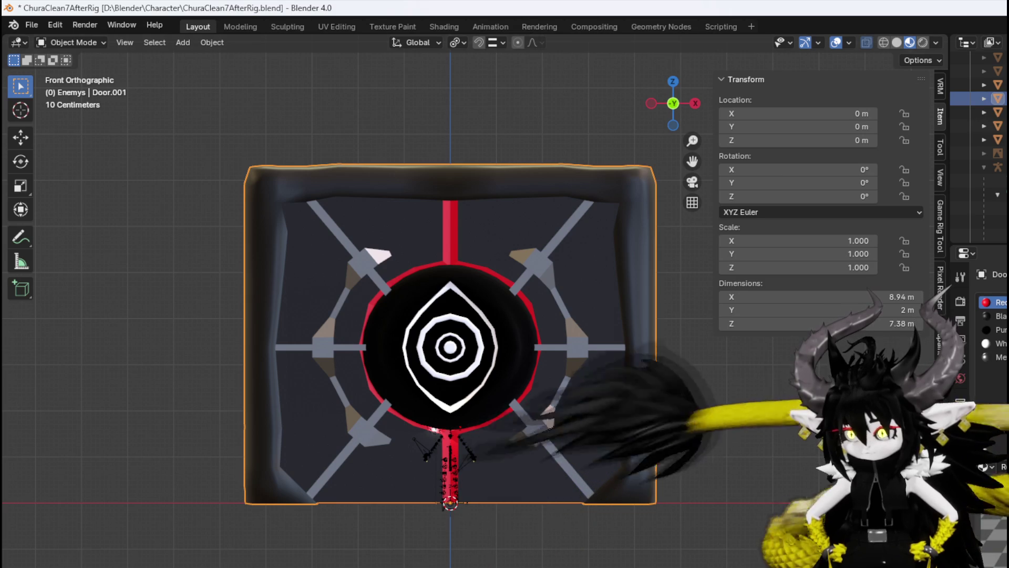
scroll(983, 131, up, 2)
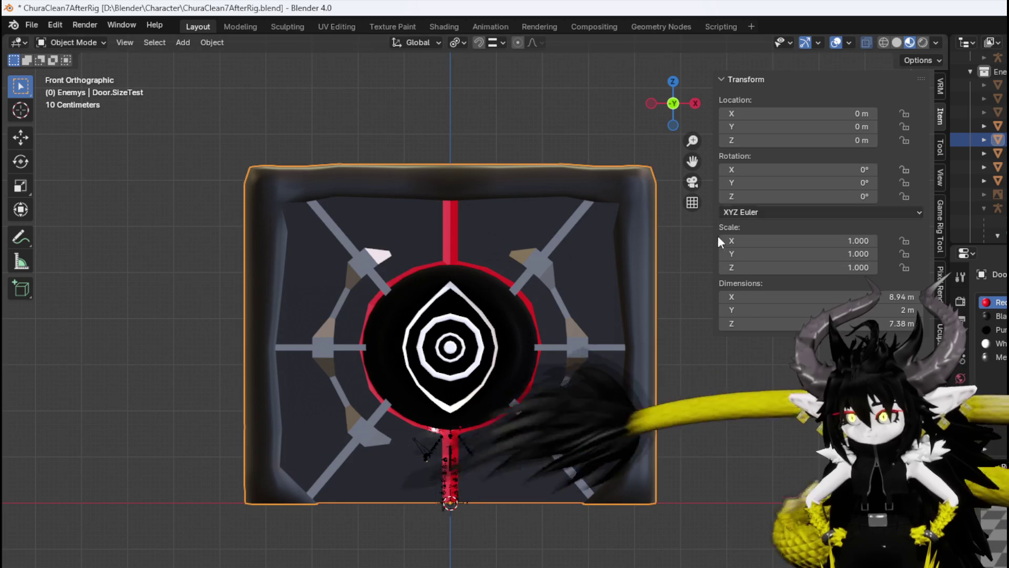
key(shift+d)
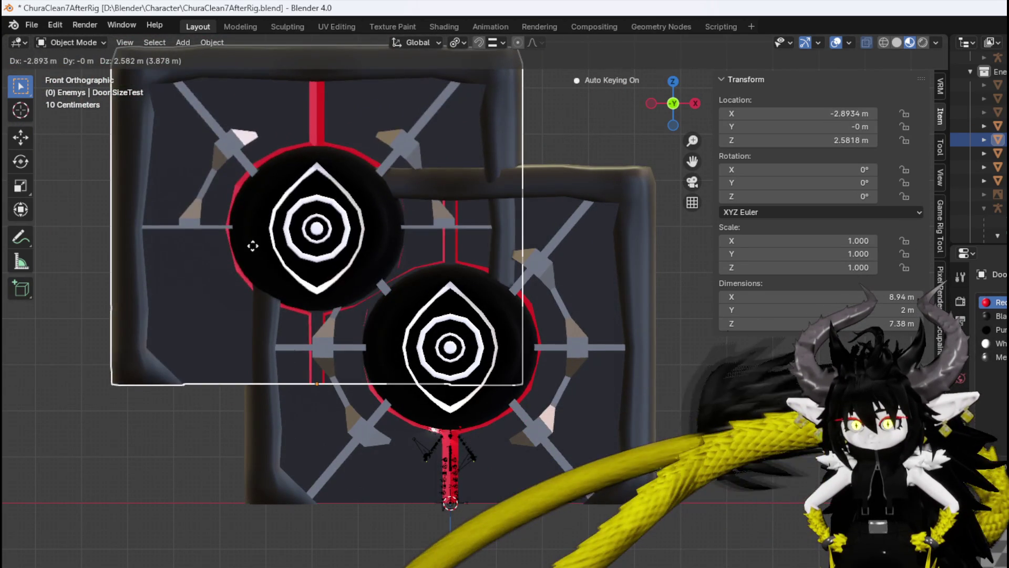
right_click(253, 241)
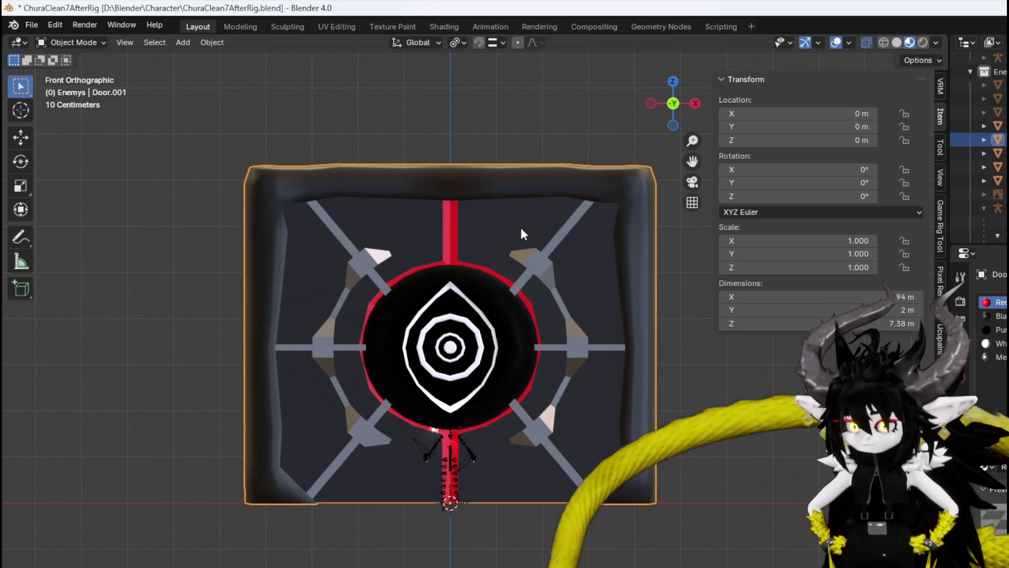
Select Door.001, DoorEye.001, DoorFrame.001 and DoorLock.001 in the Outliner, DoorLock.001 active.
drag(520, 233, 647, 250)
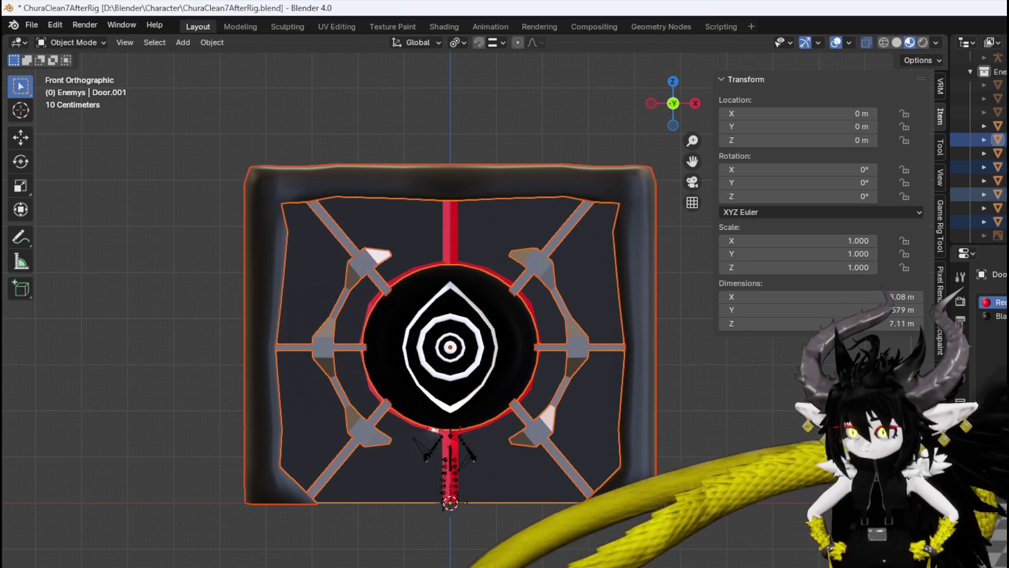
click(988, 221)
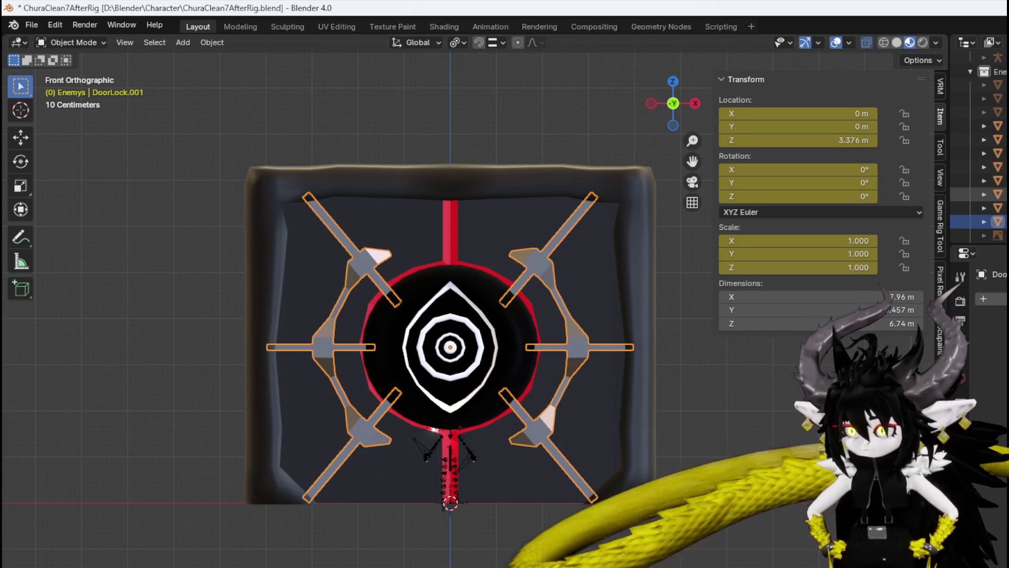
click(988, 194)
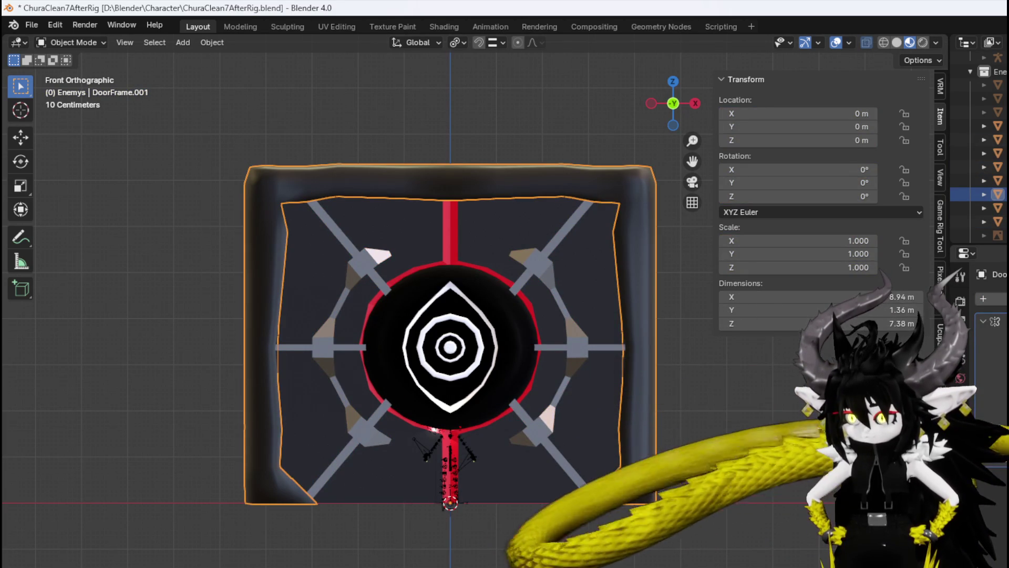
click(989, 166)
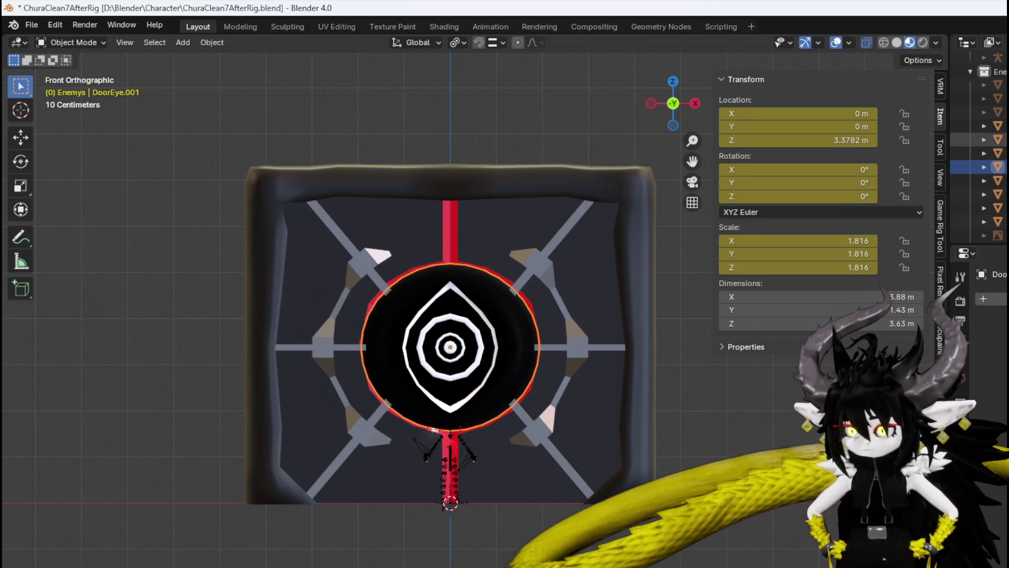
click(988, 139)
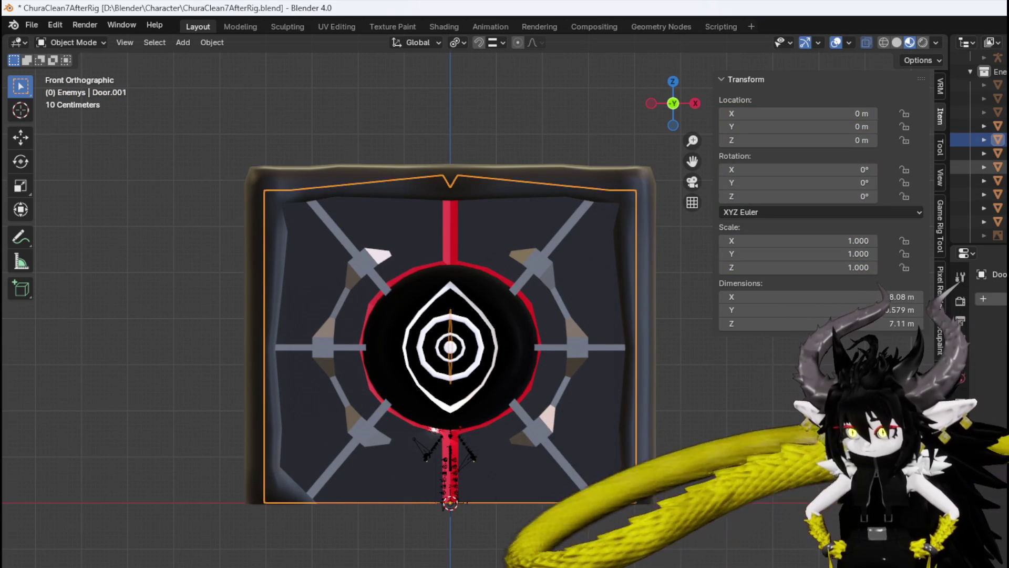
click(991, 167)
click(991, 194)
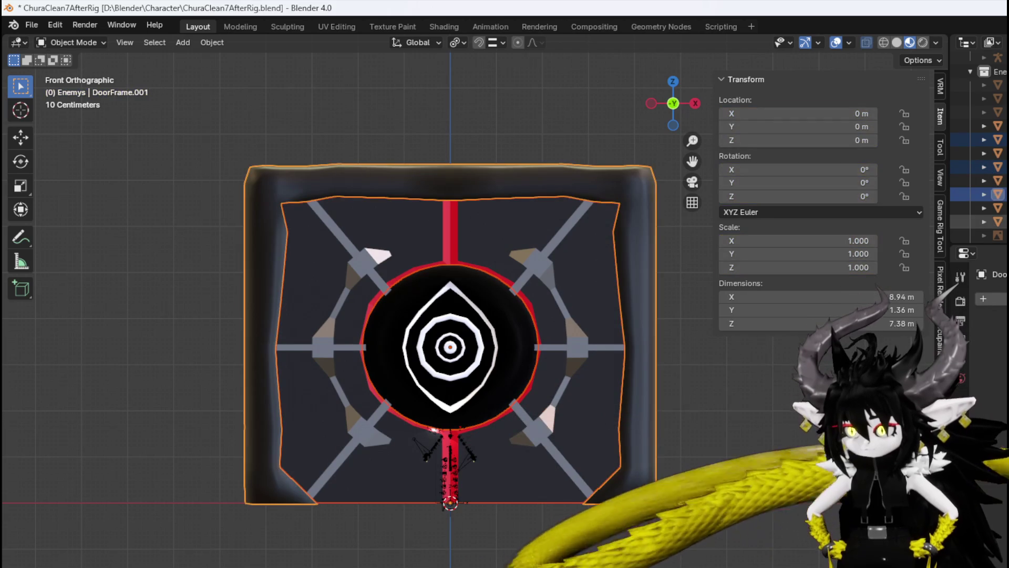
click(991, 221)
Join the selected duplicate pieces into one door object.
click(573, 216)
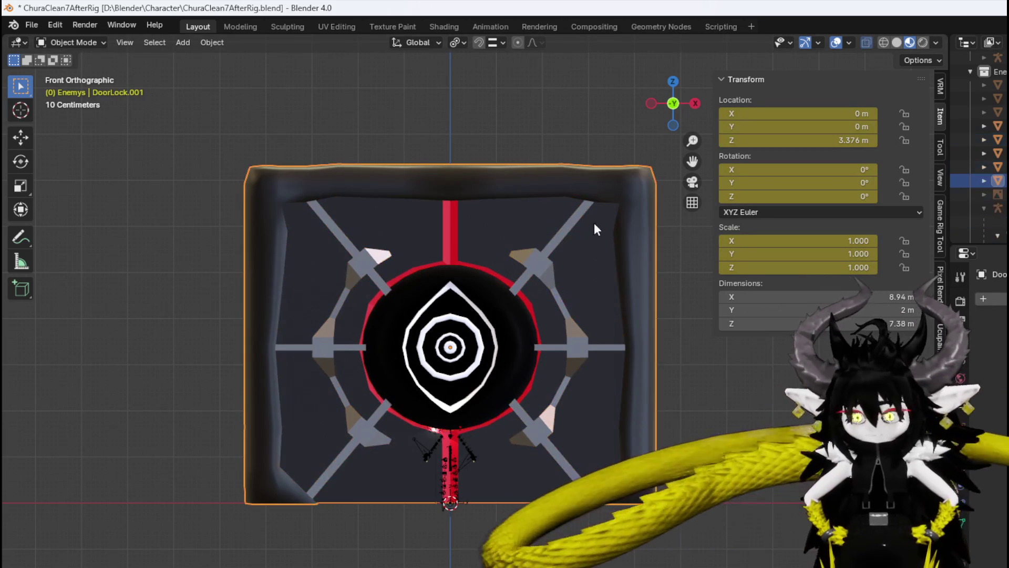
key(g)
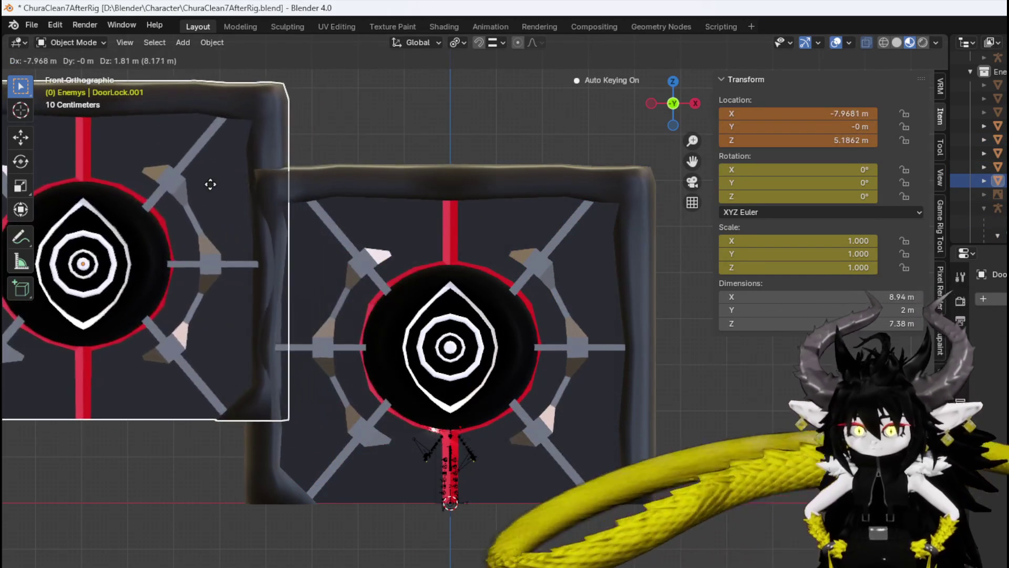
right_click(209, 194)
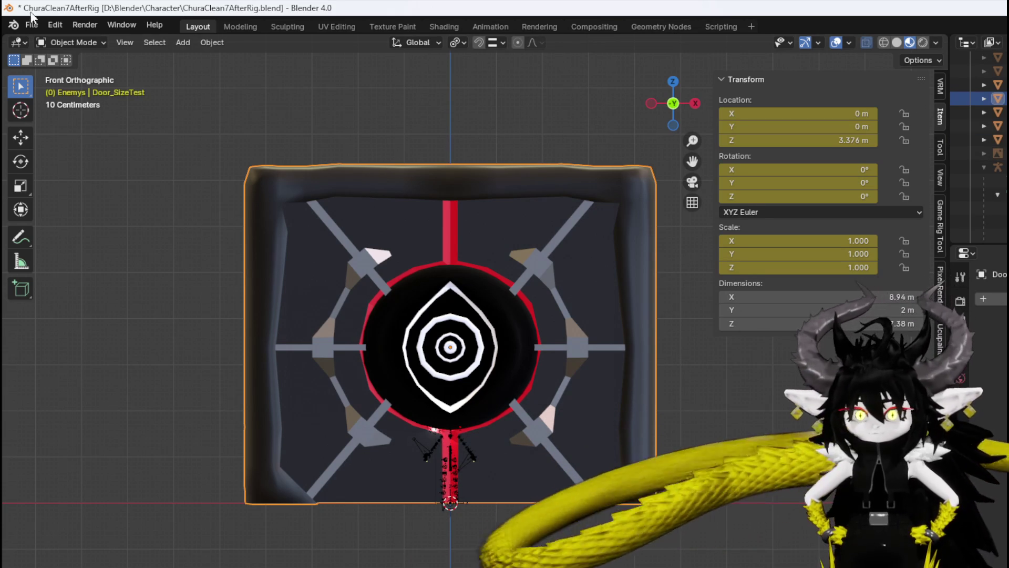
Save the .blend file.
click(31, 25)
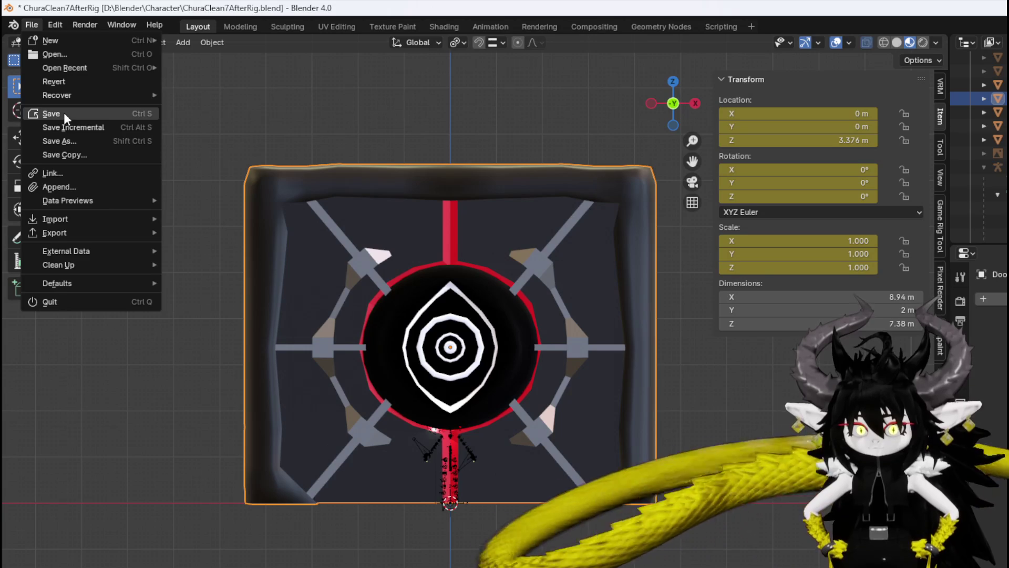
click(64, 114)
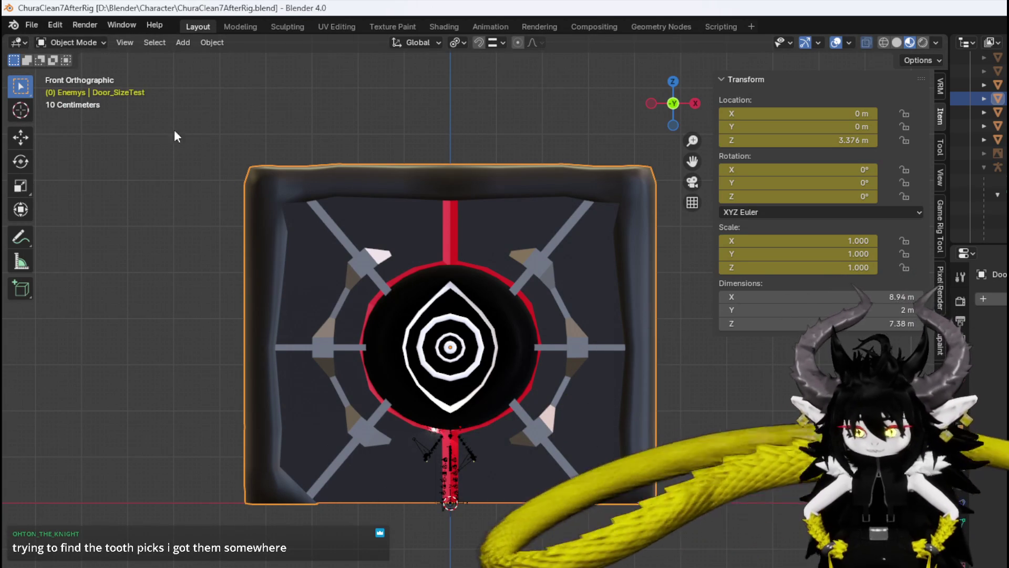
key(g)
key(Escape)
Export the door as DoorSizeTest.fbx into D:\Blender\Character.
click(30, 25)
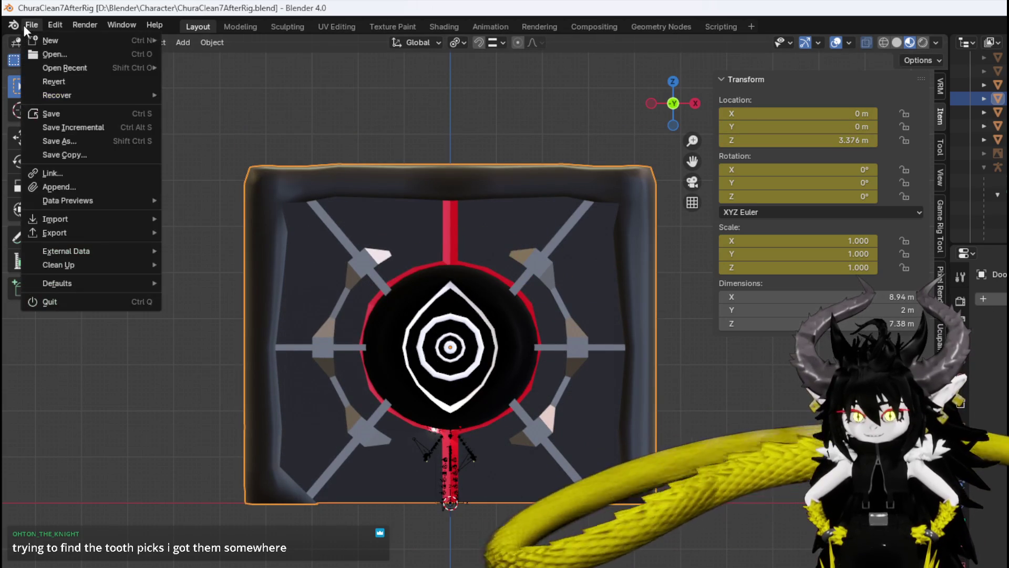
mouse_move(64, 235)
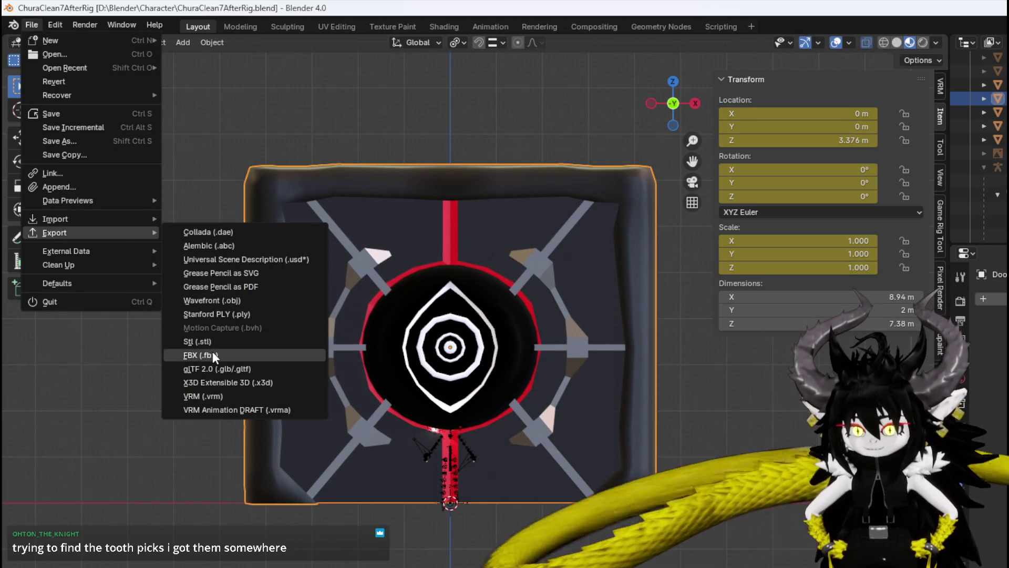
click(213, 355)
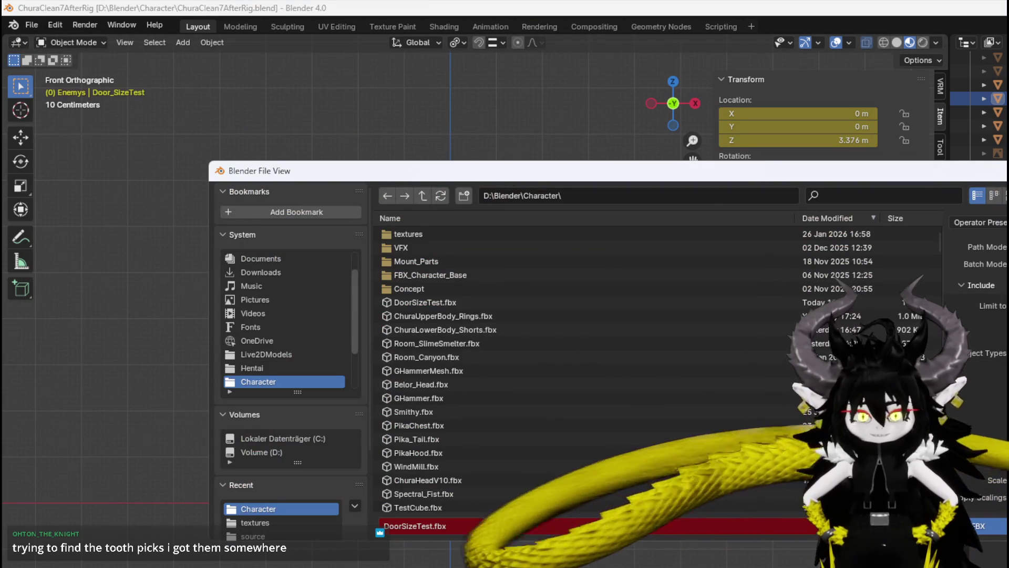
key(Return)
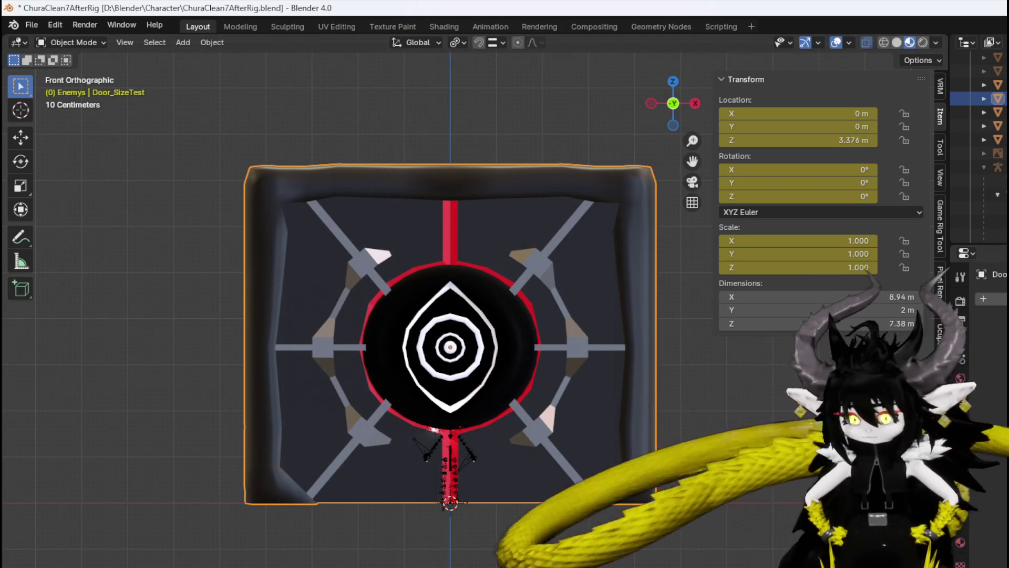
Save the .blend file once more after the export.
click(32, 24)
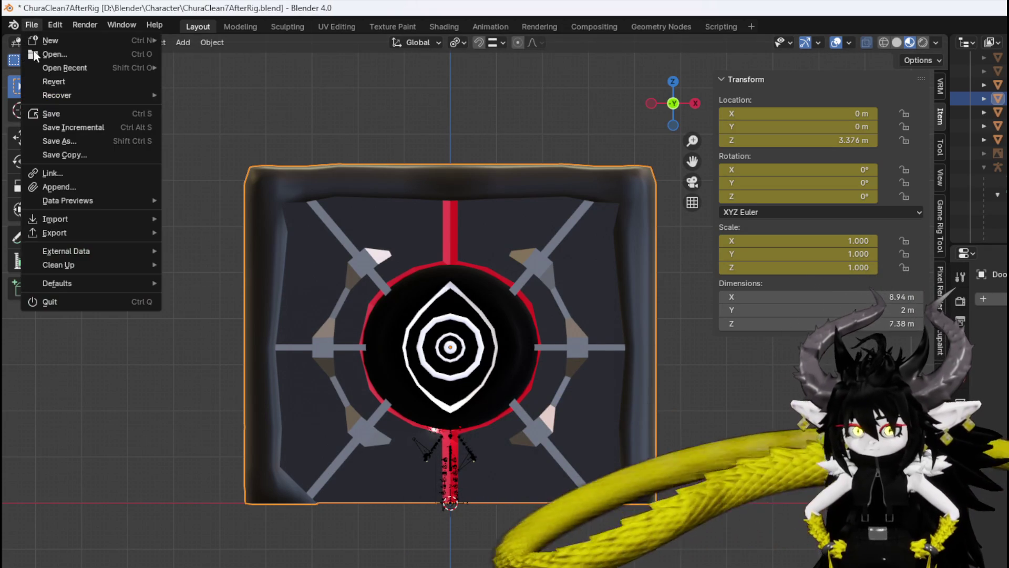
click(52, 113)
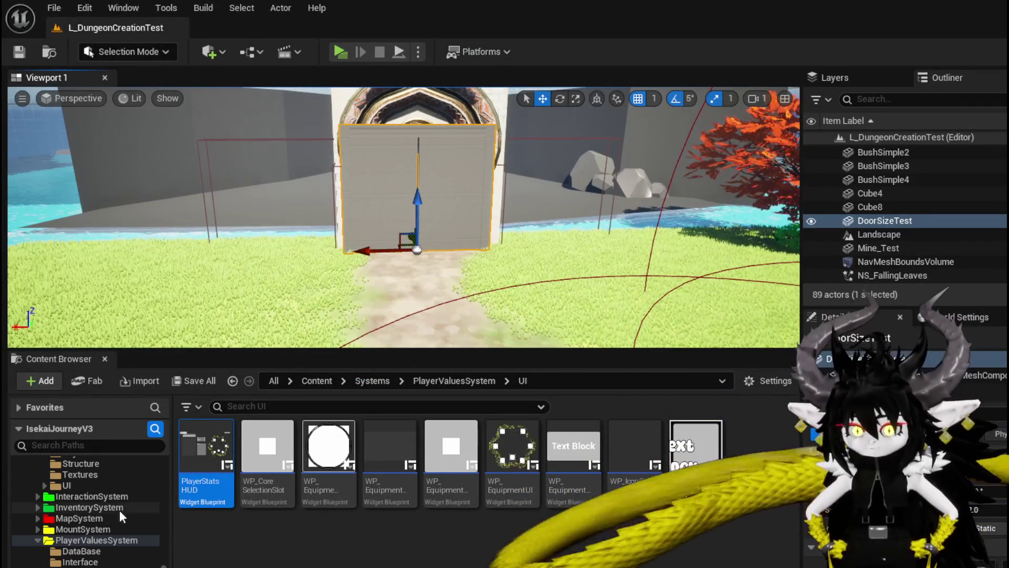
scroll(116, 518, down, 6)
Re-import the updated DoorSizeTest mesh from the SizeRef folder and save the level.
scroll(141, 534, up, 5)
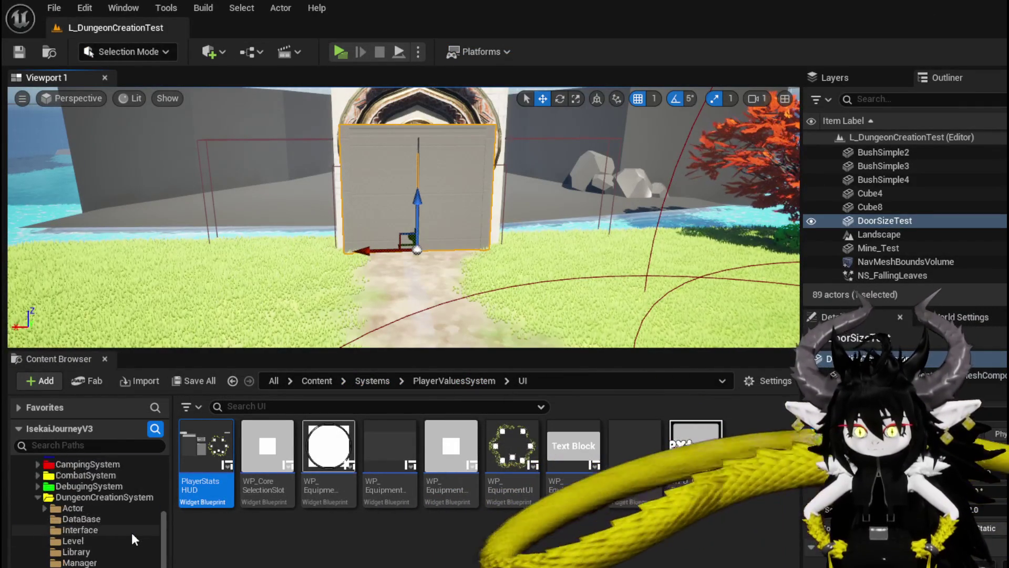
scroll(131, 532, up, 2)
scroll(128, 531, down, 3)
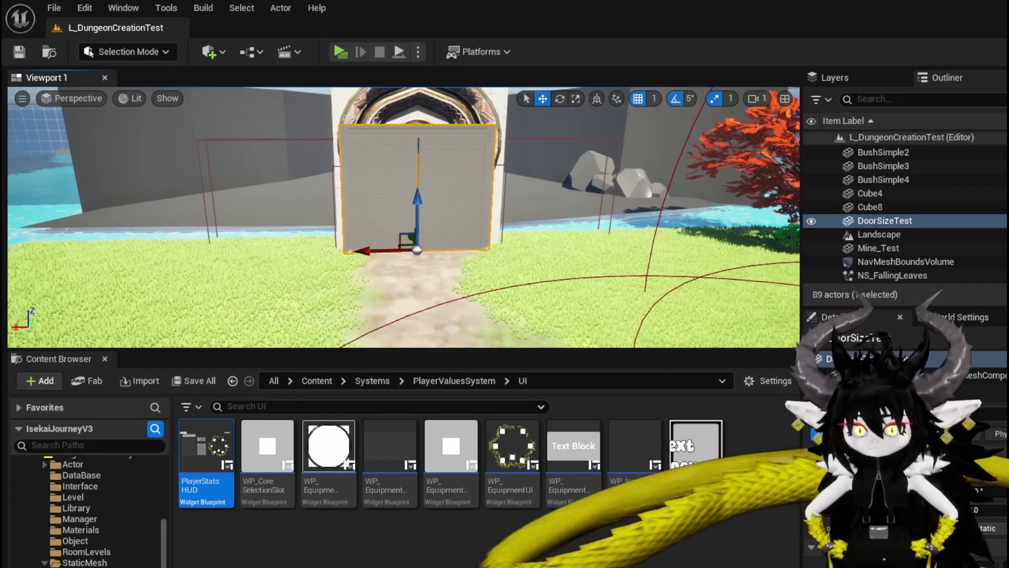
click(84, 563)
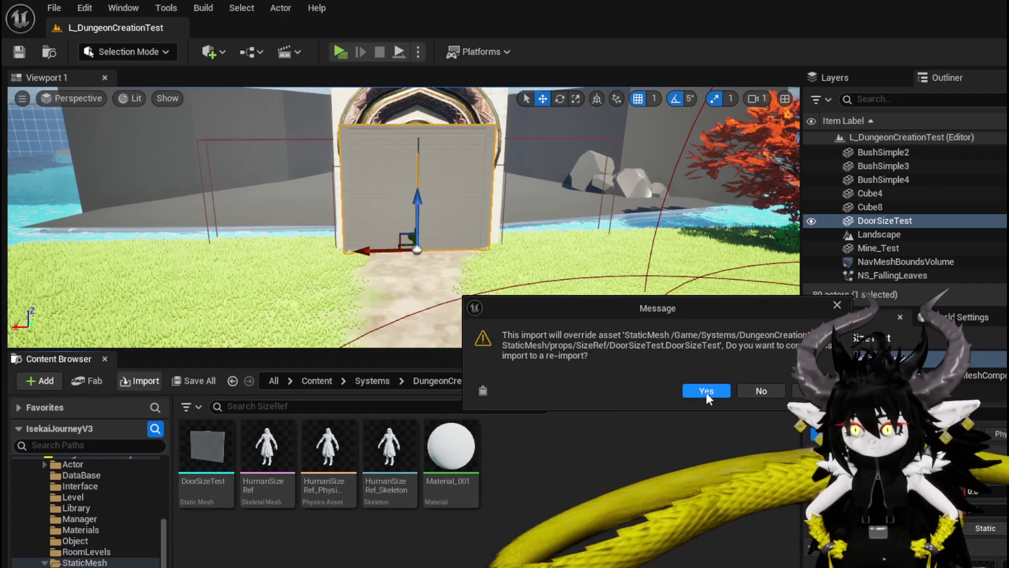
click(706, 391)
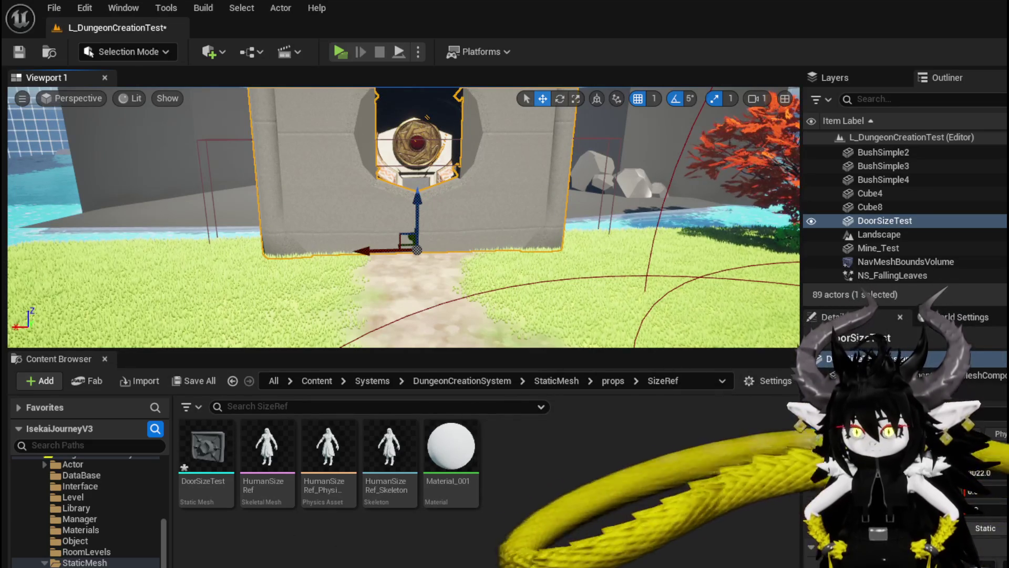
key(ctrl+shift+s)
key(Return)
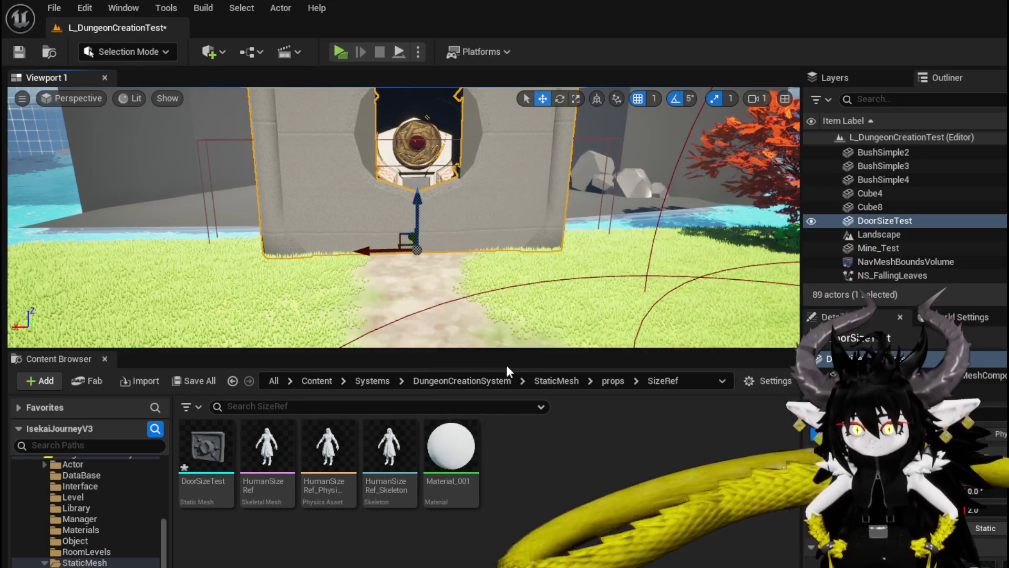
Rotate the door 180 degrees in the level so its ornamented face shows.
middle_drag(490, 275, 489, 298)
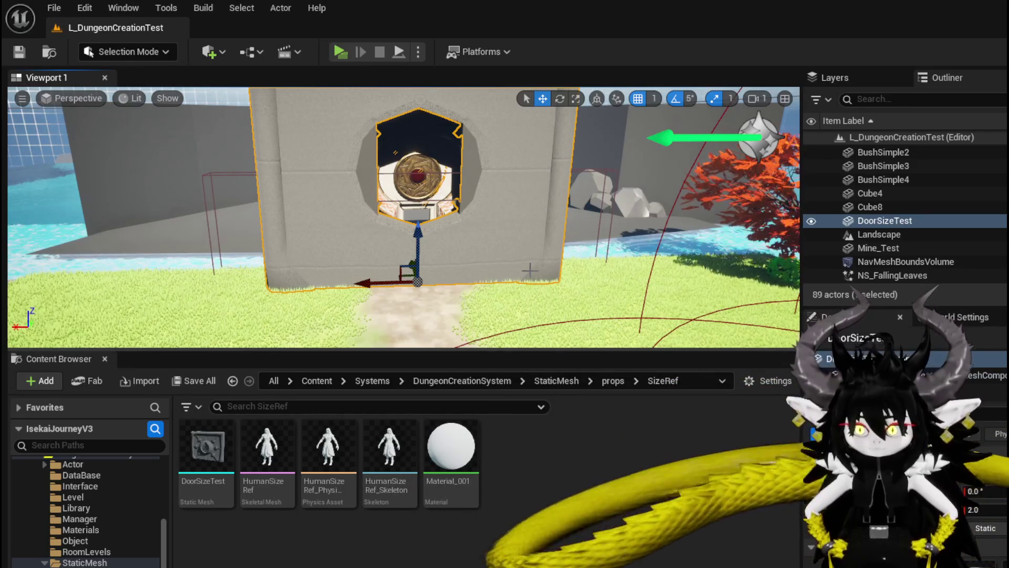
key(r)
mouse_move(589, 235)
right_down()
mouse_move(657, 235)
mouse_move(589, 235)
right_up()
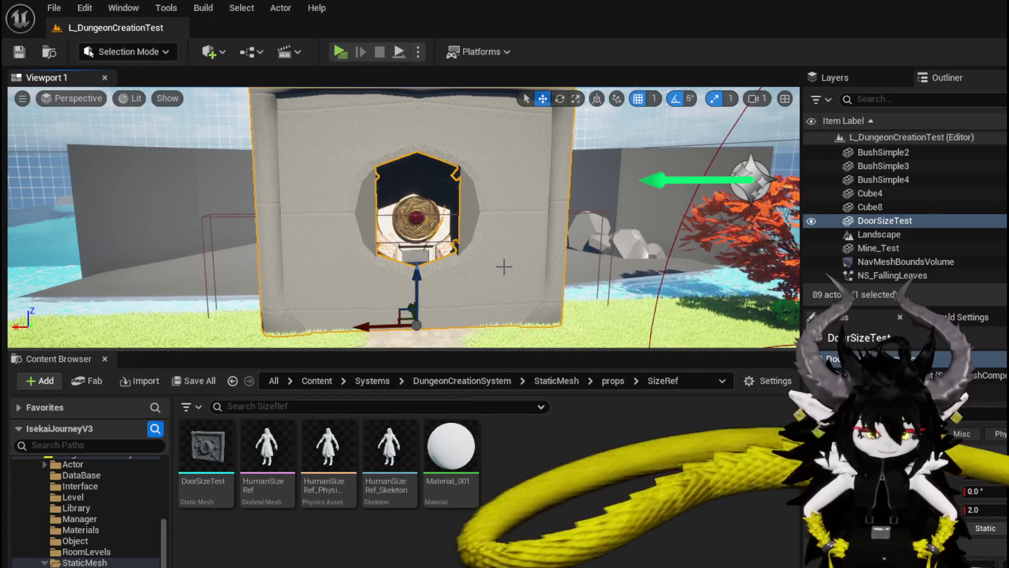
key(e)
right_drag(494, 281, 495, 294)
drag(366, 315, 494, 320)
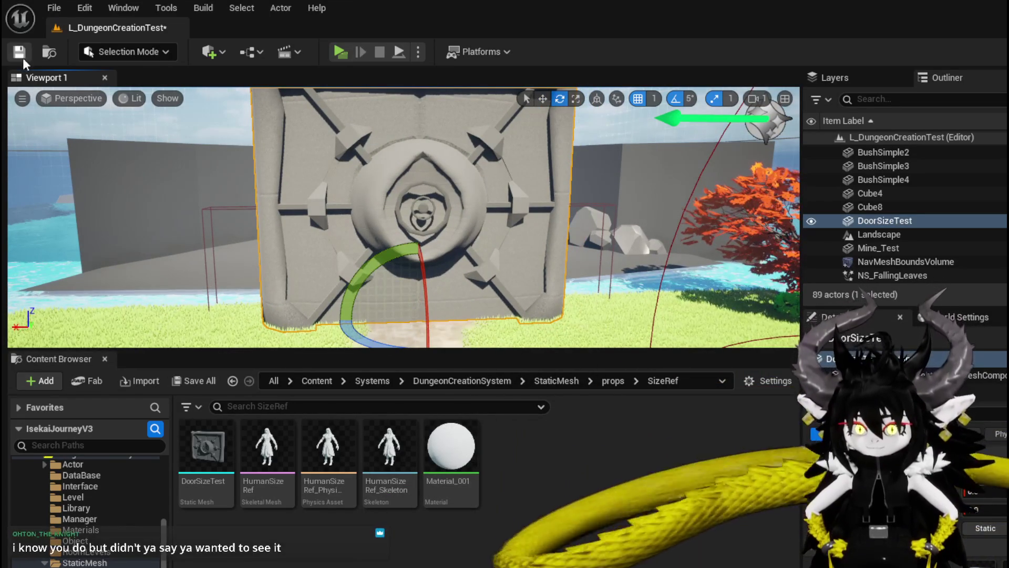
mouse_move(422, 174)
right_down()
mouse_move(257, 179)
mouse_move(271, 176)
right_up()
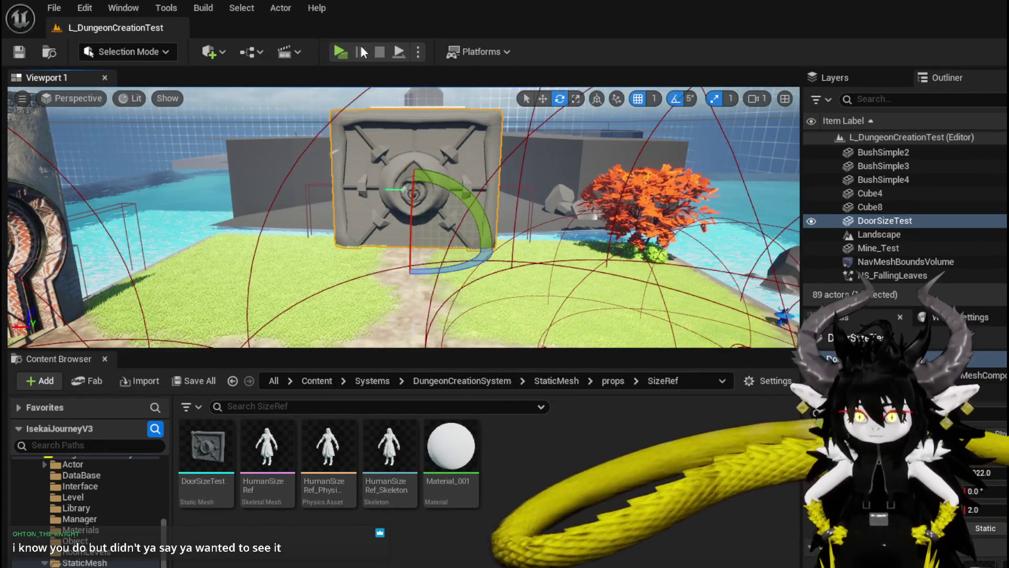
Playtest the level, running and double-jumping the character at the door, then stop the session.
click(348, 51)
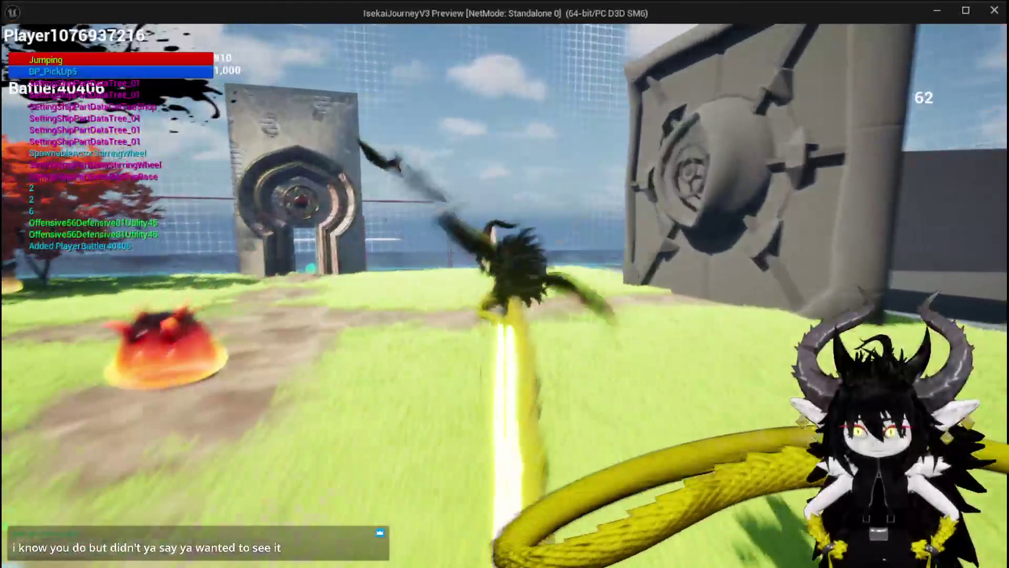
key(space)
key(w)
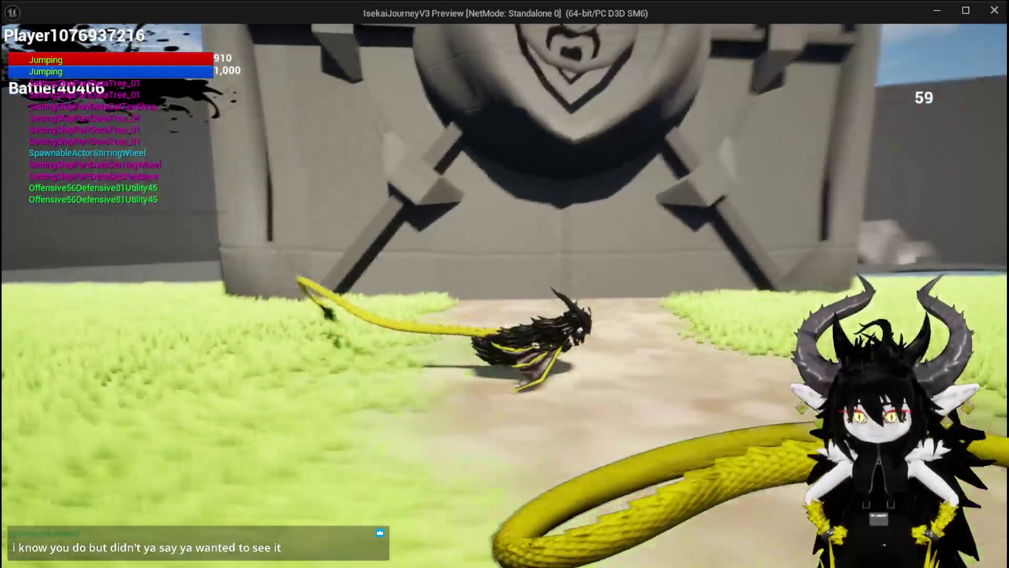
key(space)
key(space)
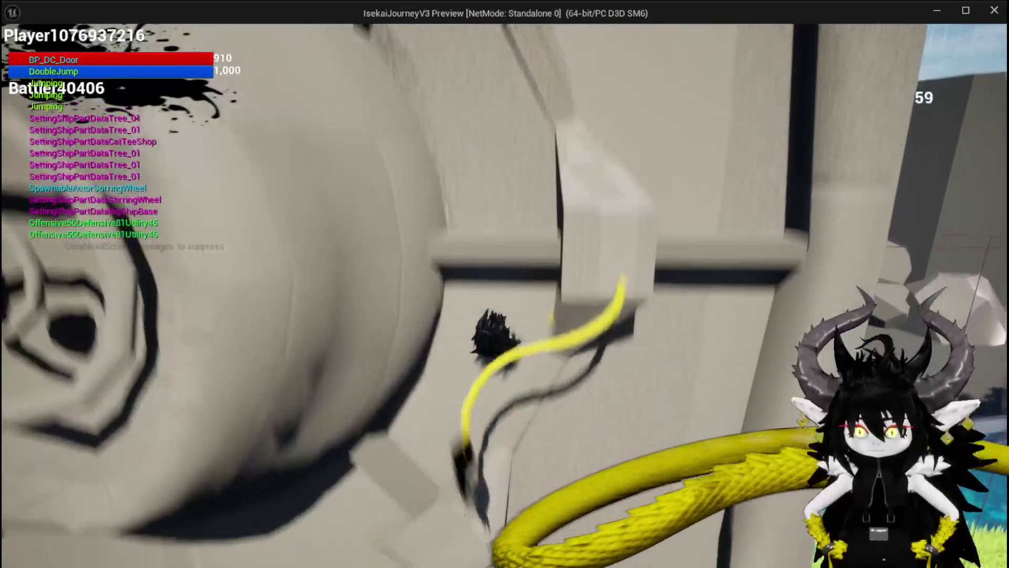
key(space)
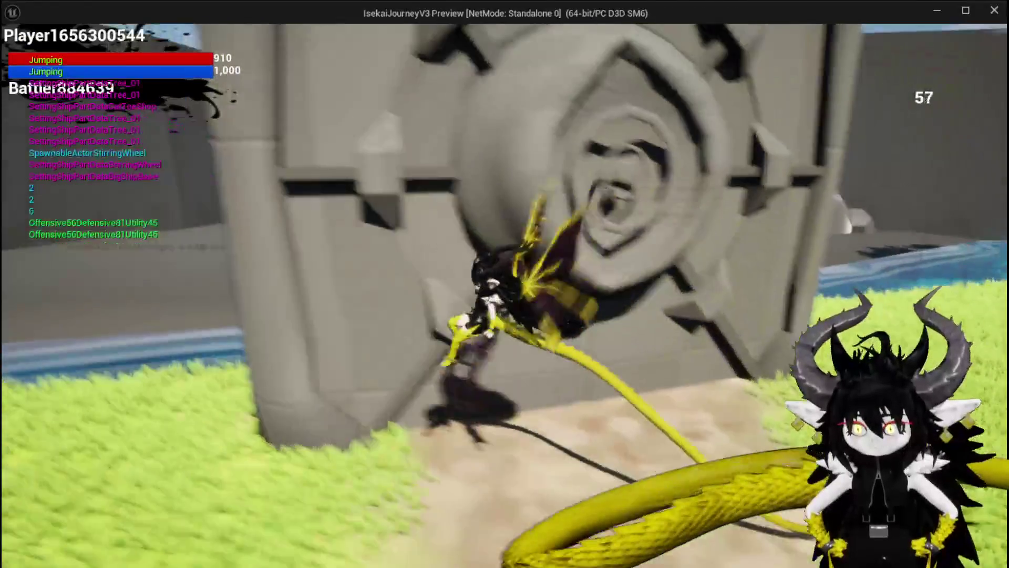
key(space)
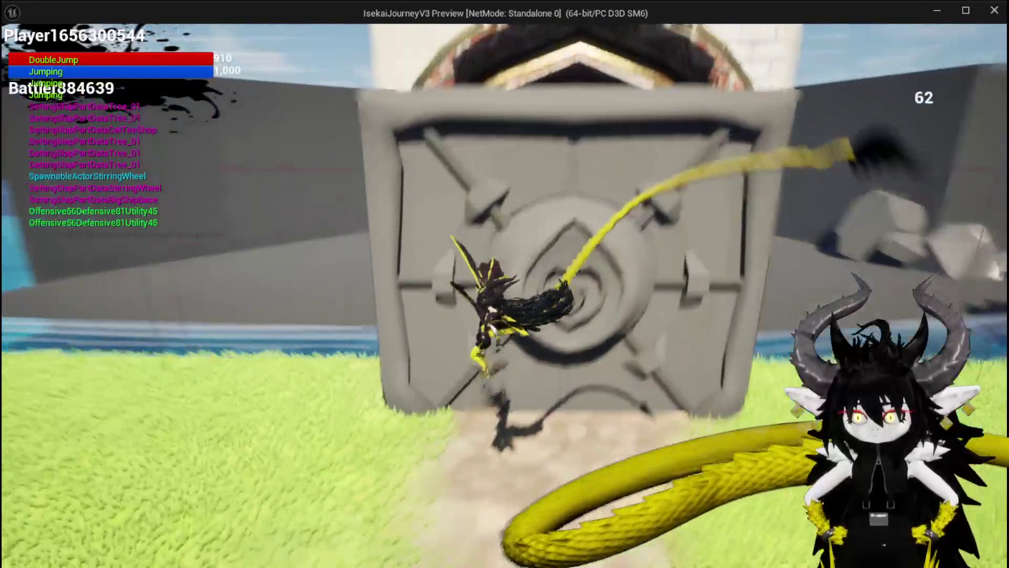
key(space)
key(space)
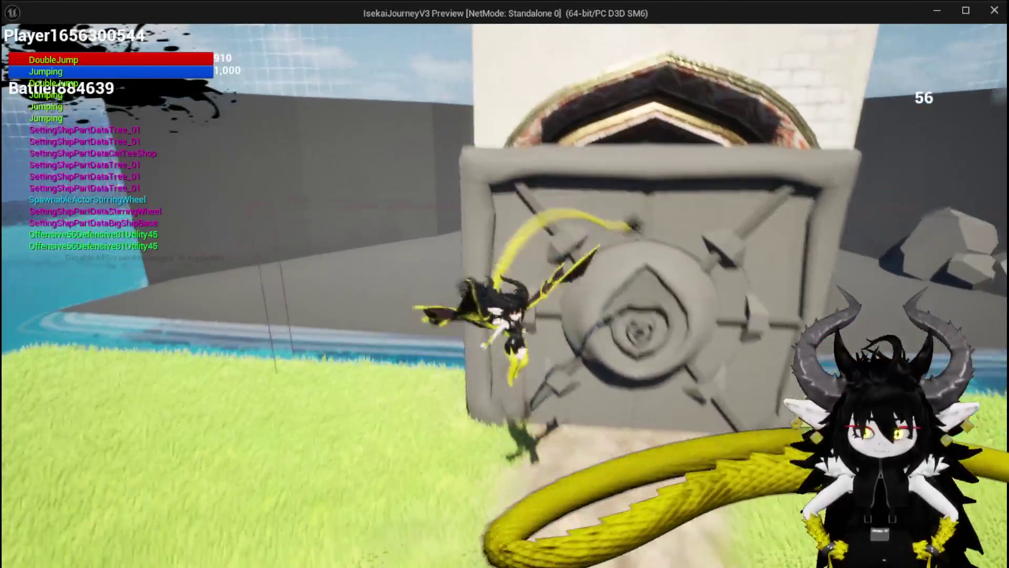
key(space)
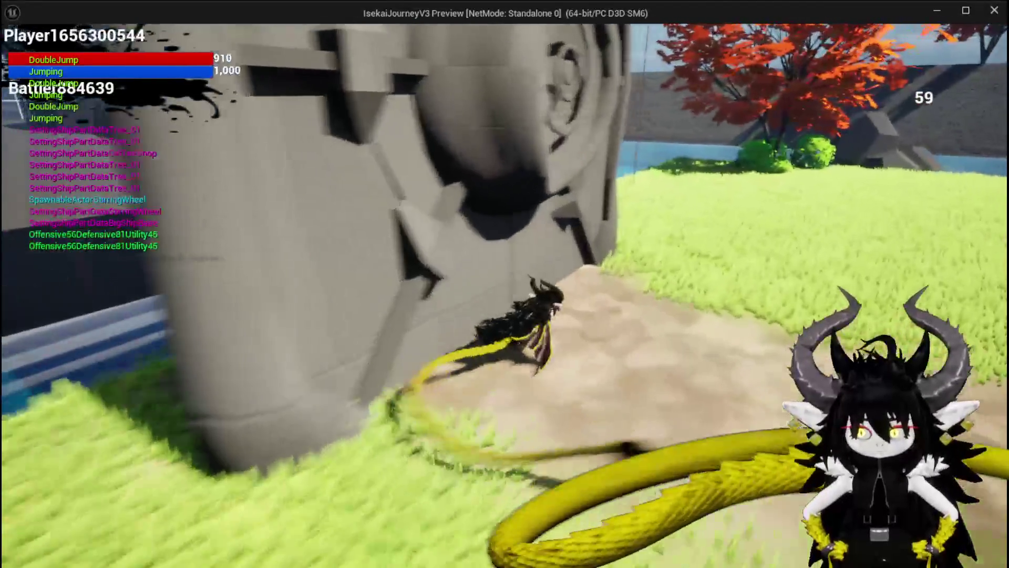
key(space)
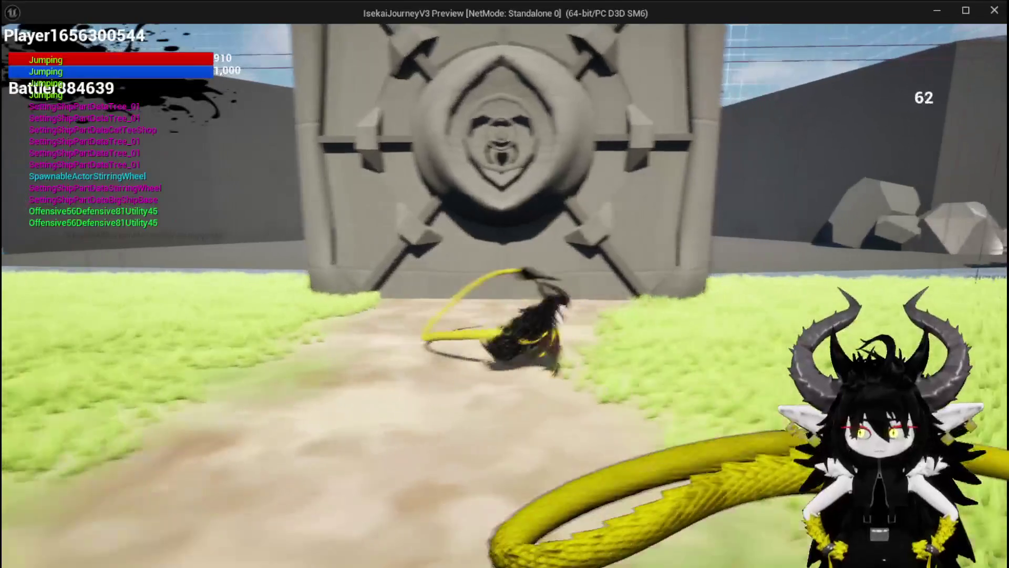
key(Escape)
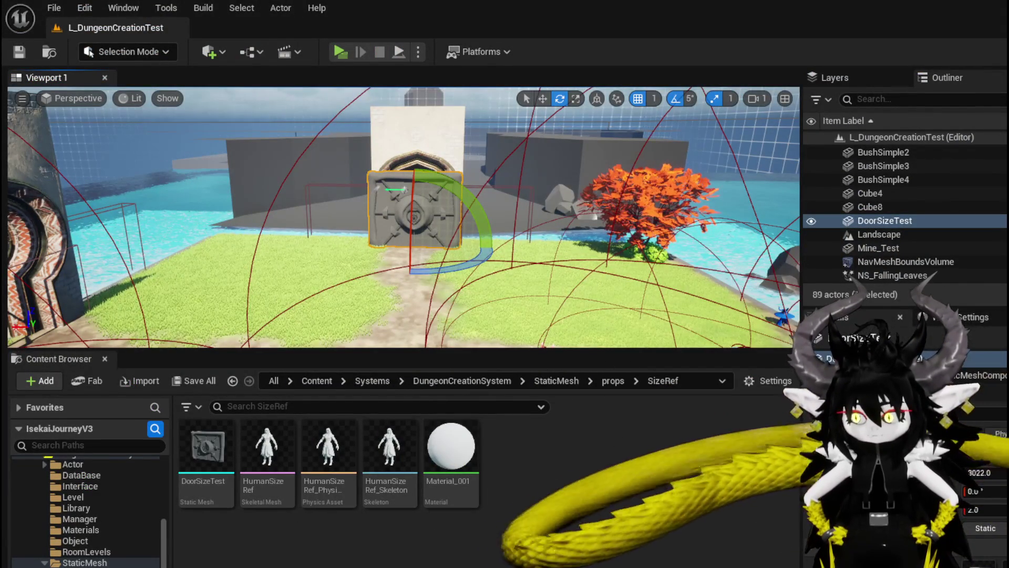
scroll(412, 377, down, 8)
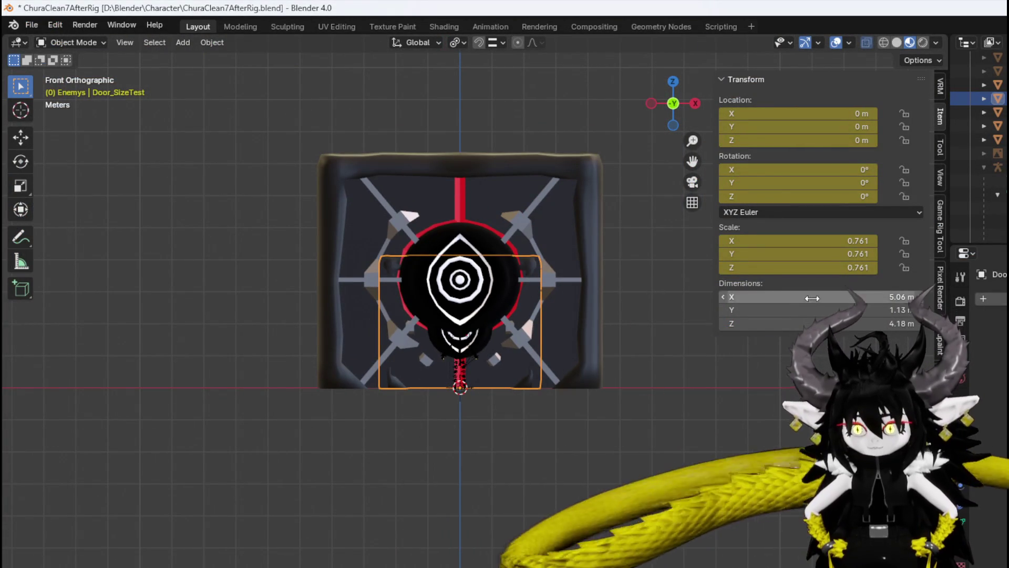
Select Door, DoorEye and DoorLock and scale them together to 0.564.
click(998, 85)
ctrl+click(998, 112)
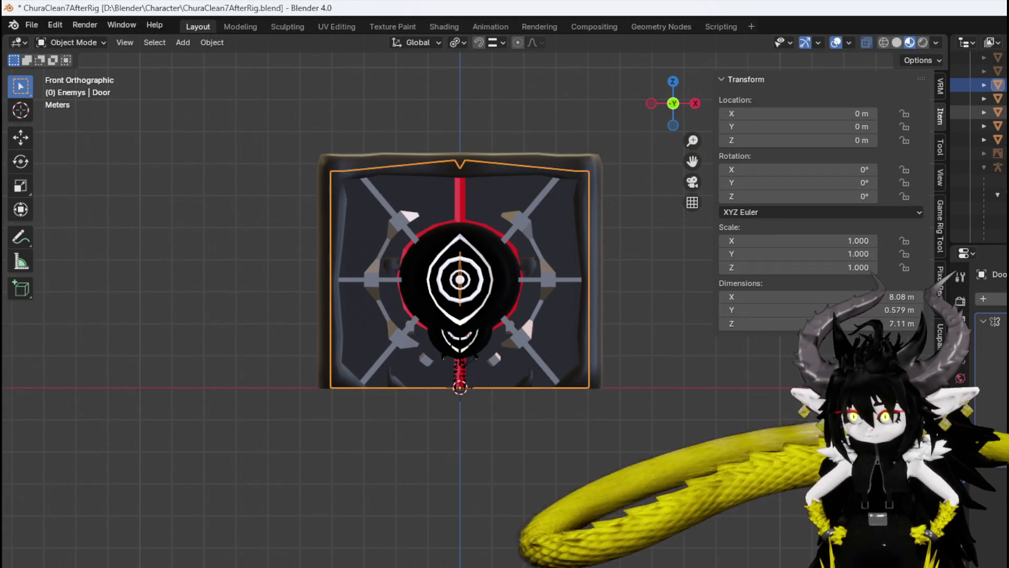
ctrl+click(998, 126)
ctrl+click(998, 140)
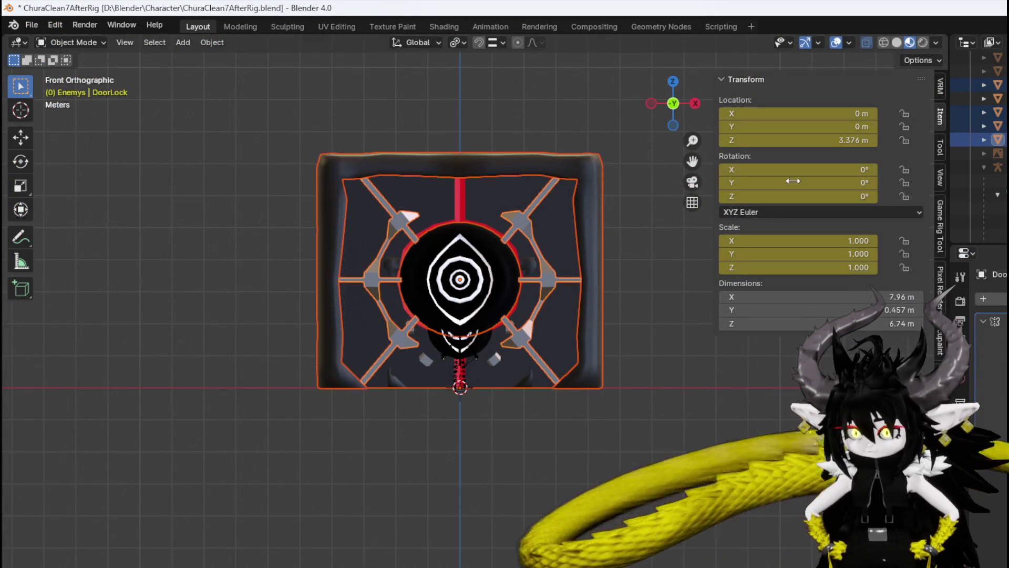
key(s)
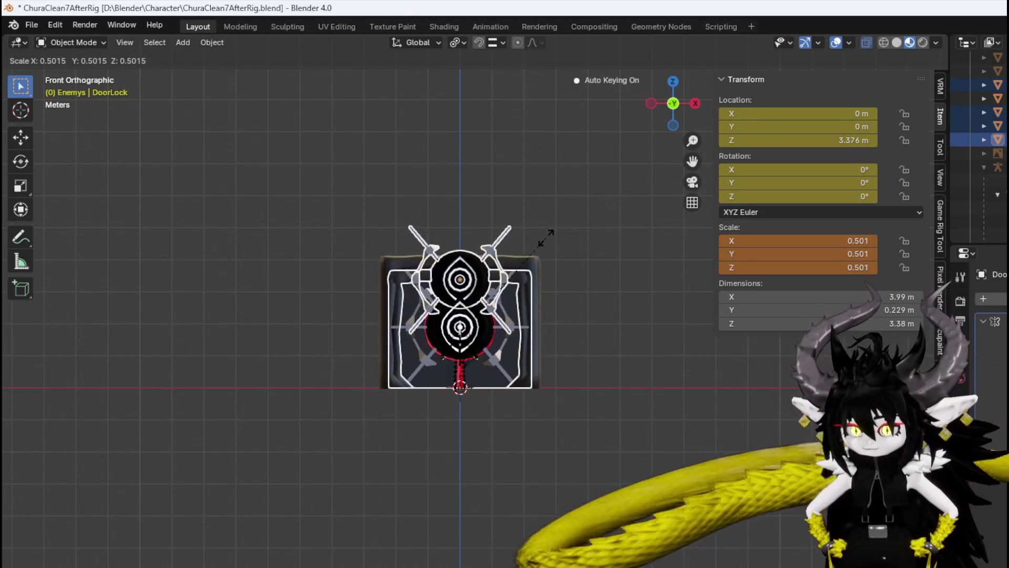
click(556, 224)
scroll(516, 229, up, 4)
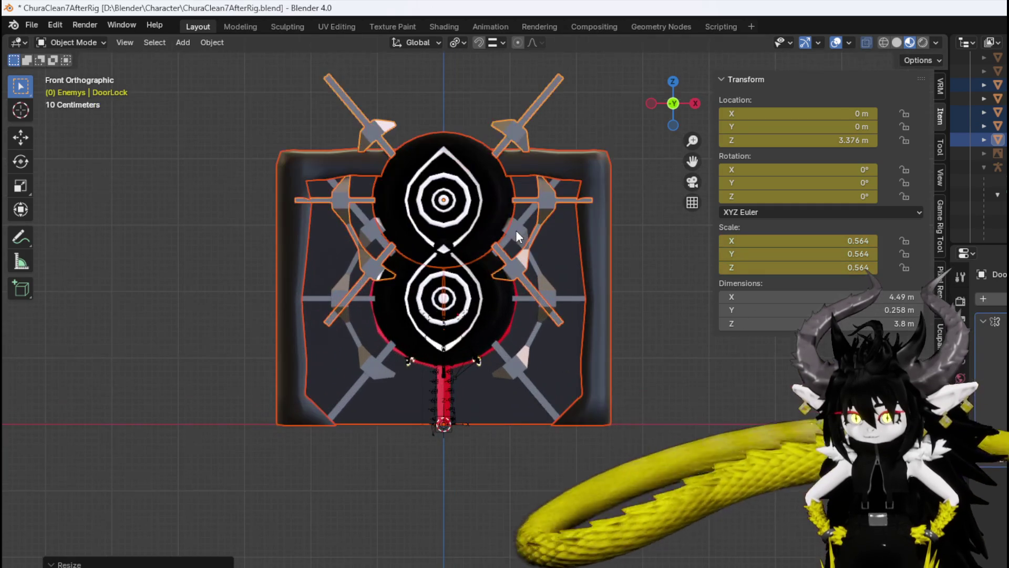
Lower the DoorEye disc along Z to 1.8944 m and frame the door parts.
click(539, 153)
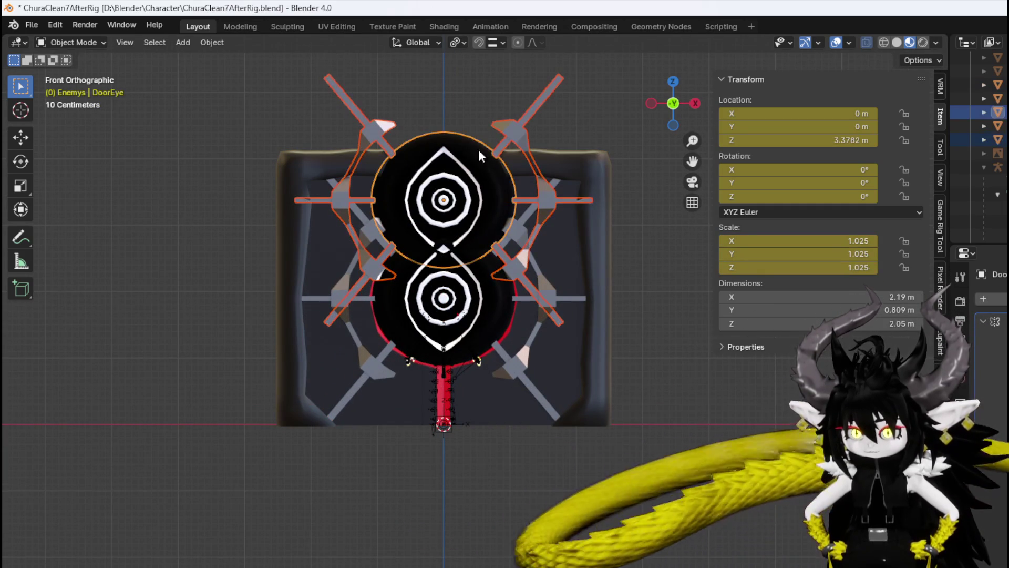
key(g)
key(z)
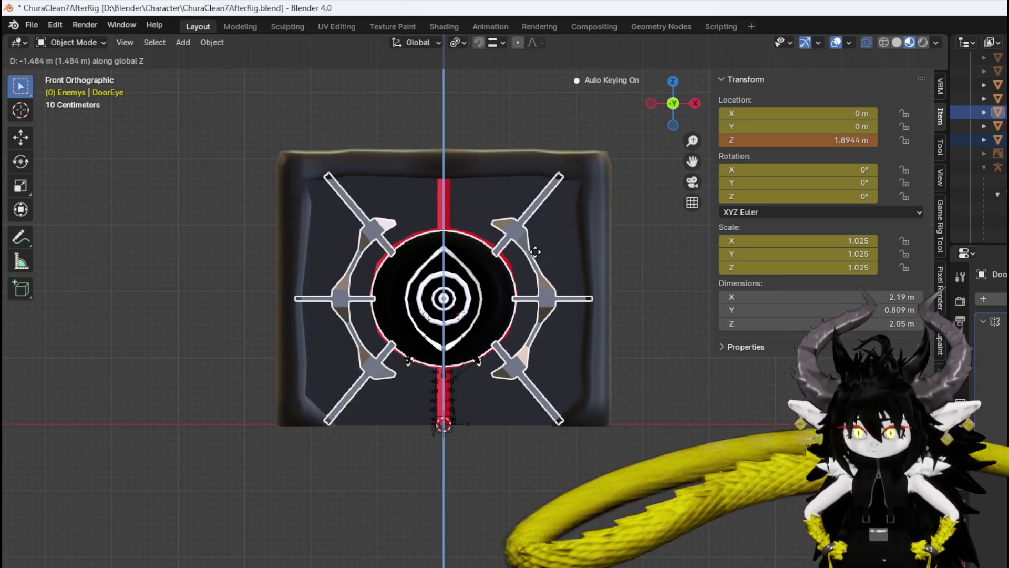
click(535, 252)
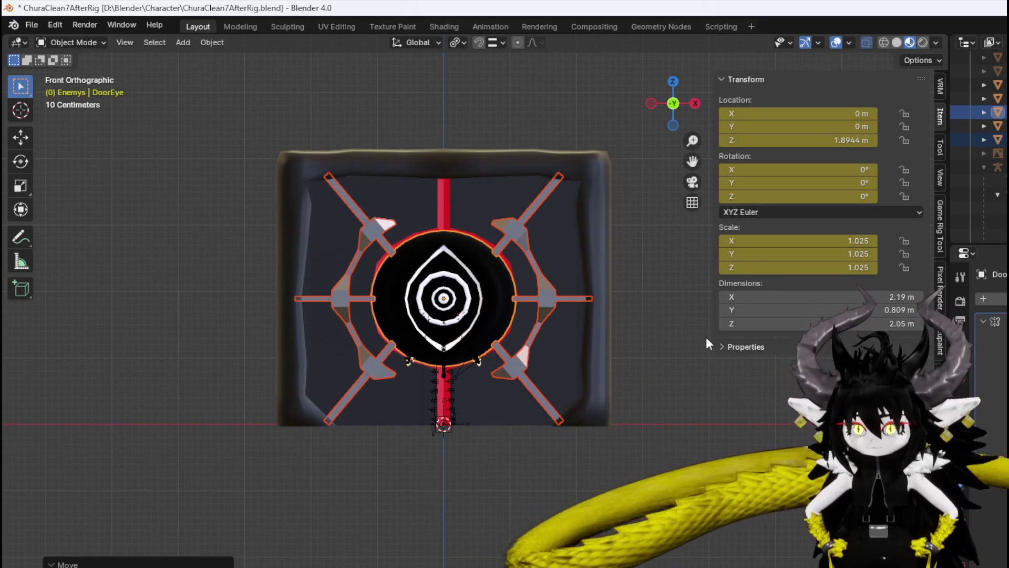
key(KP_Decimal)
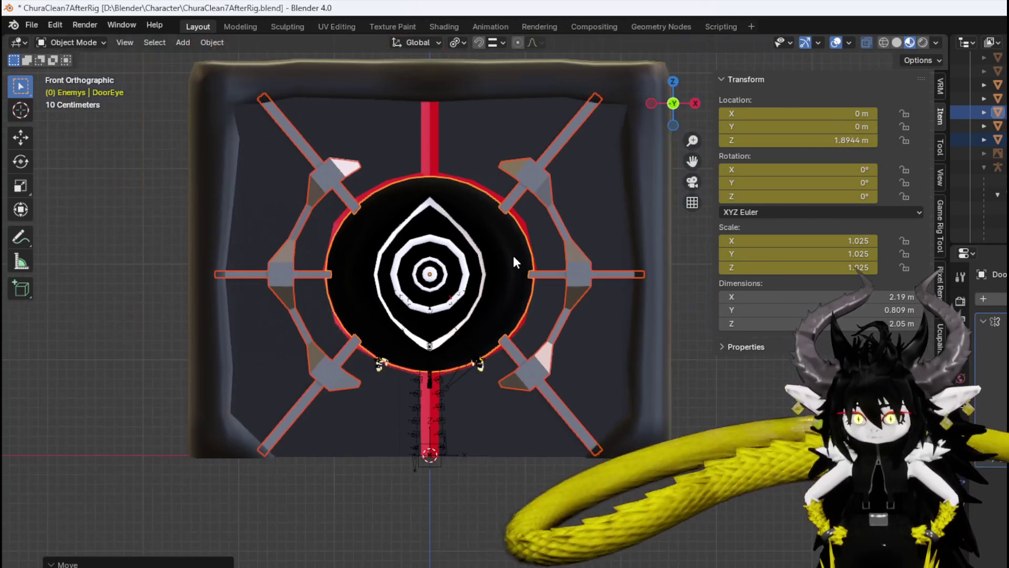
click(30, 26)
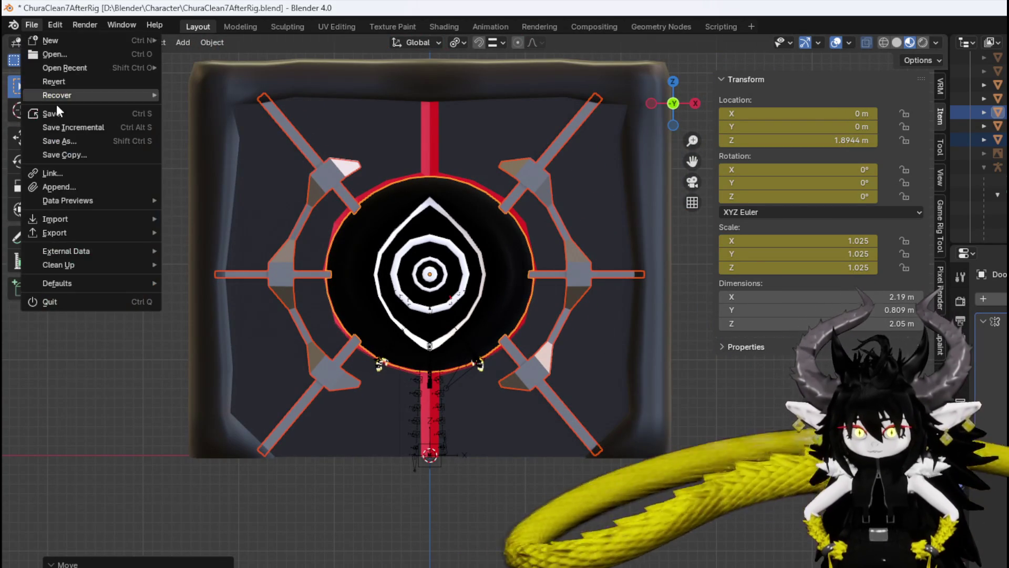
Save the blend file and select the door parts with DoorLock active.
click(56, 113)
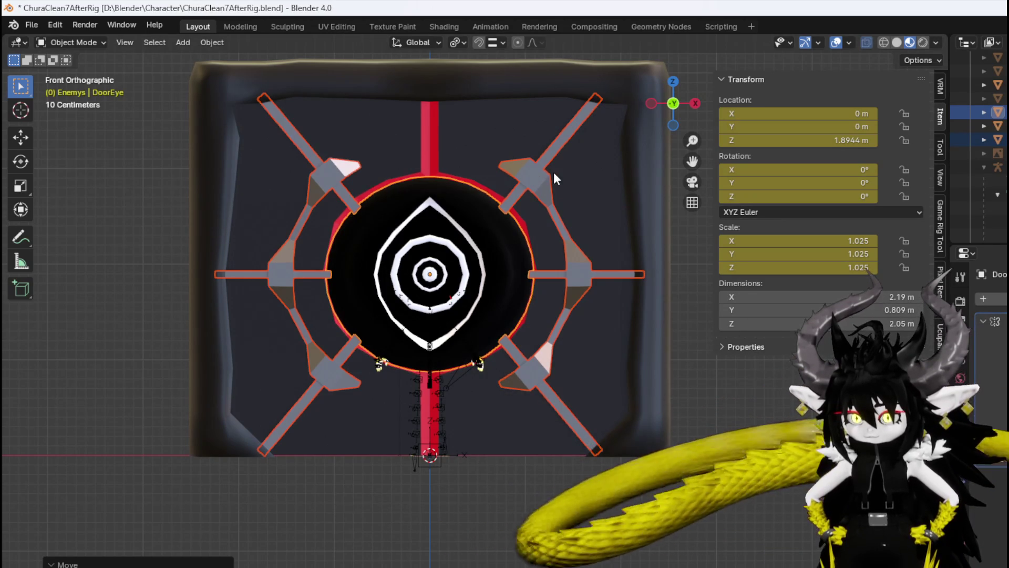
scroll(557, 174, down, 4)
scroll(608, 274, up, 3)
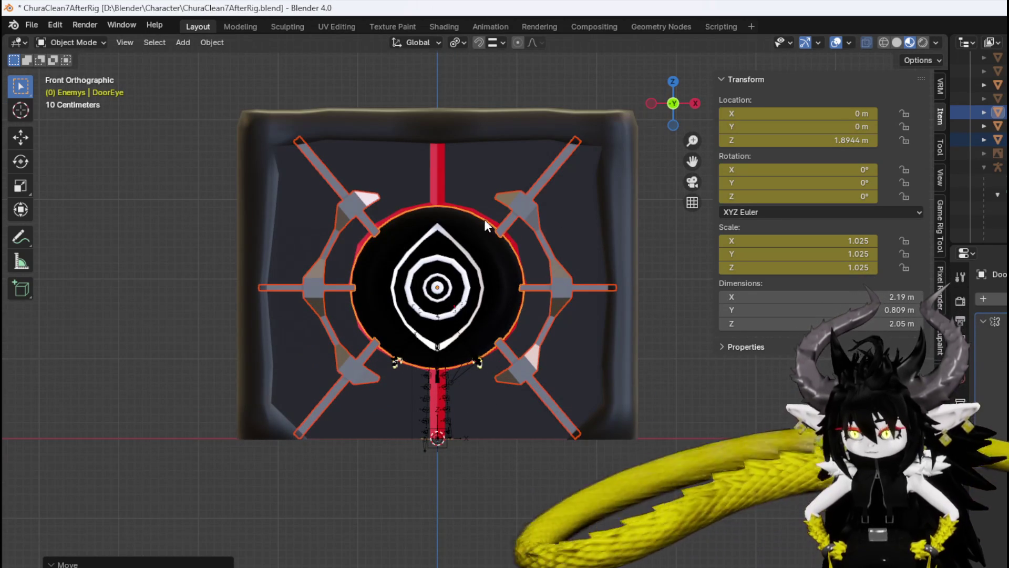
key(a)
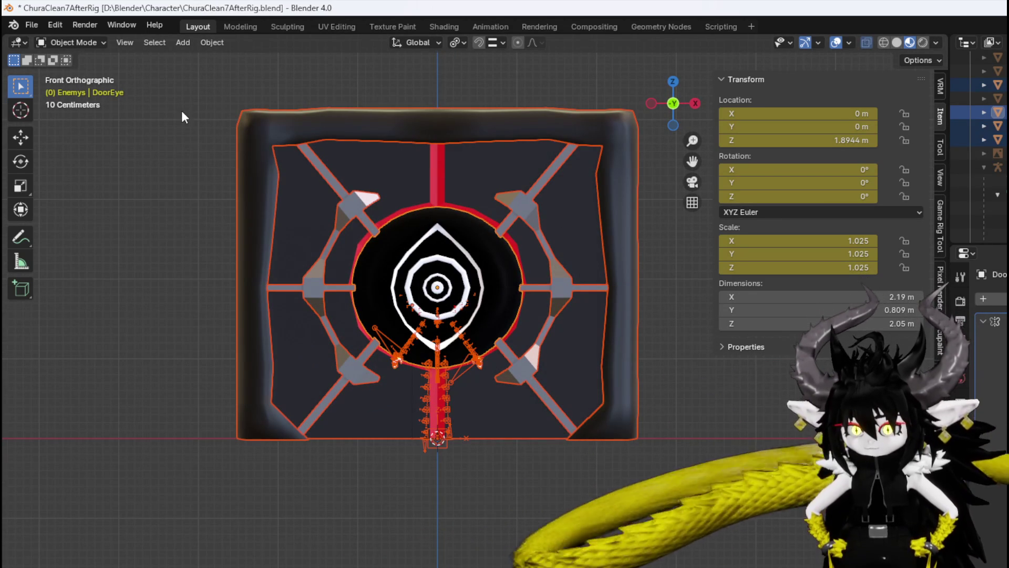
drag(225, 95, 347, 196)
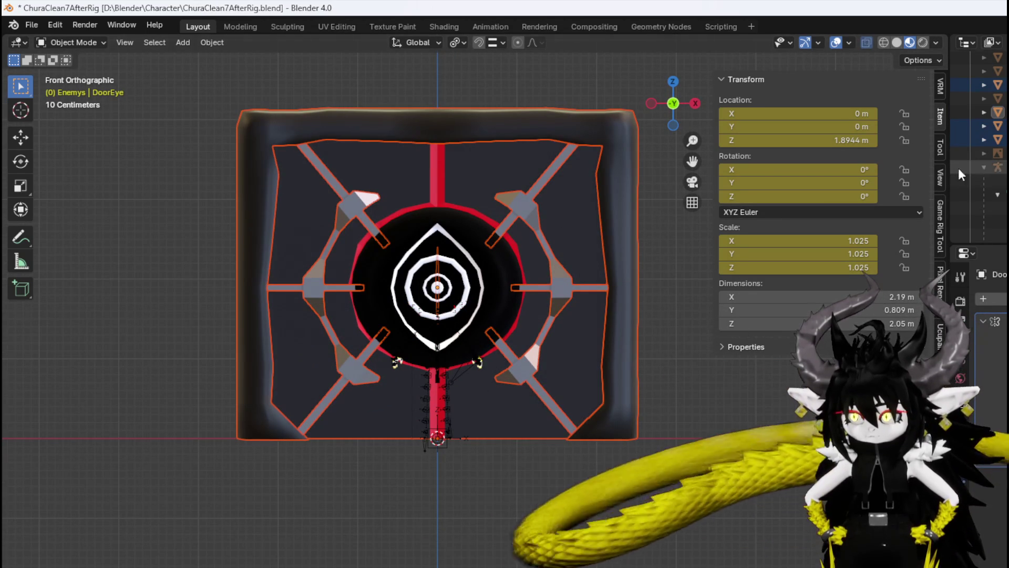
click(988, 85)
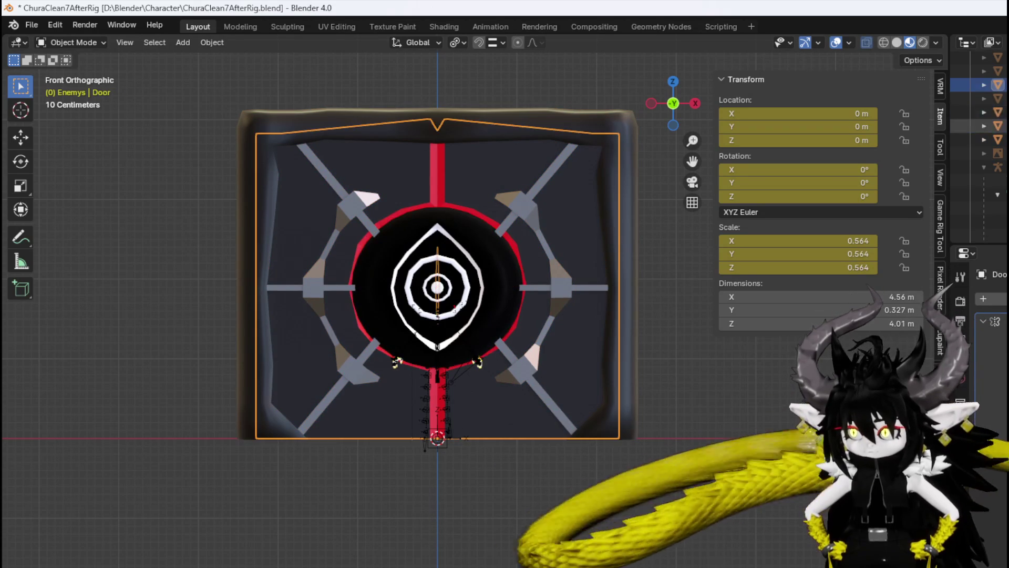
ctrl+click(978, 112)
ctrl+click(978, 126)
ctrl+click(978, 139)
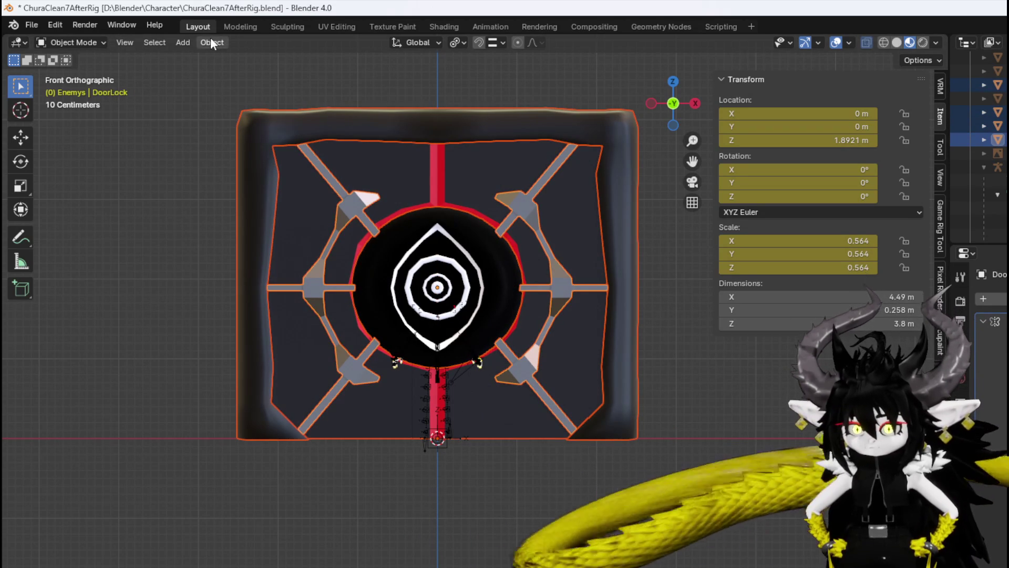
Apply All Transforms to the door parts, undo it, and select the cross-arm lock piece.
click(203, 43)
mouse_move(245, 111)
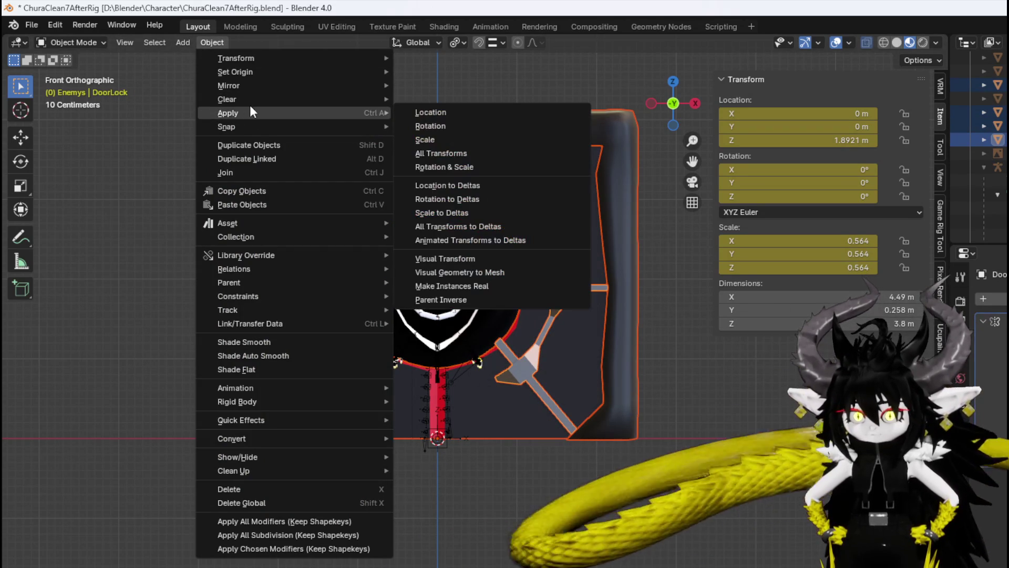
click(437, 153)
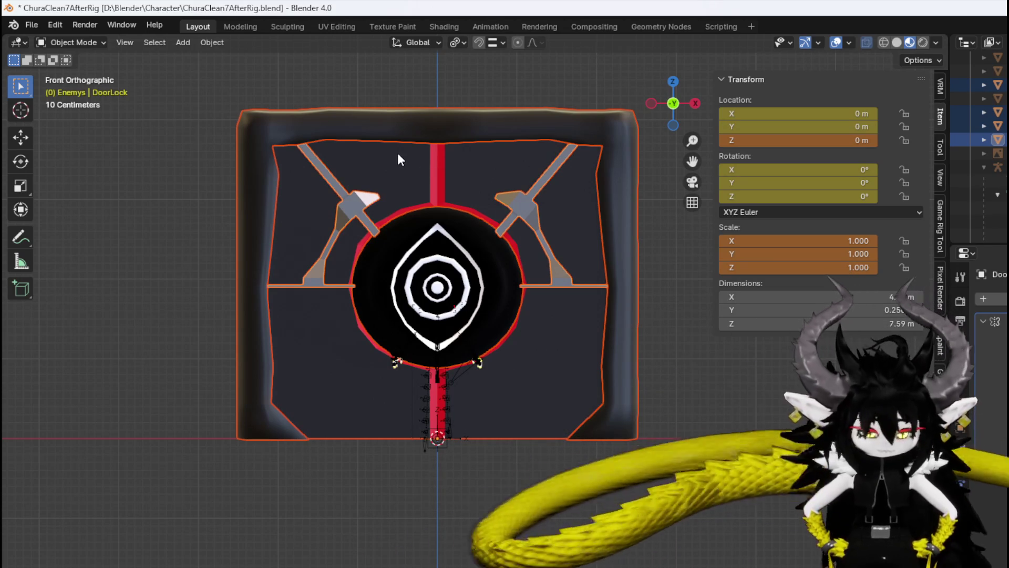
key(ctrl+z)
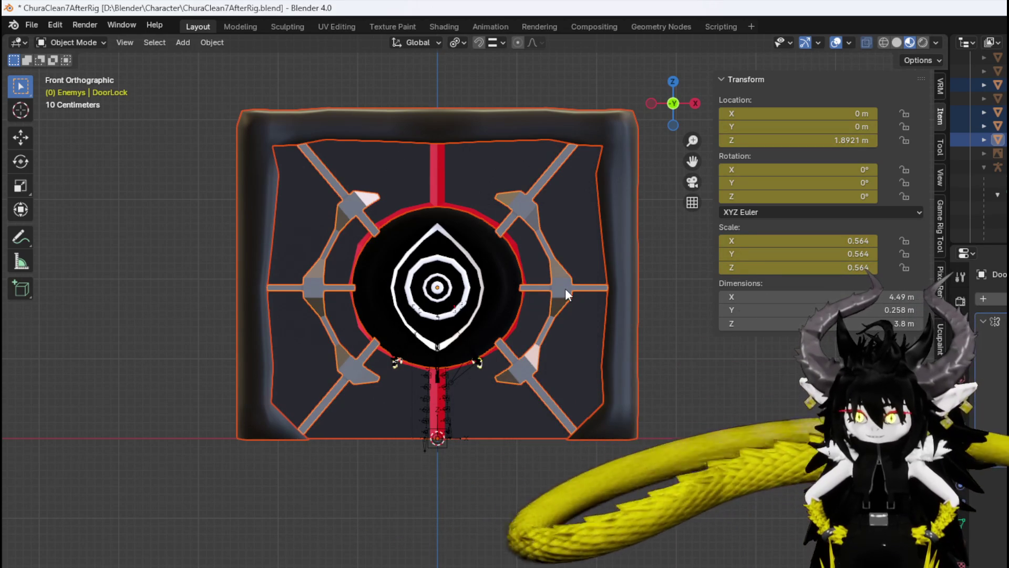
click(565, 288)
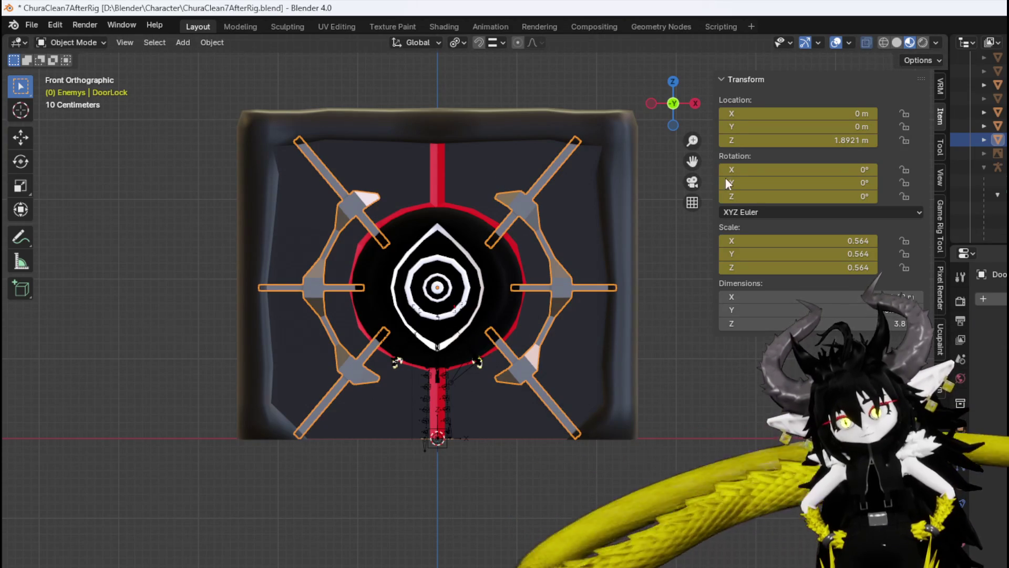
Apply All Transforms to DoorLock and DoorEye, resetting them to location 0 and scale 1.
click(988, 99)
ctrl+click(989, 112)
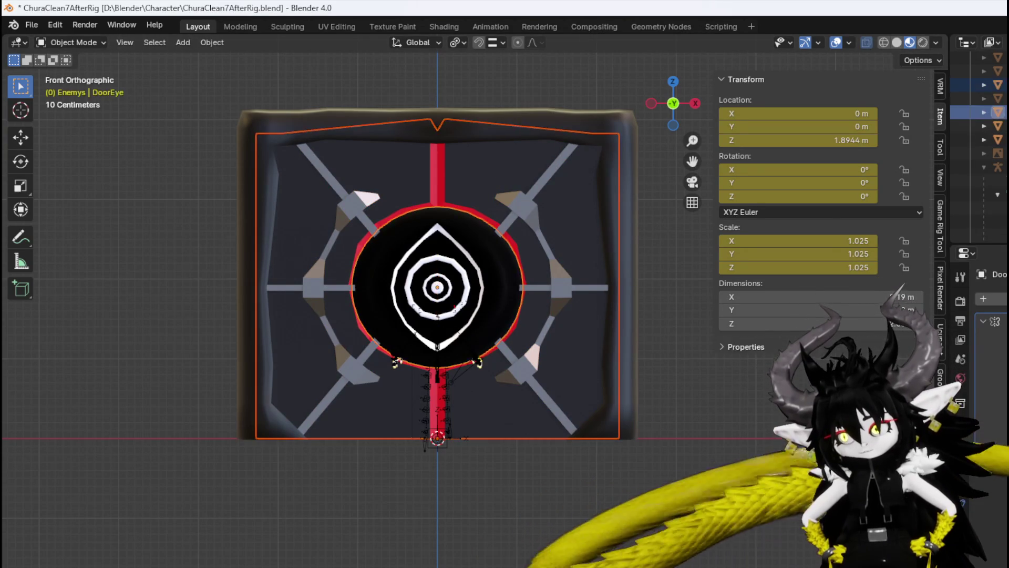
ctrl+click(988, 126)
ctrl+click(988, 139)
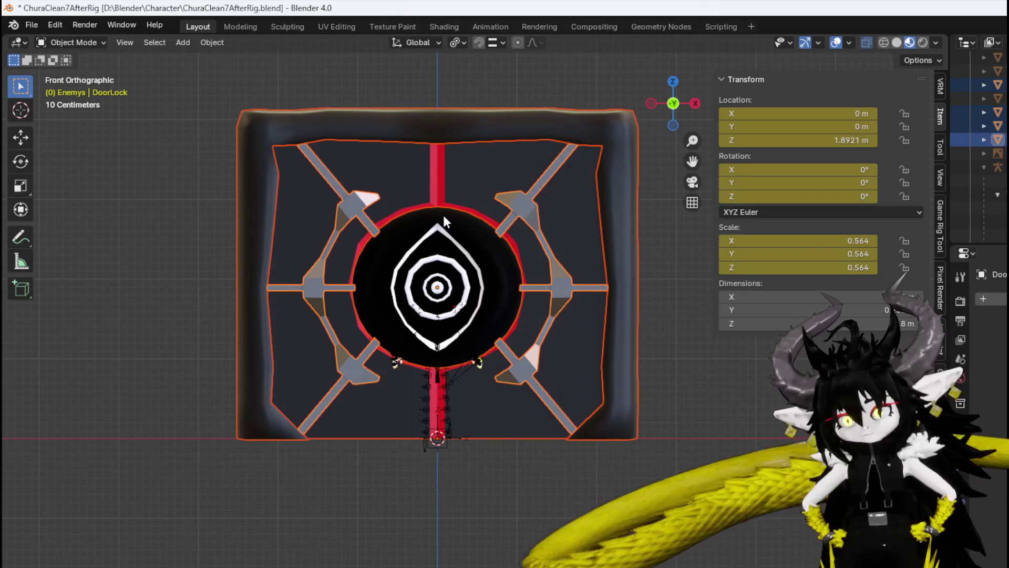
click(31, 24)
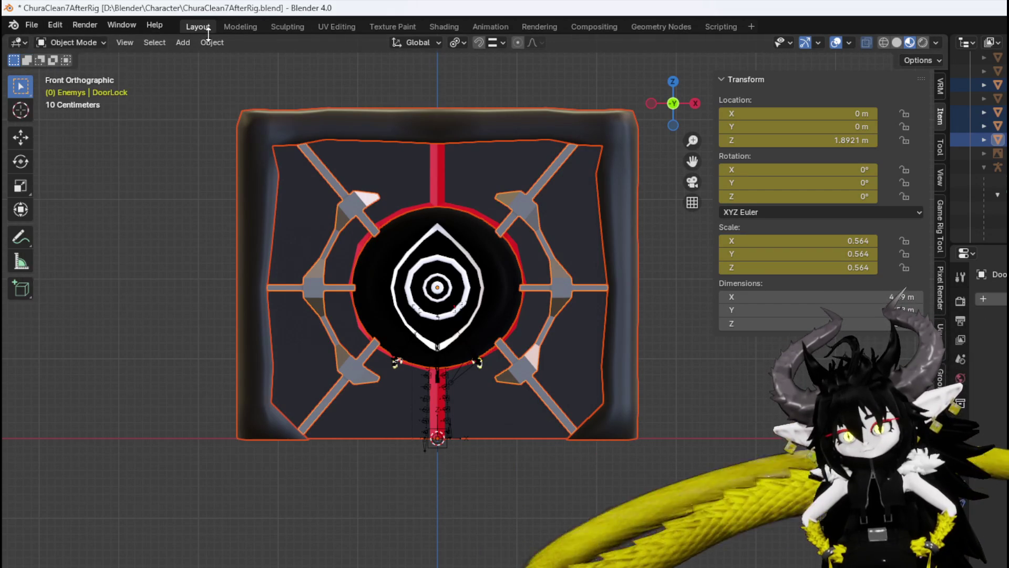
click(177, 44)
mouse_move(212, 41)
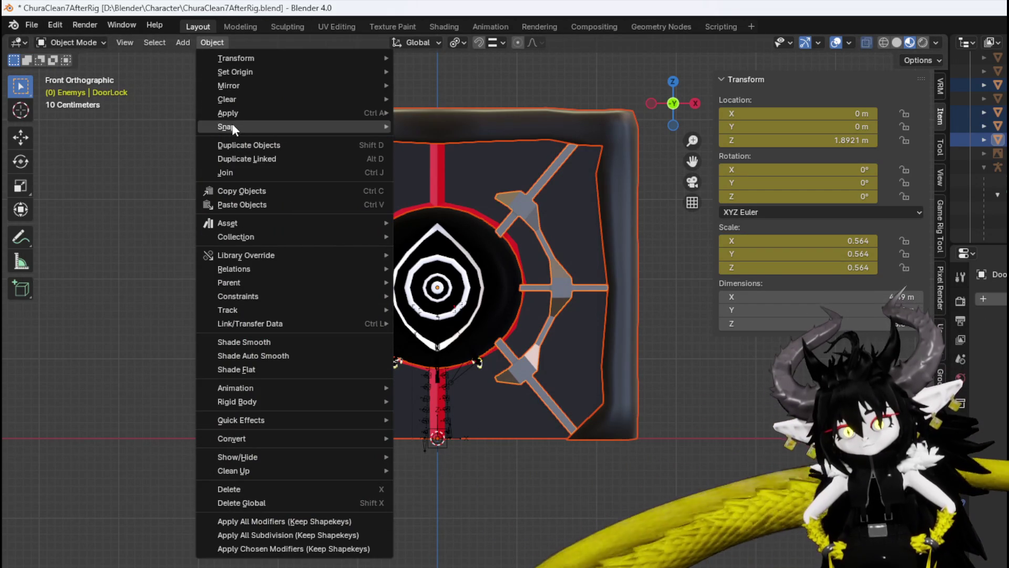
mouse_move(238, 113)
click(455, 150)
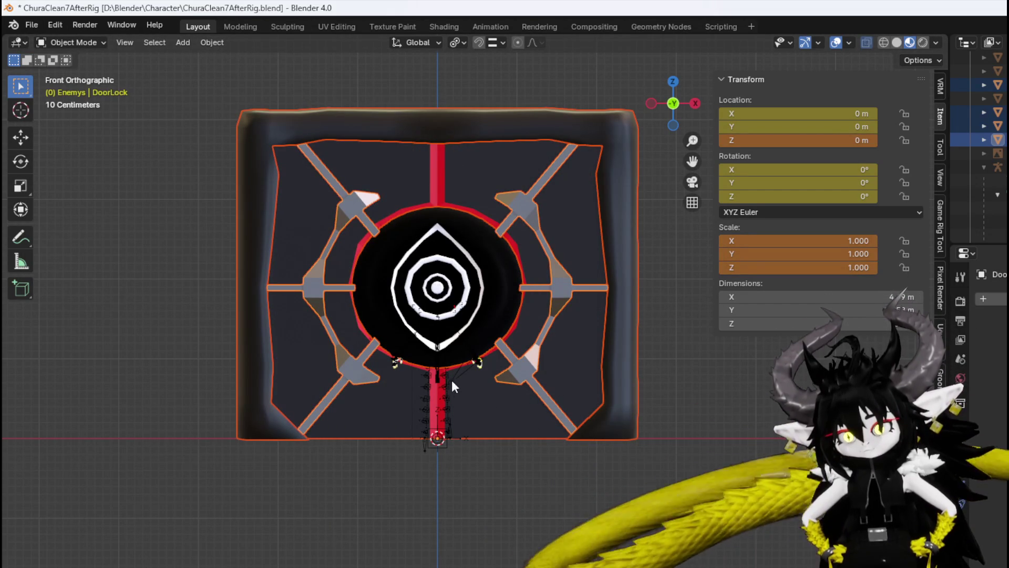
Start moving the eye disc and cancel twice so it stays centred on the door.
click(452, 315)
key(g)
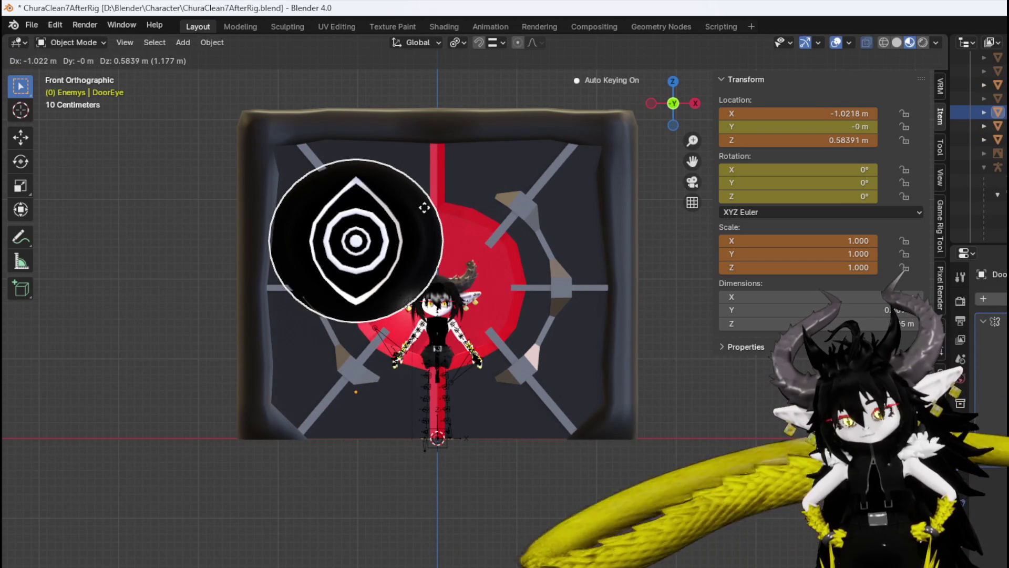
key(Escape)
click(425, 212)
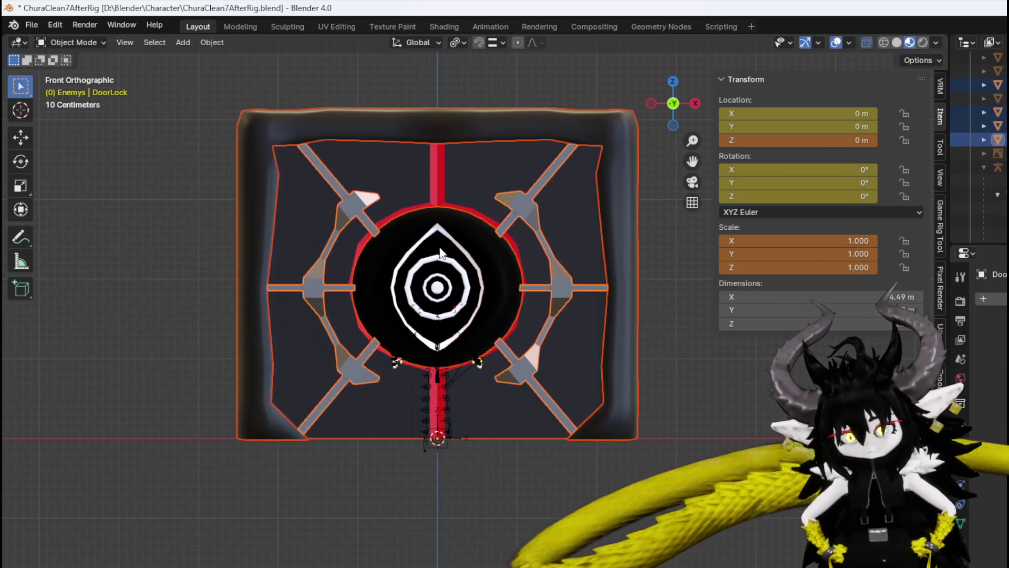
click(433, 233)
key(g)
key(Escape)
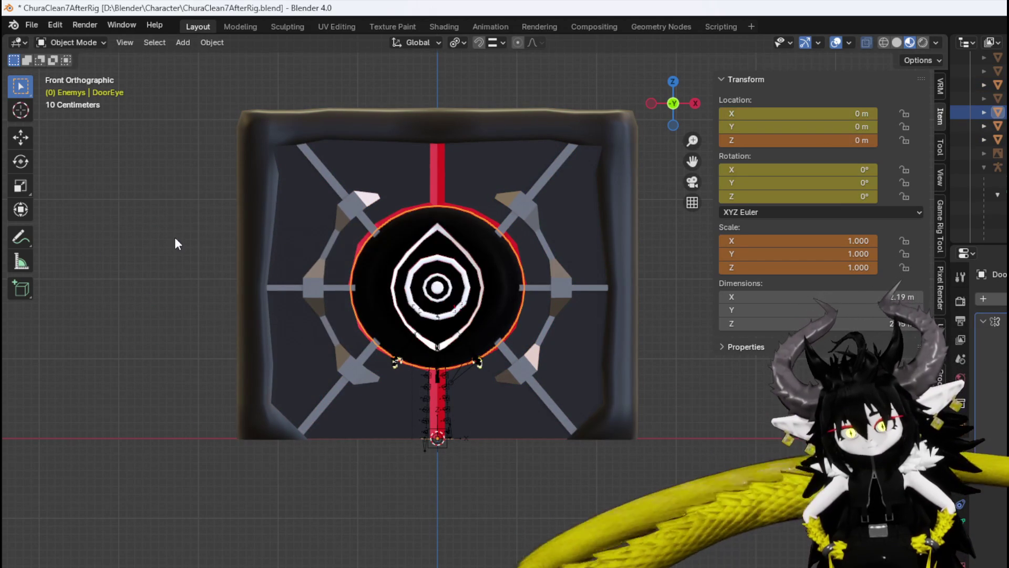
click(31, 25)
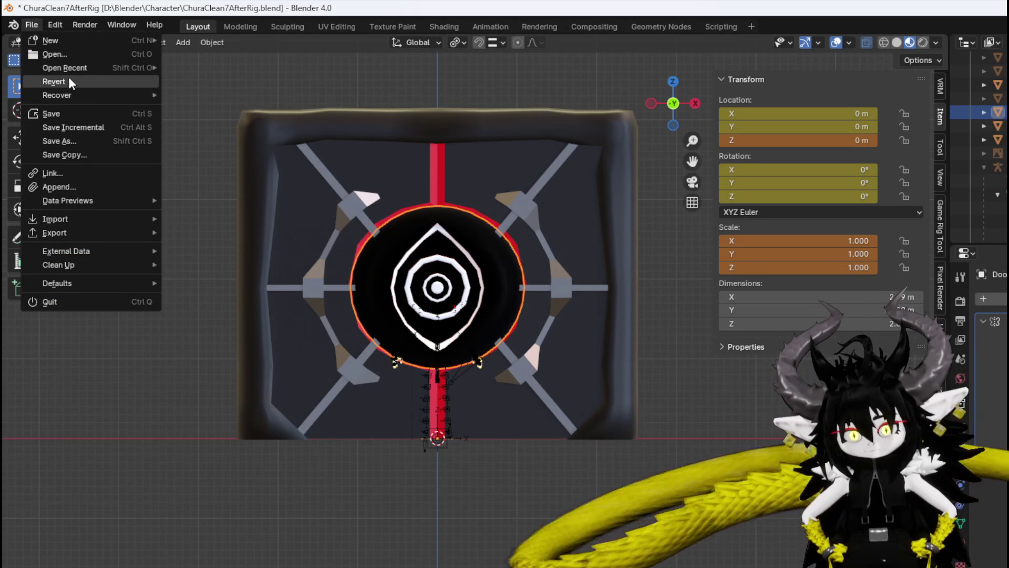
Apply All Transforms to the door's cross-brace and DoorFrame.
click(31, 24)
mouse_move(57, 25)
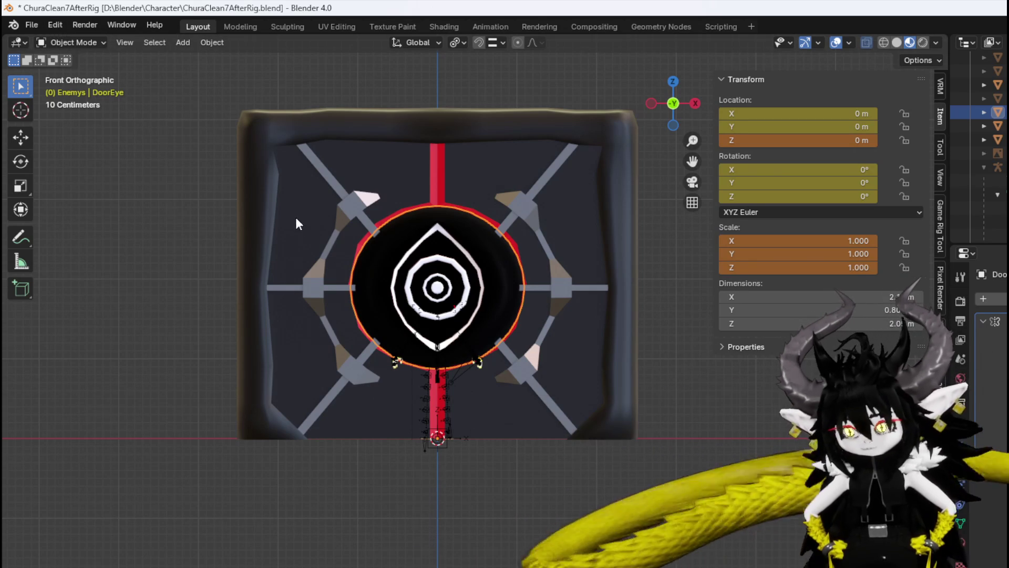
shift+click(360, 198)
shift+click(389, 165)
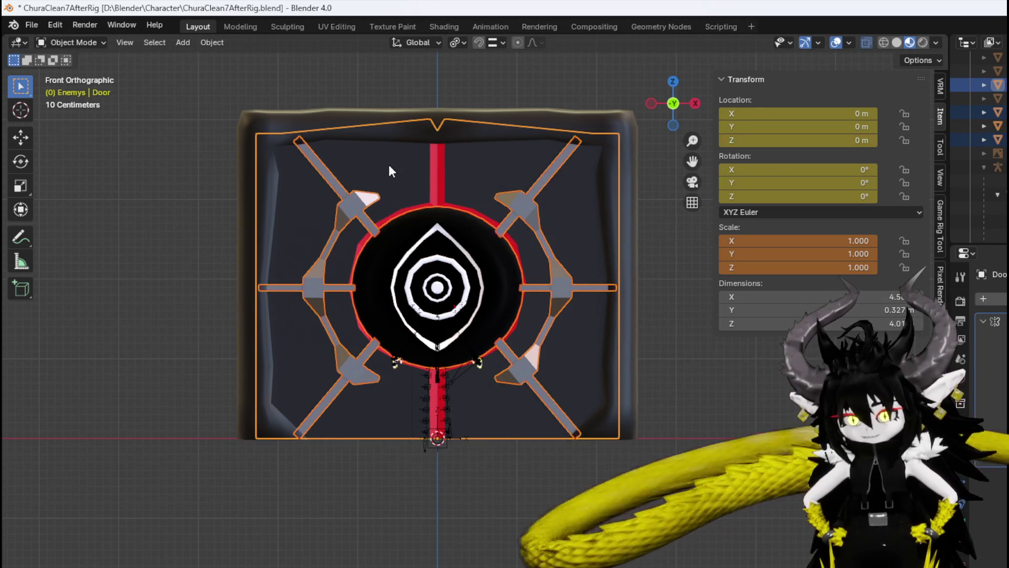
click(210, 43)
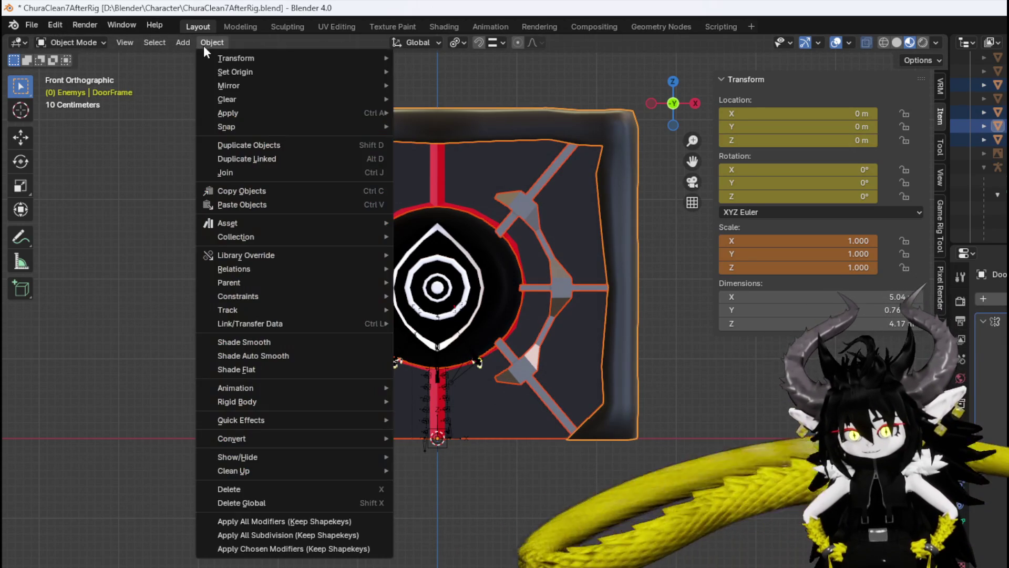
mouse_move(236, 101)
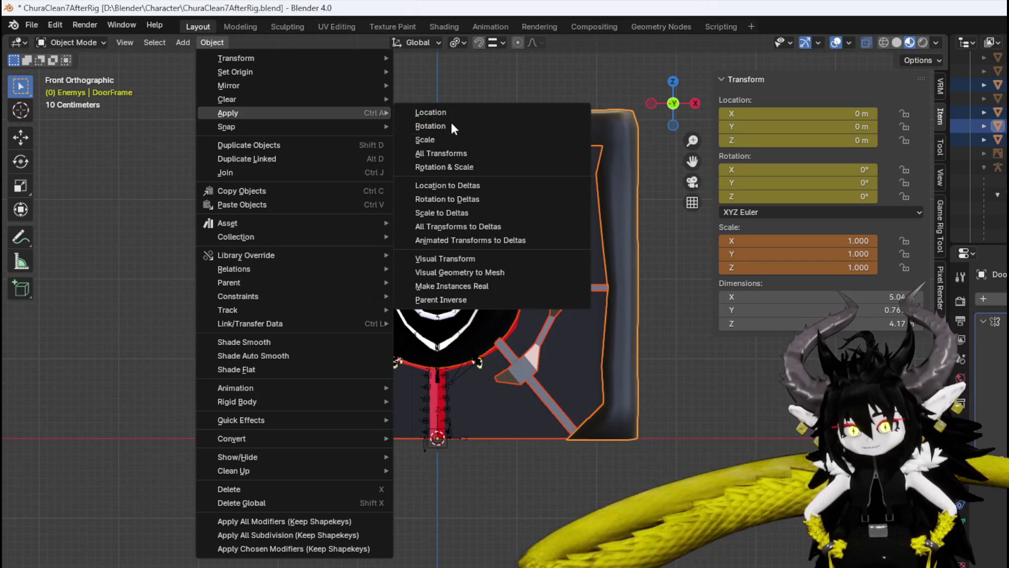
click(446, 152)
Save the file and select the Door object.
click(168, 178)
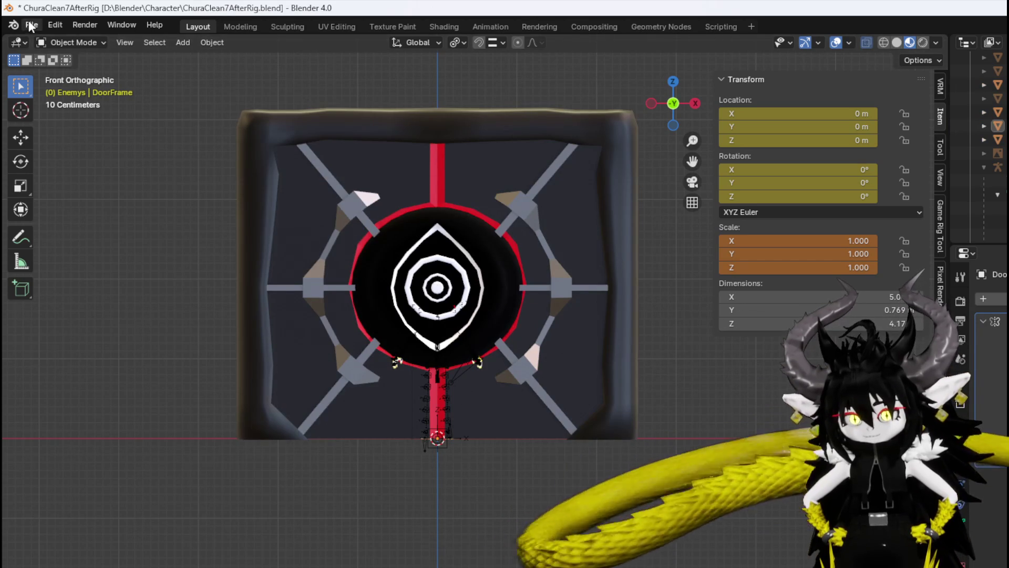
click(31, 24)
click(59, 118)
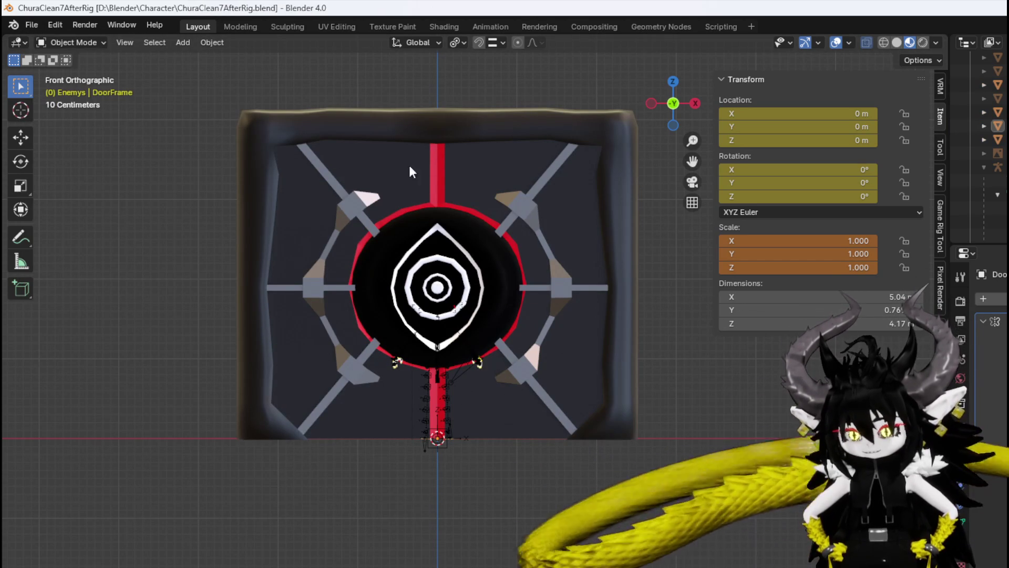
click(494, 162)
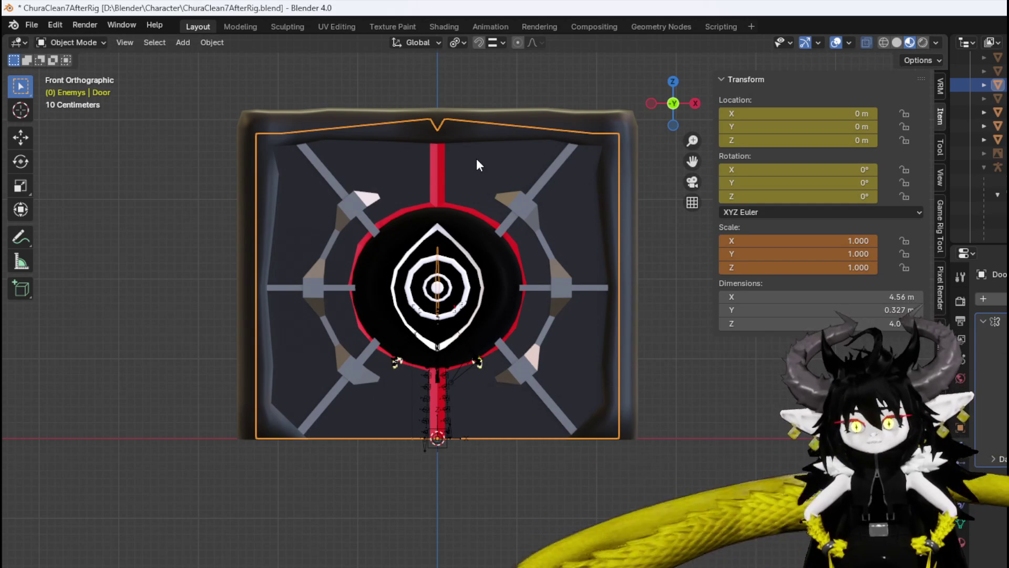
Enter Edit Mode on the Door mesh with a close view of the red disc.
mouse_move(447, 200)
middle_down()
mouse_move(647, 252)
mouse_move(665, 247)
mouse_move(674, 223)
middle_up()
scroll(454, 220, up, 4)
mouse_move(454, 220)
middle_down()
mouse_move(544, 210)
mouse_move(503, 153)
middle_up()
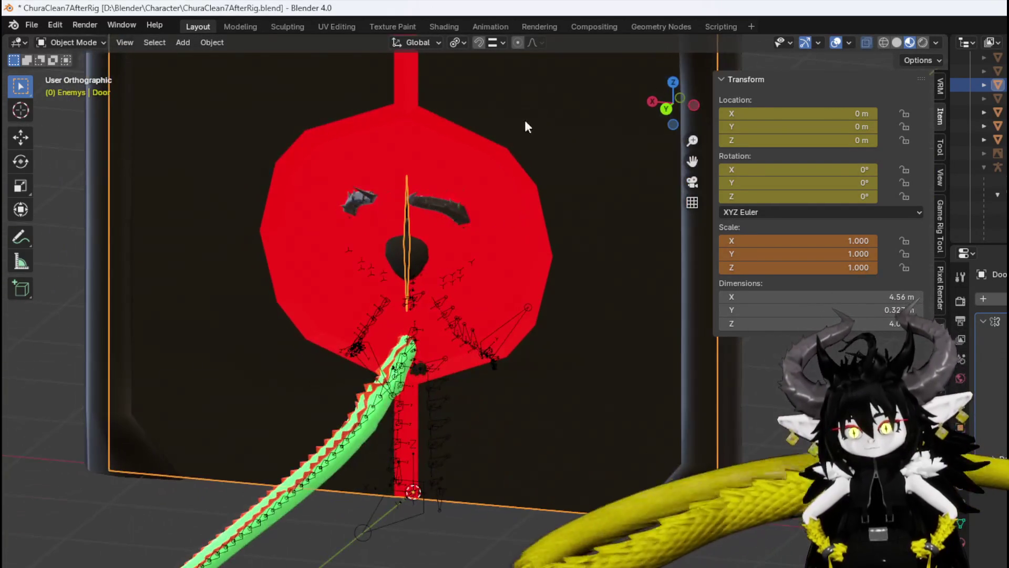
click(58, 42)
click(63, 66)
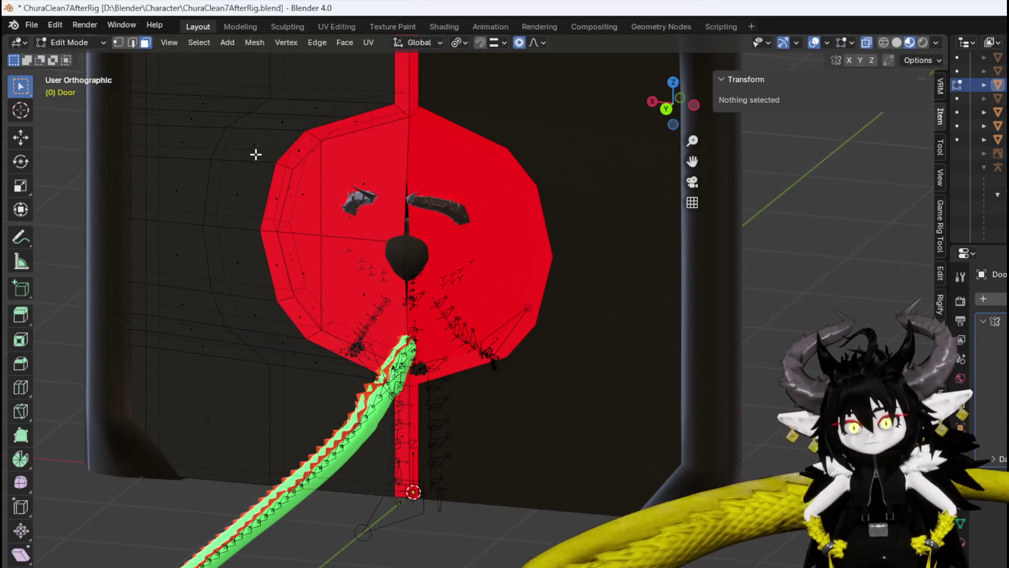
click(353, 117)
mouse_move(395, 147)
middle_down()
mouse_move(455, 156)
mouse_move(448, 140)
mouse_move(374, 414)
mouse_move(295, 329)
mouse_move(336, 173)
middle_up()
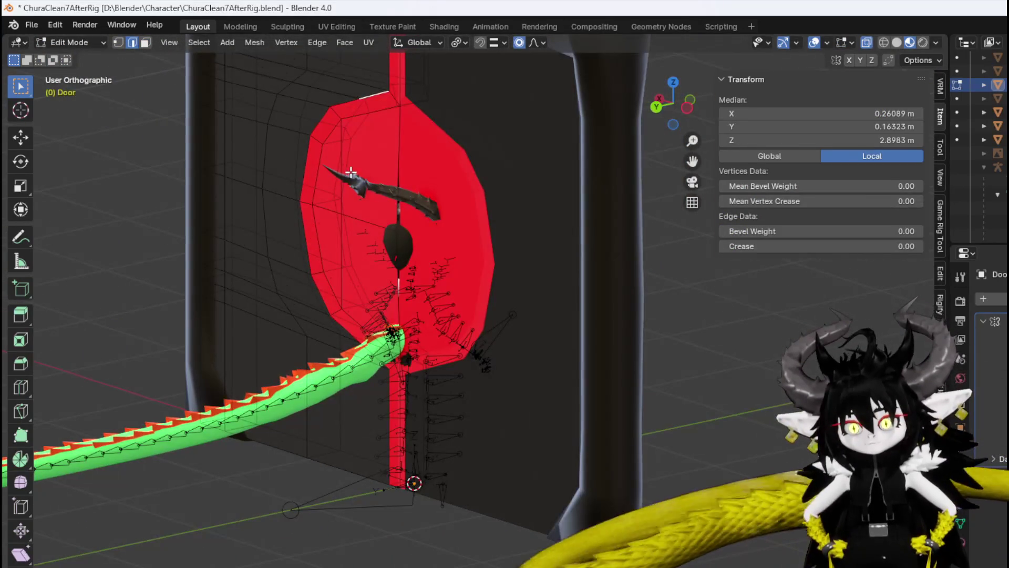
In face select mode, pick the faces across the red disc's left half.
key(3)
click(365, 158)
mouse_move(366, 102)
middle_down()
mouse_move(450, 164)
mouse_move(329, 179)
middle_up()
shift+click(318, 170)
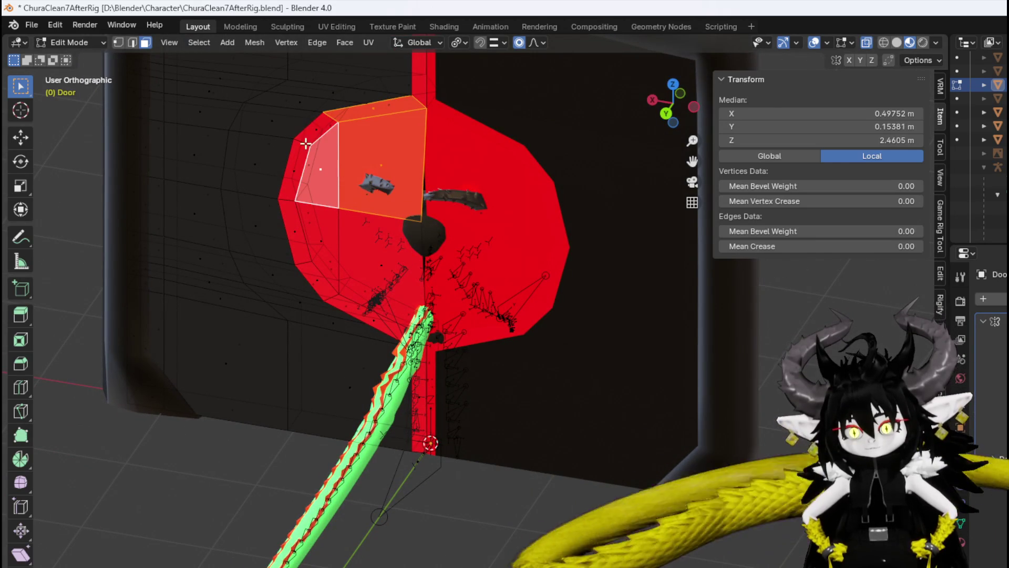
shift+click(296, 196)
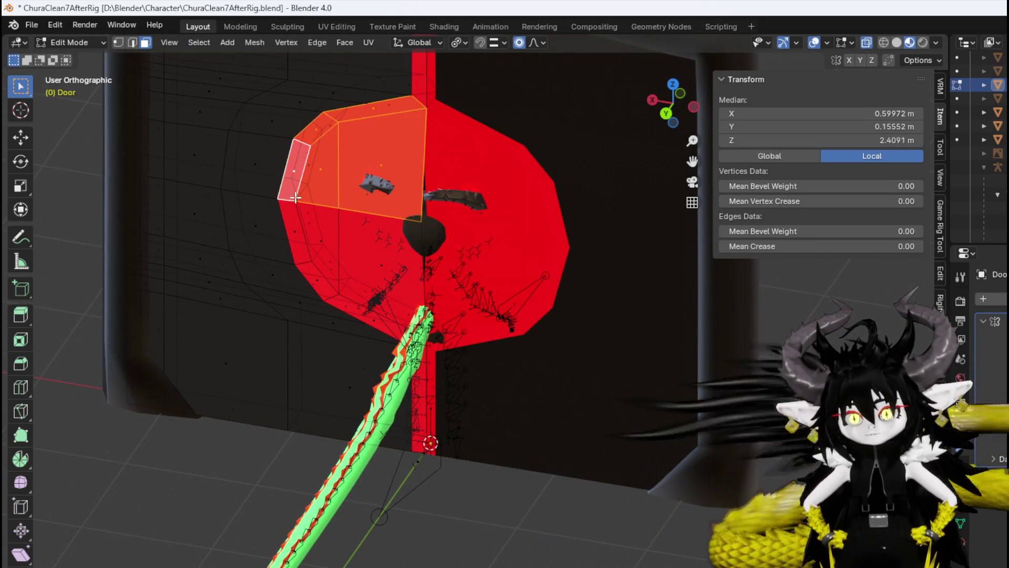
shift+click(295, 233)
shift+click(327, 240)
shift+click(384, 260)
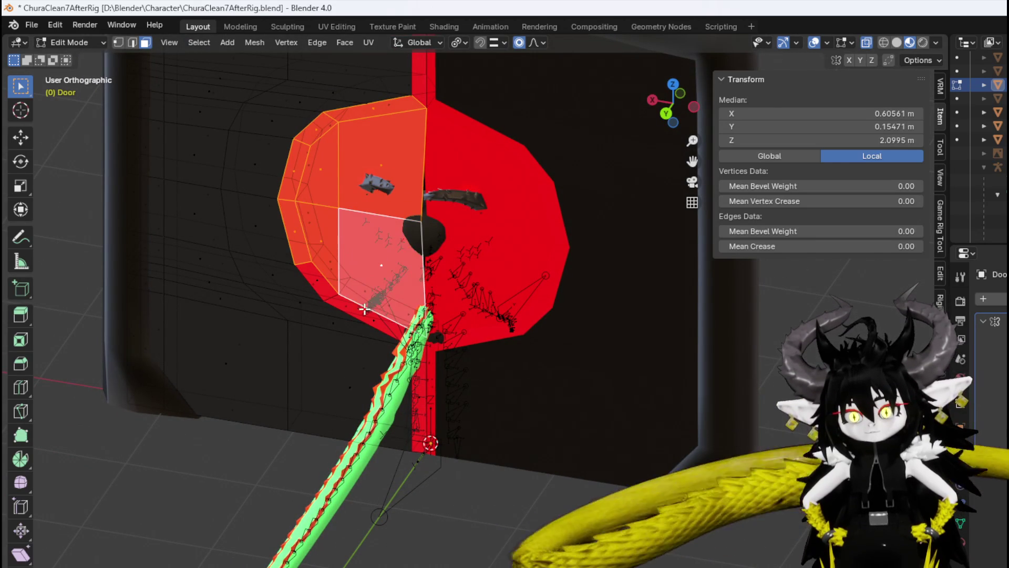
shift+click(368, 318)
shift+click(317, 285)
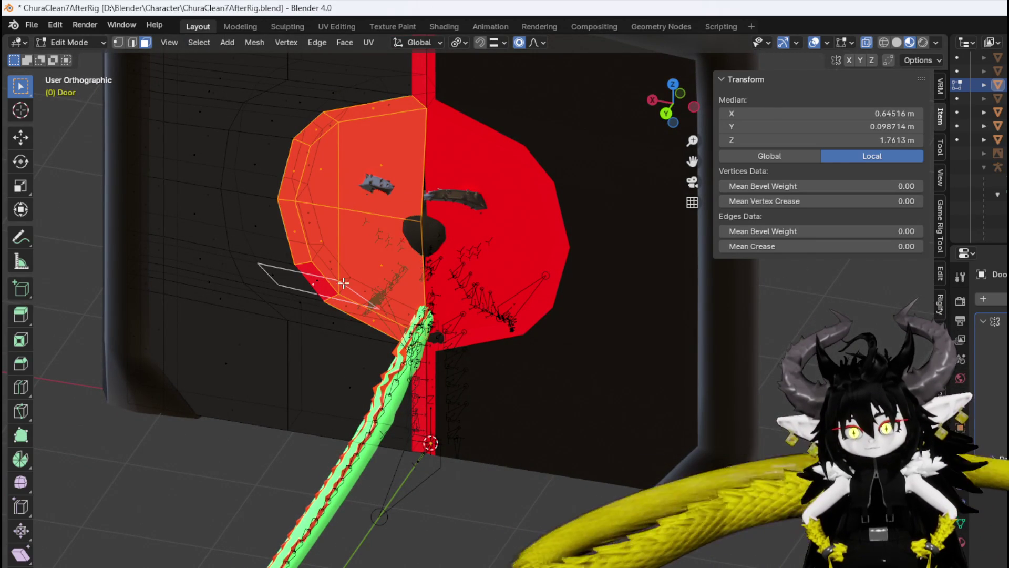
shift+click(326, 285)
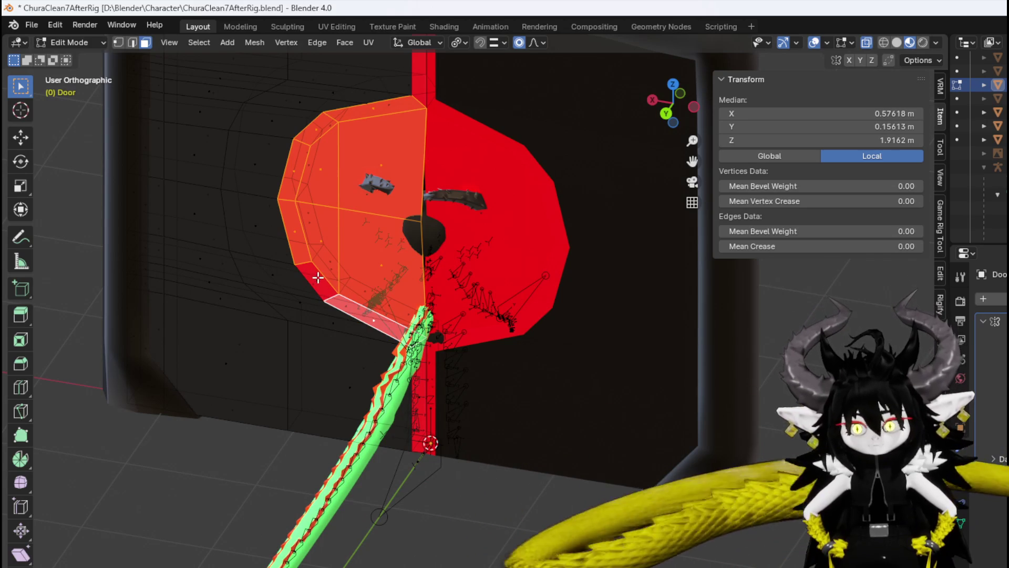
shift+click(318, 277)
Cancel the accidental new-file prompt to keep the current file, and view the door edge-on.
key(ctrl+n)
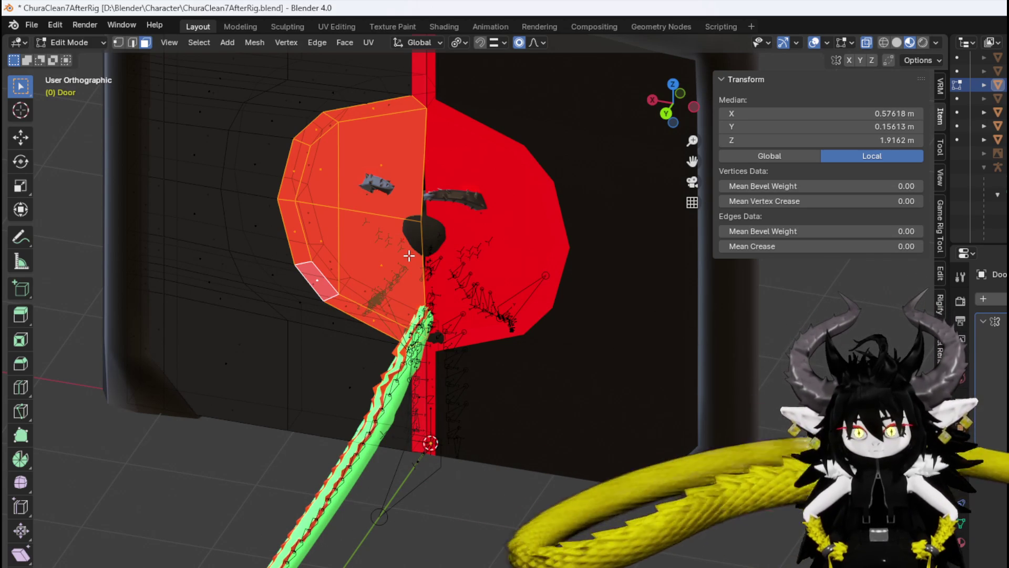
key(ctrl+n)
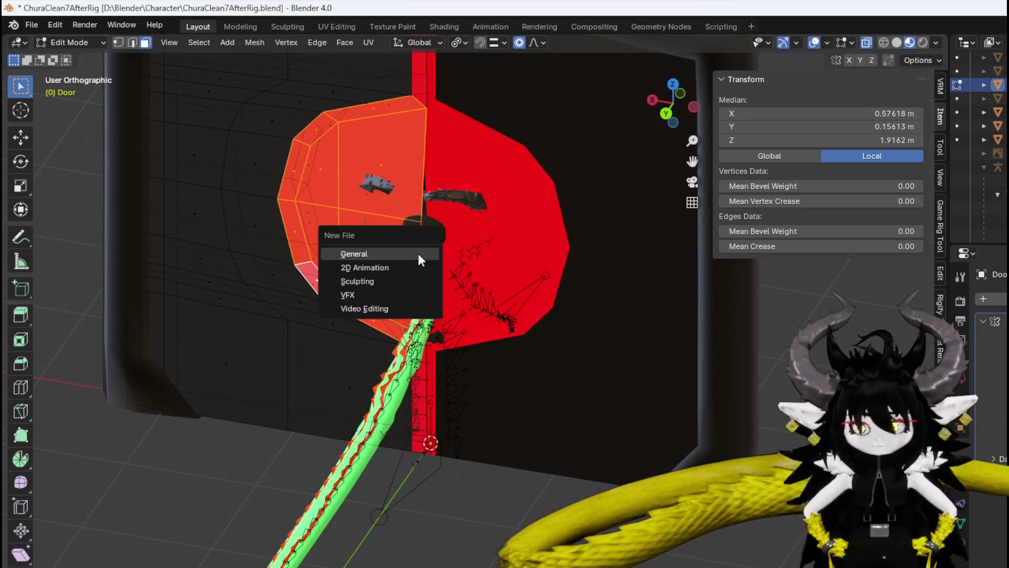
click(418, 253)
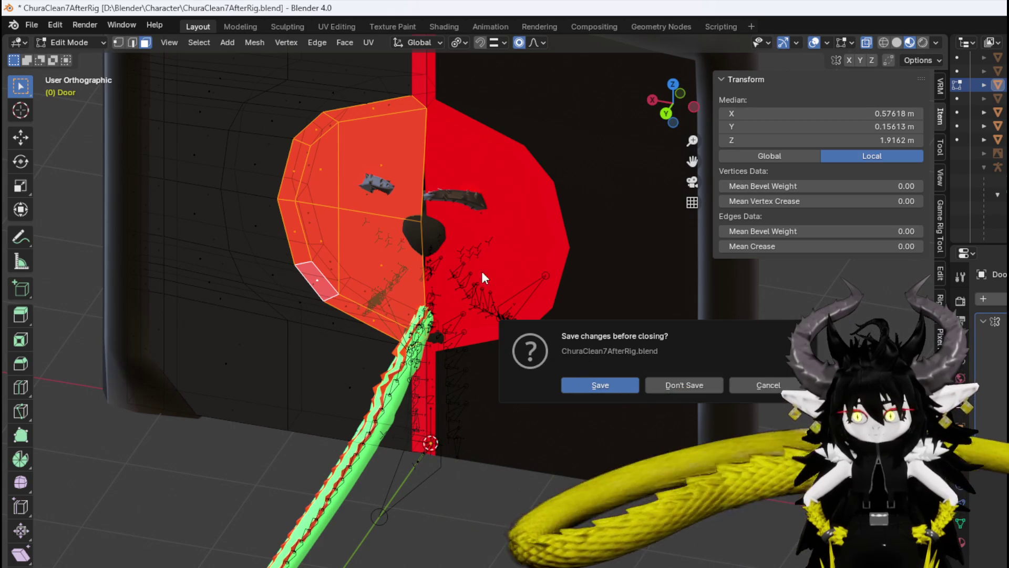
click(787, 387)
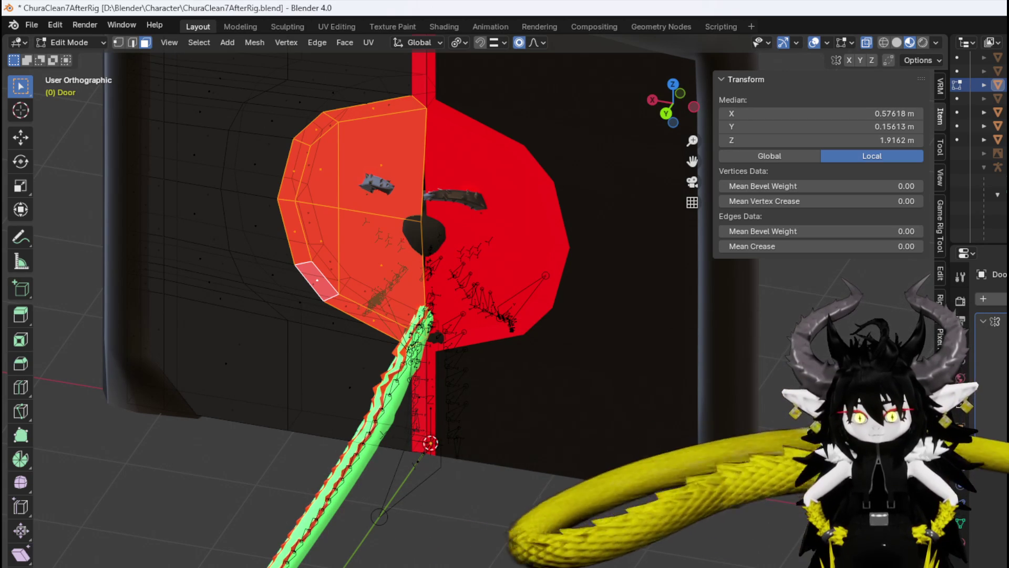
mouse_move(271, 446)
middle_down()
mouse_move(236, 311)
mouse_move(169, 308)
mouse_move(876, 54)
middle_up()
Turn on the Face Orientation overlay and deselect the disc faces.
click(827, 43)
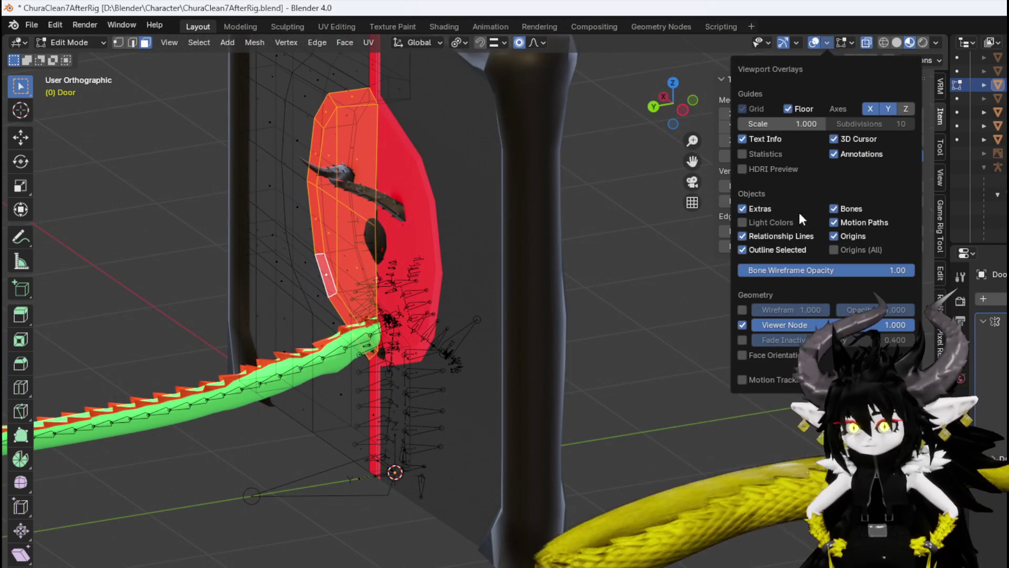
click(743, 353)
middle_drag(552, 300, 525, 269)
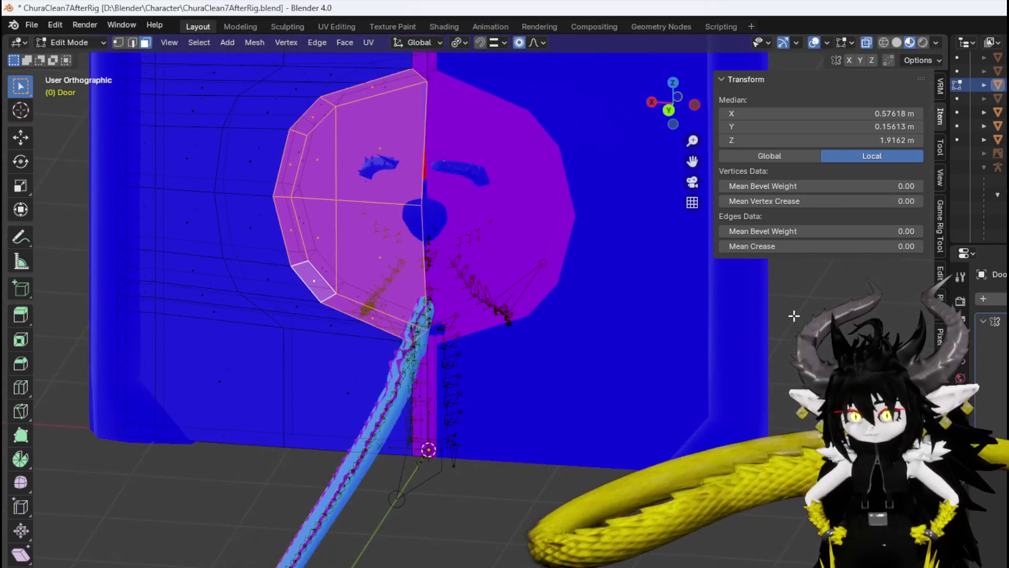
key(alt+a)
middle_drag(431, 265, 317, 303)
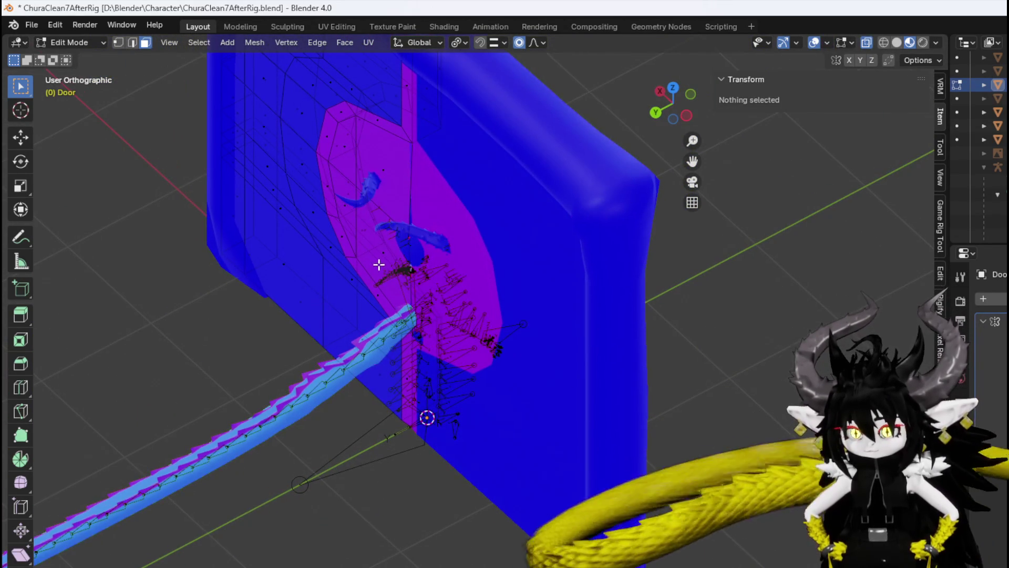
click(379, 263)
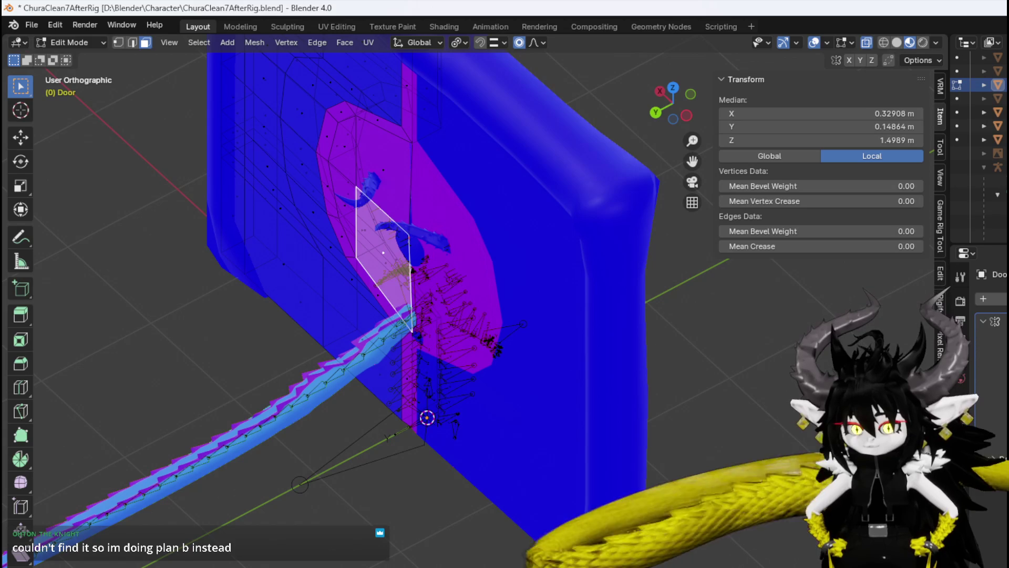
mouse_move(320, 266)
middle_down()
mouse_move(394, 209)
mouse_move(347, 193)
middle_up()
Select the red disc's left-side faces from the upper-left down to the bottom.
key(g)
key(z)
click(412, 97)
scroll(317, 139, up, 3)
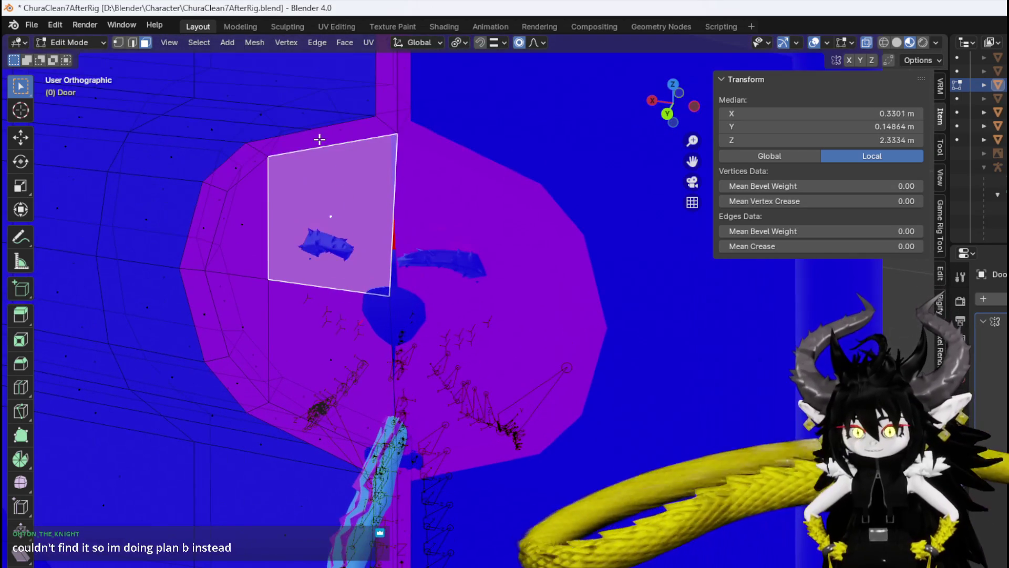
key(e)
shift+click(236, 230)
shift+click(198, 225)
shift+click(203, 323)
shift+click(241, 327)
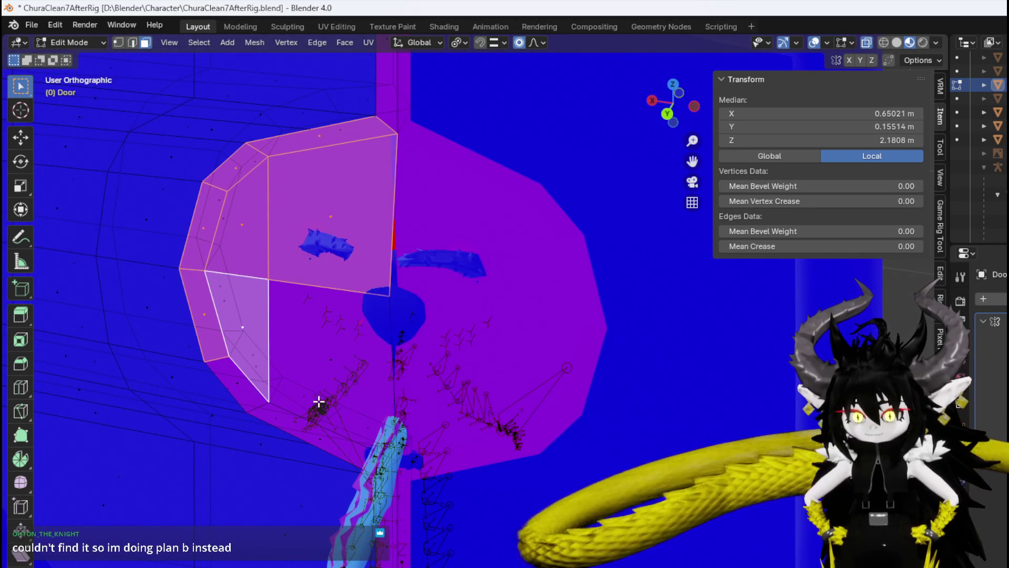
shift+click(334, 364)
shift+click(240, 388)
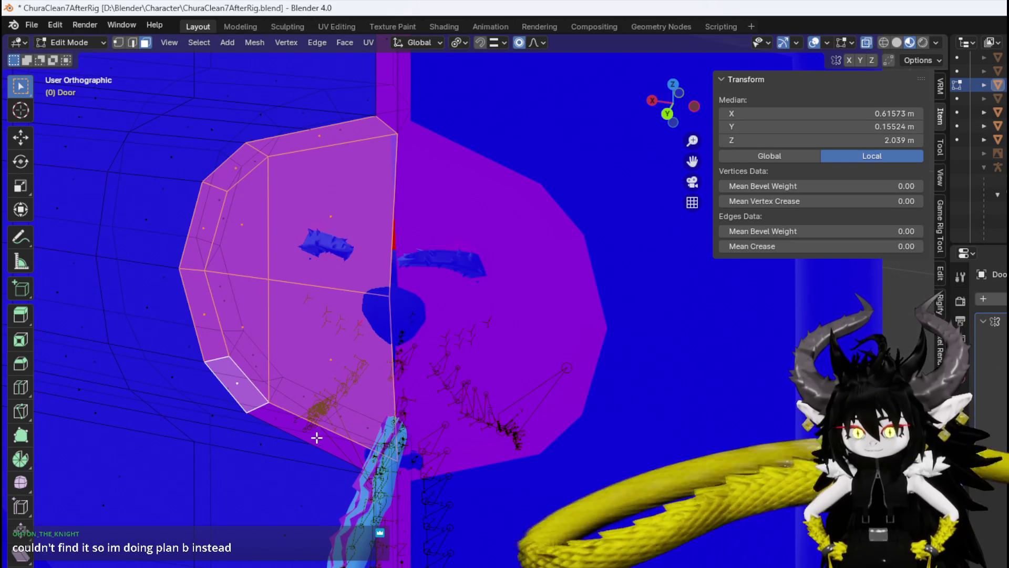
shift+click(316, 435)
Toggle off the bottom disc face and add the thin strip above the disc.
mouse_move(317, 435)
middle_down()
mouse_move(465, 365)
mouse_move(468, 416)
middle_up()
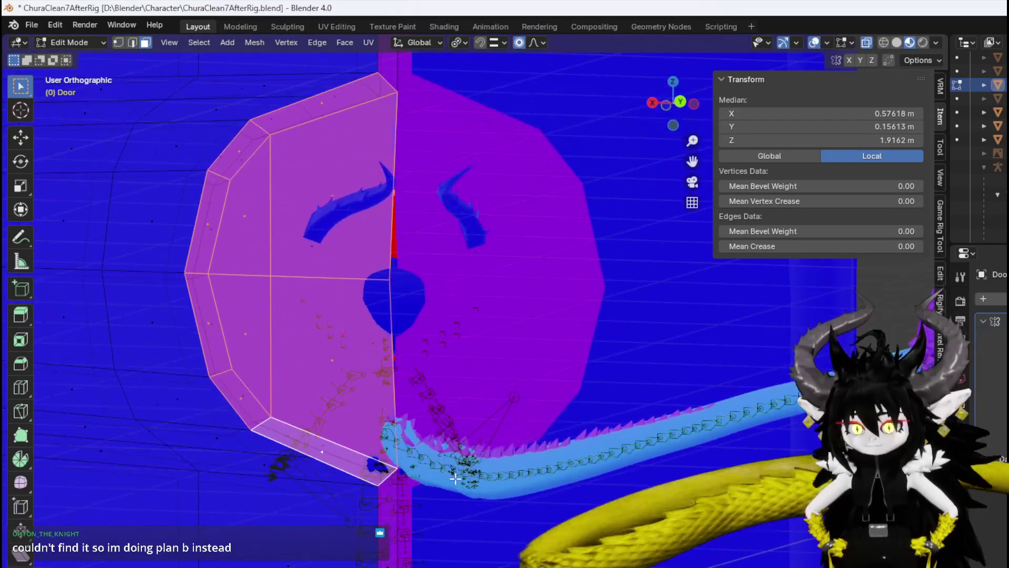
shift+click(323, 451)
mouse_move(412, 552)
middle_down()
mouse_move(462, 462)
mouse_move(389, 133)
middle_up()
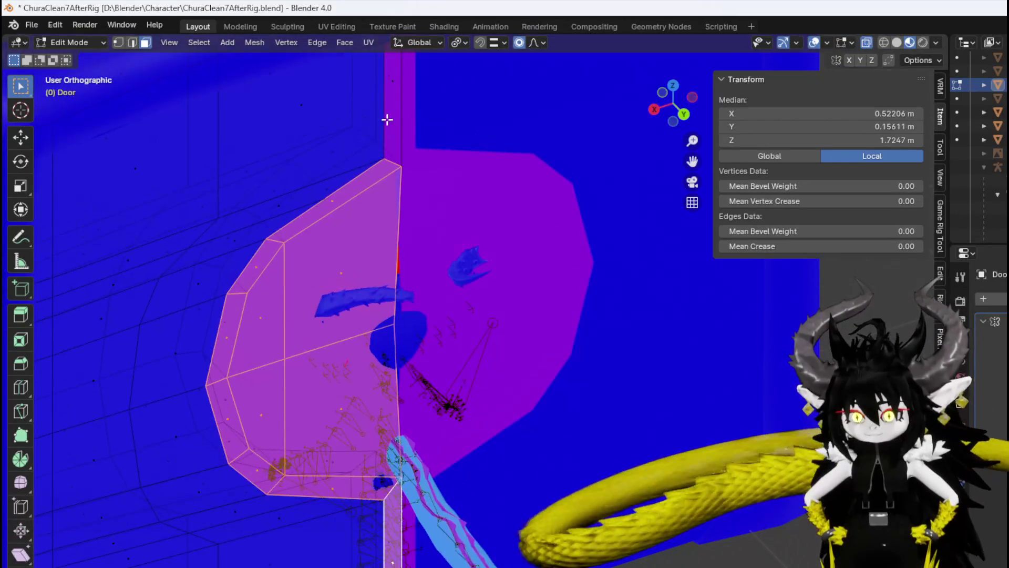
shift+click(397, 83)
scroll(567, 243, down, 2)
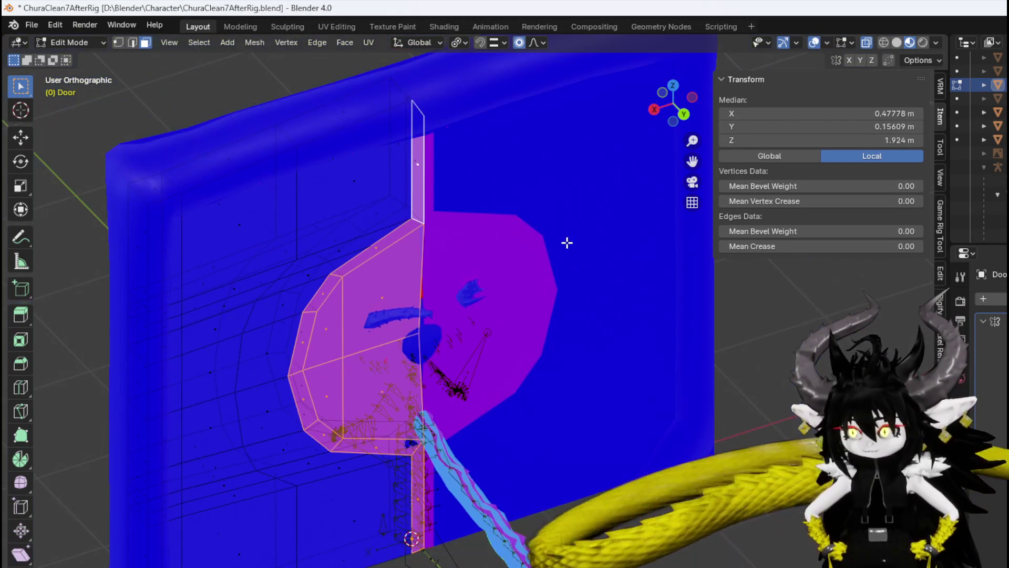
mouse_move(567, 243)
middle_down()
mouse_move(647, 257)
mouse_move(668, 207)
mouse_move(514, 232)
mouse_move(509, 308)
middle_up()
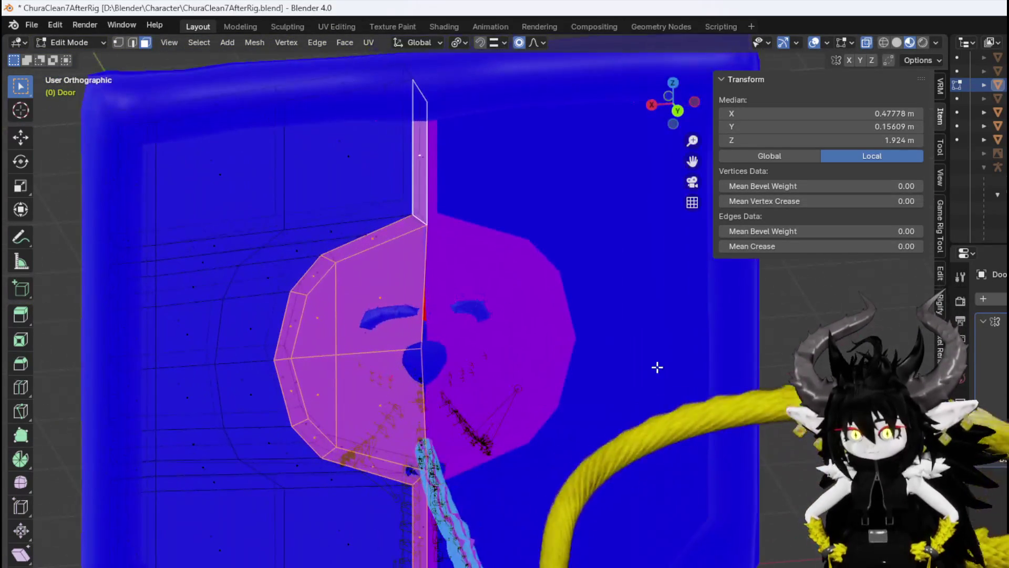
Deselect all Door faces and return to Object Mode.
key(alt+a)
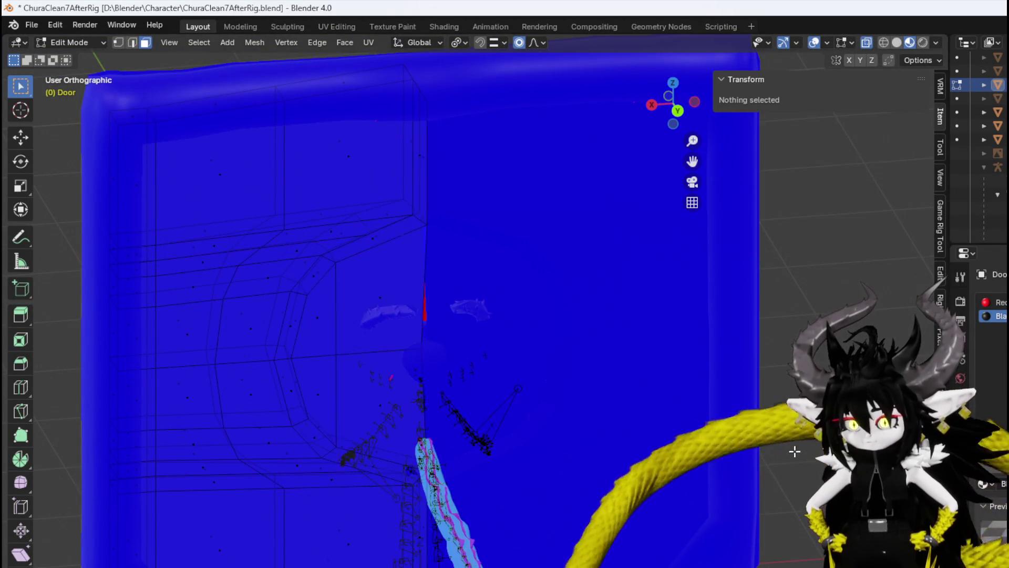
mouse_move(659, 391)
middle_down()
mouse_move(412, 333)
mouse_move(426, 345)
middle_up()
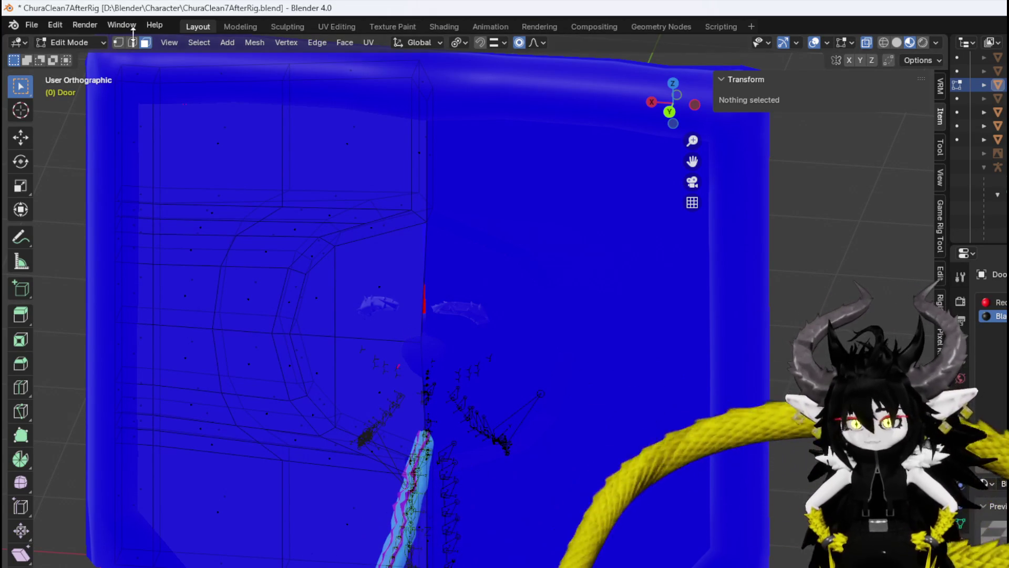
click(65, 41)
Re-enter Edit Mode on the Door and select the top vertex of its centre seam.
click(70, 57)
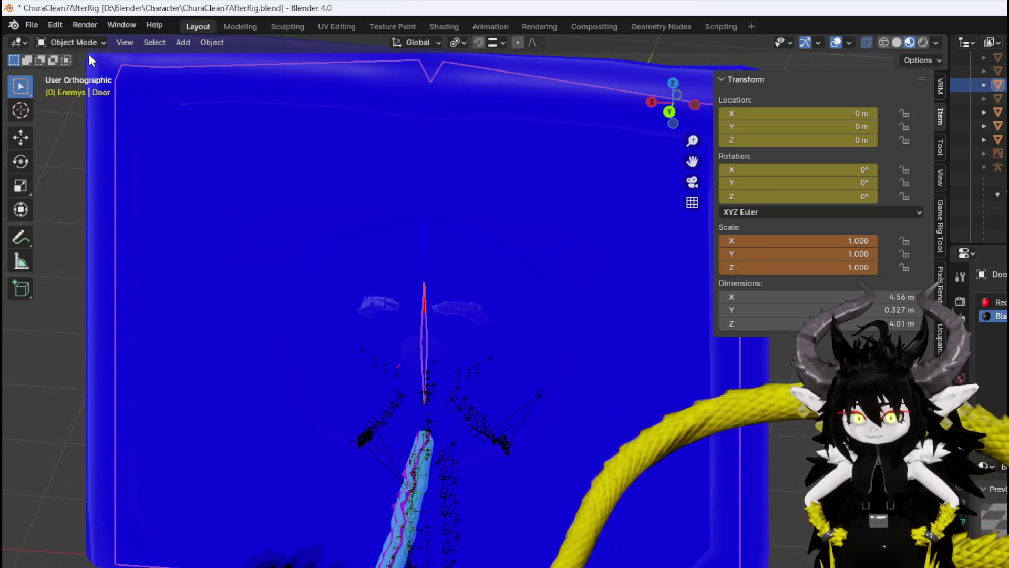
click(68, 42)
click(74, 70)
key(2)
click(424, 293)
middle_drag(483, 309, 442, 347)
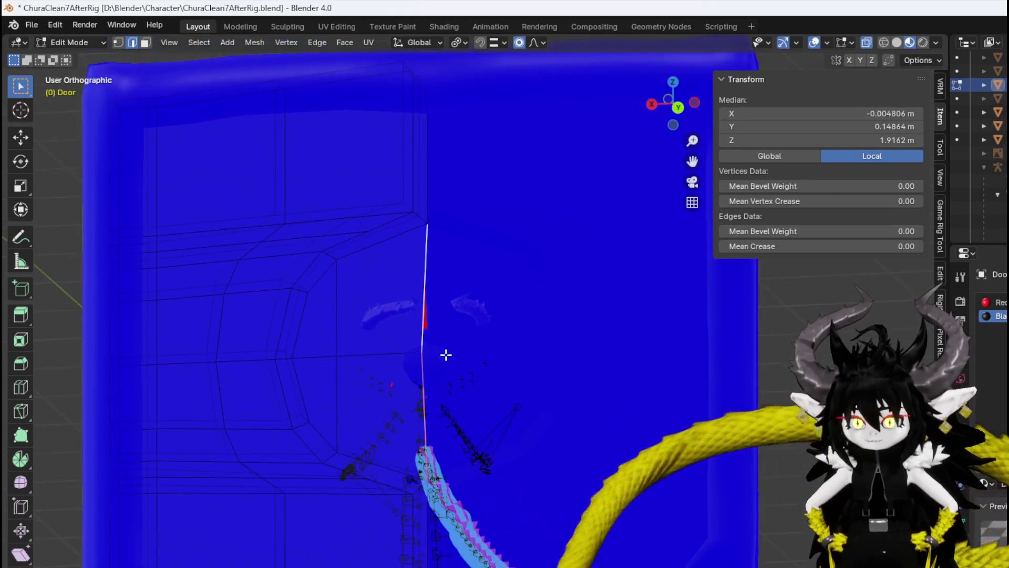
key(1)
click(418, 351)
Move the seam vertex -0.03046 m along global X with smooth proportional falloff.
key(g)
key(z)
key(Escape)
key(g)
key(x)
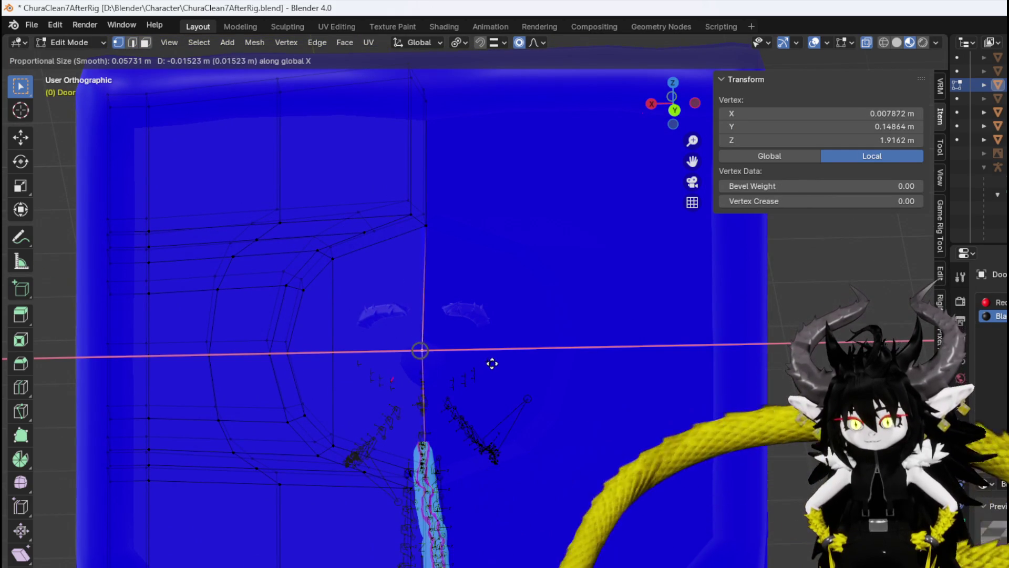
click(492, 362)
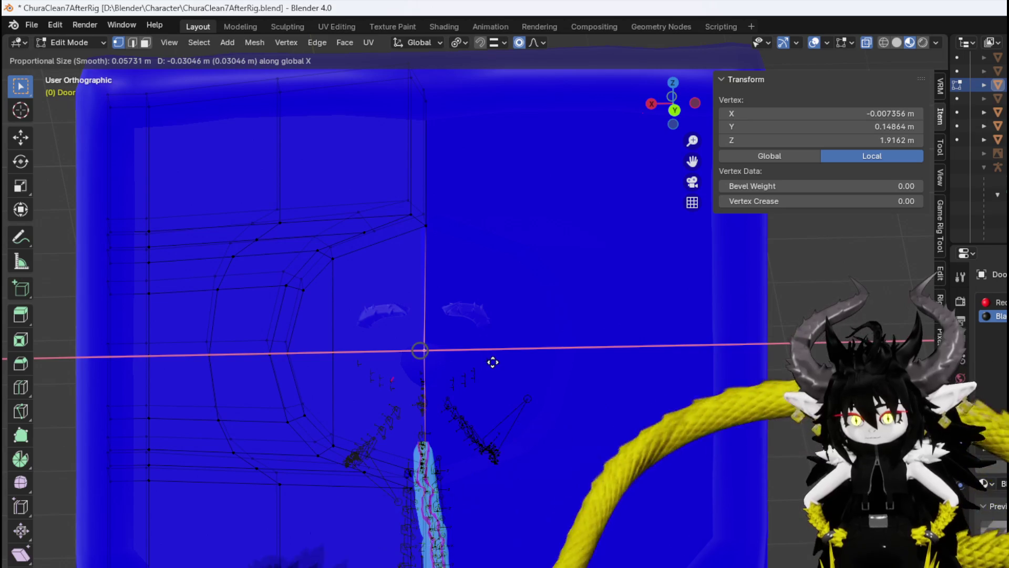
Orbit around the door to inspect the shifted seam and switch to face selection.
mouse_move(473, 355)
middle_down()
mouse_move(529, 380)
mouse_move(446, 342)
mouse_move(573, 315)
mouse_move(558, 308)
middle_up()
scroll(500, 331, up, 8)
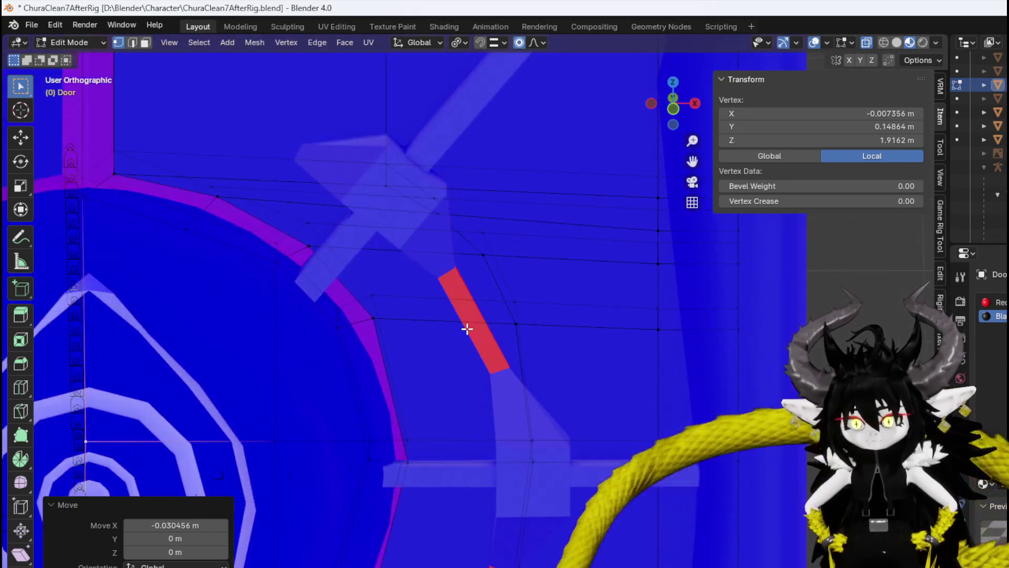
middle_drag(466, 326, 386, 342)
key(3)
mouse_move(469, 345)
middle_down()
mouse_move(460, 311)
mouse_move(419, 378)
mouse_move(410, 365)
mouse_move(477, 327)
mouse_move(464, 306)
middle_up()
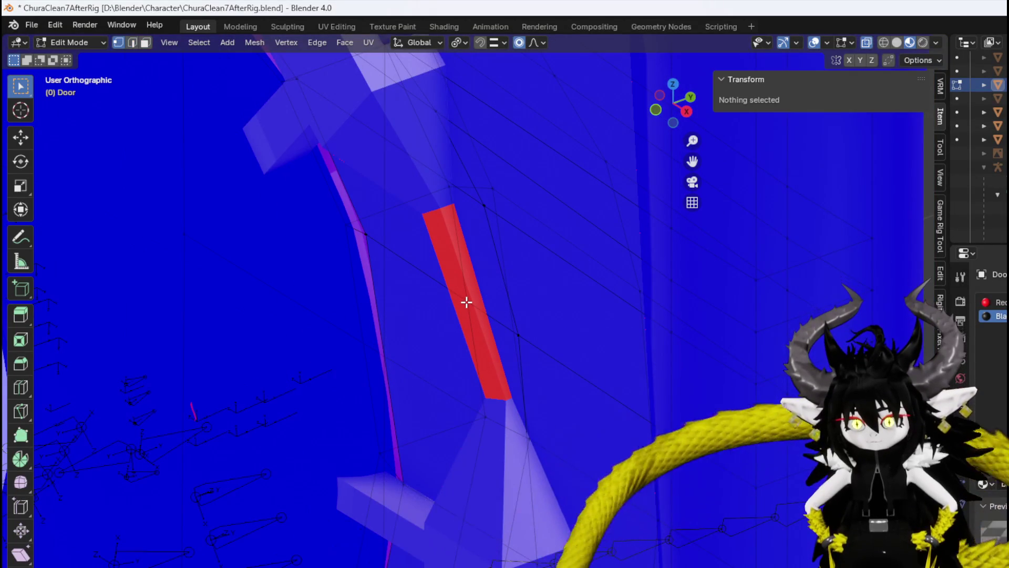
scroll(466, 301, down, 1)
scroll(467, 302, down, 1)
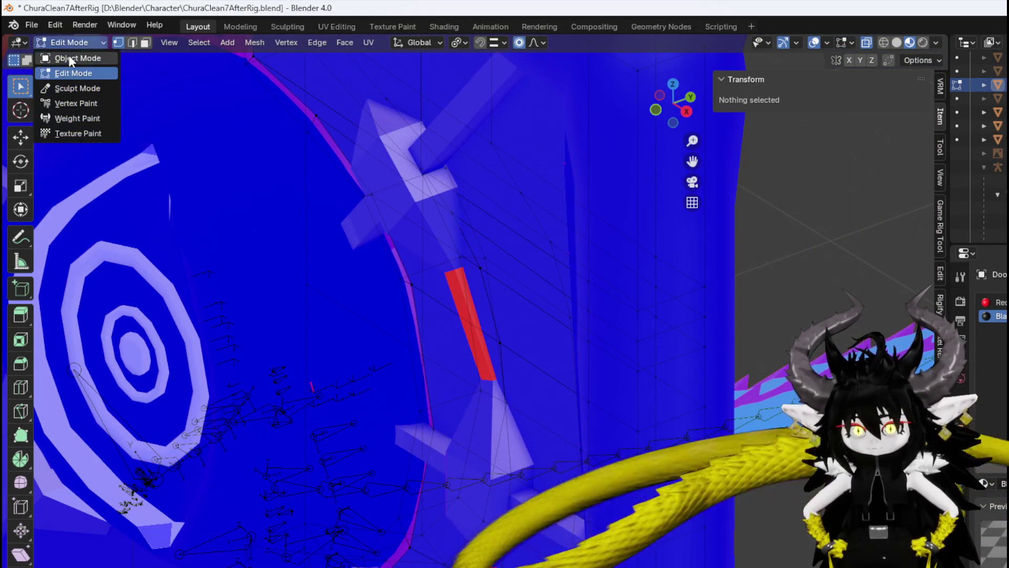
Switch from the Door to editing the DoorLock mesh and select a red bar face.
click(69, 57)
click(421, 179)
click(63, 42)
click(68, 74)
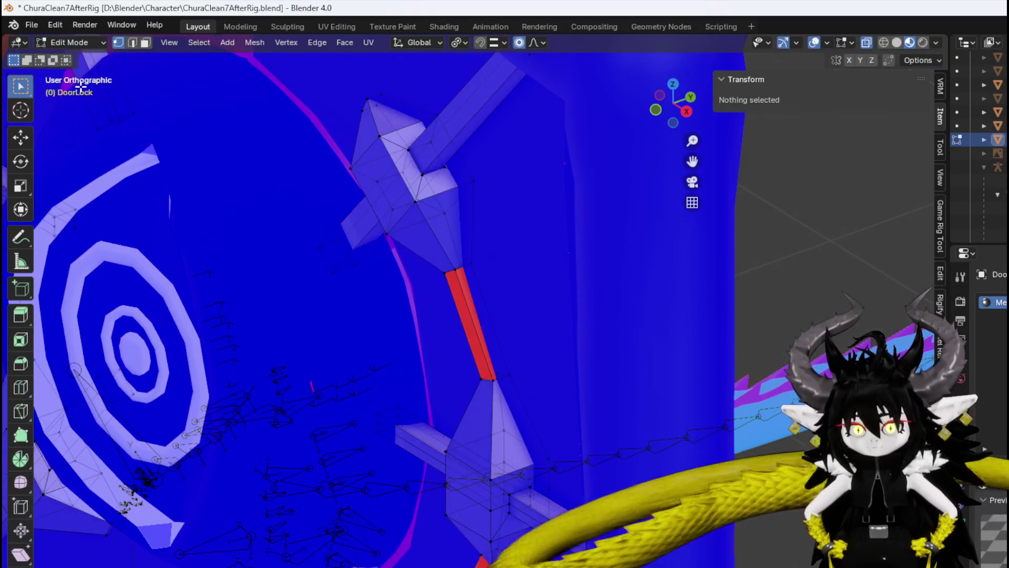
scroll(449, 284, up, 3)
click(452, 276)
scroll(463, 278, down, 3)
scroll(467, 207, up, 1)
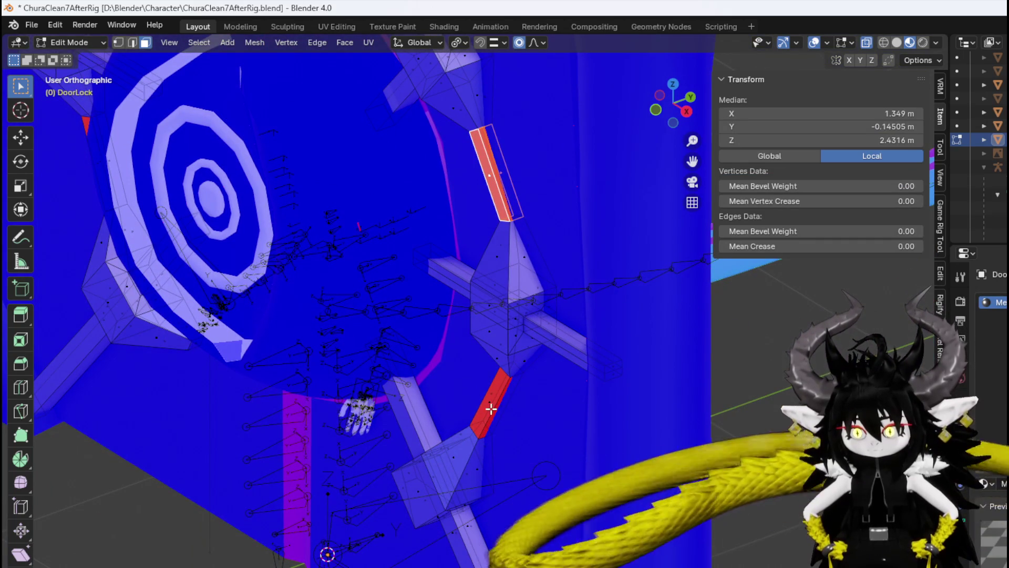
Select the upper and lower red bar faces between the DoorLock spokes.
mouse_move(493, 409)
middle_down()
mouse_move(292, 321)
mouse_move(326, 284)
mouse_move(349, 214)
mouse_move(327, 115)
mouse_move(306, 231)
mouse_move(360, 265)
middle_up()
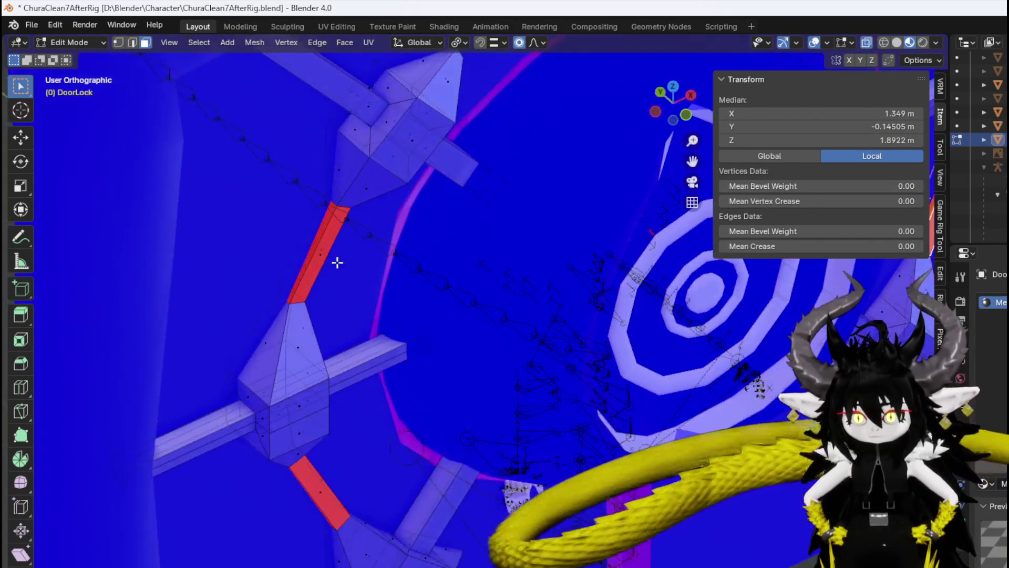
click(315, 248)
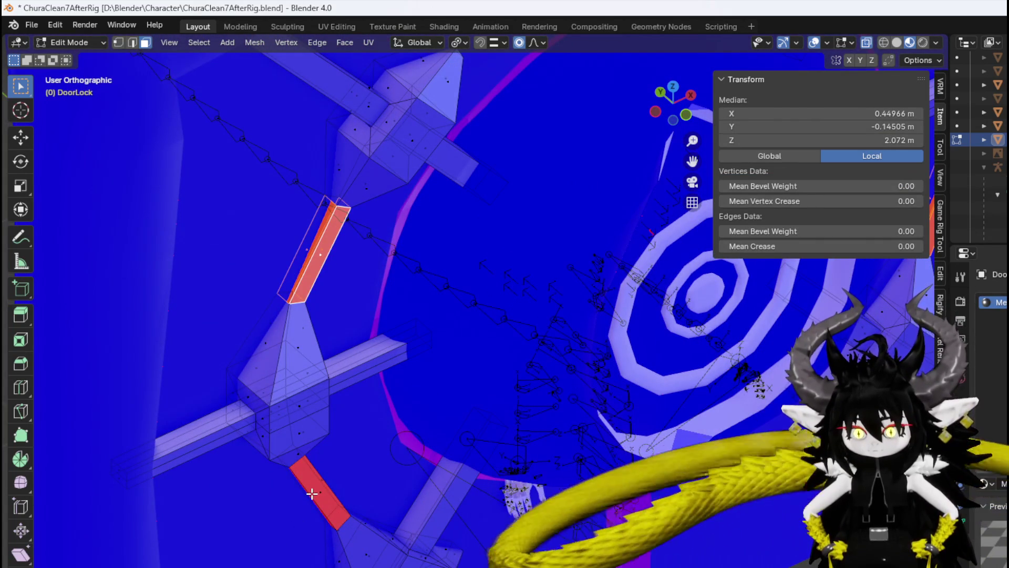
shift+click(311, 493)
scroll(345, 494, down, 4)
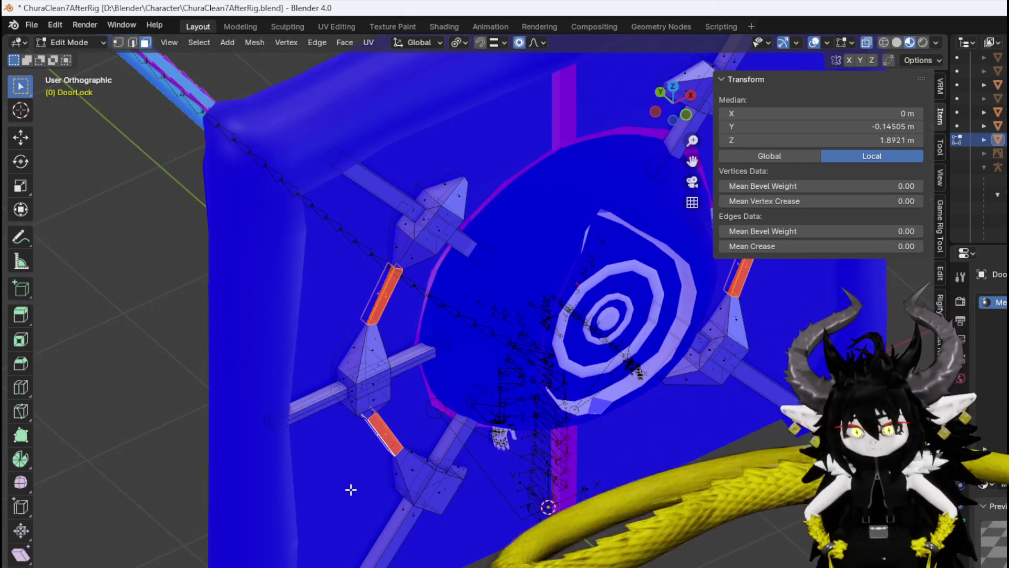
key(ctrl+n)
key(Escape)
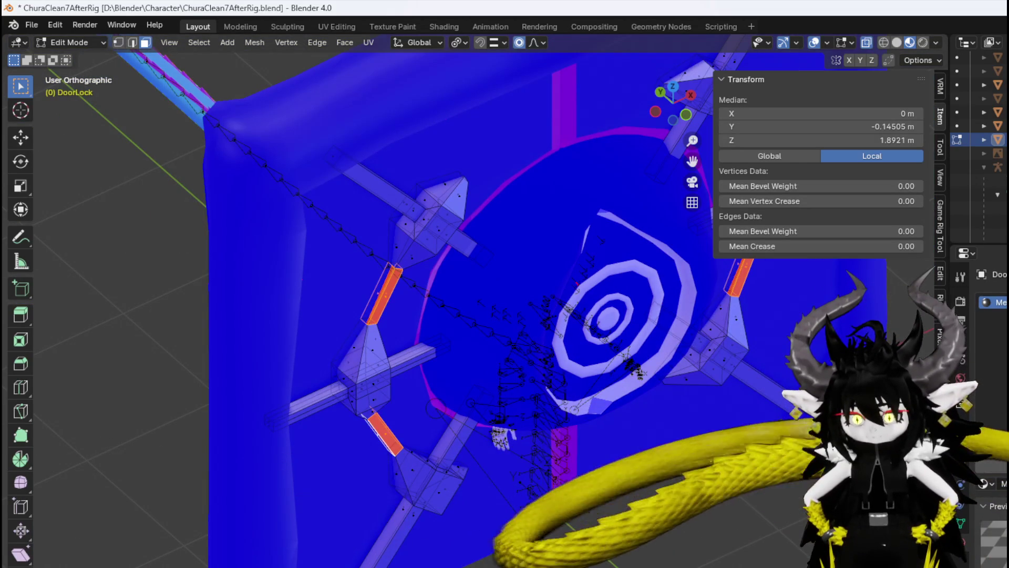
mouse_move(541, 443)
middle_down()
mouse_move(485, 424)
mouse_move(755, 413)
mouse_move(766, 383)
mouse_move(604, 396)
mouse_move(194, 104)
middle_up()
scroll(721, 372, up, 3)
click(37, 24)
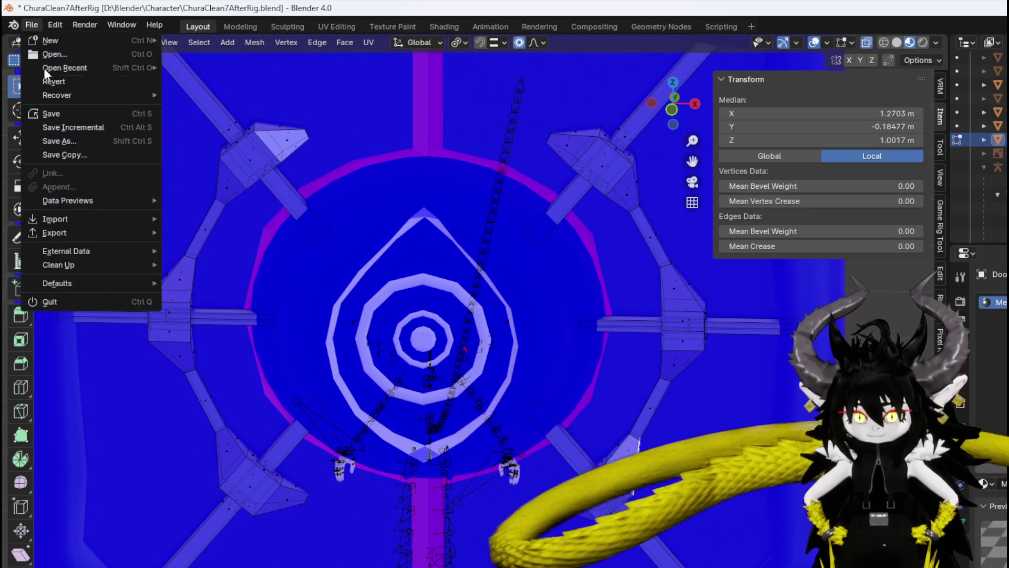
Save ChuraClean7AfterRig.blend, switch to front view, and return the DoorLock to Object Mode.
click(52, 108)
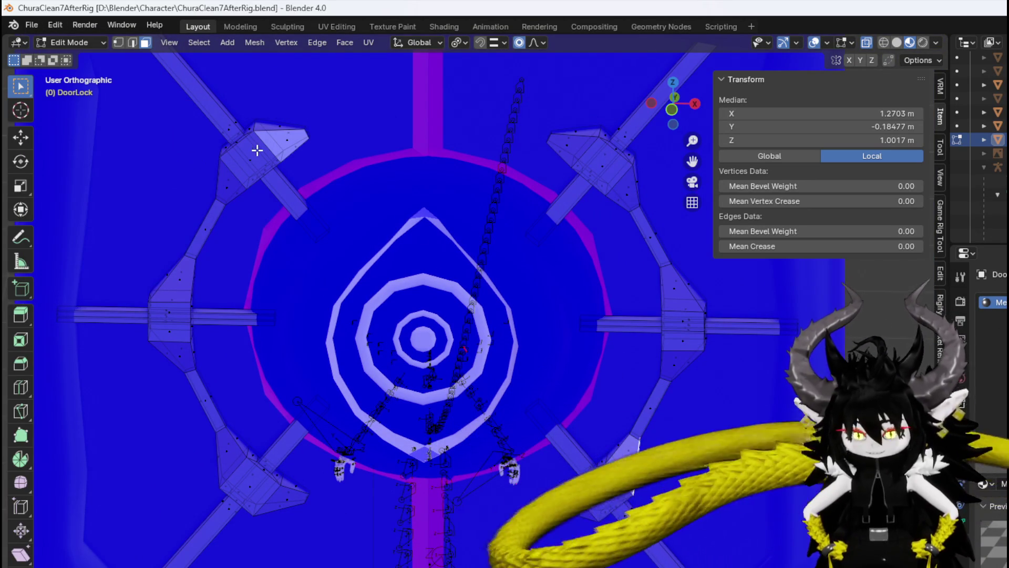
key(KP_1)
scroll(331, 172, down, 3)
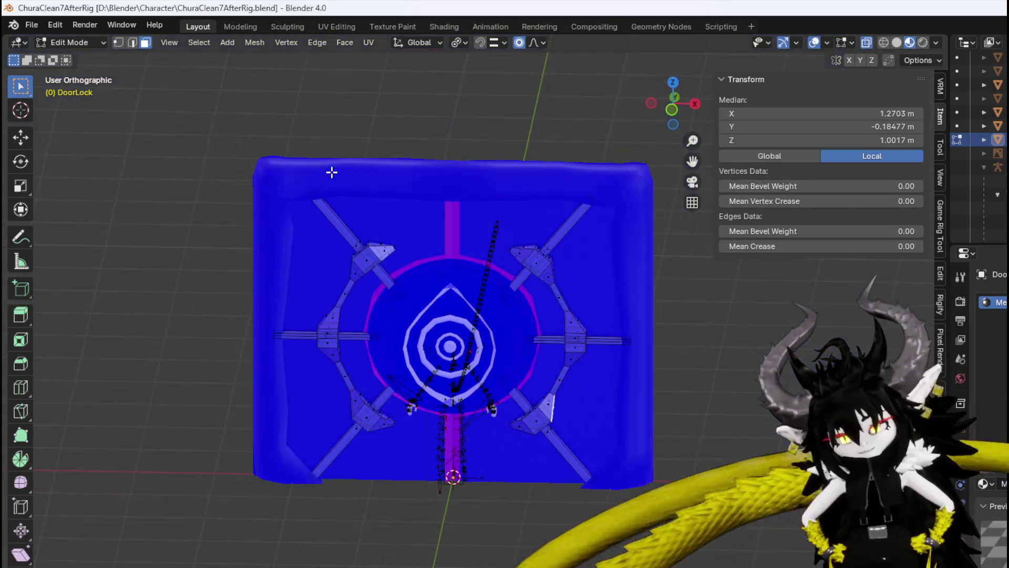
click(62, 42)
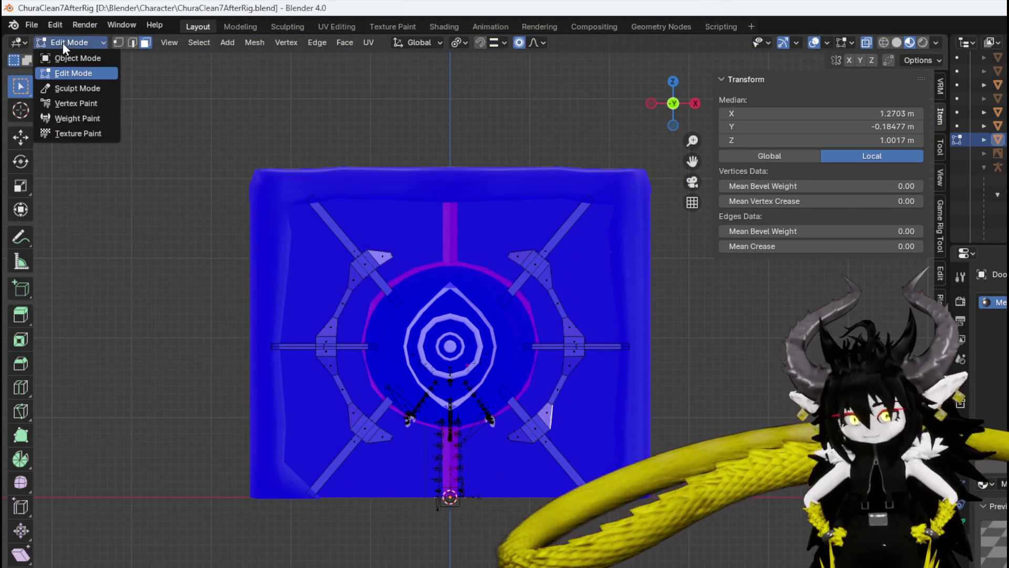
click(105, 57)
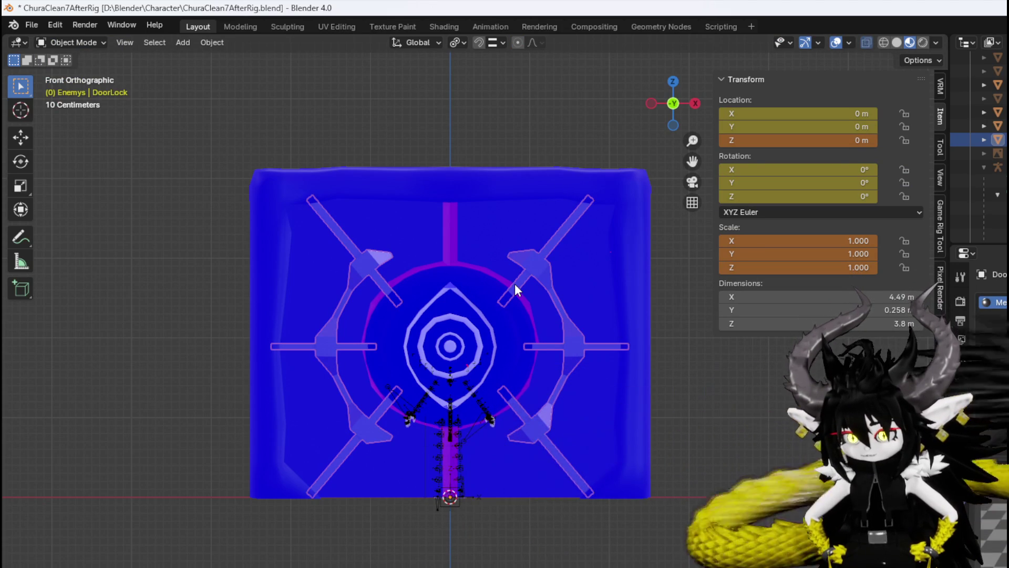
click(438, 325)
mouse_move(463, 326)
middle_down()
mouse_move(341, 355)
mouse_move(402, 345)
mouse_move(427, 384)
mouse_move(508, 370)
mouse_move(532, 347)
mouse_move(342, 337)
mouse_move(508, 344)
mouse_move(424, 338)
mouse_move(447, 327)
middle_up()
key(r)
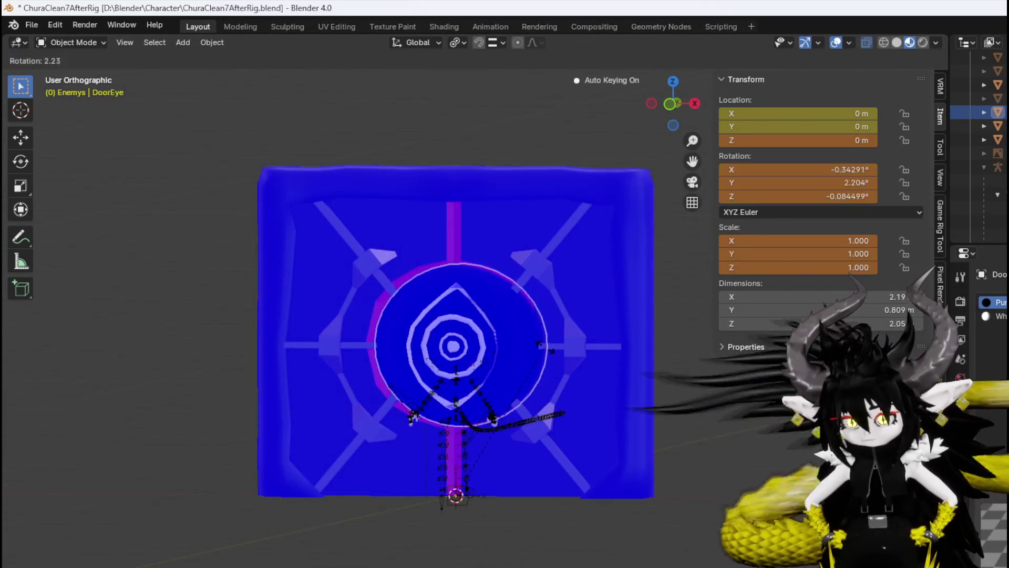
key(Escape)
mouse_move(533, 339)
middle_down()
mouse_move(484, 346)
mouse_move(637, 346)
mouse_move(489, 349)
mouse_move(546, 346)
middle_up()
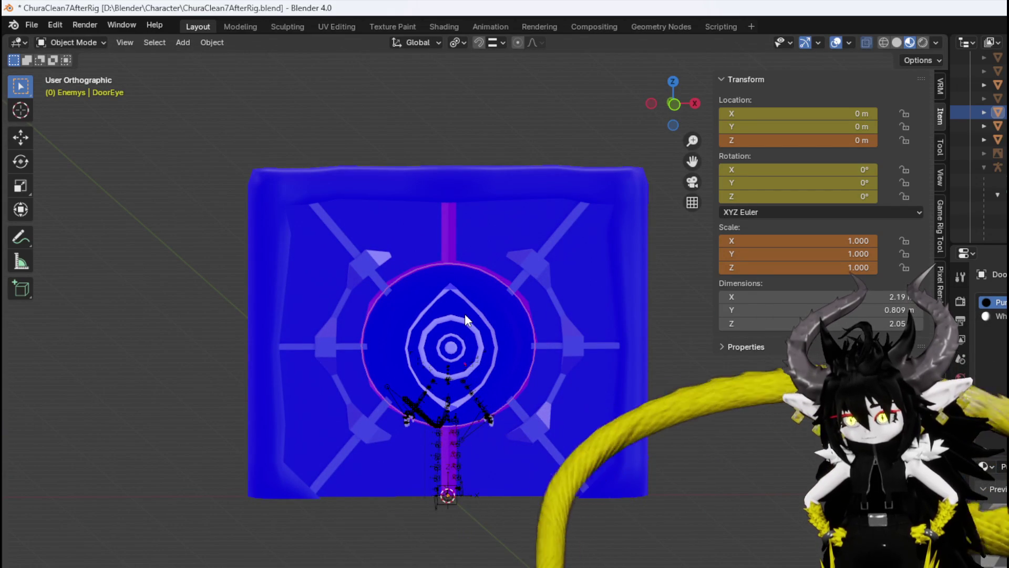
click(466, 217)
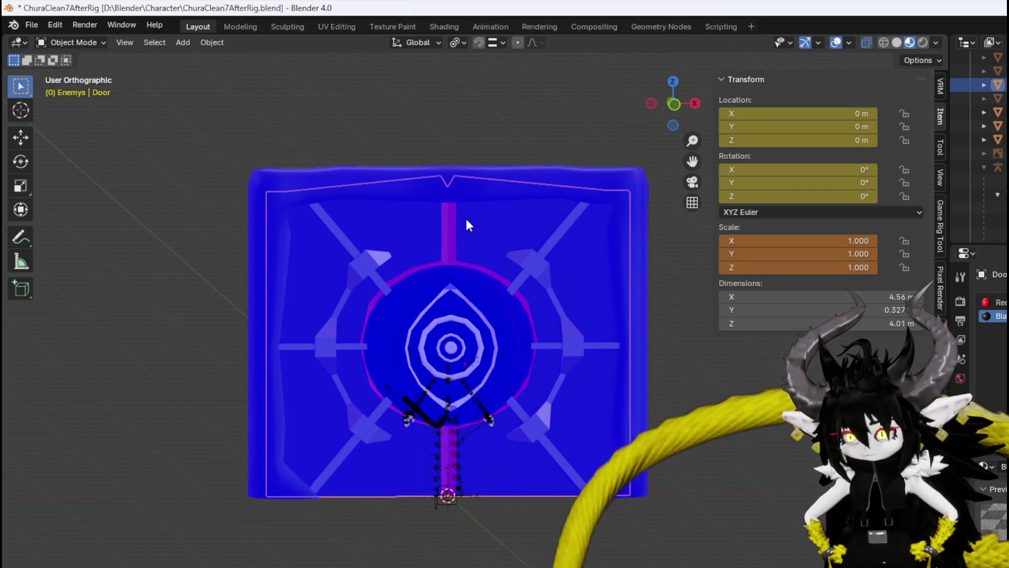
mouse_move(471, 228)
middle_down()
mouse_move(427, 291)
mouse_move(281, 270)
mouse_move(247, 254)
mouse_move(361, 261)
mouse_move(450, 241)
middle_up()
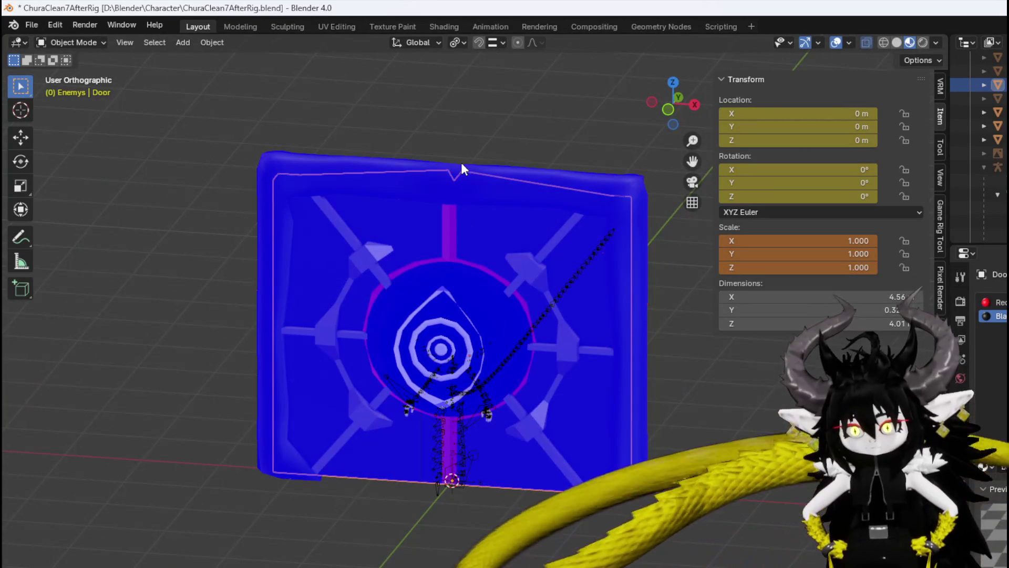
click(474, 173)
mouse_move(473, 174)
middle_down()
mouse_move(433, 242)
mouse_move(457, 239)
middle_up()
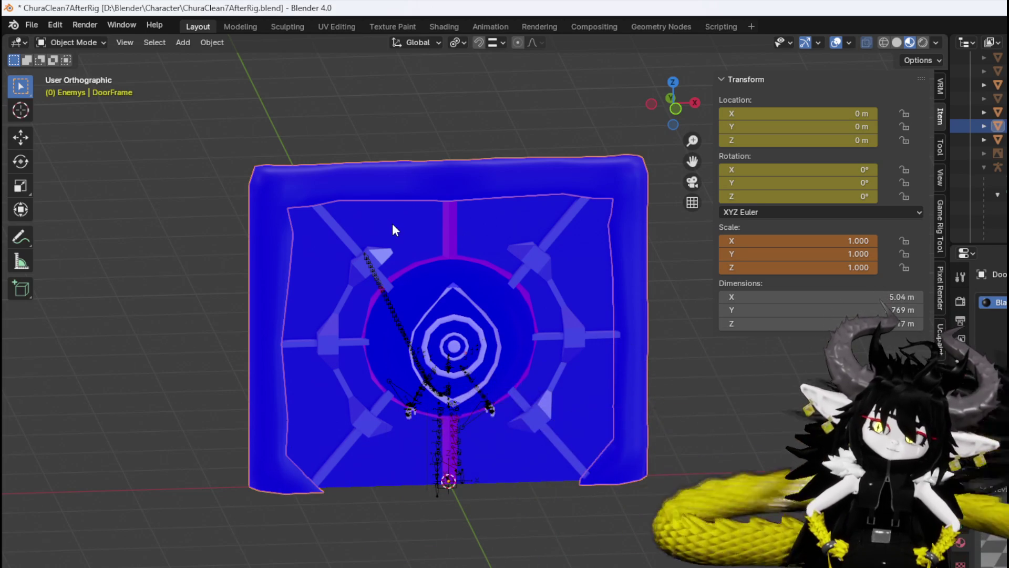
click(393, 226)
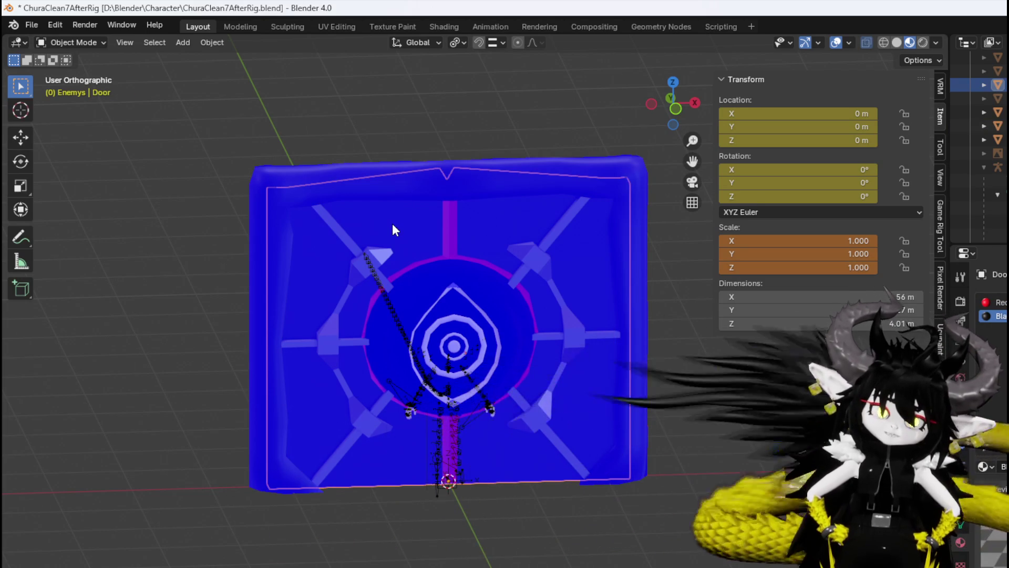
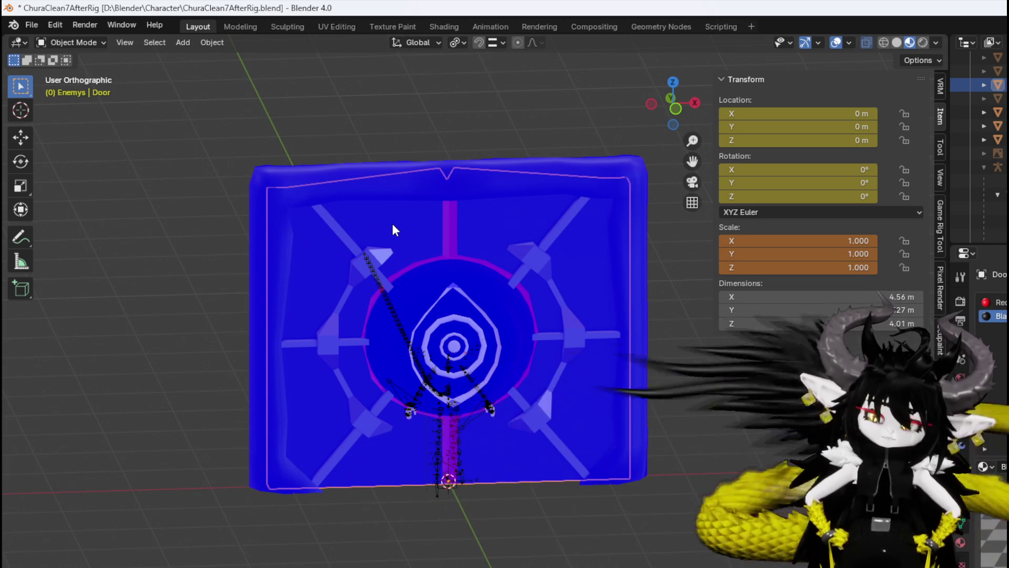
Frame the blue vault door and view it straight on in Front Orthographic.
key(KP_Decimal)
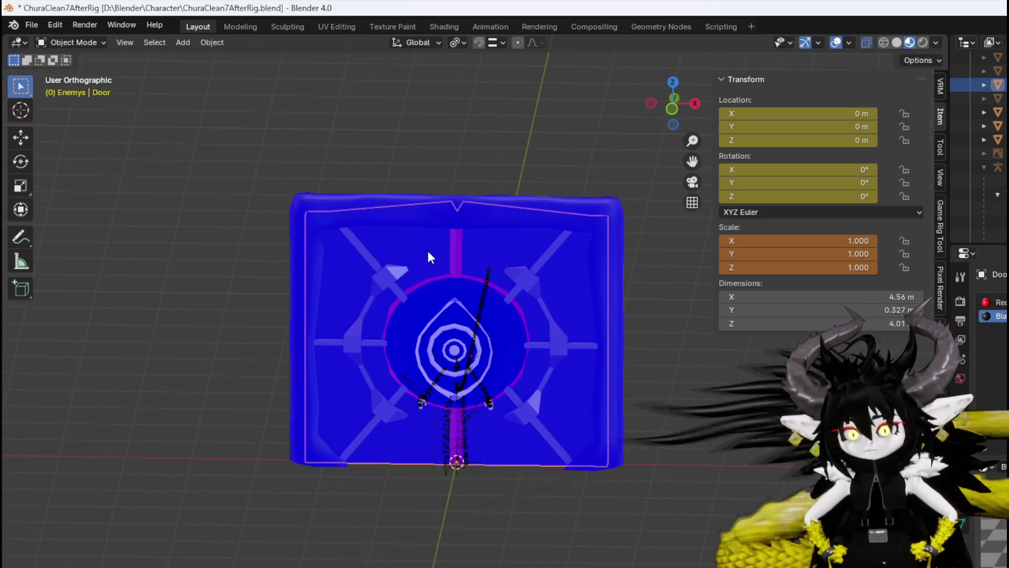
key(KP_1)
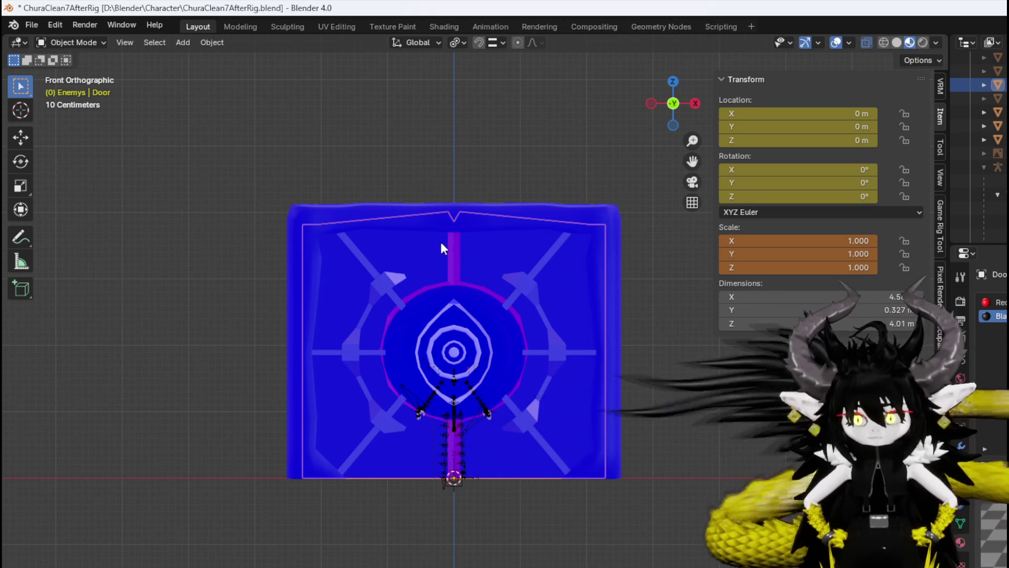
click(93, 43)
In Edit Mode, select the door's right half with Ctrl+L and trial-move it, then cancel.
click(81, 73)
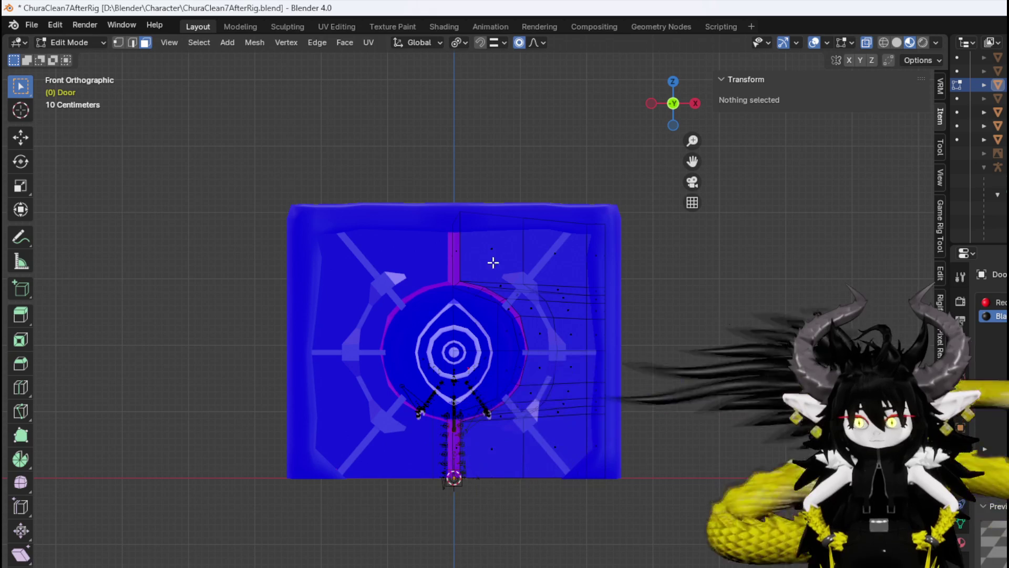
click(497, 252)
key(ctrl+l)
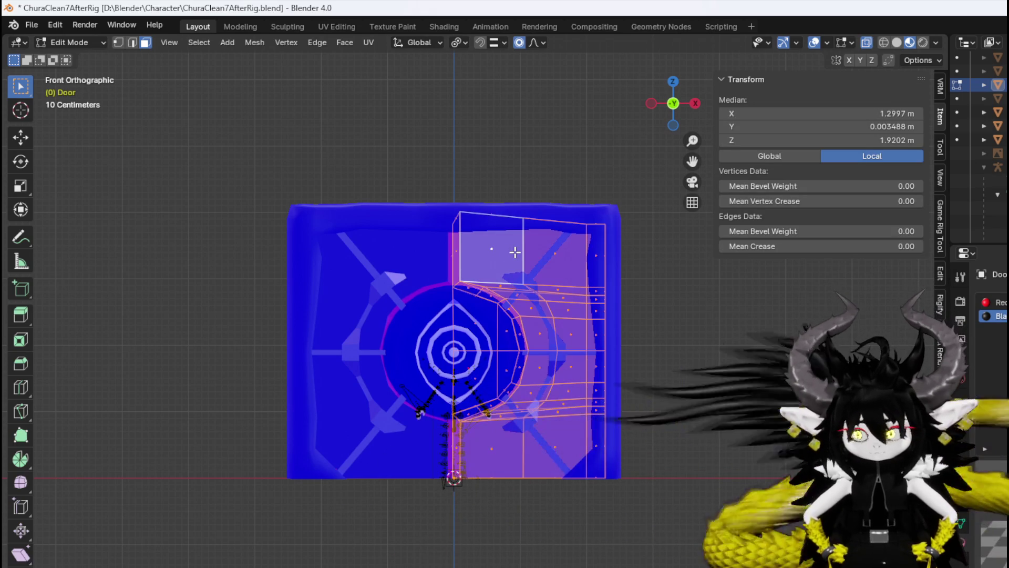
key(g)
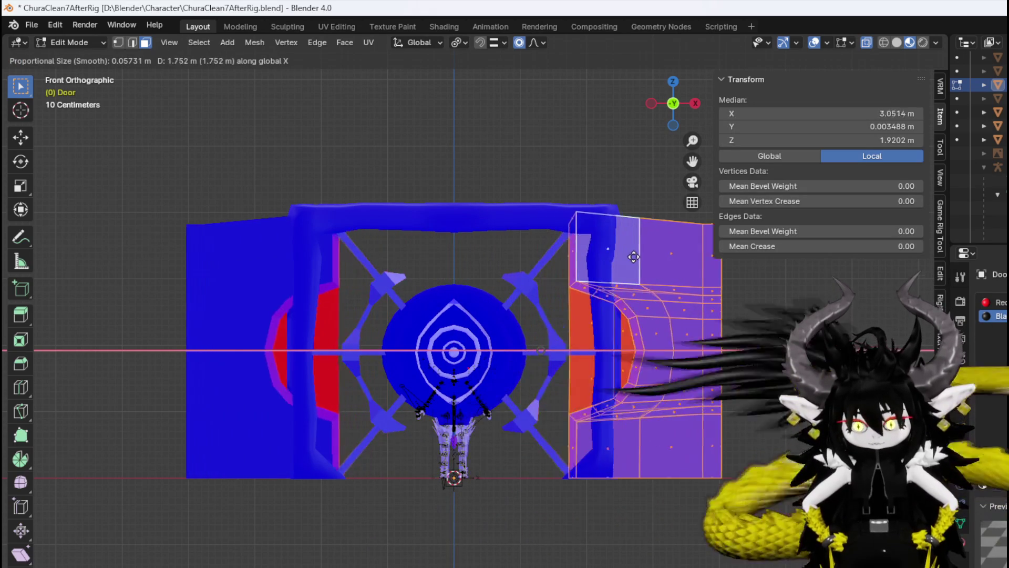
right_click(659, 256)
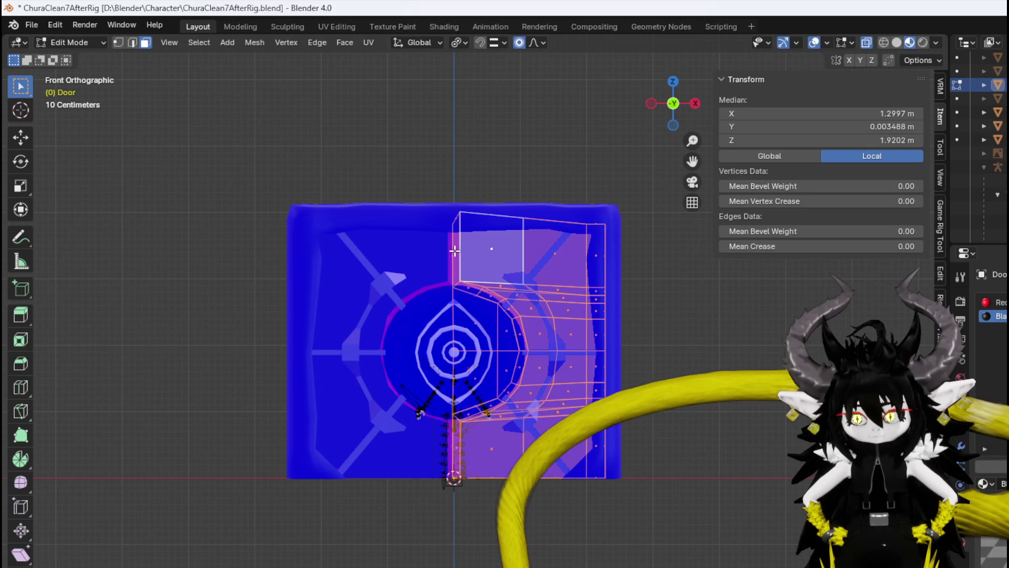
Select a narrow strip face on the door and return to the front view.
middle_drag(455, 251, 523, 266)
click(447, 251)
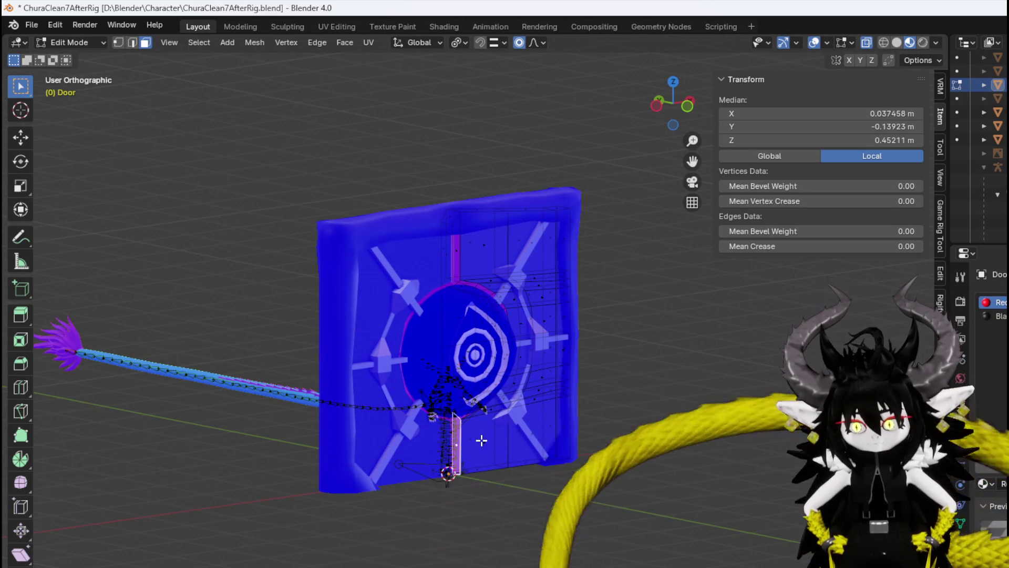
mouse_move(451, 285)
middle_down()
mouse_move(434, 272)
mouse_move(468, 284)
middle_up()
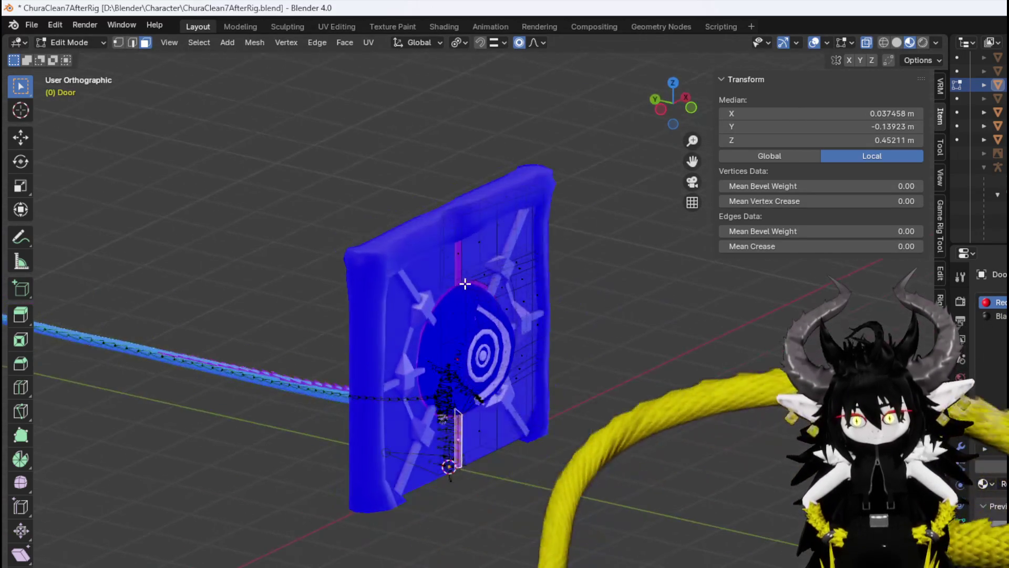
scroll(419, 229, up, 4)
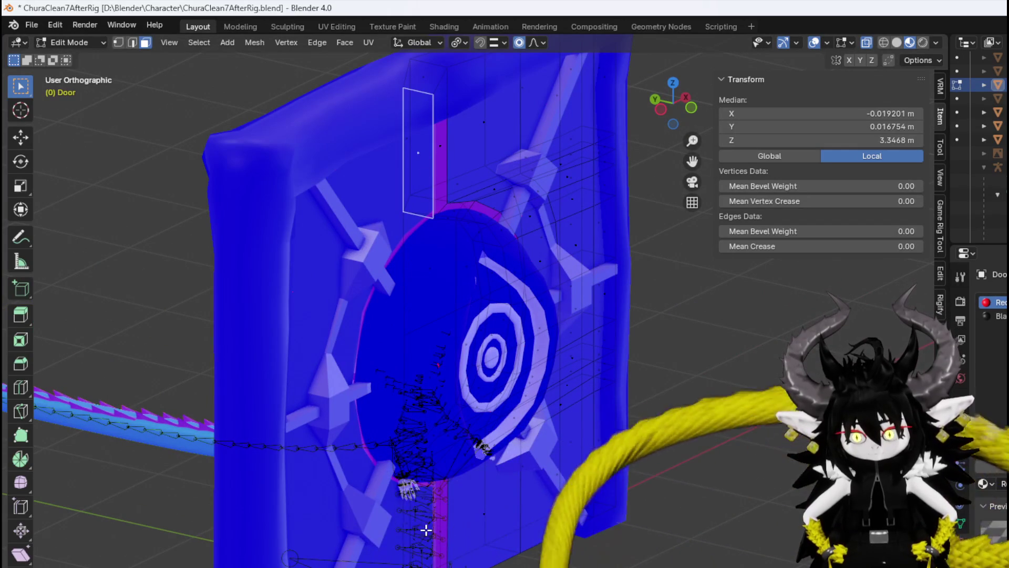
key(KP_1)
scroll(418, 472, down, 2)
key(KP_3)
key(KP_1)
Trial-slide the strip along X with proportional falloff, cancel it, and clear the selection.
key(g)
key(y)
key(x)
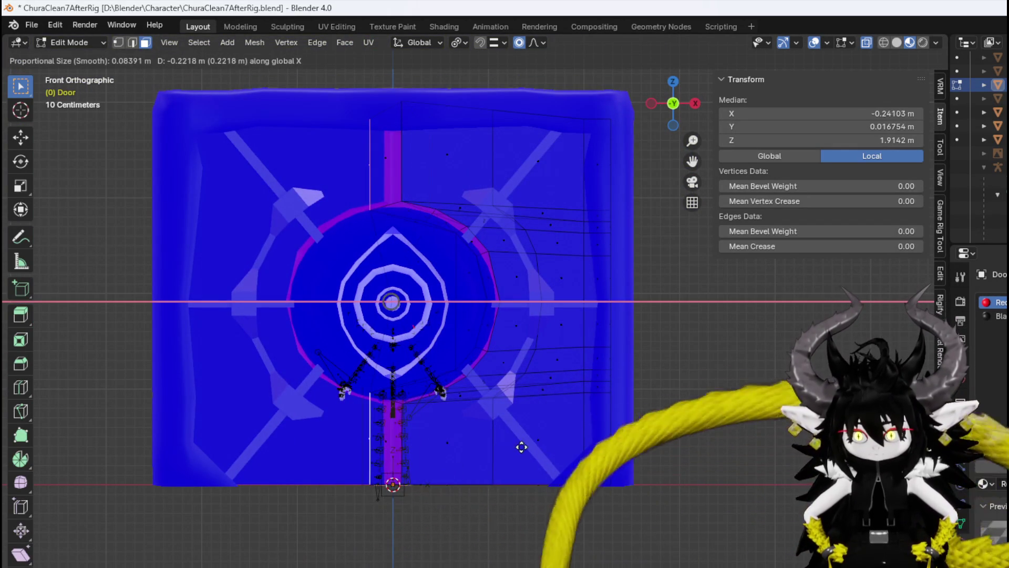
scroll(536, 446, down, 20)
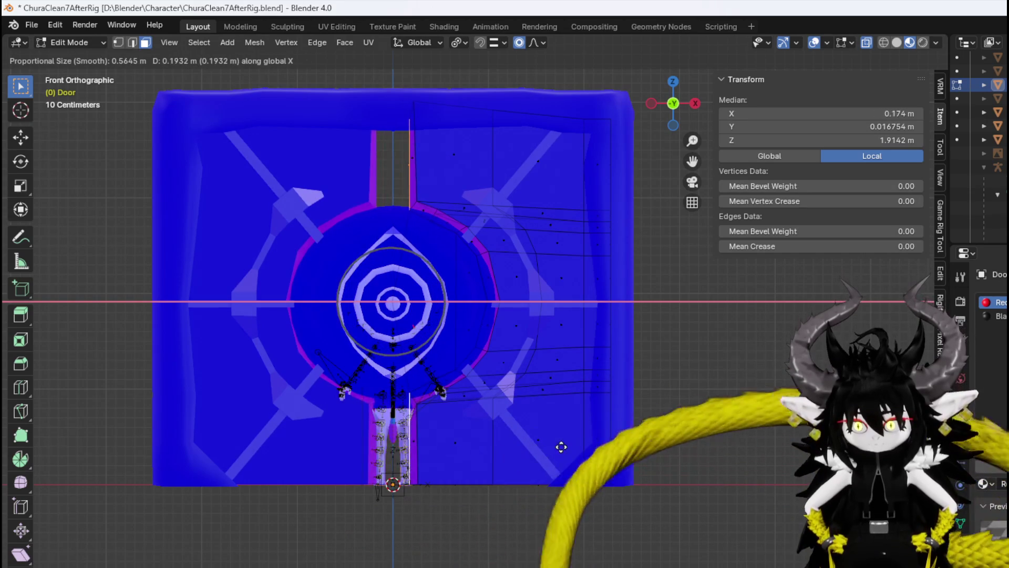
scroll(573, 447, down, 7)
scroll(626, 450, down, 1)
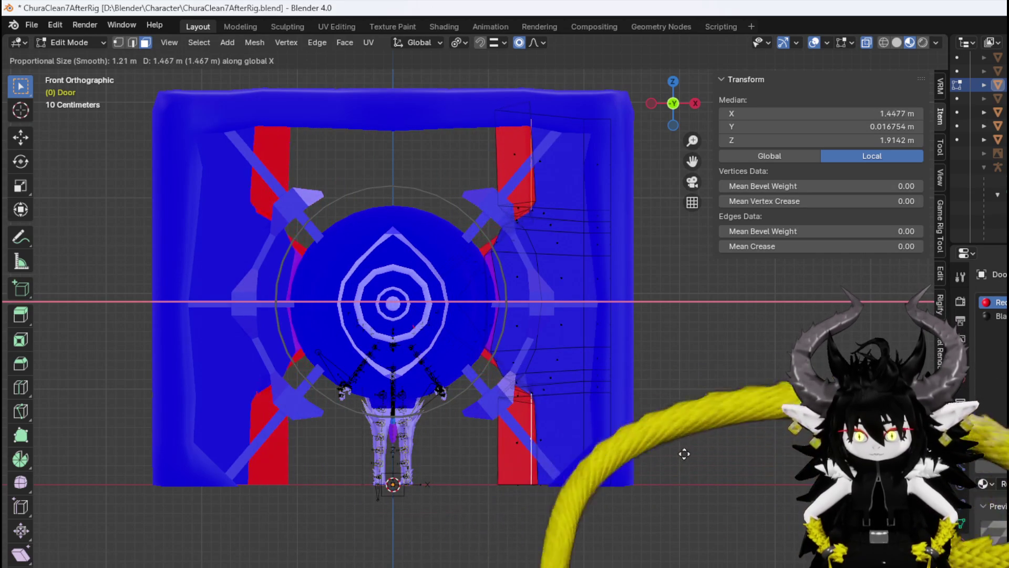
scroll(720, 453, down, 2)
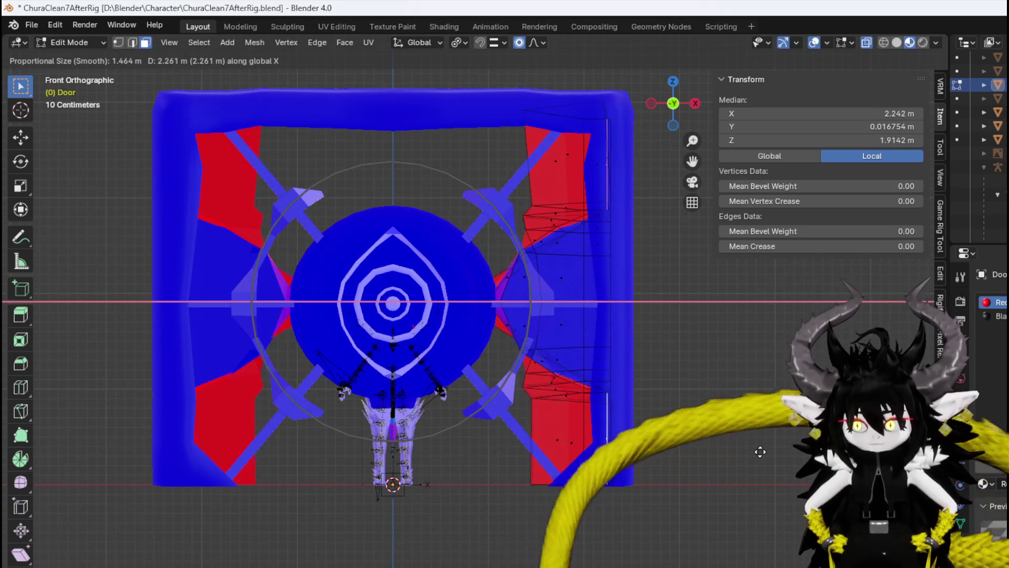
key(Escape)
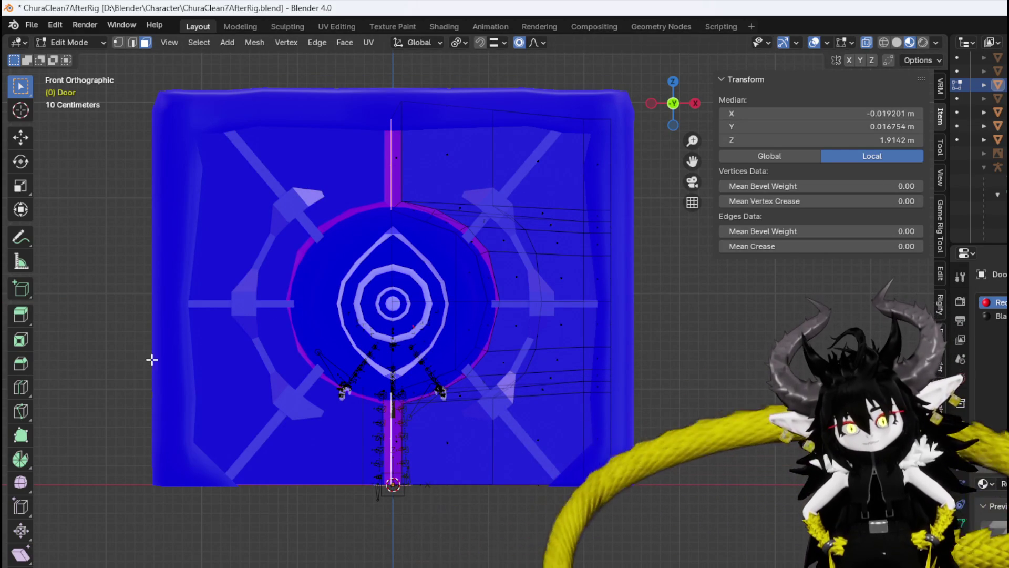
click(631, 437)
middle_drag(631, 436, 624, 478)
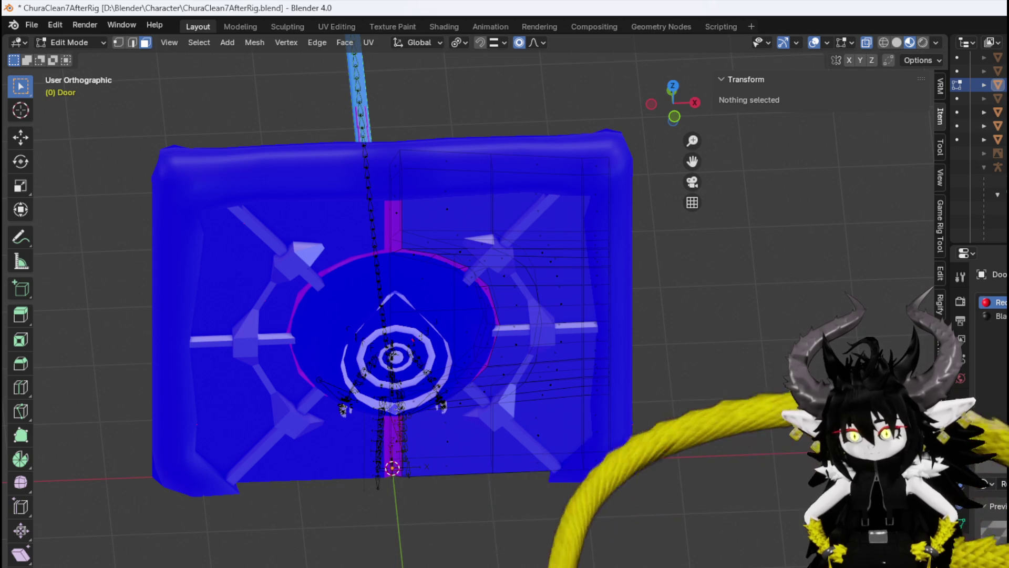
click(69, 42)
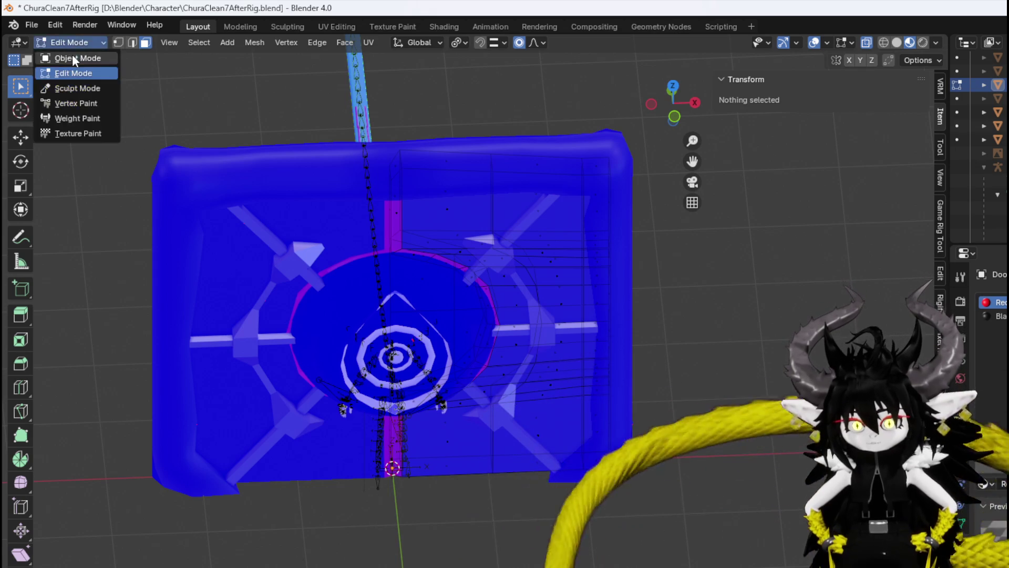
In Object Mode, inspect the frame, DoorLock ornaments and door, then activate the DoorOpen shape key.
click(74, 59)
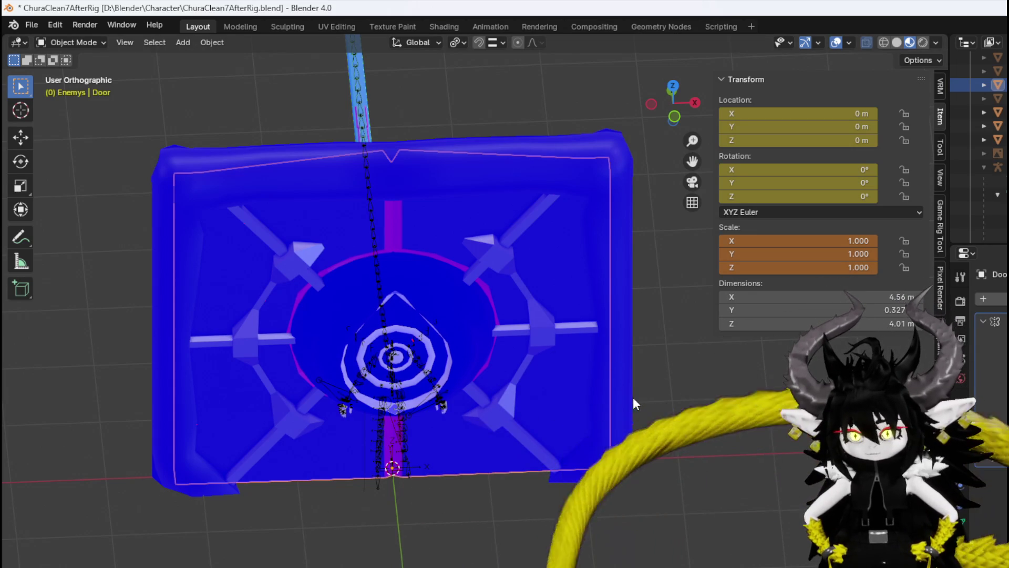
click(397, 159)
click(482, 239)
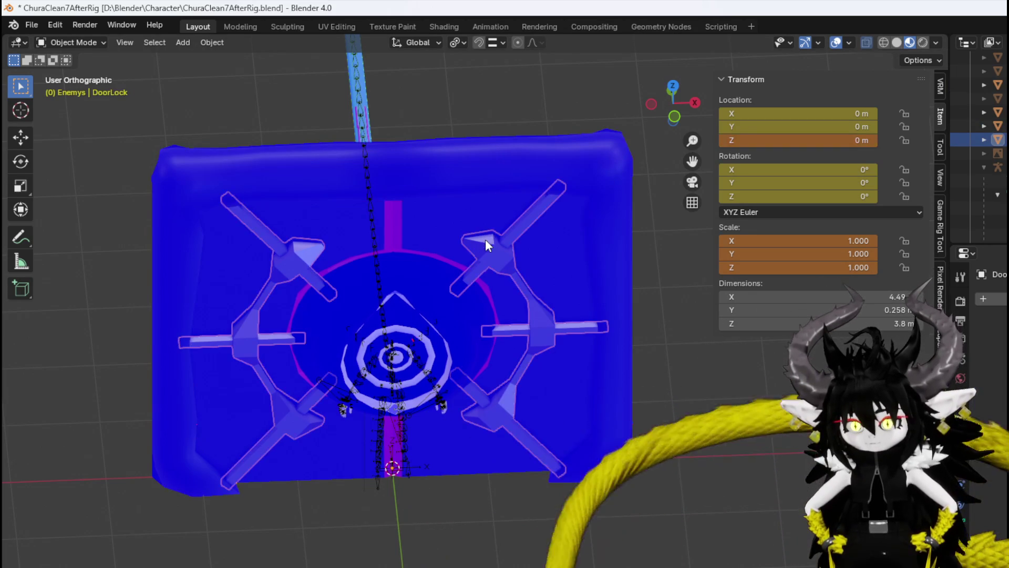
click(298, 249)
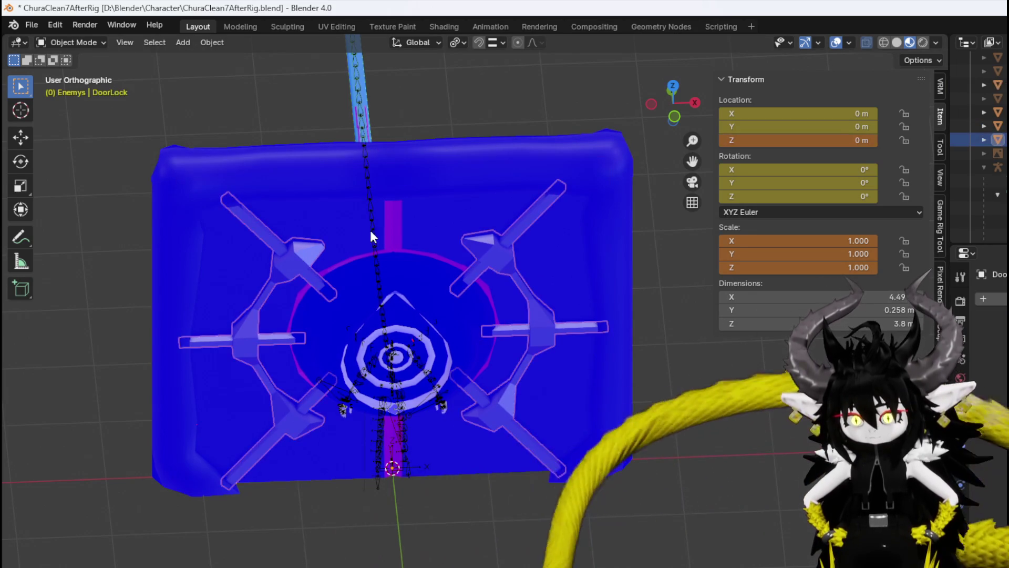
mouse_move(416, 237)
middle_down()
mouse_move(466, 223)
mouse_move(413, 222)
middle_up()
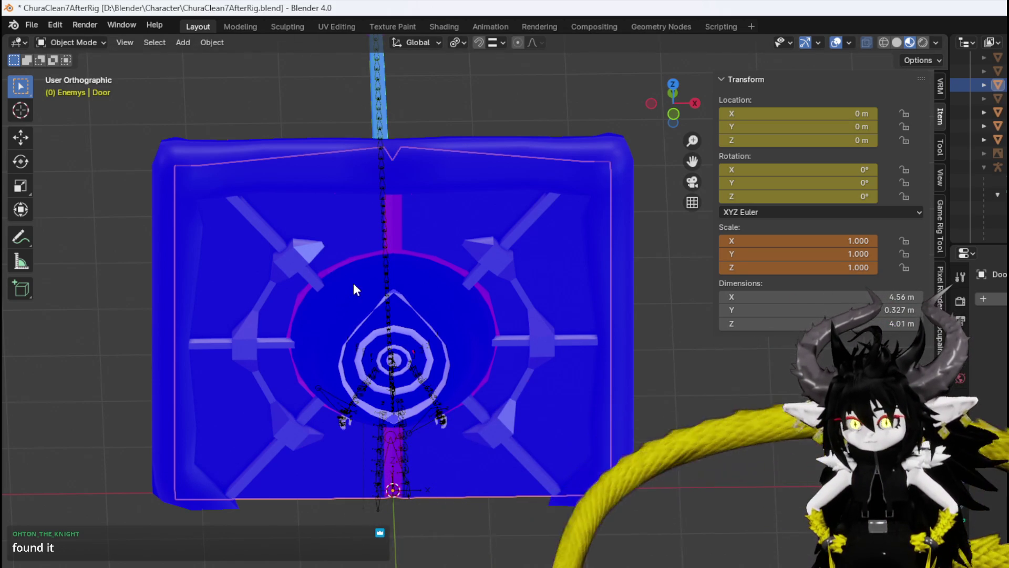
middle_drag(354, 284, 375, 294)
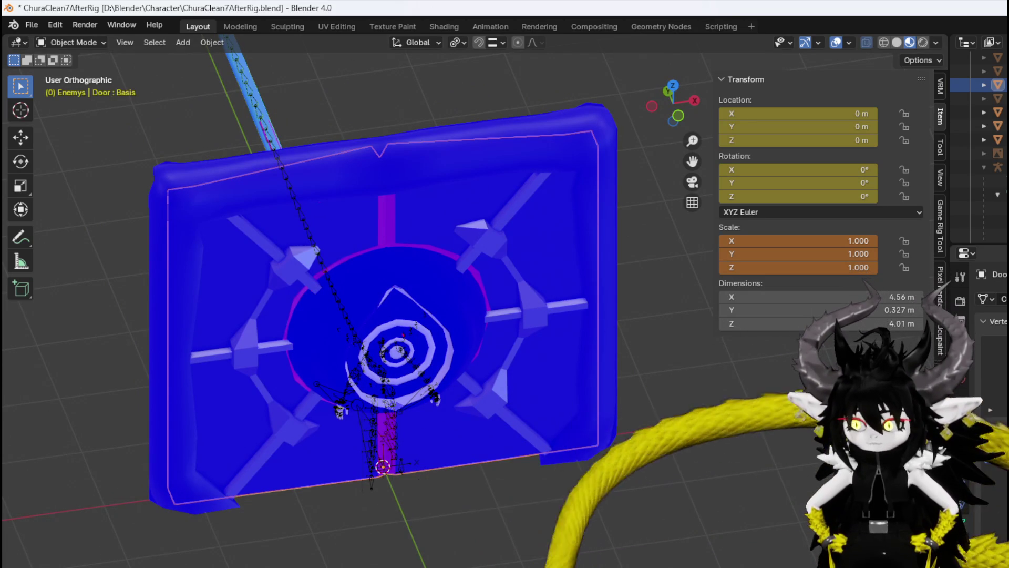
click(996, 468)
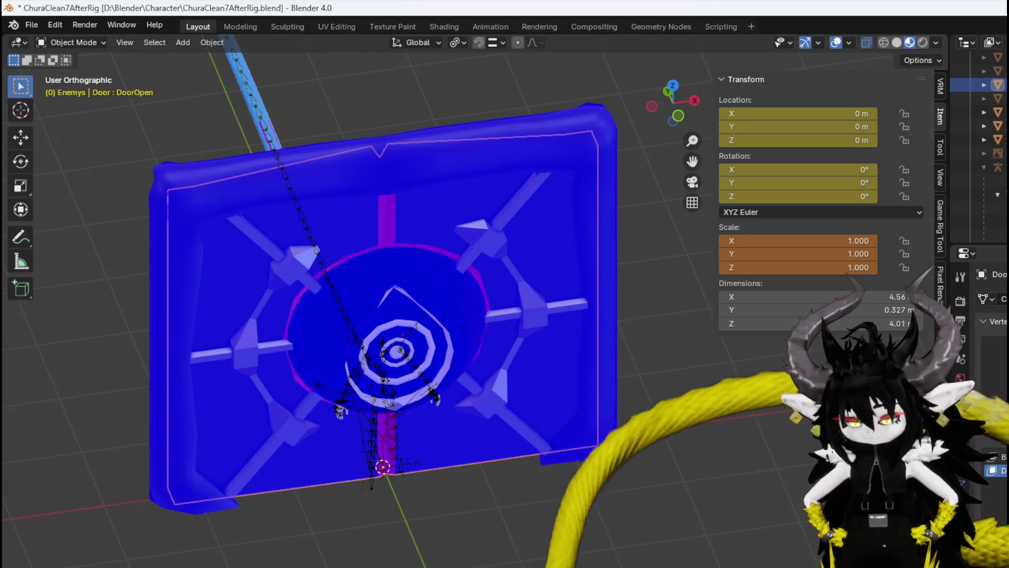
In Edit Mode, select the vertical magenta strip, enable Mirror X, and trial-move the strip.
click(77, 42)
click(74, 72)
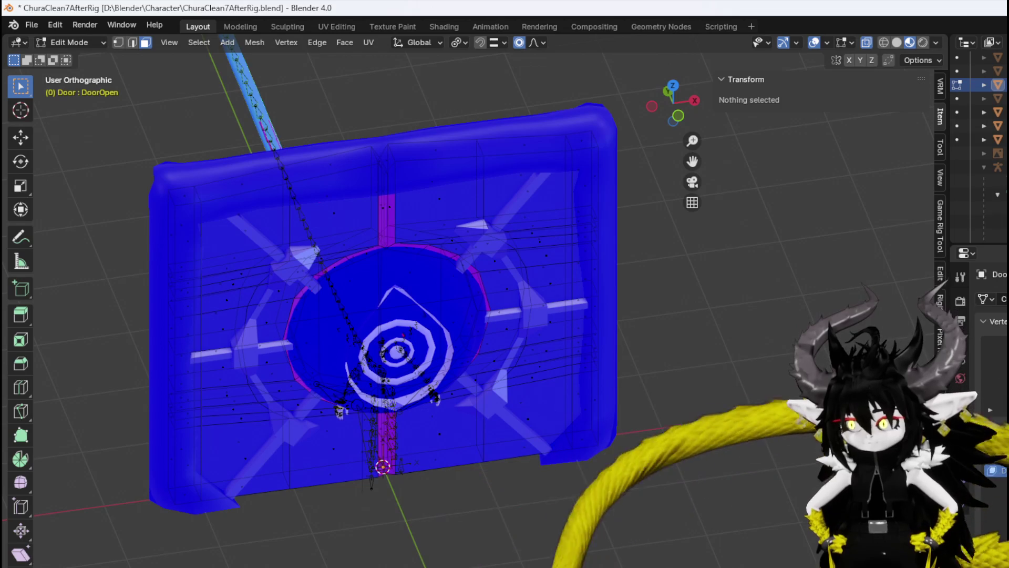
scroll(336, 189, up, 6)
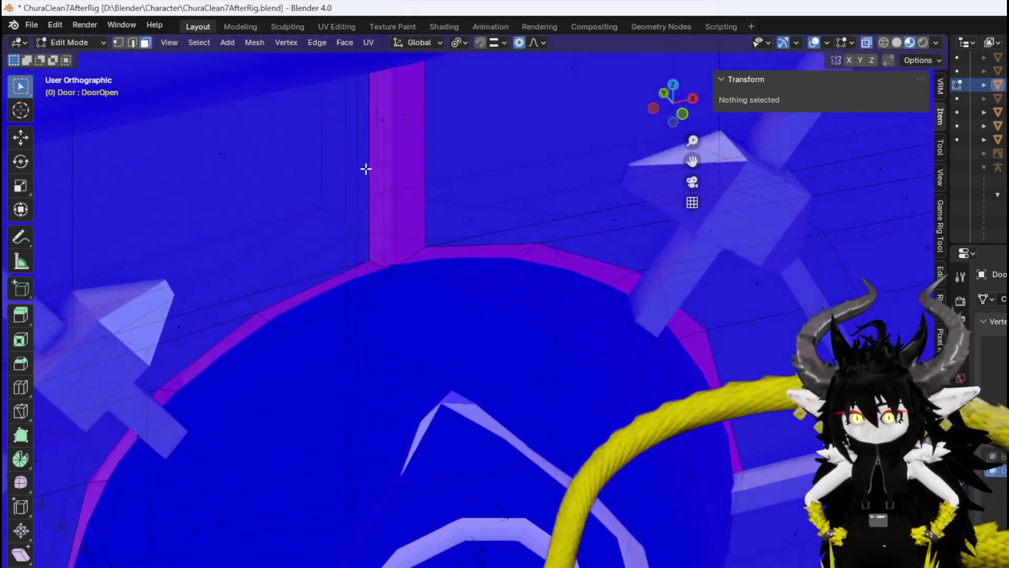
click(382, 128)
mouse_move(382, 128)
middle_down()
mouse_move(460, 176)
mouse_move(399, 168)
mouse_move(420, 174)
middle_up()
click(849, 60)
mouse_move(349, 140)
middle_down()
mouse_move(307, 146)
mouse_move(376, 153)
middle_up()
mouse_move(416, 137)
middle_down()
mouse_move(279, 133)
mouse_move(361, 142)
mouse_move(384, 163)
middle_up()
key(g)
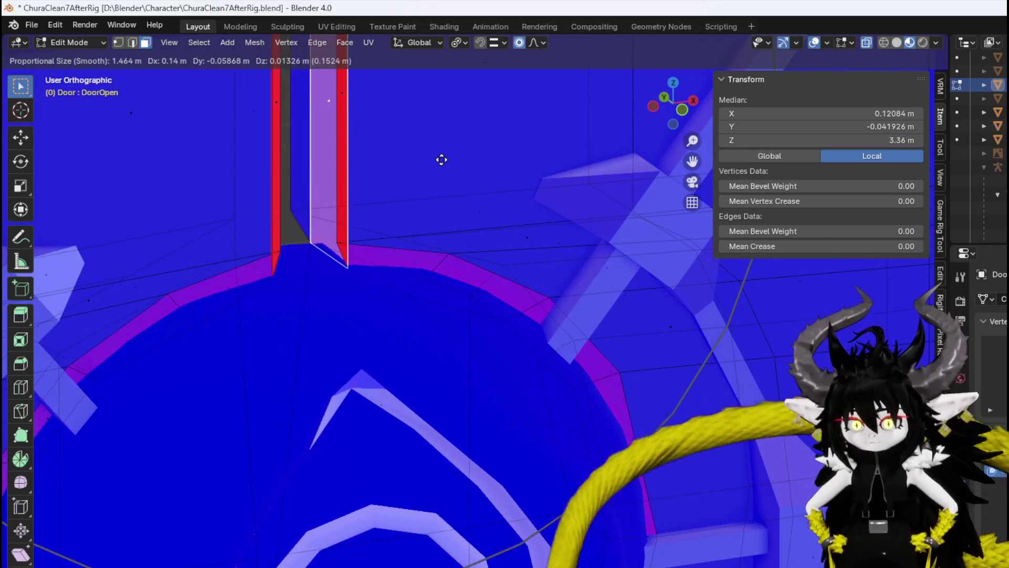
click(442, 160)
Orbit closely around the magenta pillar, then pull back to see the whole door.
scroll(444, 123, down, 3)
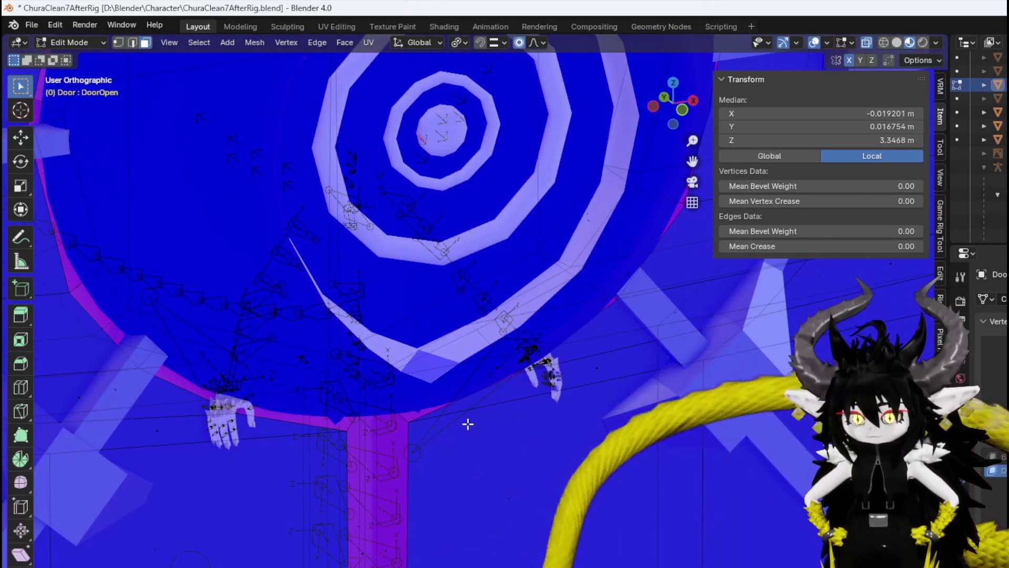
middle_drag(467, 423, 424, 383)
scroll(441, 422, up, 4)
mouse_move(419, 466)
middle_down()
mouse_move(320, 460)
mouse_move(445, 460)
mouse_move(484, 419)
mouse_move(424, 439)
mouse_move(318, 451)
mouse_move(390, 471)
mouse_move(463, 441)
mouse_move(445, 452)
middle_up()
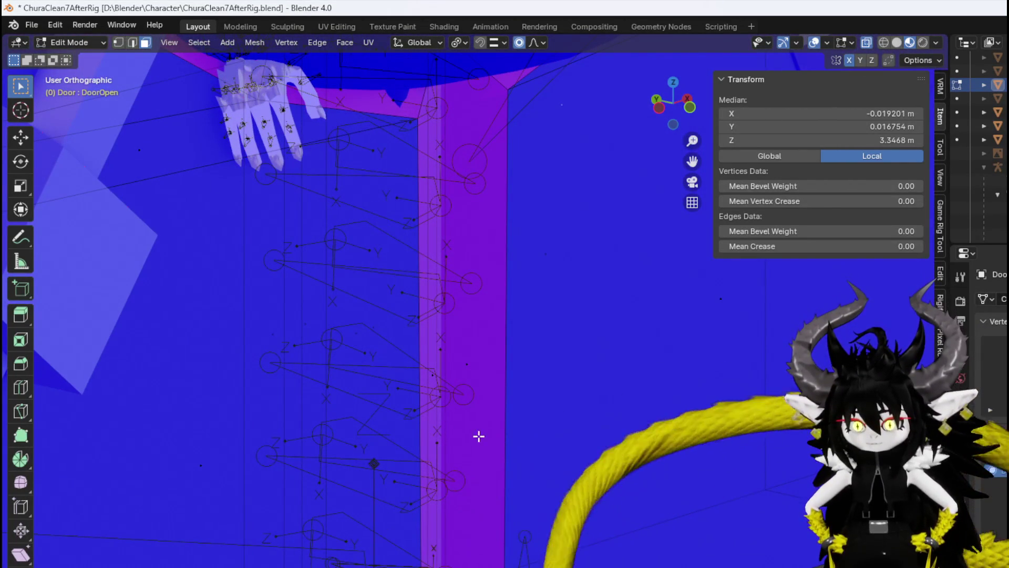
mouse_move(543, 455)
middle_down()
mouse_move(446, 450)
mouse_move(408, 426)
mouse_move(442, 401)
mouse_move(459, 419)
mouse_move(520, 430)
mouse_move(376, 344)
mouse_move(391, 335)
middle_up()
mouse_move(433, 385)
middle_down()
mouse_move(356, 408)
mouse_move(562, 416)
middle_up()
scroll(355, 408, down, 6)
scroll(516, 385, down, 3)
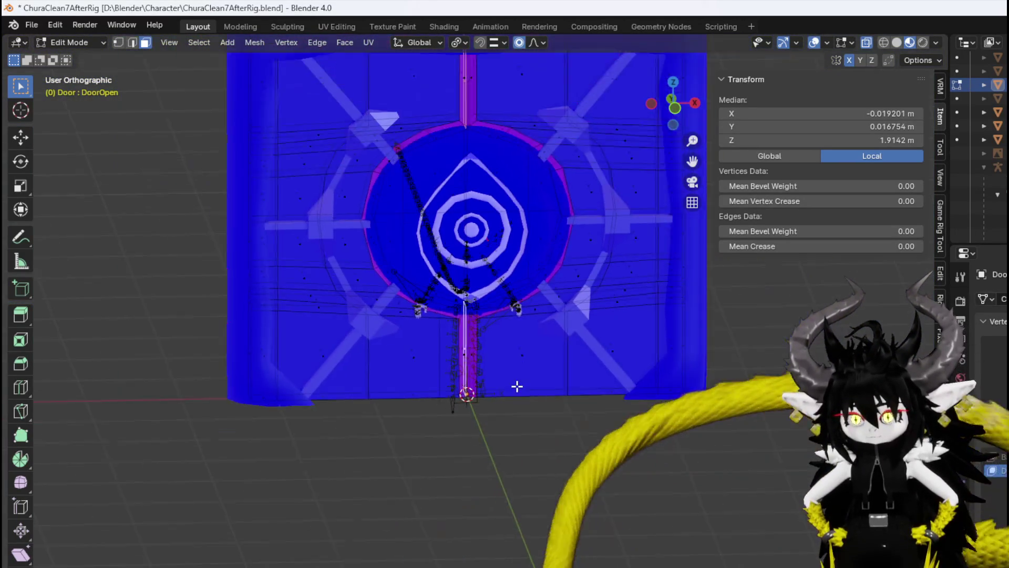
From the front view, trial-move the centre strip along X, cancel, and undo to restore its selection.
key(KP_1)
key(g)
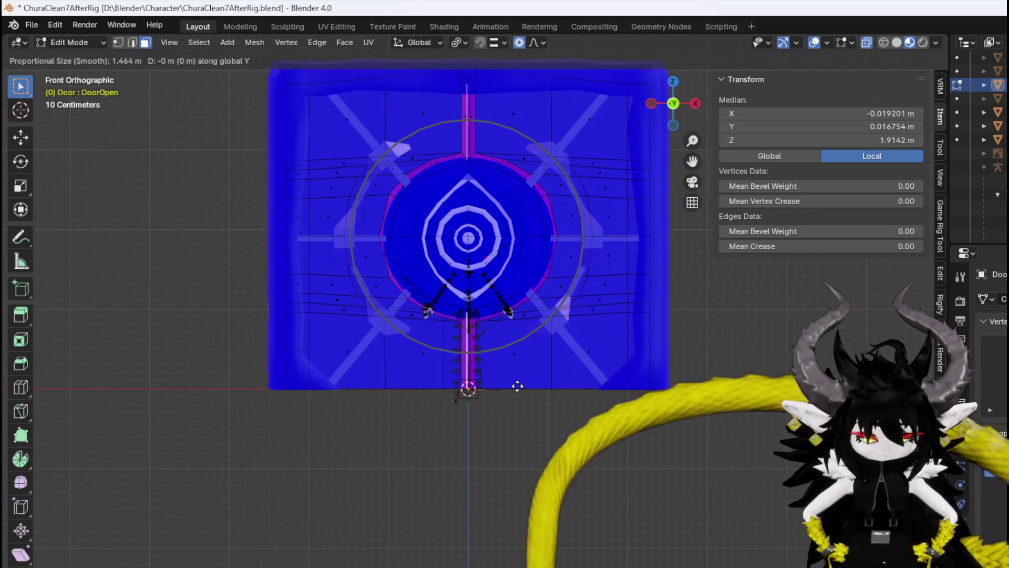
key(Escape)
key(alt+a)
key(x)
key(Escape)
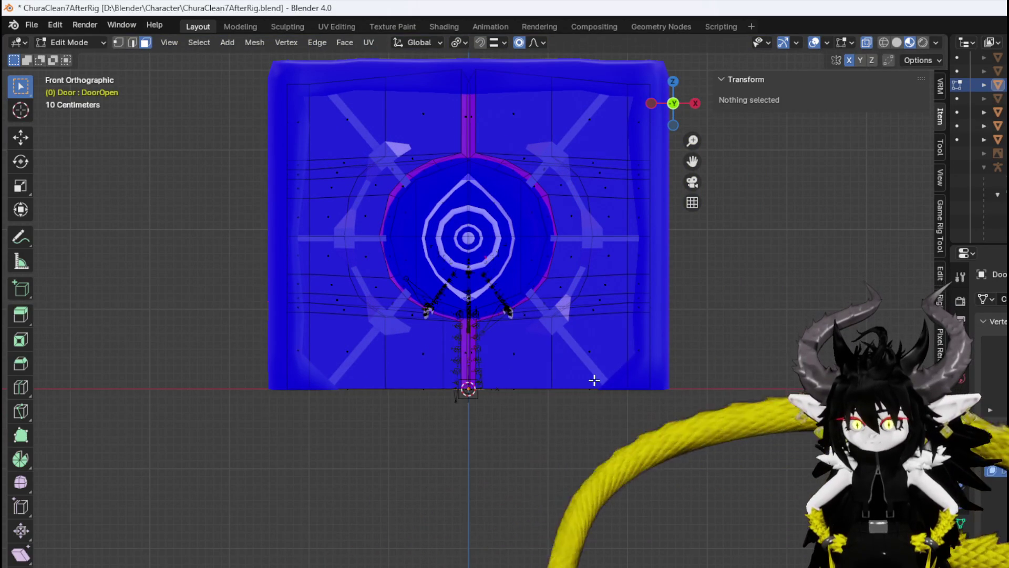
key(ctrl+z)
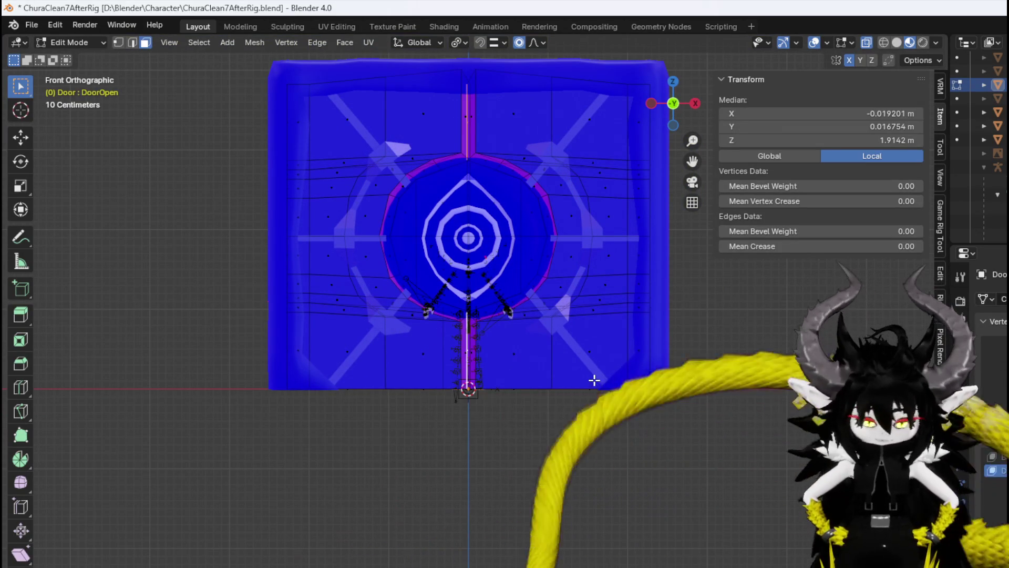
key(g)
key(x)
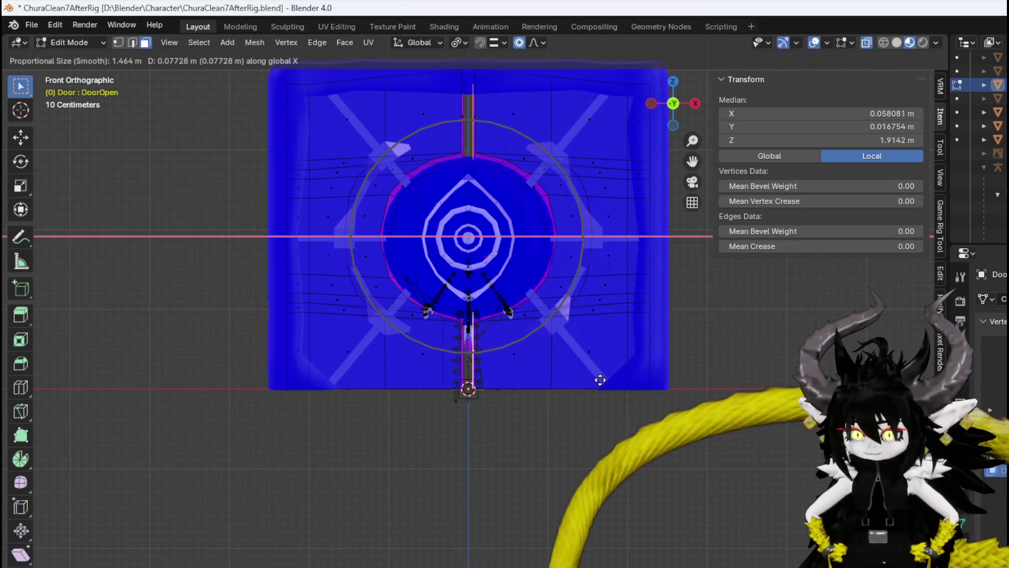
key(Escape)
In edge select mode, pick a vertical centre-stripe edge and trial-move it along X, then cancel.
scroll(514, 405, up, 4)
mouse_move(551, 410)
middle_down()
mouse_move(585, 420)
mouse_move(582, 410)
mouse_move(547, 419)
mouse_move(583, 433)
mouse_move(637, 419)
mouse_move(547, 435)
mouse_move(553, 413)
mouse_move(575, 412)
mouse_move(445, 229)
mouse_move(426, 156)
mouse_move(473, 162)
mouse_move(439, 156)
middle_up()
scroll(613, 416, up, 2)
key(2)
click(439, 155)
scroll(456, 175, down, 3)
mouse_move(455, 175)
middle_down()
mouse_move(532, 260)
mouse_move(464, 257)
middle_up()
scroll(464, 257, down, 3)
key(KP_1)
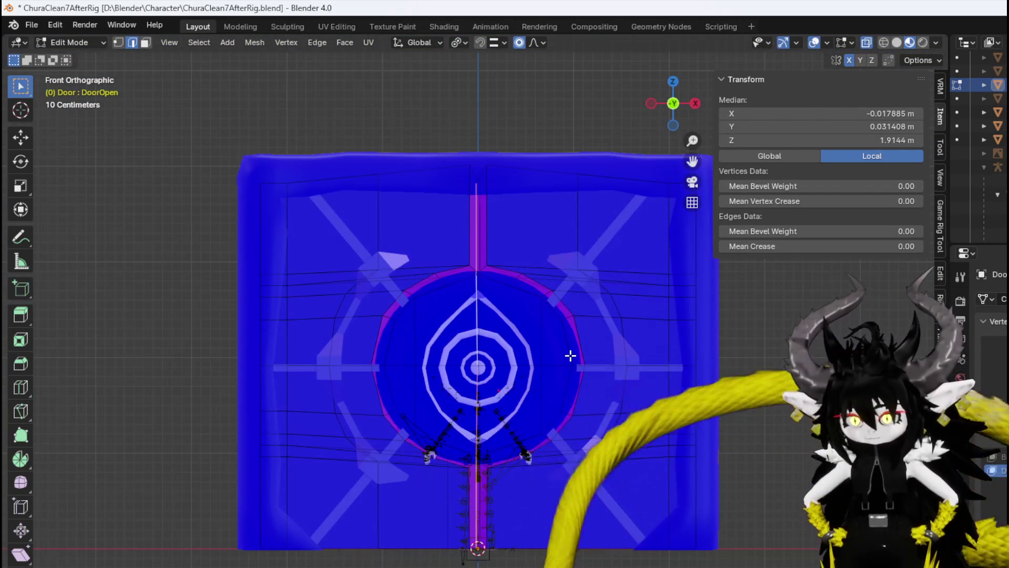
key(g)
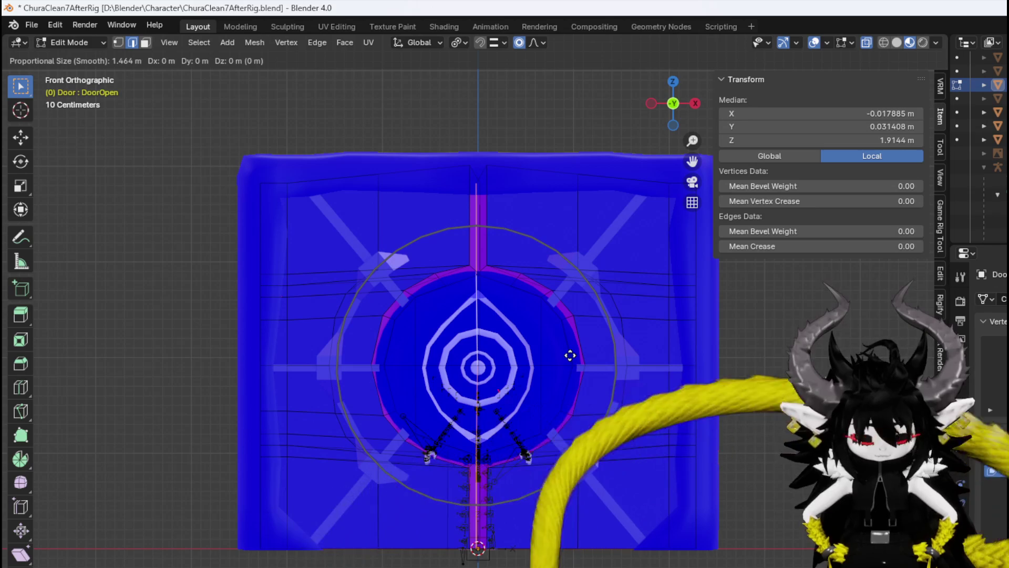
key(x)
scroll(581, 357, down, 7)
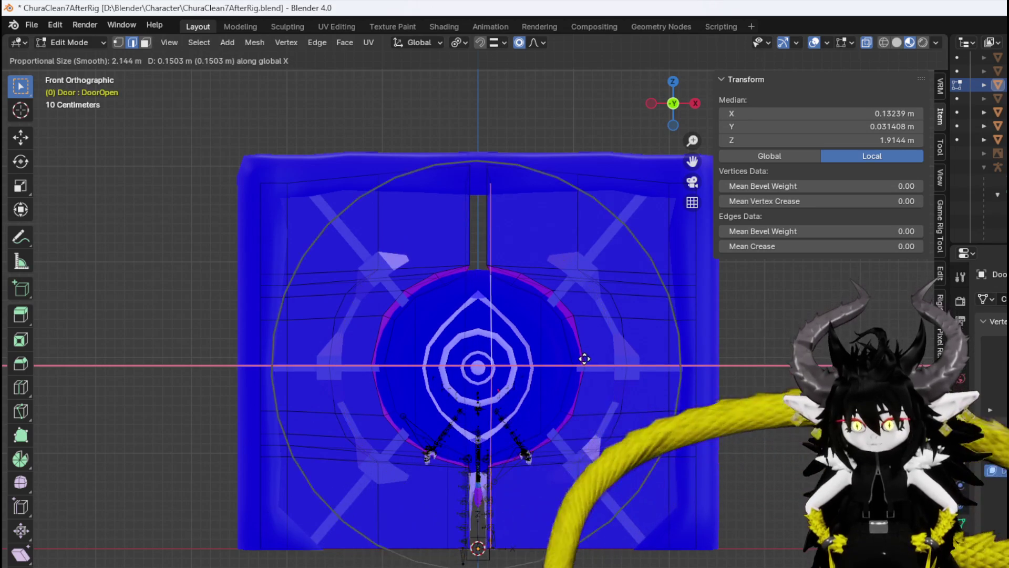
scroll(604, 360, down, 3)
right_click(625, 371)
Select the right edge of the stripe and ring and shift it slightly along X.
scroll(500, 529, up, 4)
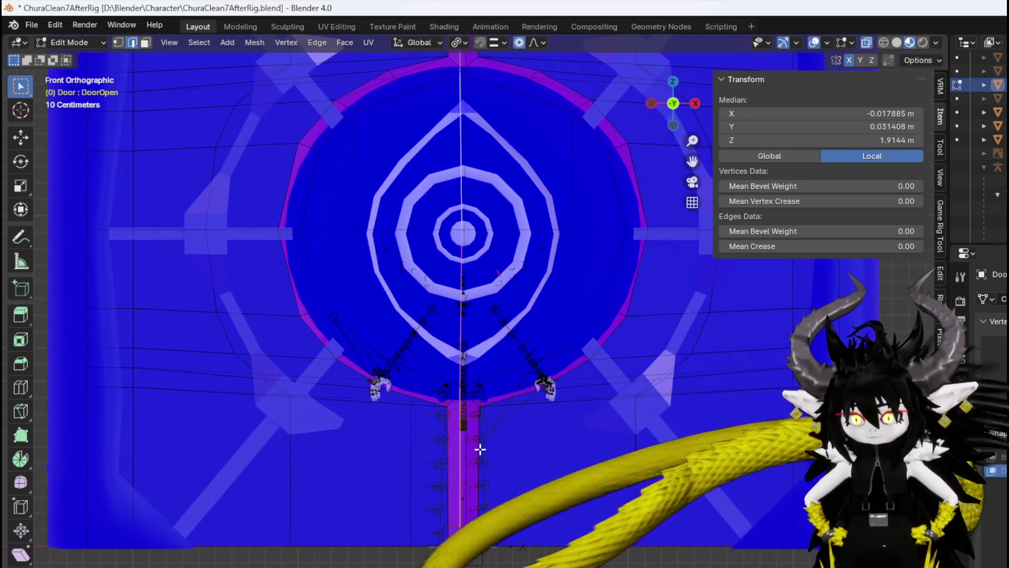
alt+click(480, 449)
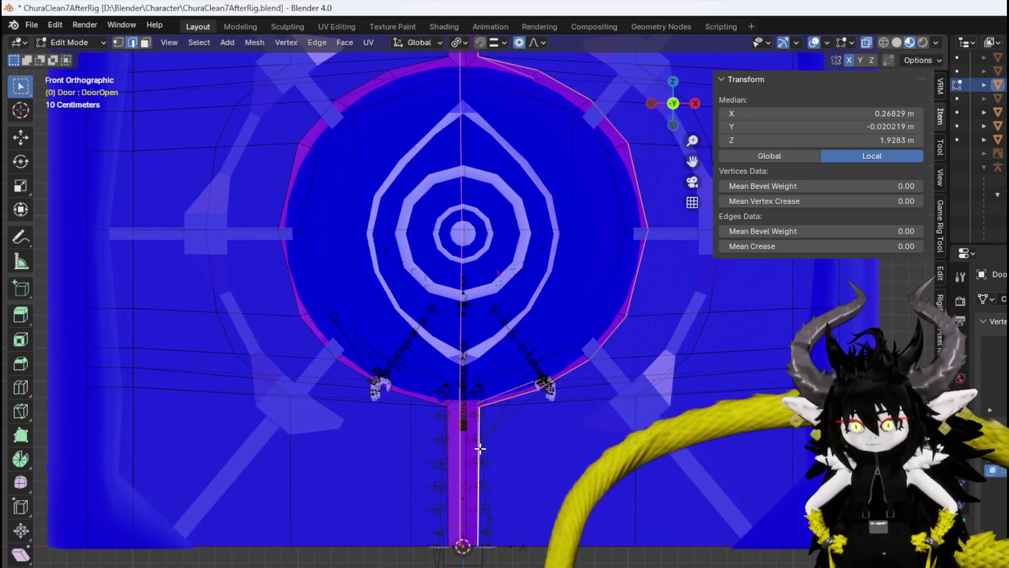
scroll(489, 416, down, 2)
scroll(509, 358, down, 1)
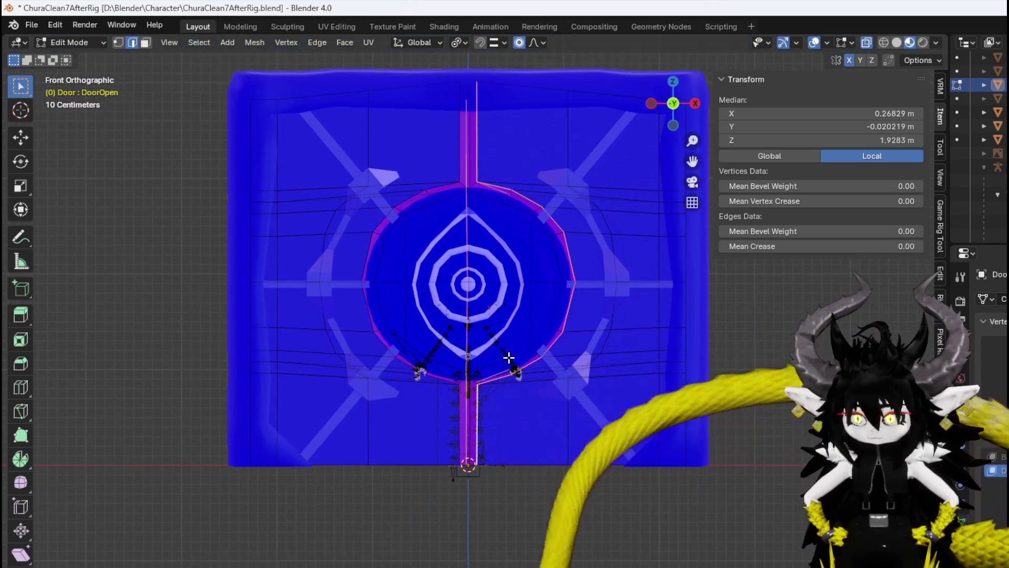
key(g)
key(x)
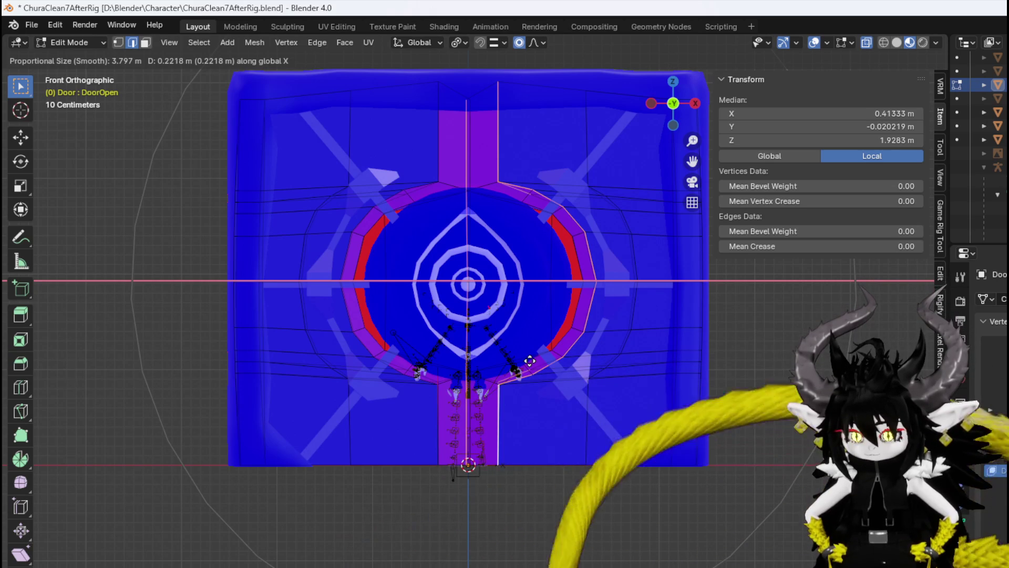
click(510, 358)
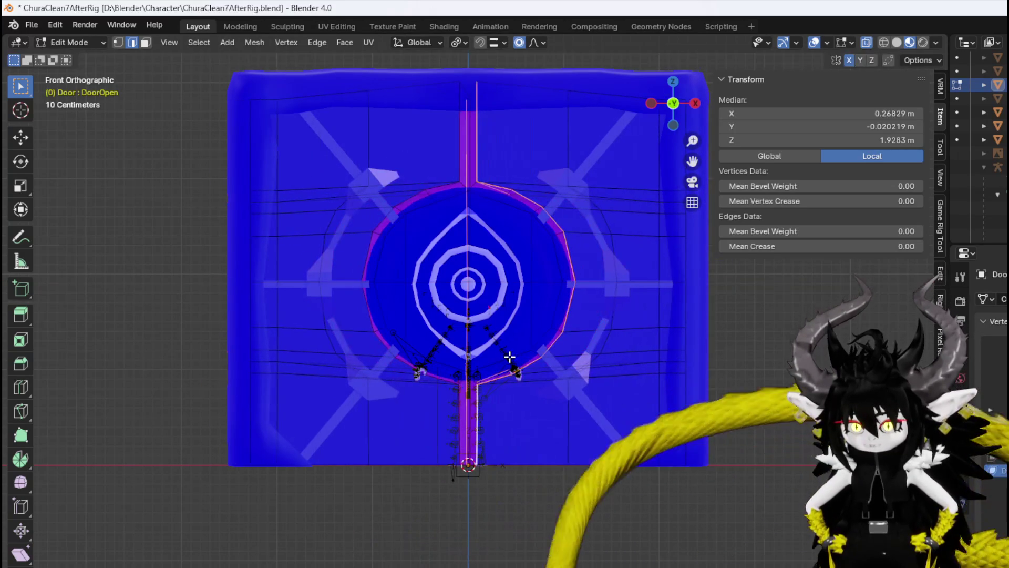
From an angled view, move the selection with proportional falloff and confirm.
scroll(446, 277, up, 5)
mouse_move(451, 277)
middle_down()
mouse_move(477, 315)
mouse_move(462, 354)
middle_up()
key(g)
key(Escape)
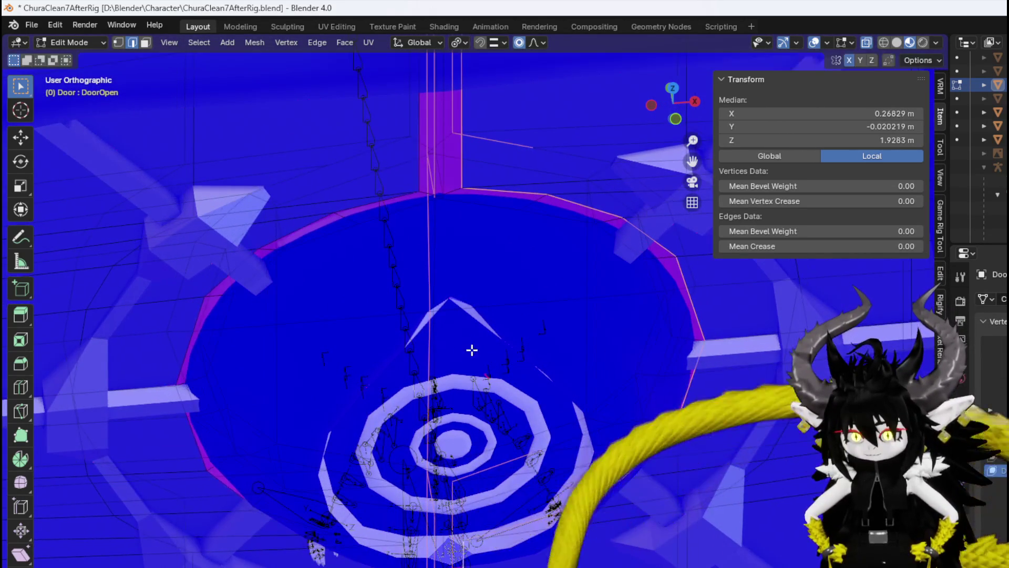
key(g)
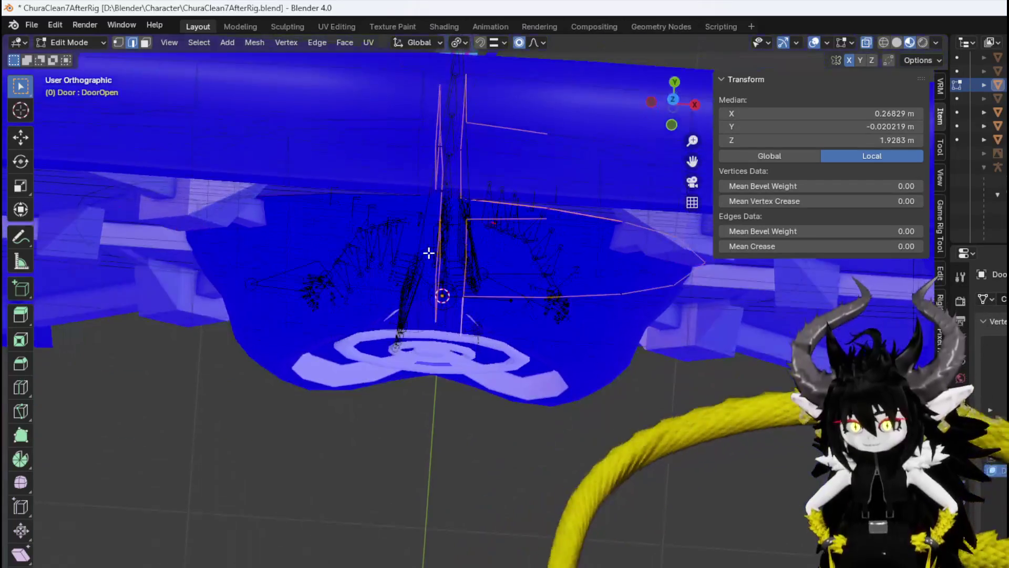
key(Escape)
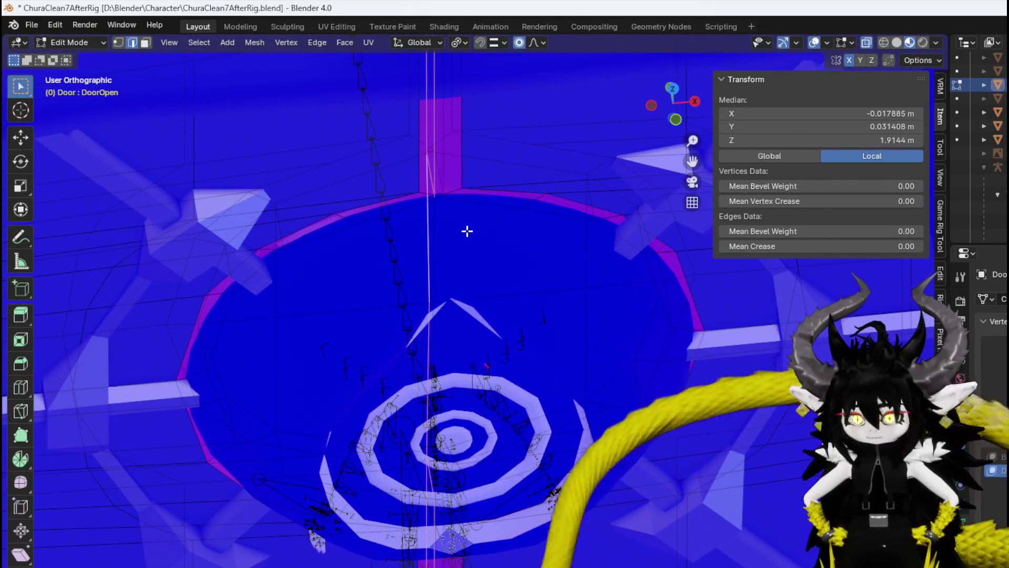
key(g)
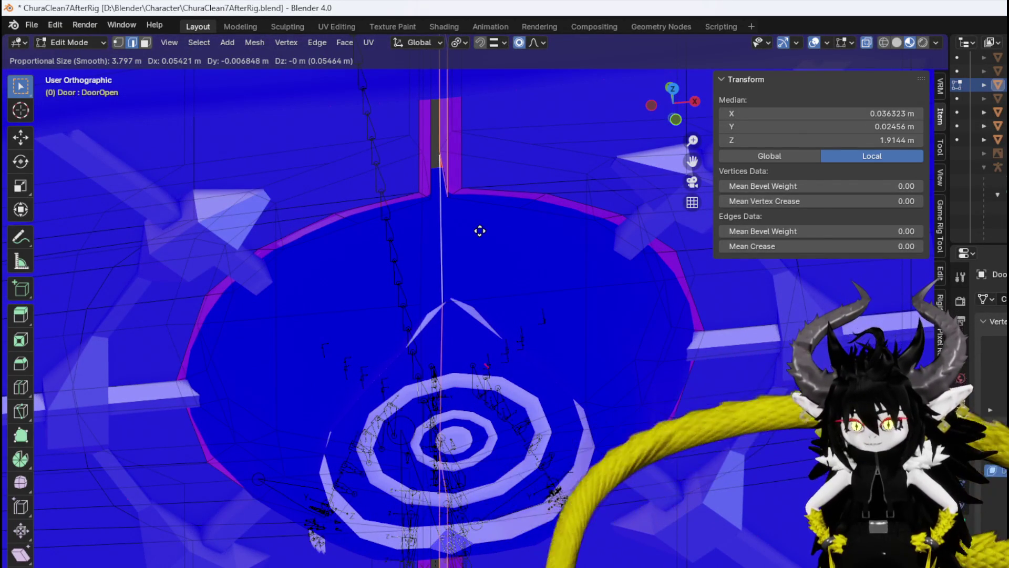
click(480, 230)
Back in front view, nudge the stripe a small amount along X.
key(KP_3)
key(KP_1)
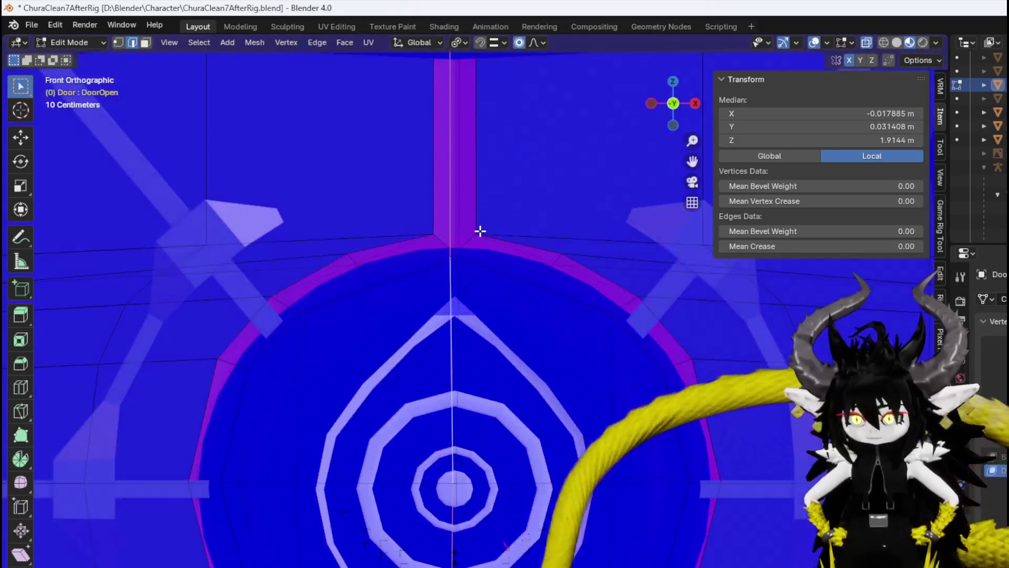
scroll(480, 230, down, 2)
key(g)
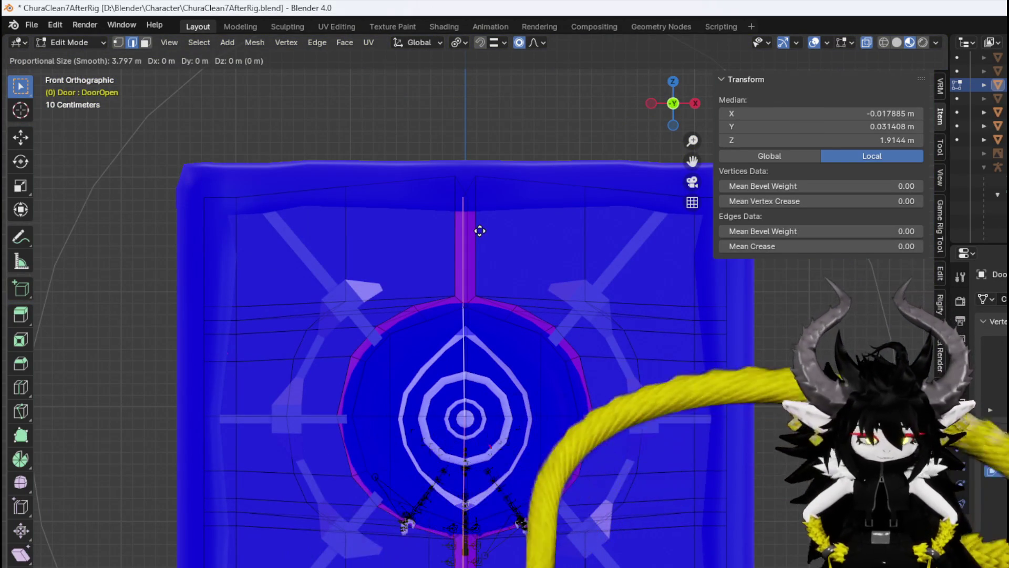
click(486, 232)
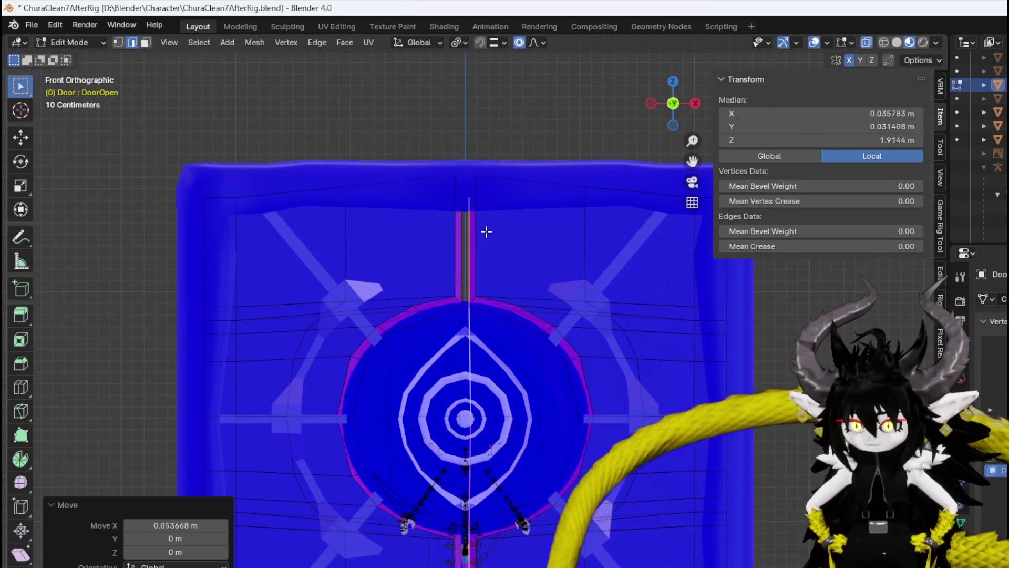
Select the right stripe edge and ring arc and slide them outward about 1.0376 m along X.
alt+click(476, 234)
mouse_move(480, 243)
middle_down()
mouse_move(524, 298)
mouse_move(523, 310)
mouse_move(489, 281)
mouse_move(506, 269)
middle_up()
key(KP_1)
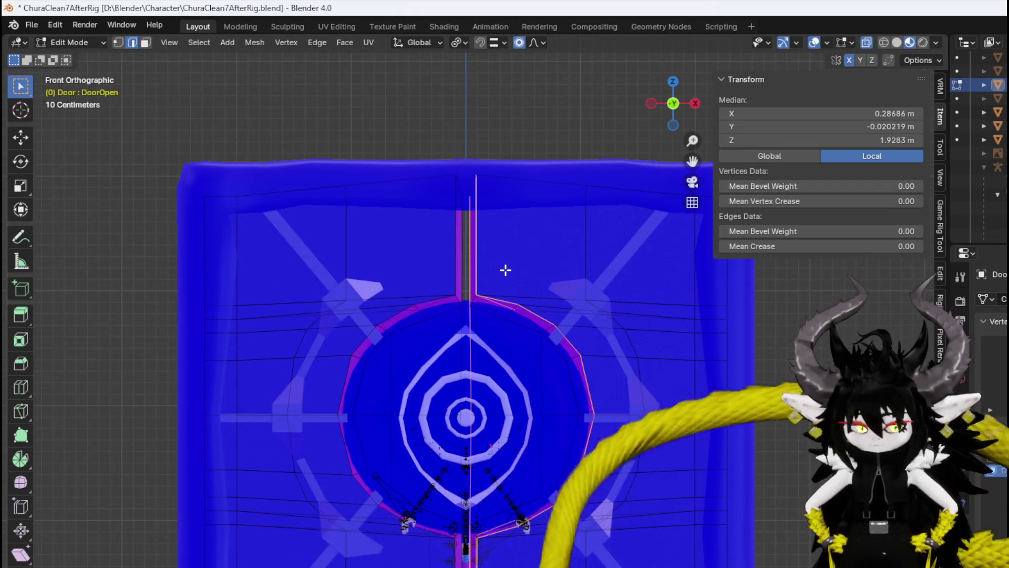
key(g)
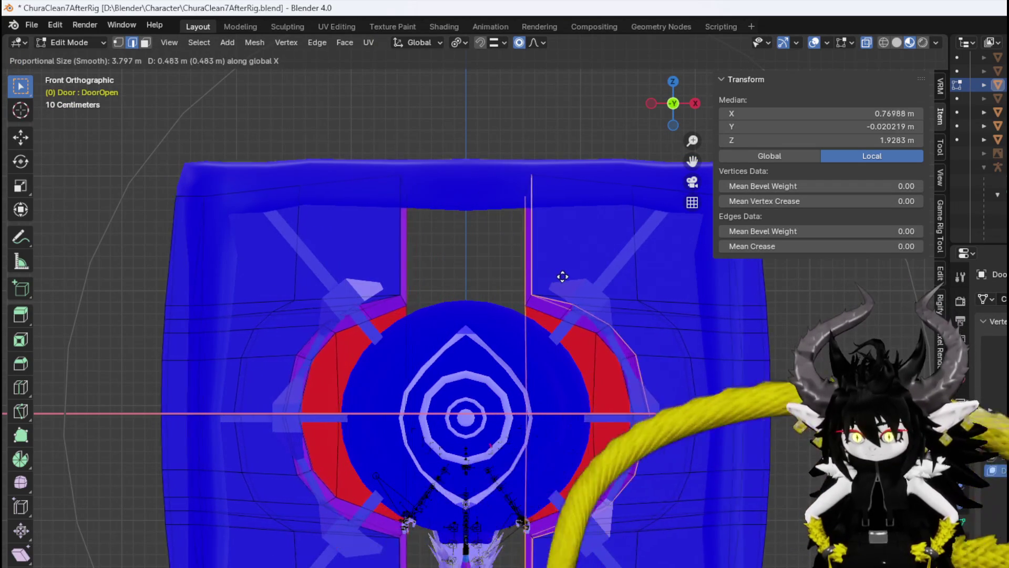
scroll(587, 277, up, 10)
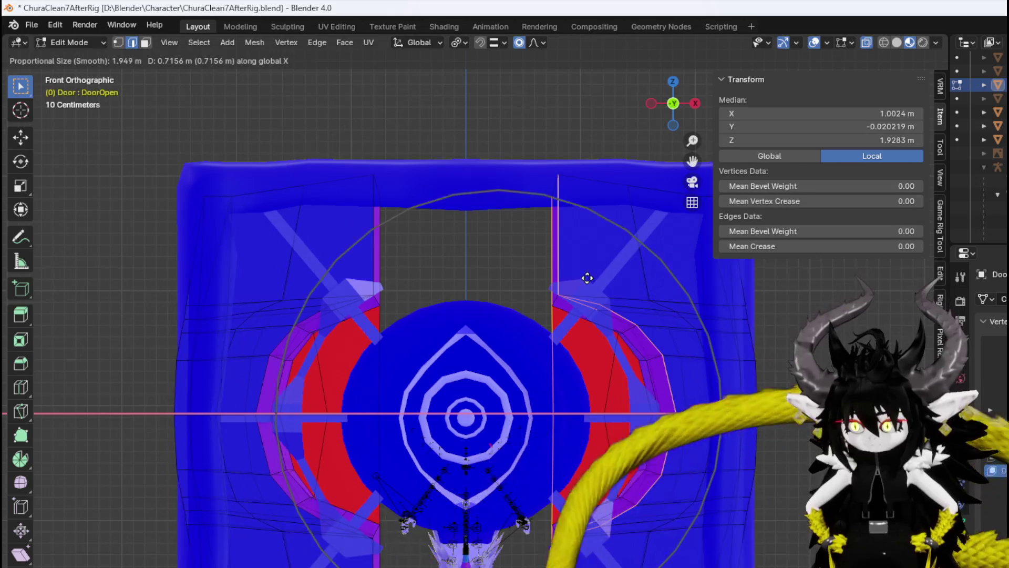
scroll(610, 281, up, 2)
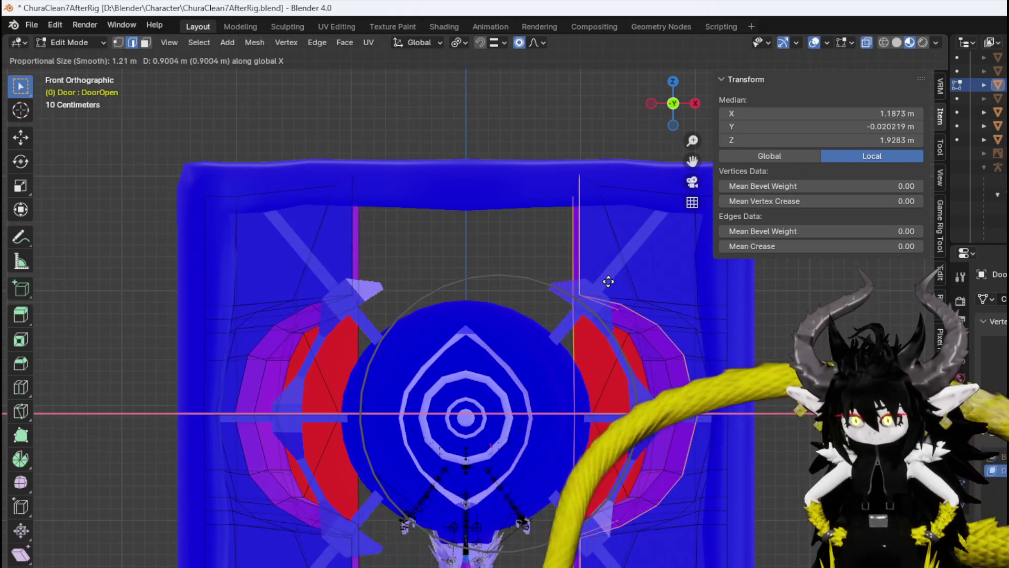
scroll(647, 284, down, 1)
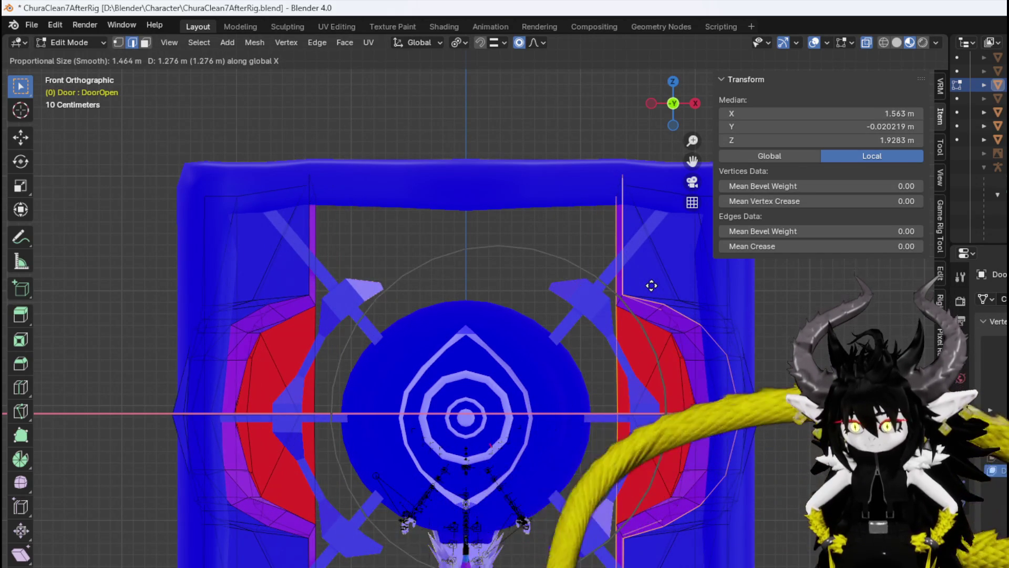
scroll(651, 285, up, 1)
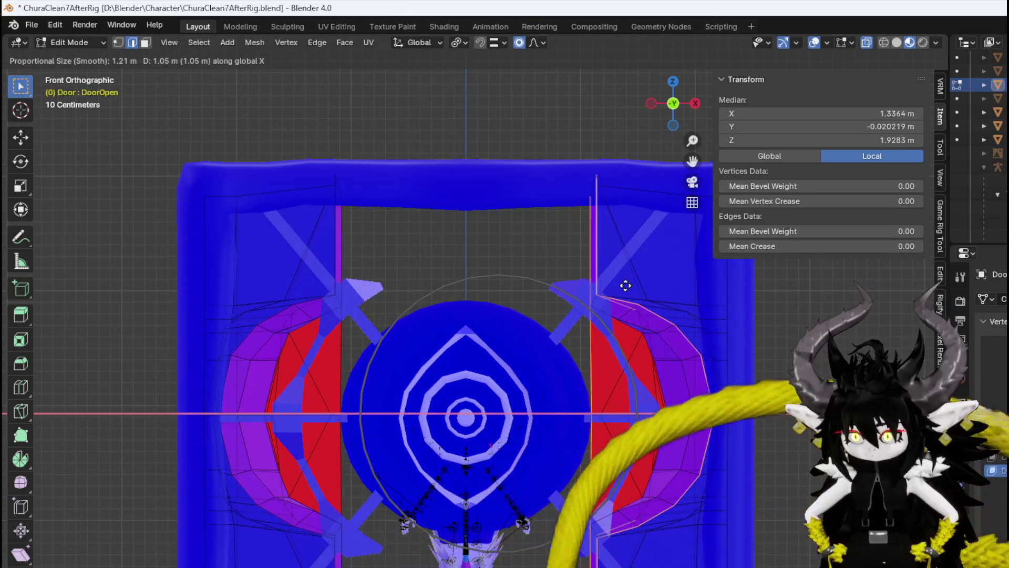
click(624, 286)
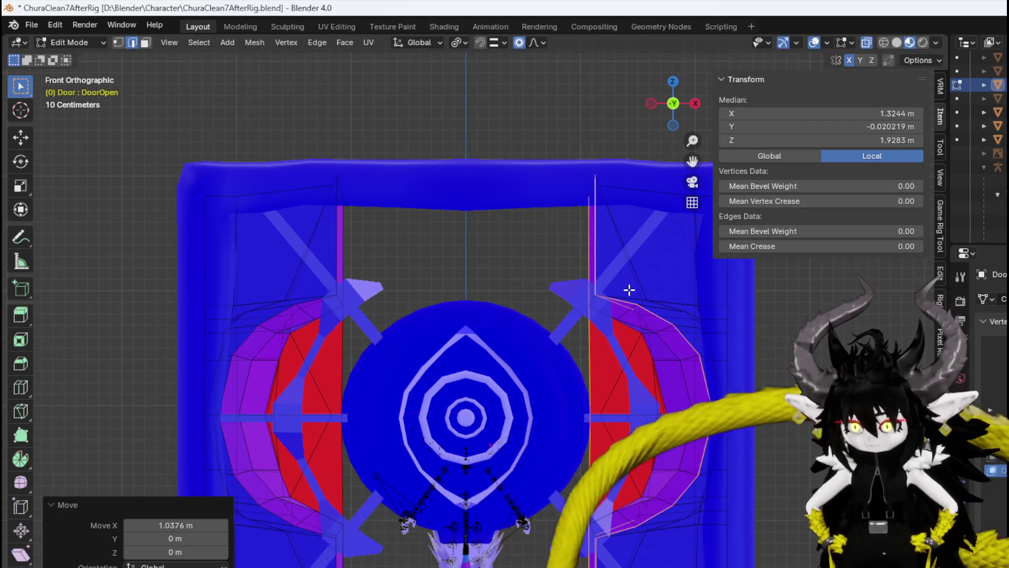
shift+middle_drag(625, 289, 498, 259)
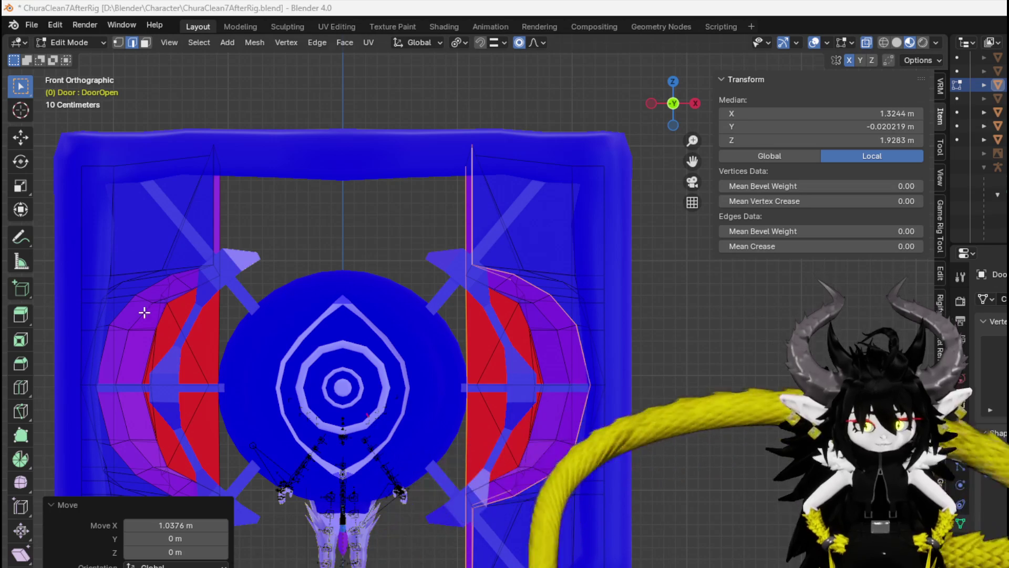
scroll(408, 331, up, 2)
mouse_move(408, 331)
middle_down()
mouse_move(521, 376)
mouse_move(370, 363)
mouse_move(705, 360)
mouse_move(737, 334)
mouse_move(627, 345)
middle_up()
mouse_move(328, 284)
middle_down()
mouse_move(216, 306)
mouse_move(311, 302)
mouse_move(288, 290)
mouse_move(359, 319)
mouse_move(443, 309)
mouse_move(369, 293)
mouse_move(439, 326)
mouse_move(329, 277)
middle_up()
key(1)
click(349, 295)
drag(329, 277, 356, 302)
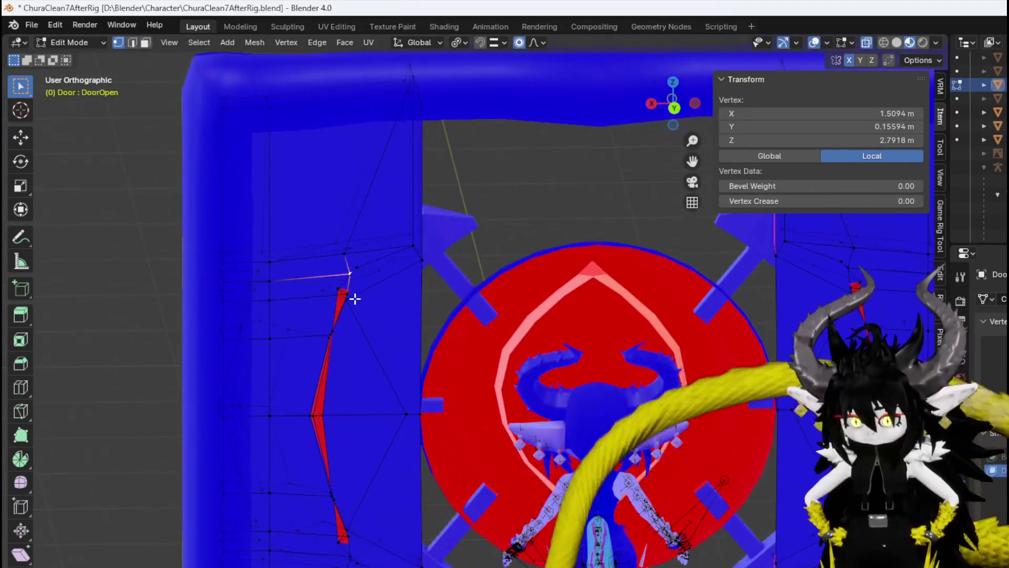
scroll(378, 227, up, 2)
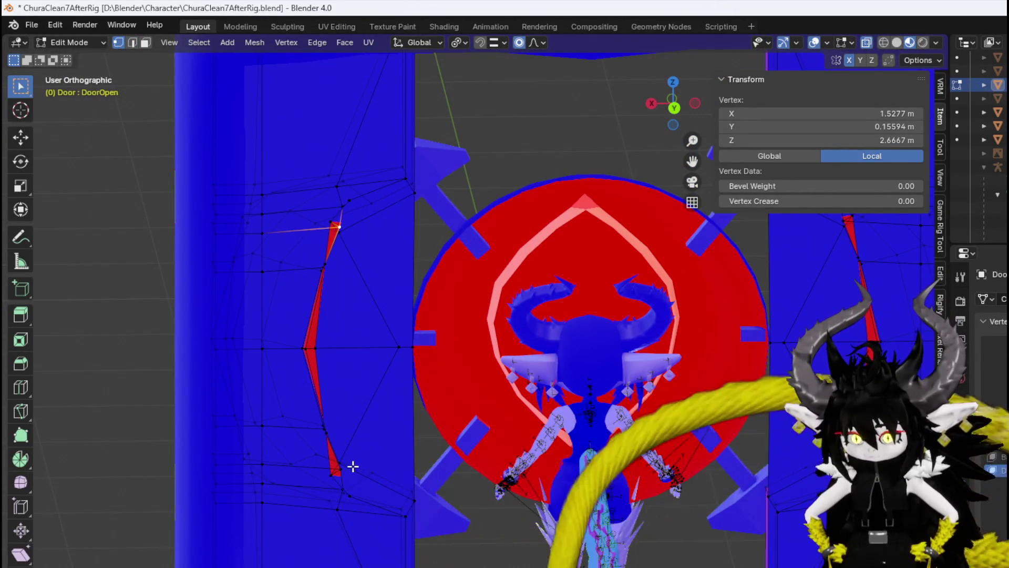
shift+click(340, 469)
middle_drag(421, 440, 417, 434)
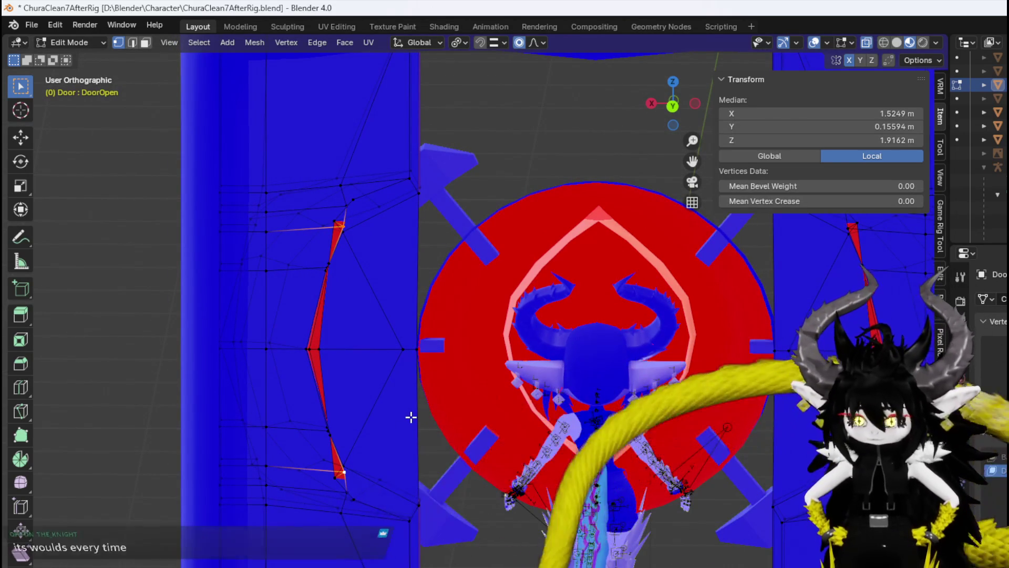
key(ctrl+KP_1)
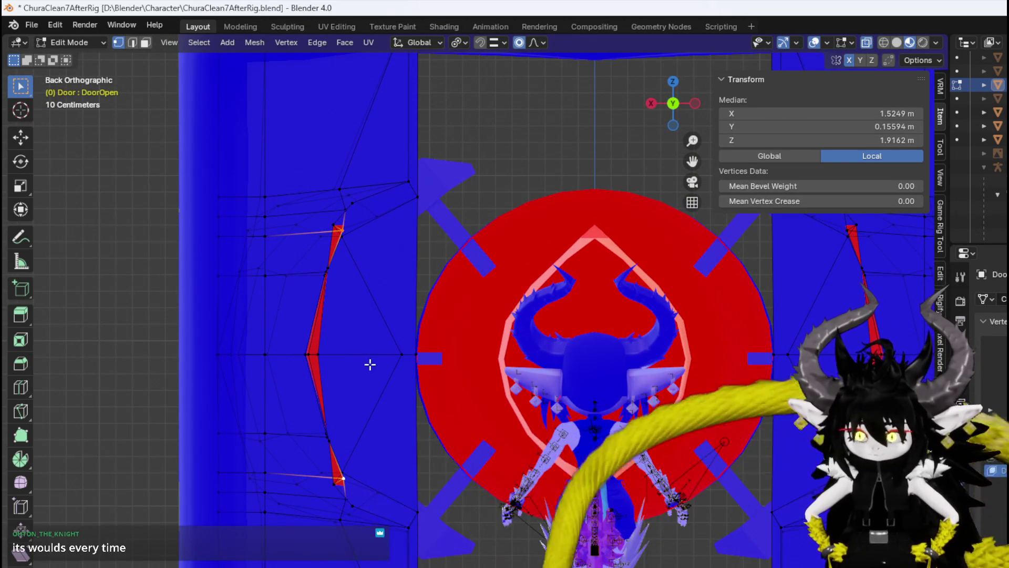
key(g)
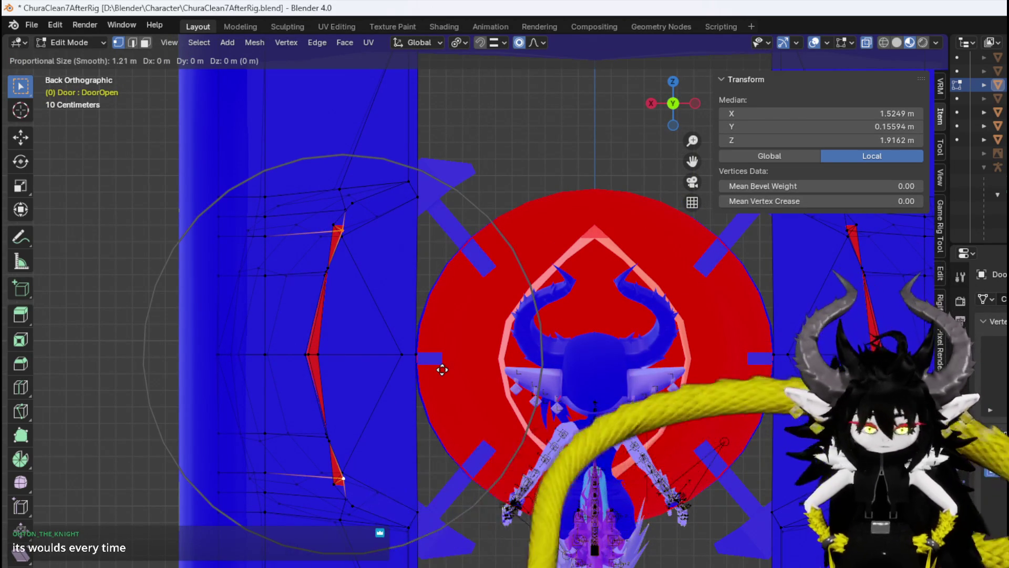
scroll(436, 369, up, 15)
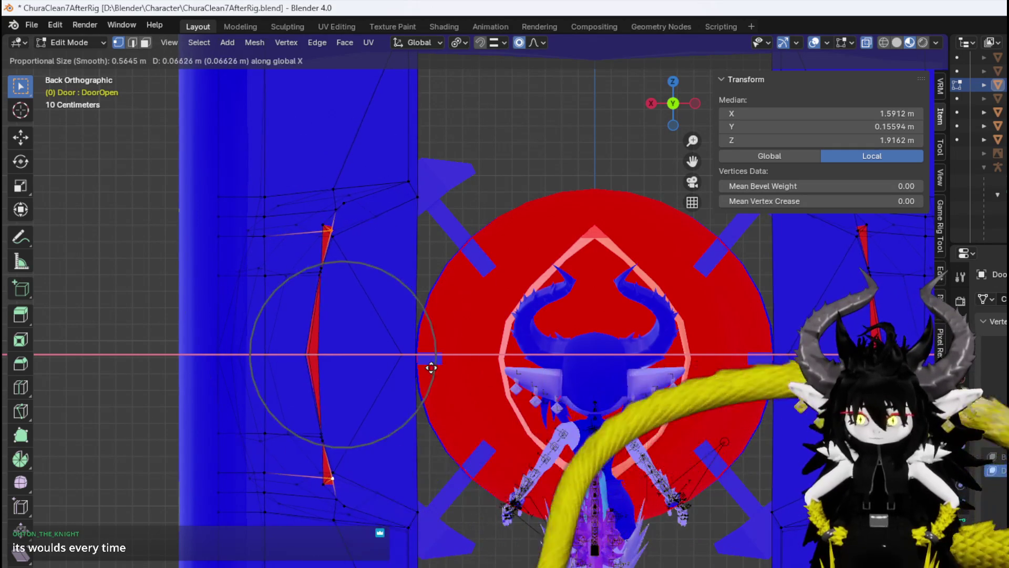
right_click(424, 369)
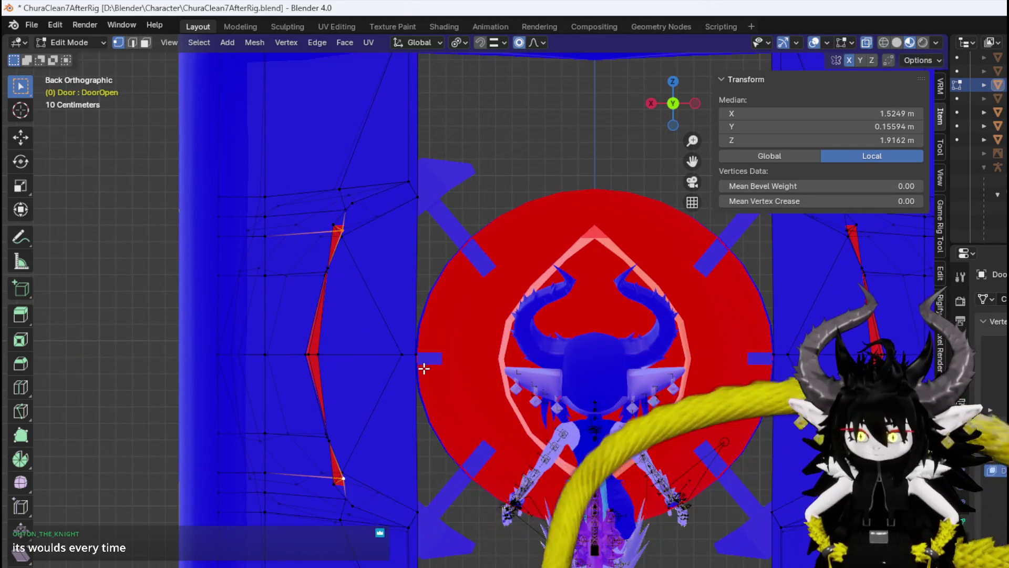
mouse_move(343, 356)
middle_down()
mouse_move(338, 374)
mouse_move(115, 368)
mouse_move(419, 376)
mouse_move(350, 371)
mouse_move(421, 414)
mouse_move(388, 421)
mouse_move(366, 380)
mouse_move(435, 374)
mouse_move(361, 373)
middle_up()
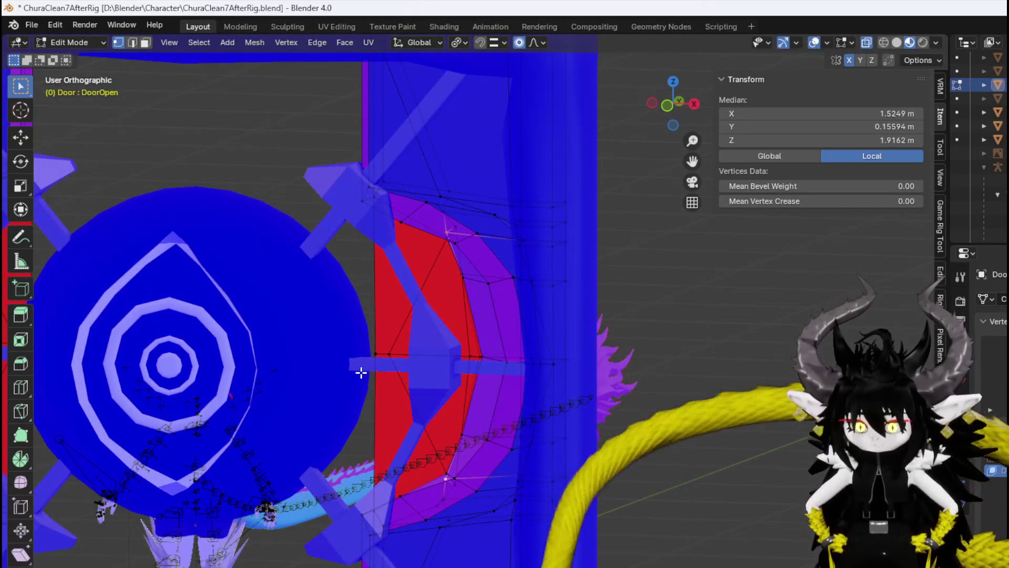
scroll(361, 372, down, 3)
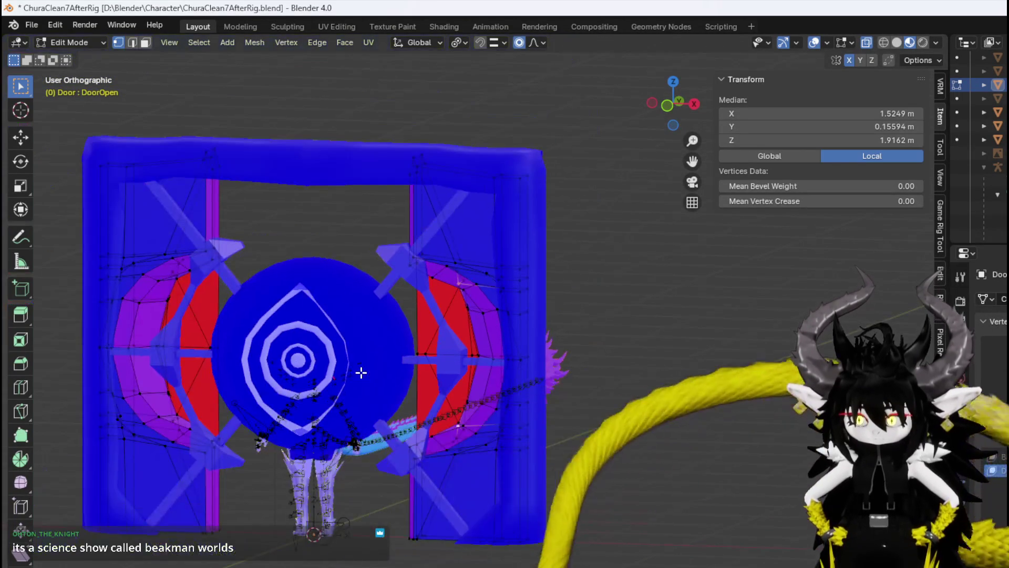
key(KP_1)
drag(391, 367, 432, 226)
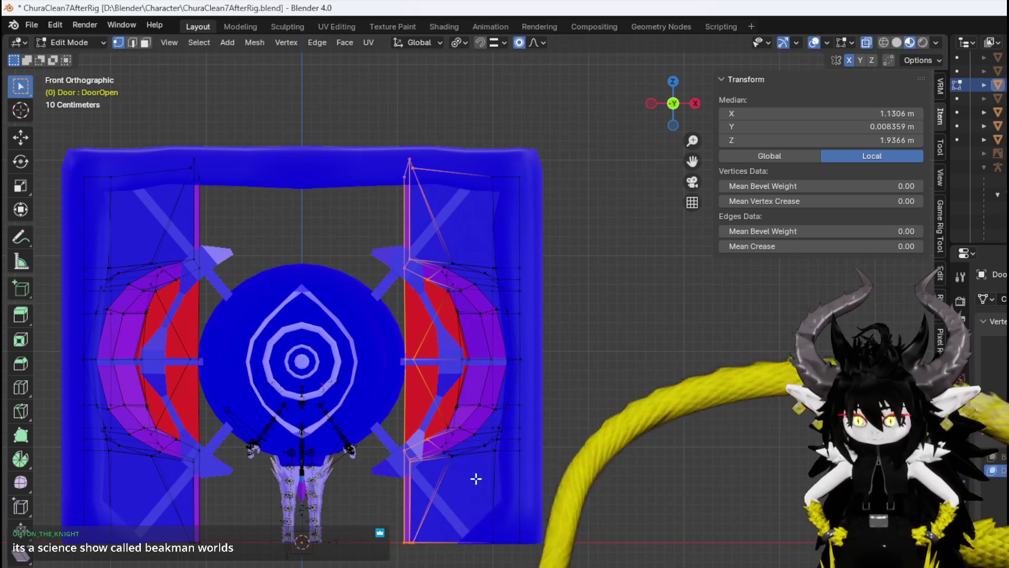
Slide the right door leaf's edge vertices a small step to the right.
key(g)
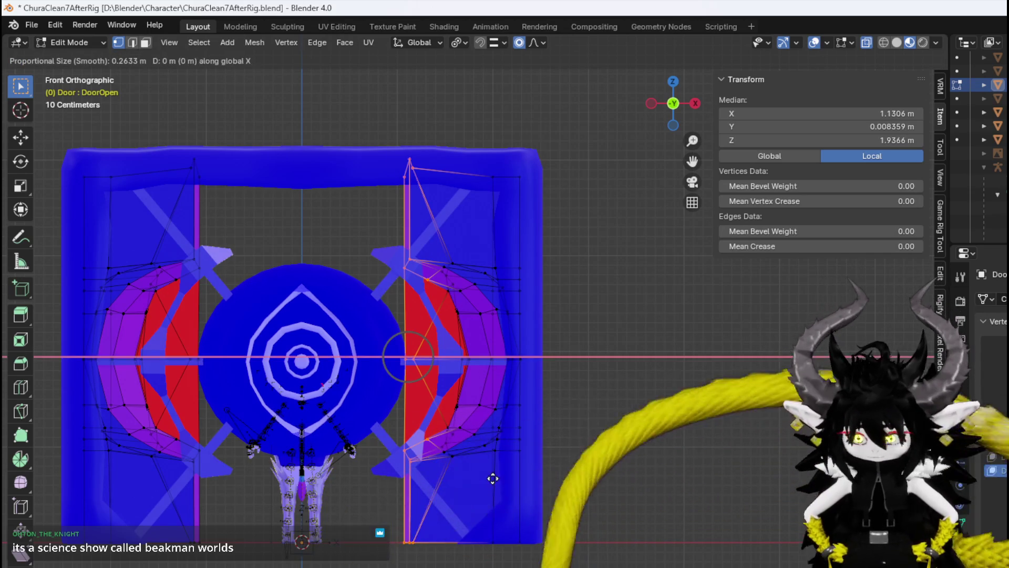
click(490, 459)
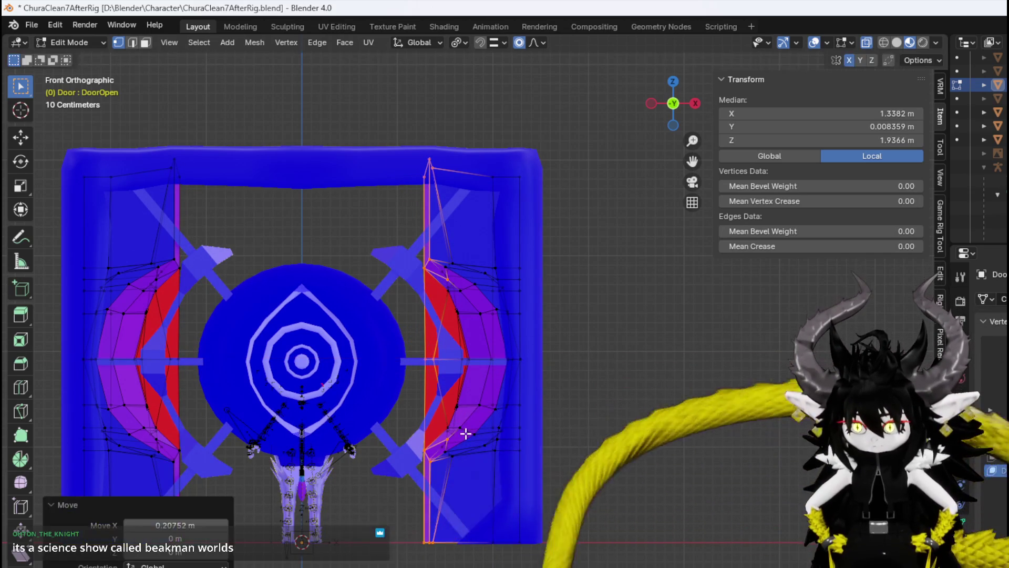
mouse_move(387, 553)
mouse_down()
mouse_move(413, 218)
mouse_move(438, 111)
mouse_up()
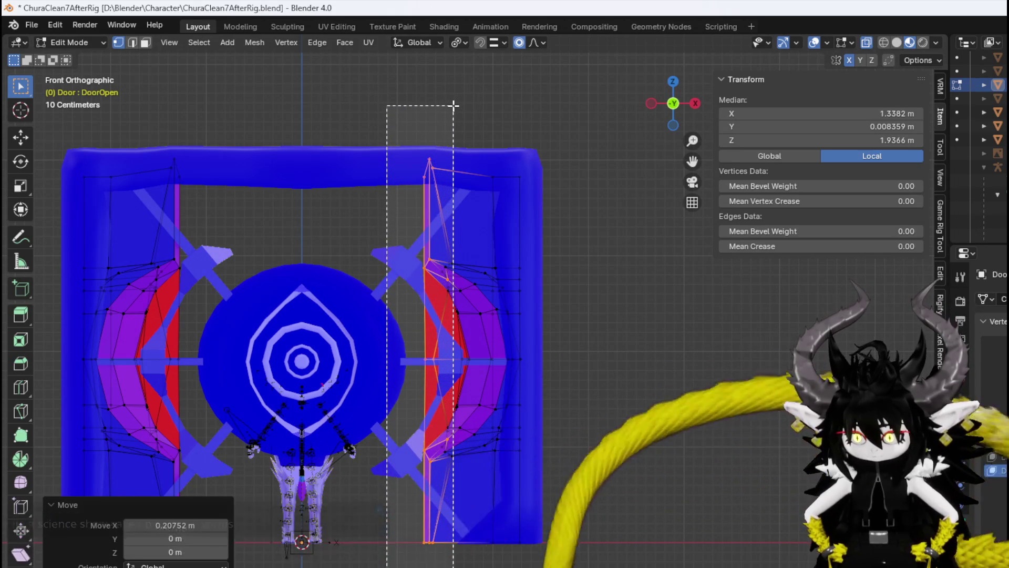
drag(452, 105, 453, 104)
key(g)
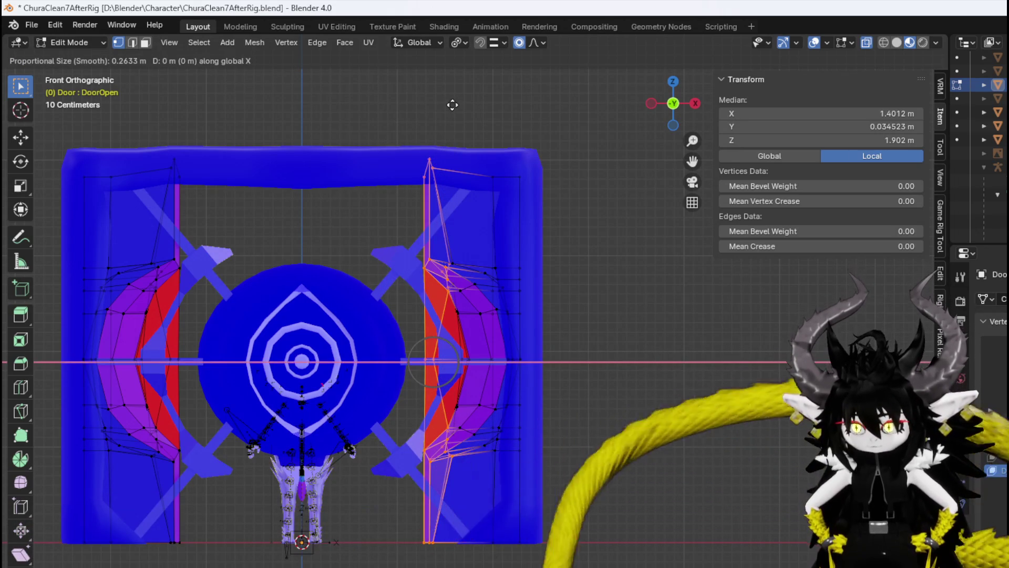
click(456, 105)
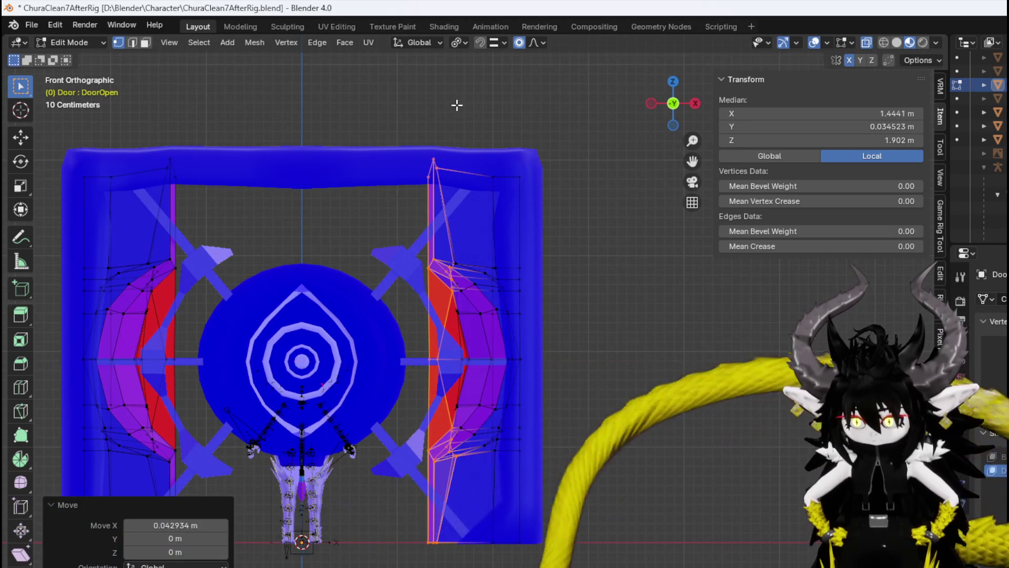
Push the right door panel vertices further right along X, ending with a 0.1932 m shift.
drag(365, 102, 463, 515)
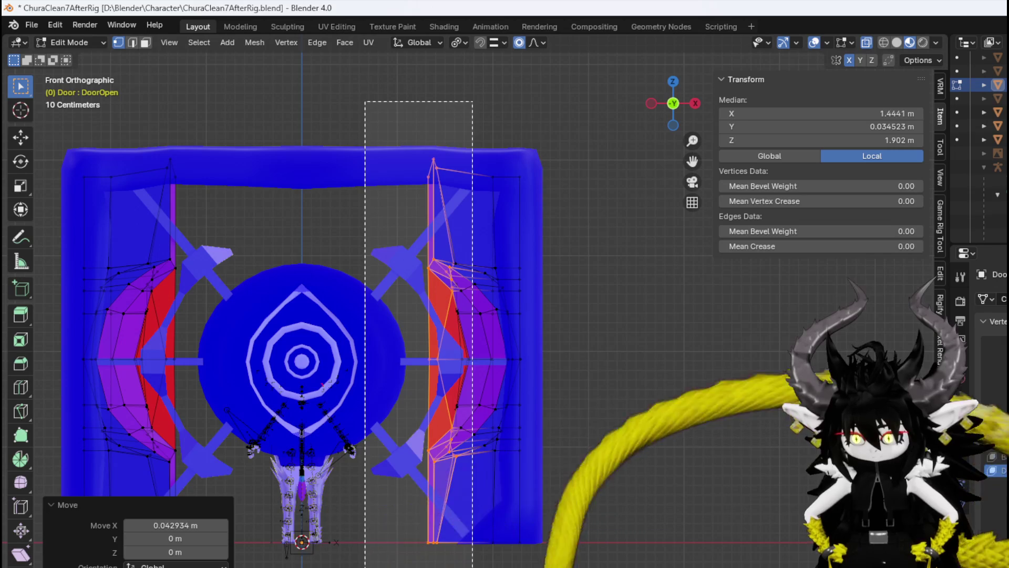
drag(473, 566, 473, 566)
key(g)
key(x)
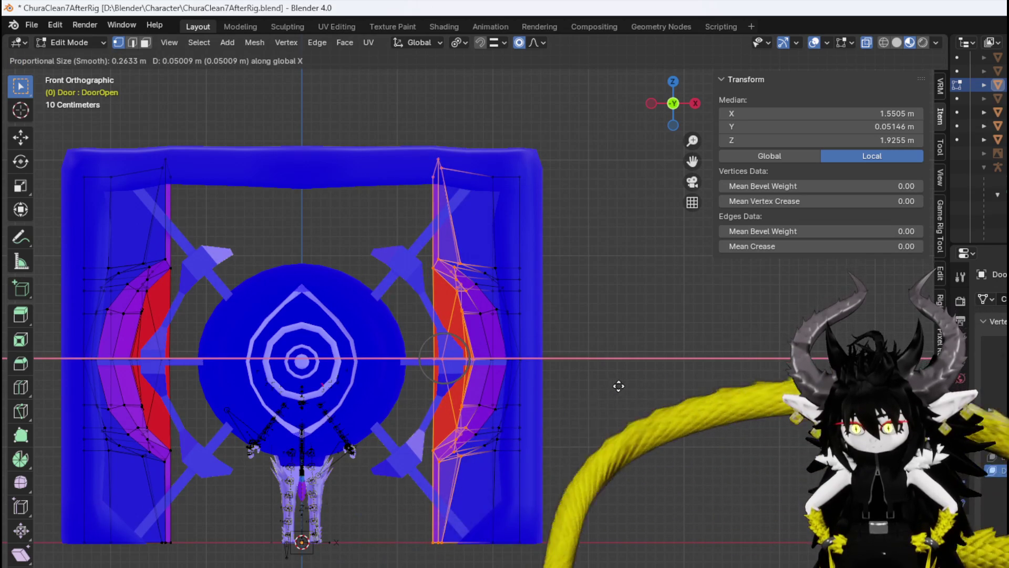
click(628, 385)
mouse_move(407, 123)
mouse_down()
mouse_move(473, 567)
mouse_move(489, 567)
mouse_up()
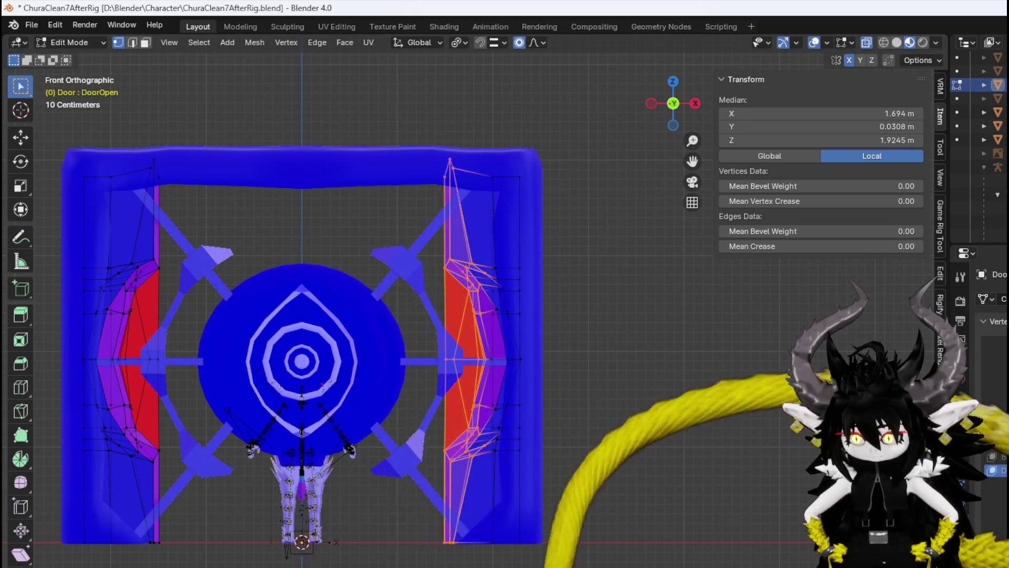
key(g)
key(x)
click(433, 199)
mouse_move(415, 138)
mouse_down()
mouse_move(468, 270)
mouse_move(501, 567)
mouse_up()
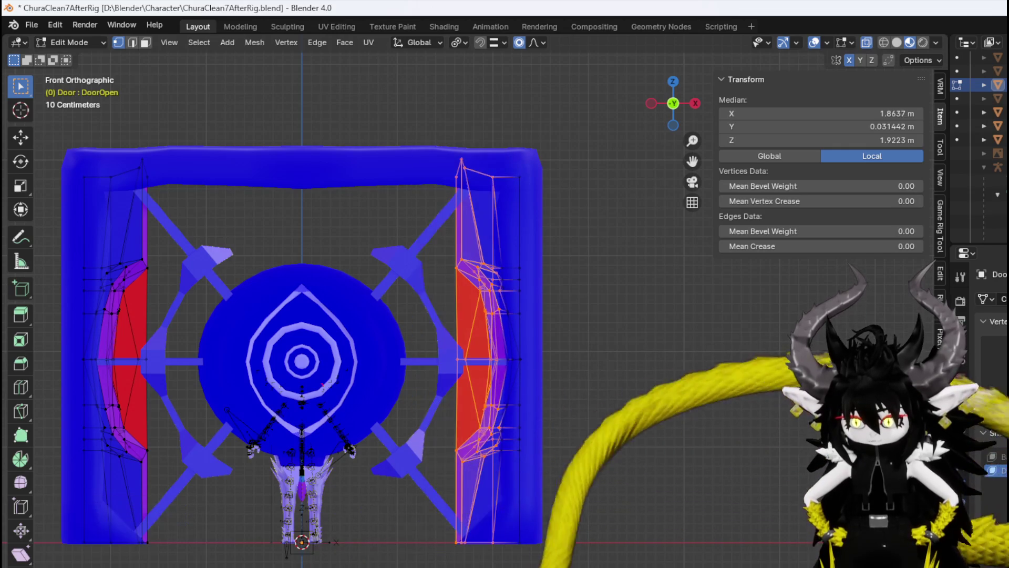
key(g)
key(x)
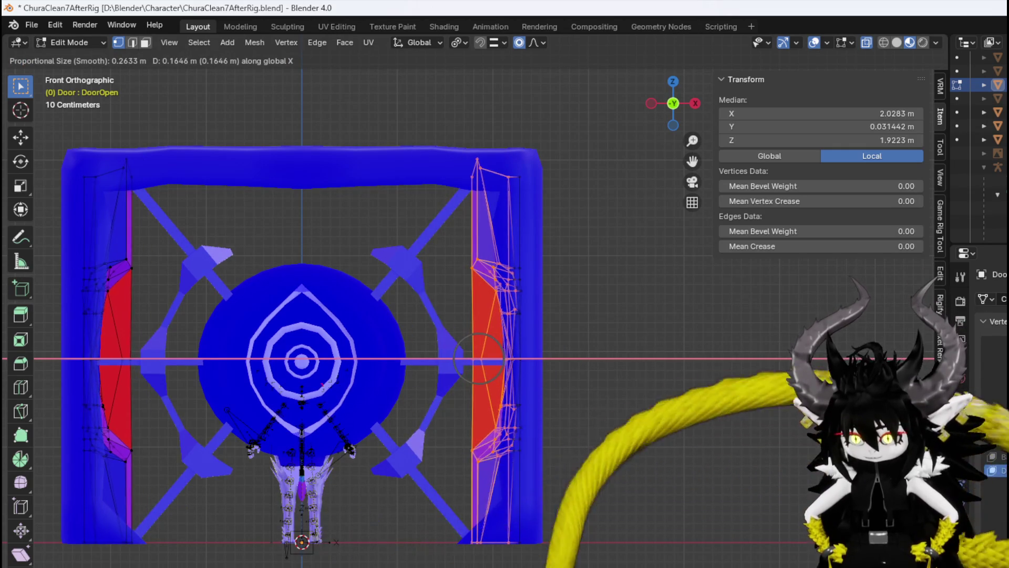
click(588, 493)
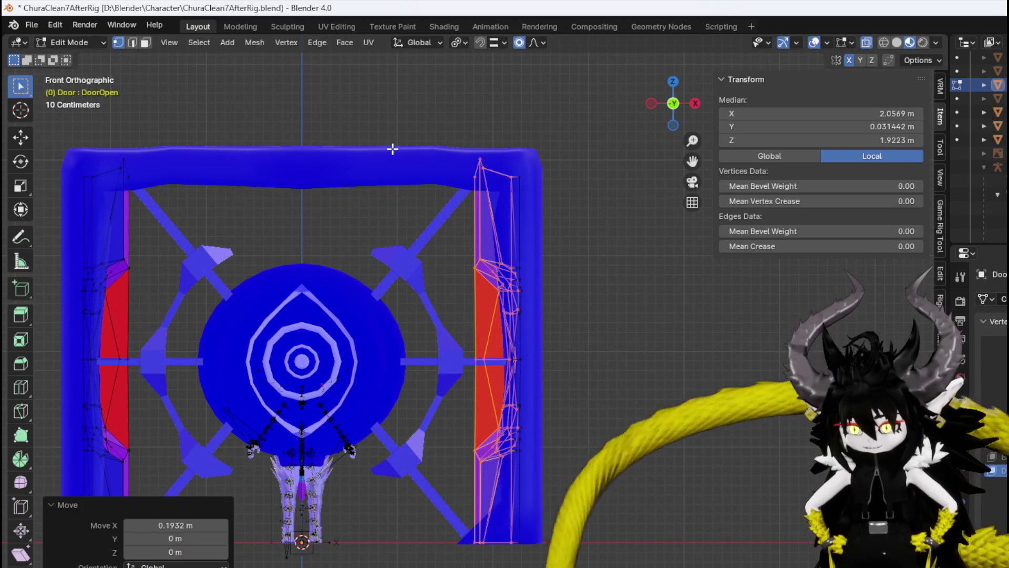
Move the remaining right door vertices 0.2576 m into the post and a leftover vertex 0.10018 m.
mouse_move(416, 135)
mouse_down()
mouse_move(433, 172)
mouse_move(491, 567)
mouse_move(509, 567)
mouse_up()
key(g)
key(x)
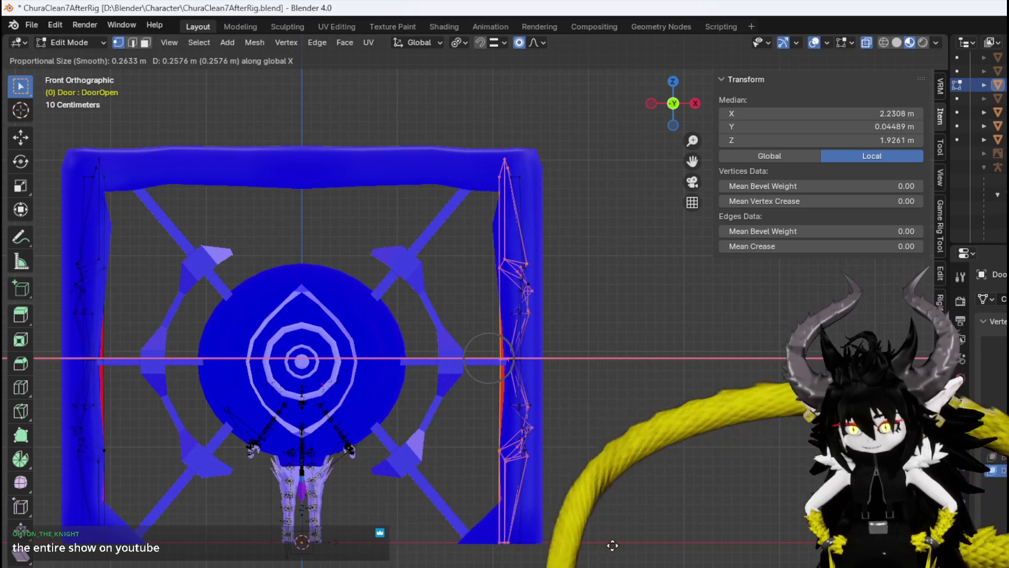
click(612, 545)
drag(509, 411, 504, 393)
key(g)
key(x)
key(Escape)
key(g)
key(x)
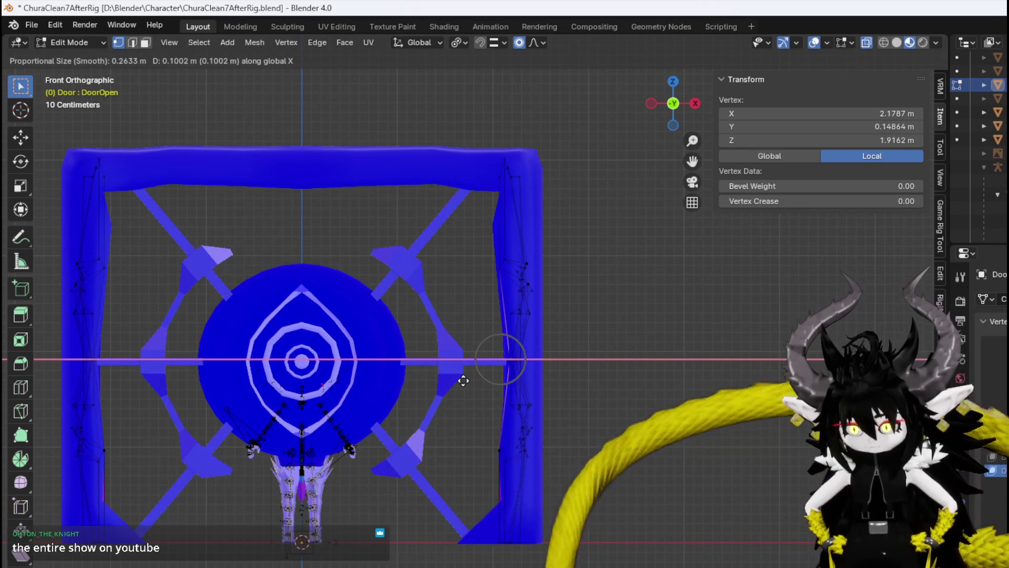
click(464, 381)
Shift the lower vertices on the right post 0.093 m, checking from the front view.
mouse_move(450, 380)
middle_down()
mouse_move(484, 452)
mouse_move(481, 474)
middle_up()
key(KP_1)
drag(450, 555, 516, 446)
key(g)
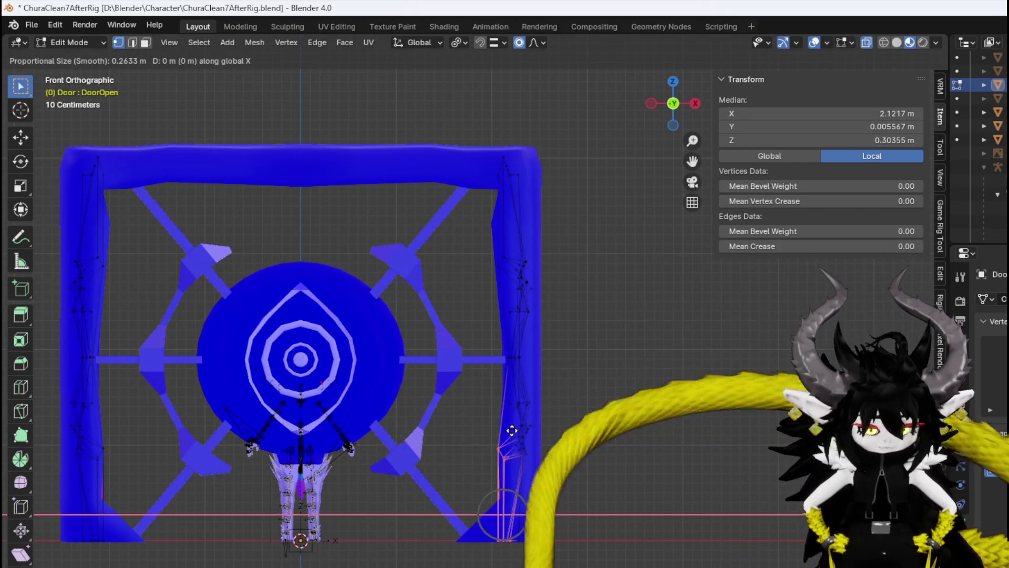
click(520, 422)
mouse_move(472, 272)
middle_down()
mouse_move(525, 295)
mouse_move(481, 306)
middle_up()
key(KP_1)
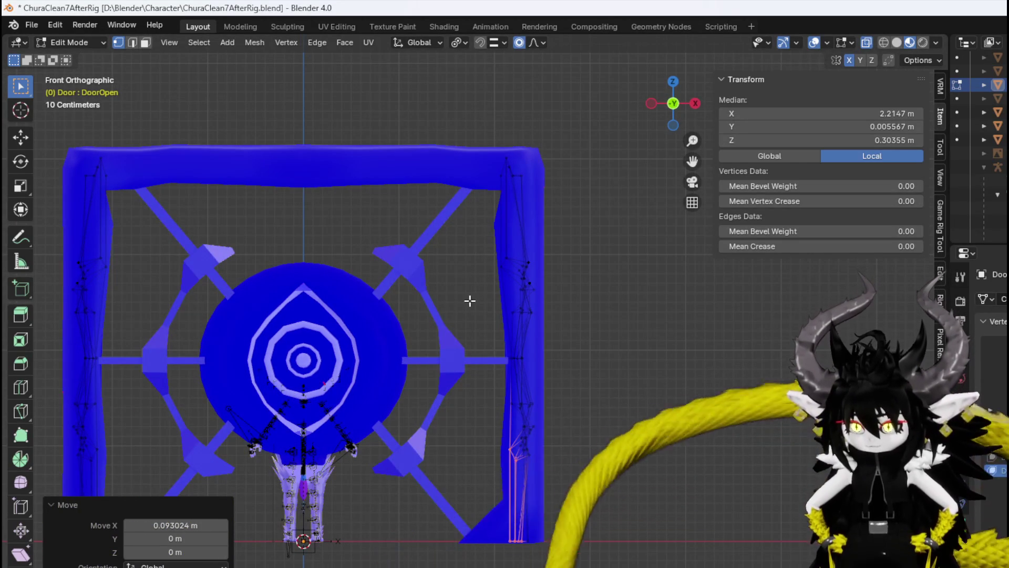
Nudge the right frame and top-right frame vertices along X, then clear the selection.
drag(499, 247, 501, 247)
key(g)
key(x)
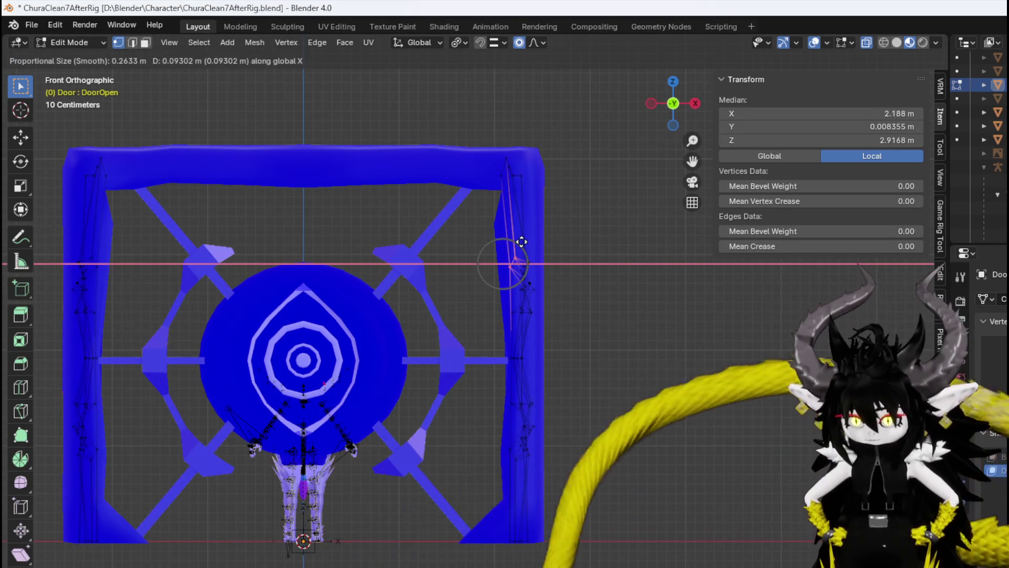
click(522, 241)
drag(482, 208, 528, 125)
key(g)
key(x)
click(544, 130)
mouse_move(544, 130)
middle_down()
mouse_move(536, 207)
mouse_move(478, 227)
mouse_move(656, 261)
mouse_move(681, 221)
mouse_move(491, 223)
mouse_move(431, 250)
middle_up()
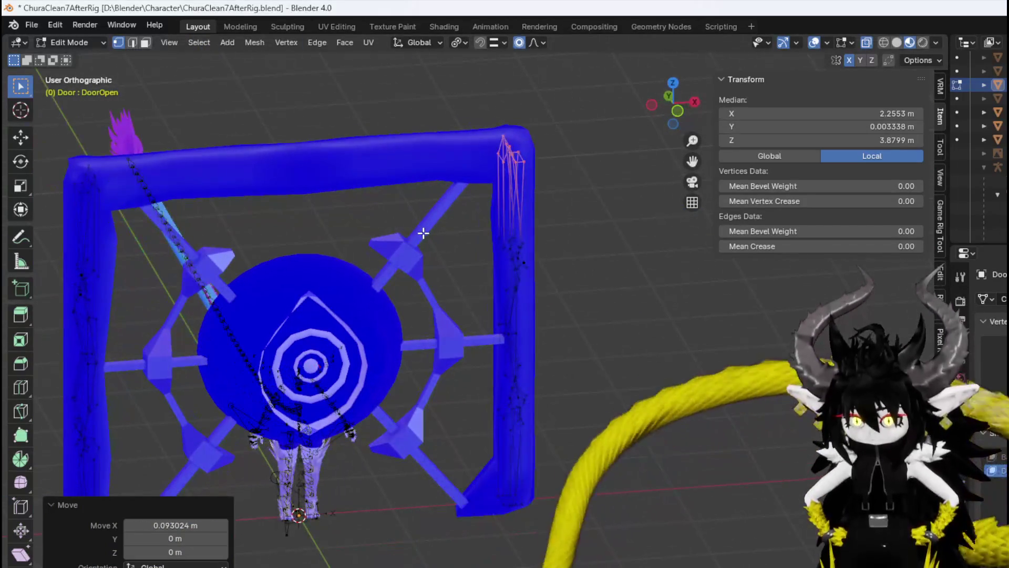
key(alt+a)
key(KP_1)
click(71, 42)
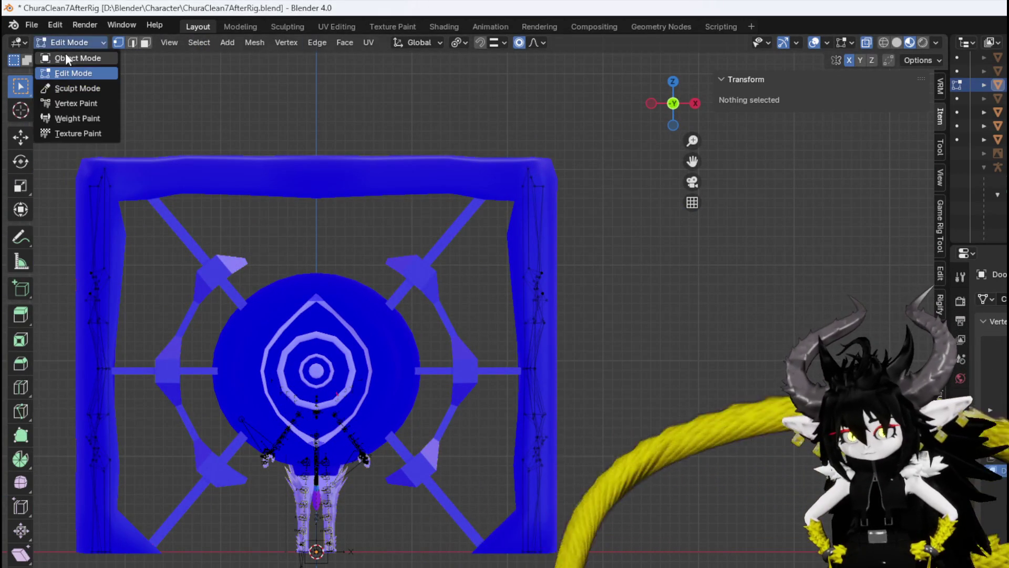
Switch to Object Mode, make DoorLock active and select its Key 1 shape key.
click(71, 57)
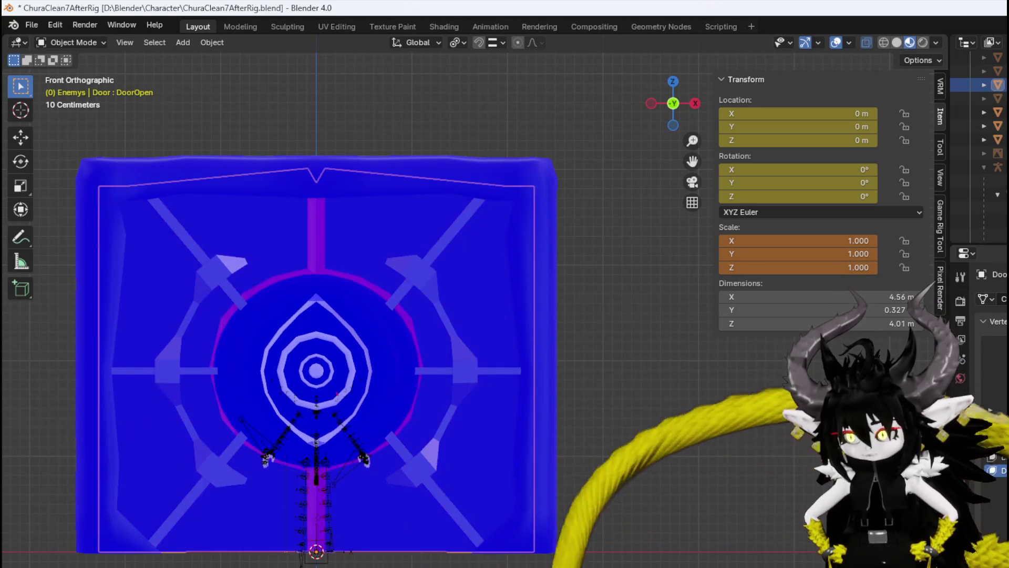
click(251, 205)
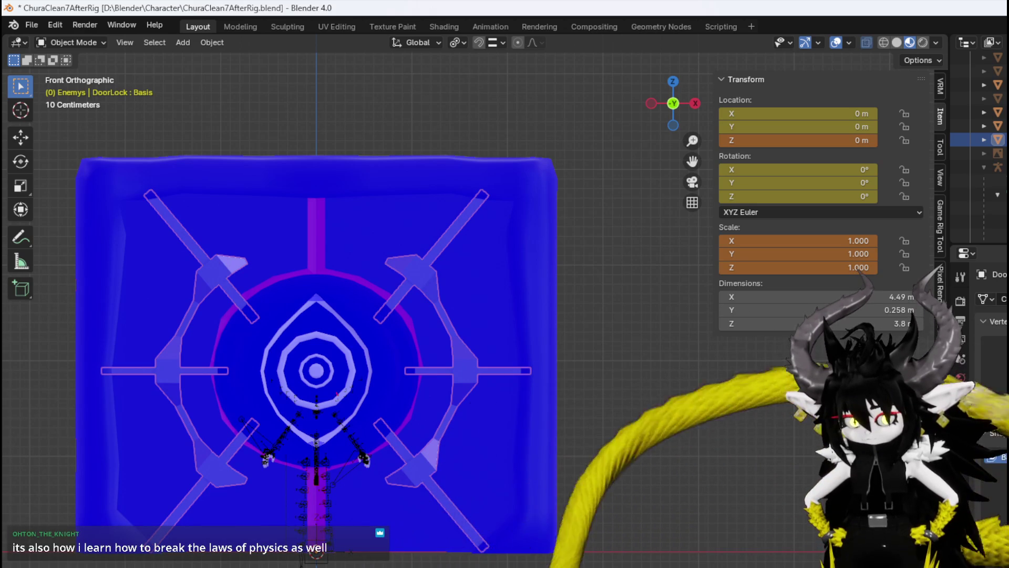
click(994, 468)
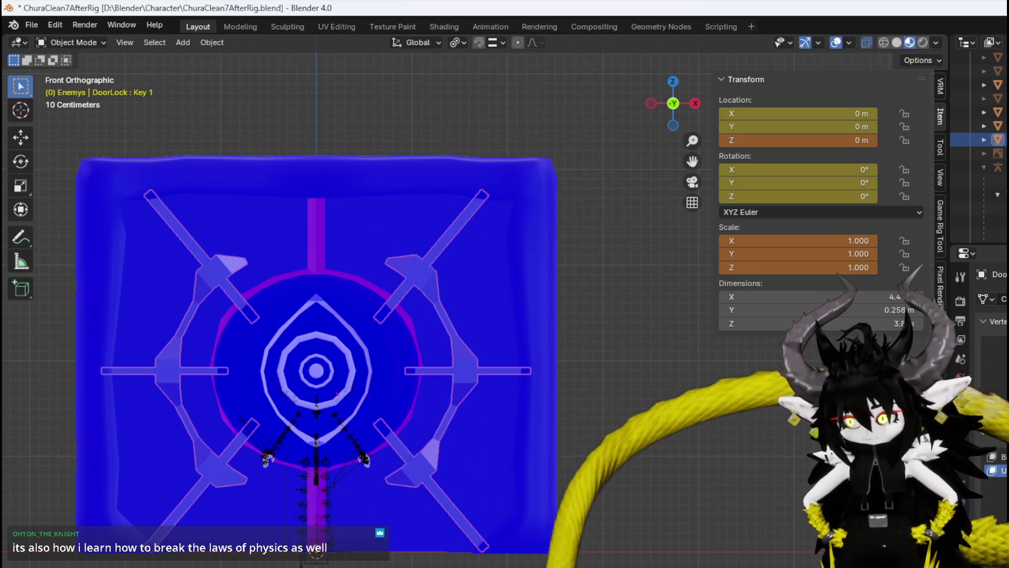
Move the whole upper-right DoorLock bar −0.673 m X and −0.809 m Z toward the centre.
click(66, 44)
click(63, 73)
key(3)
click(443, 240)
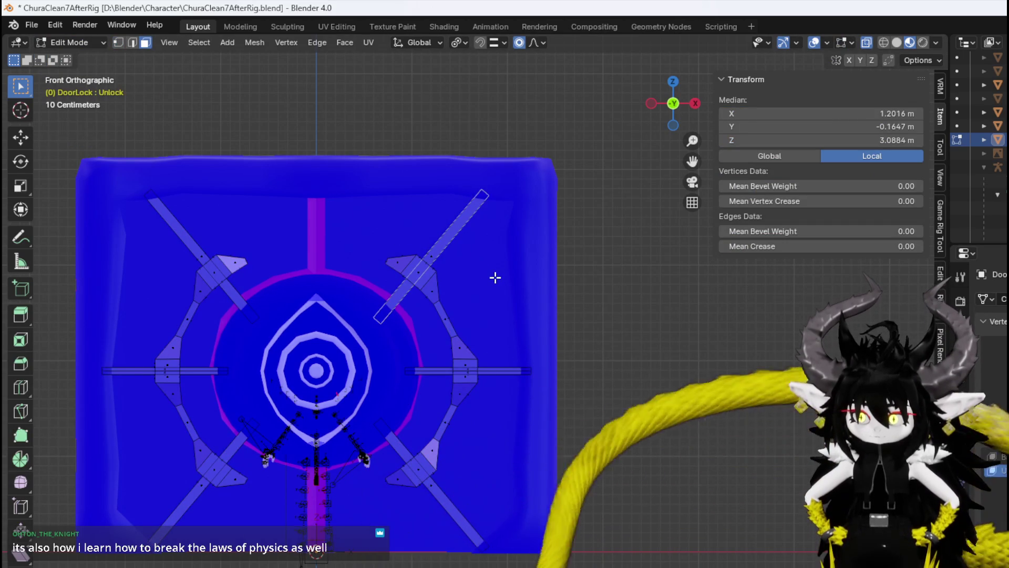
key(ctrl+l)
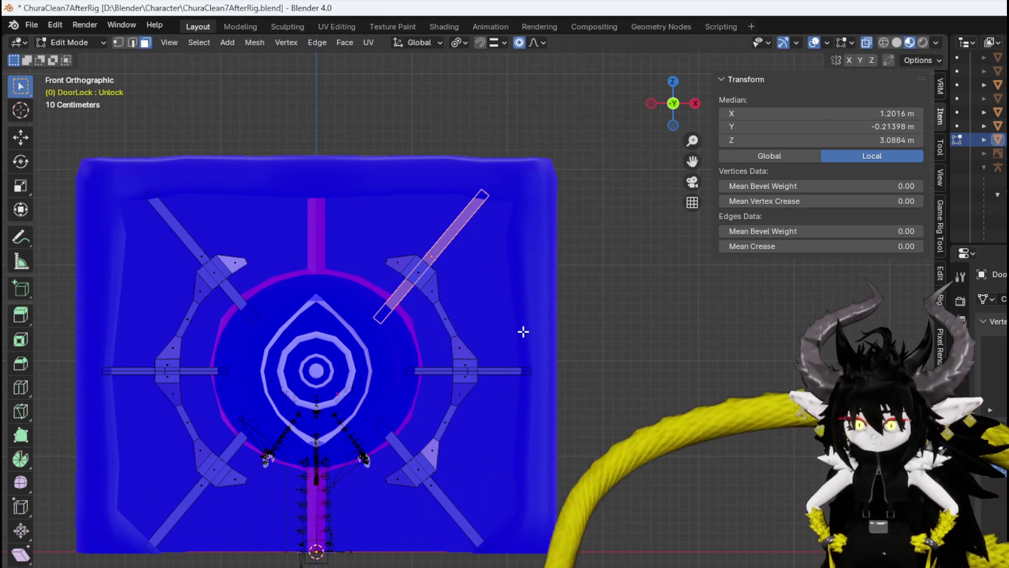
shift+middle_drag(493, 286, 537, 298)
key(g)
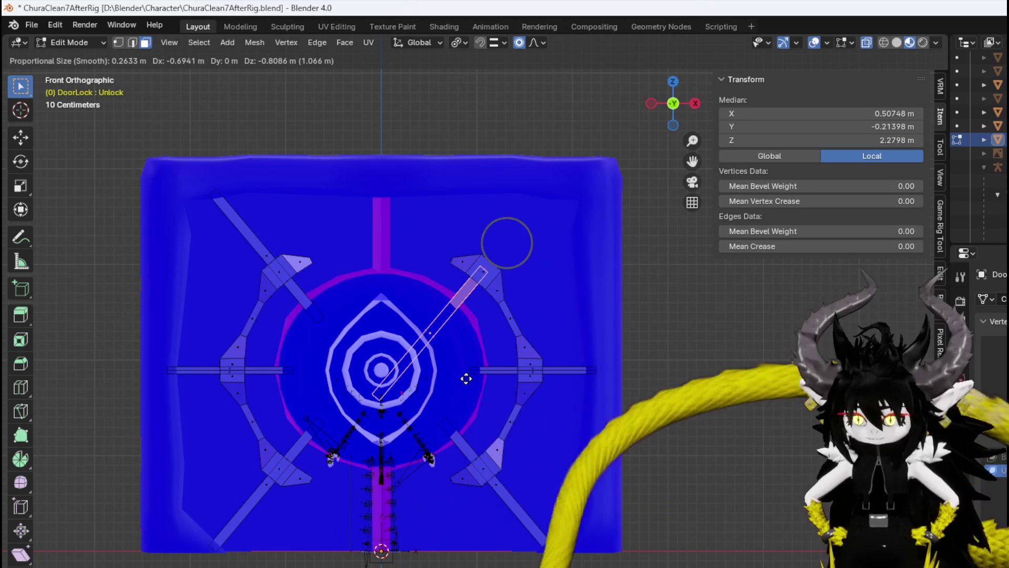
click(468, 378)
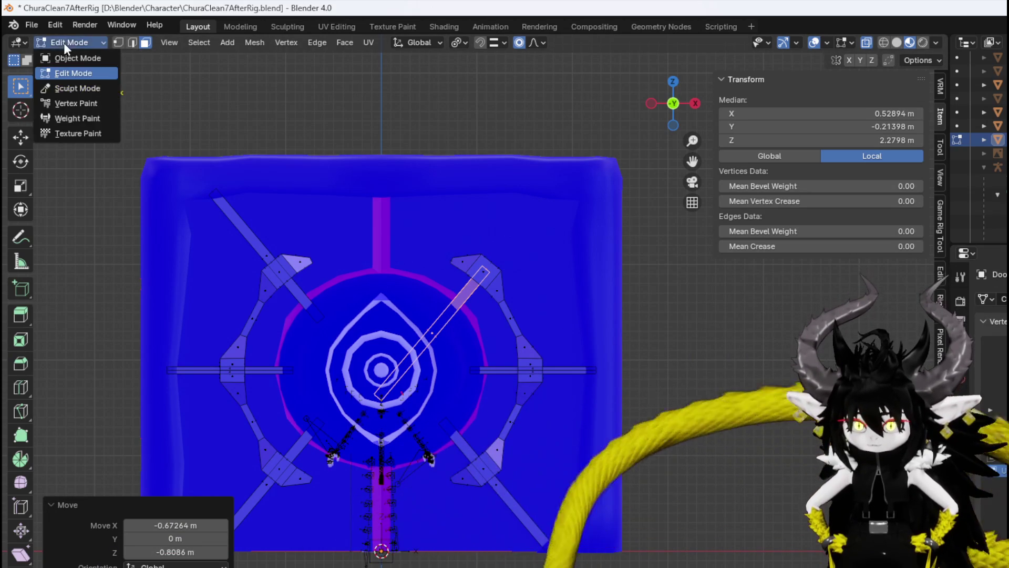
key(Tab)
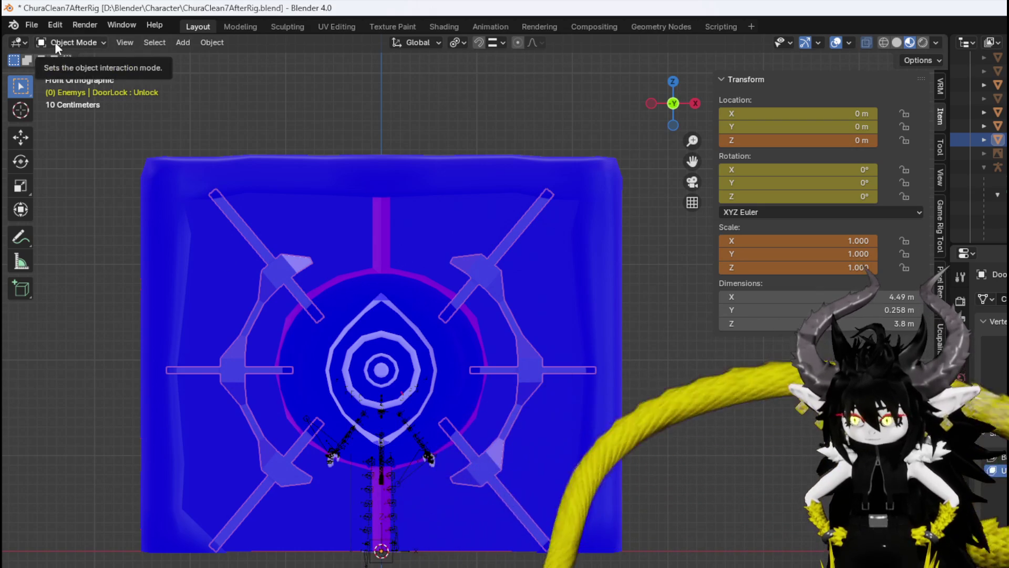
In vertex Edit Mode, shift the upper-right bar end and the right horizontal bar's inner end along X.
click(55, 42)
click(69, 71)
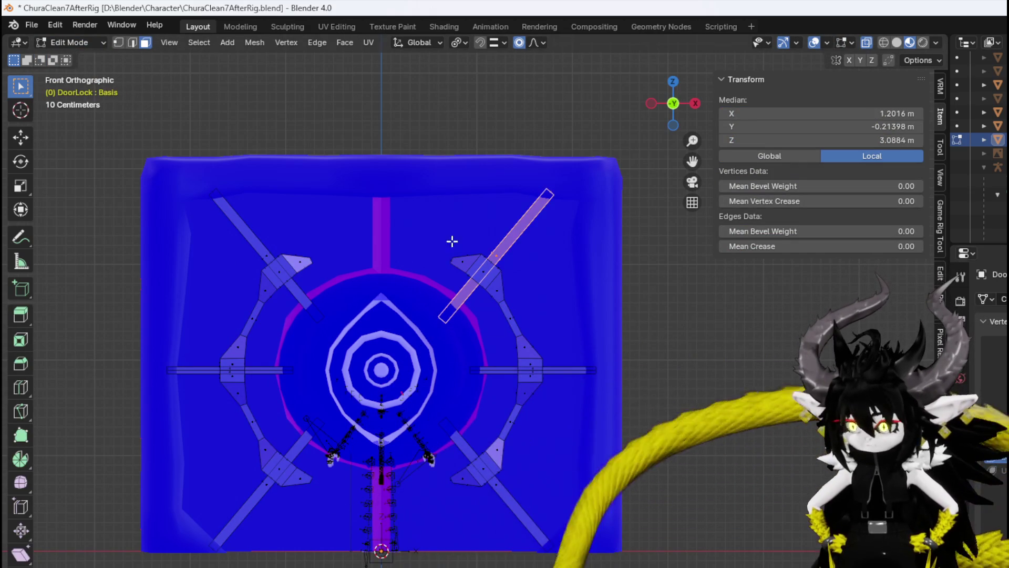
key(1)
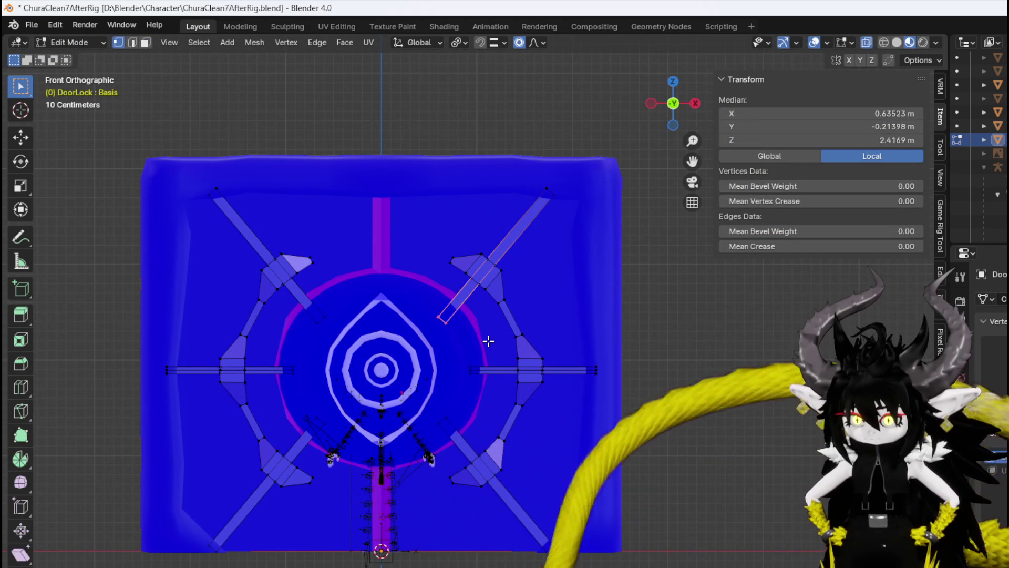
key(g)
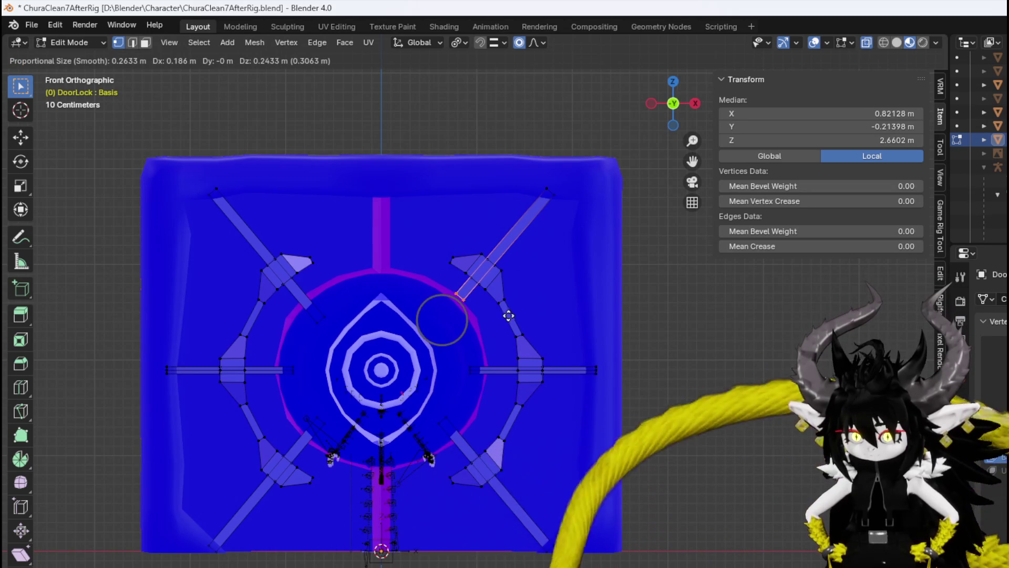
click(510, 314)
drag(479, 352, 487, 353)
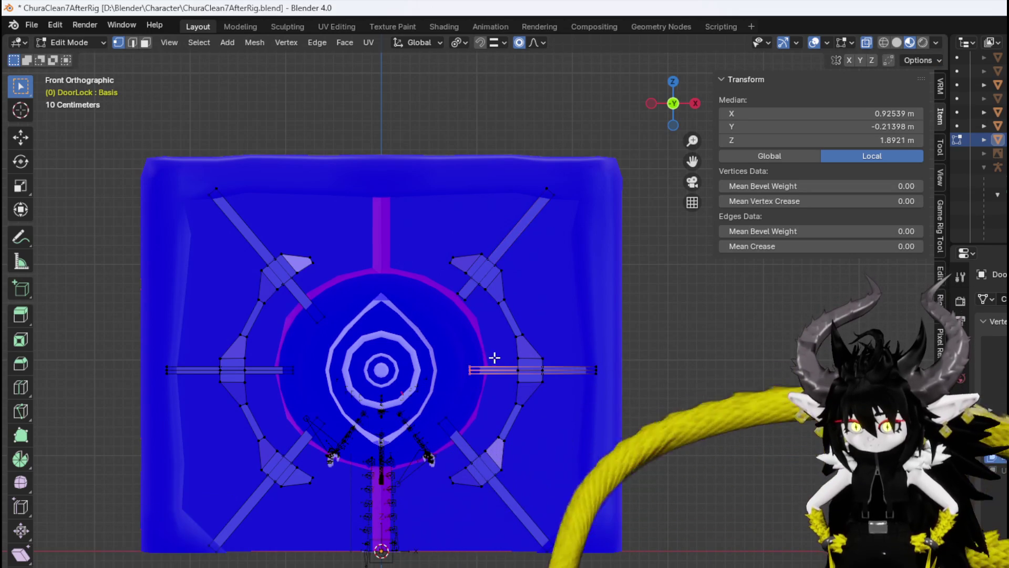
key(g)
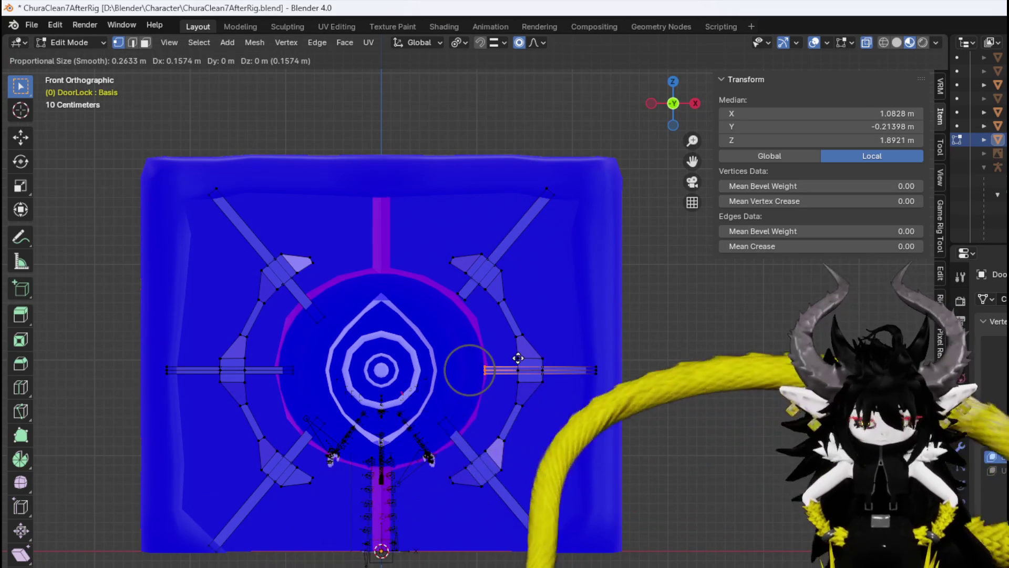
key(x)
click(518, 357)
Cancel the lower-right bar move, turn on X mirror editing, and undo back to the earlier position.
click(444, 418)
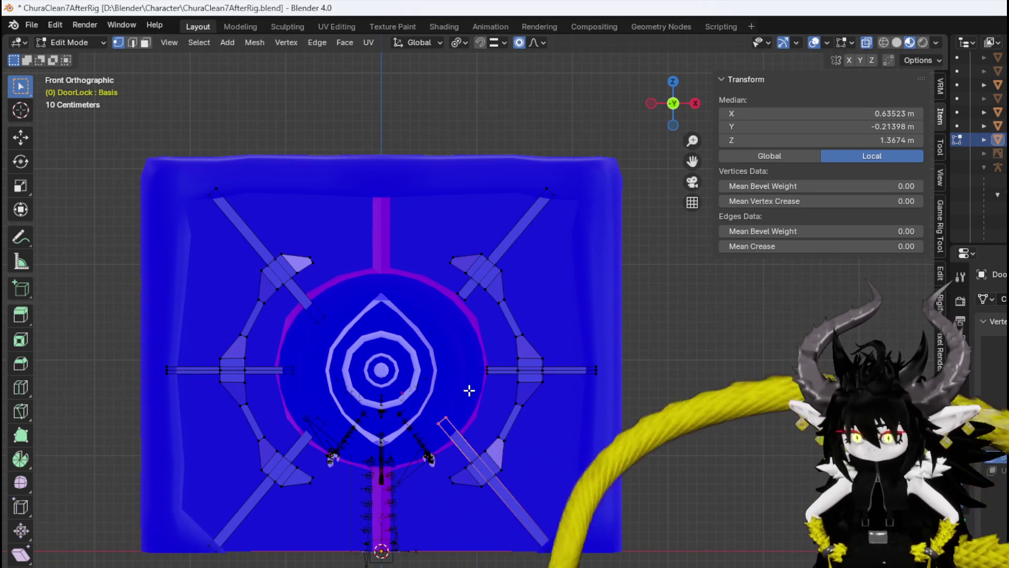
key(g)
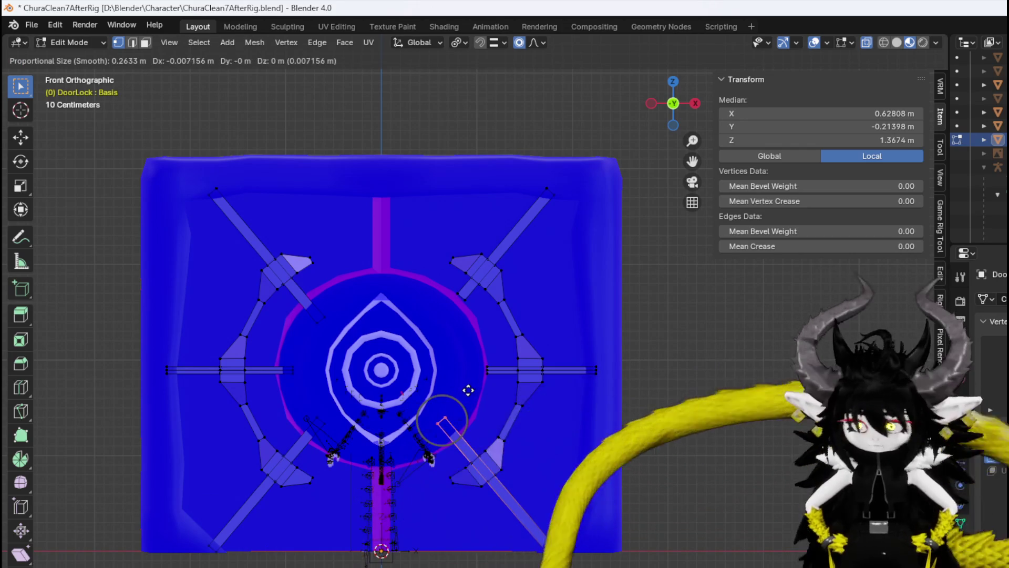
right_click(469, 390)
click(853, 61)
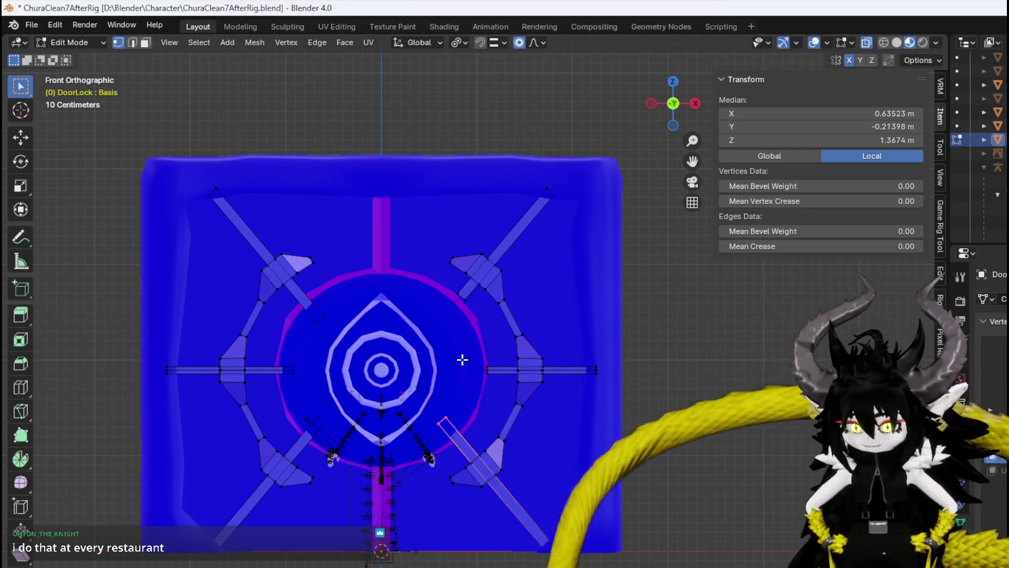
click(462, 359)
key(ctrl+l)
key(ctrl+z)
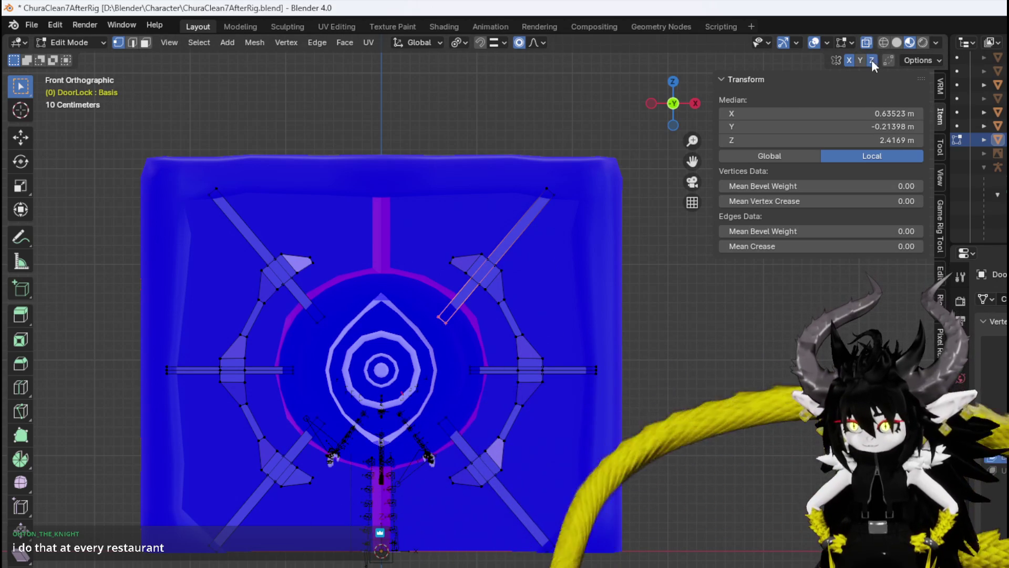
Reposition the bar end and slide the right horizontal bar slightly outward.
key(g)
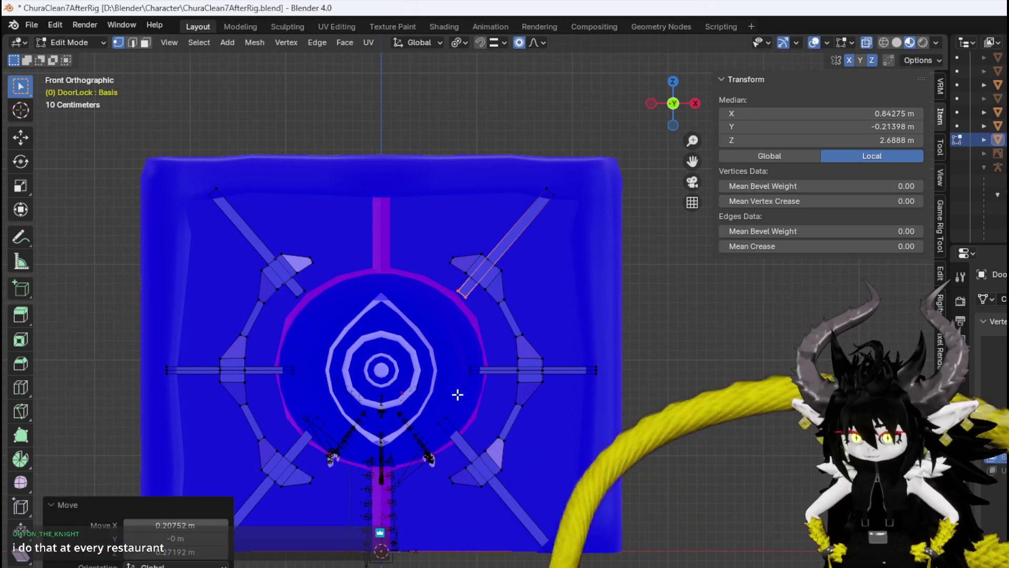
click(480, 427)
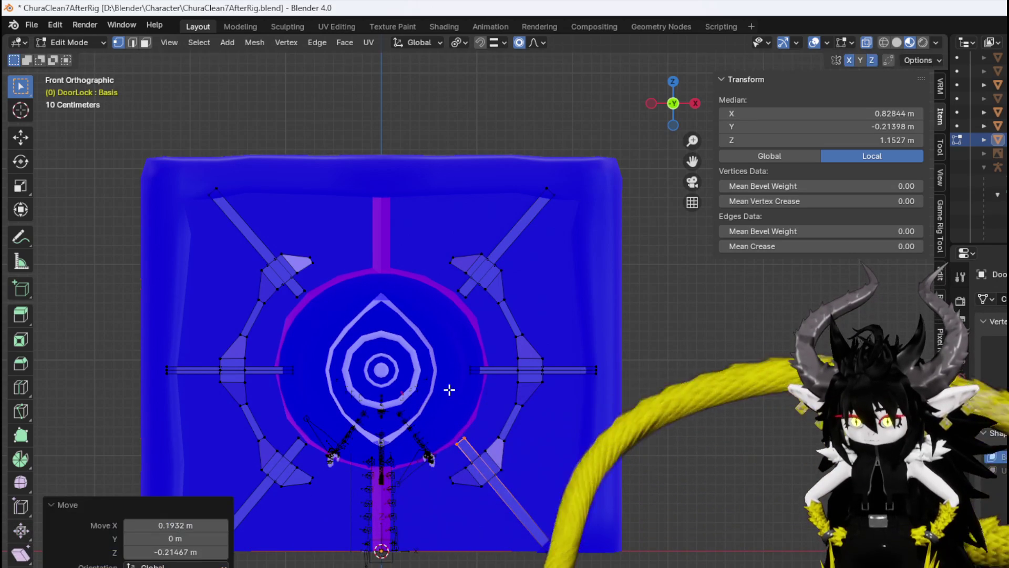
click(486, 369)
key(g)
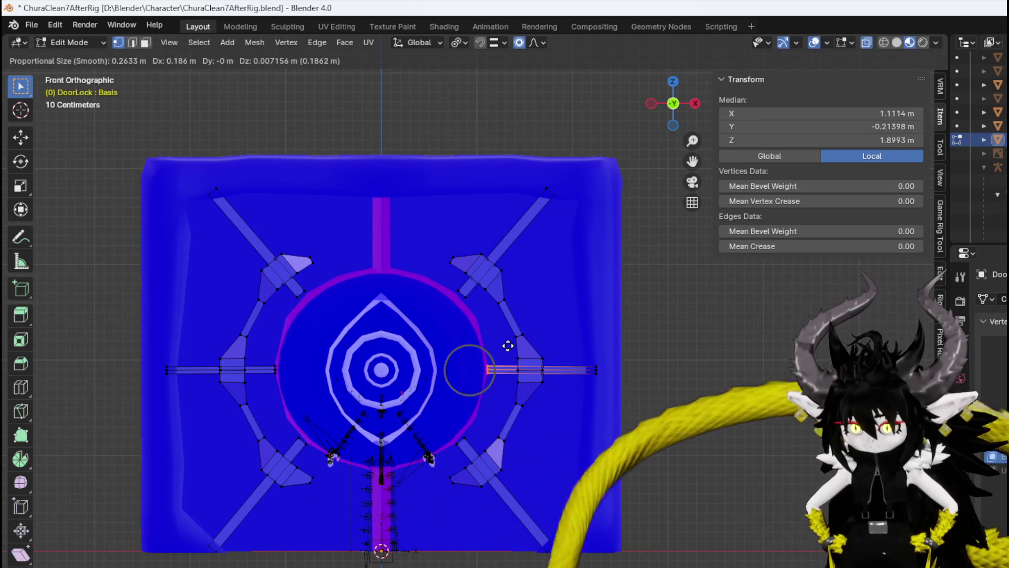
click(508, 346)
key(g)
click(569, 340)
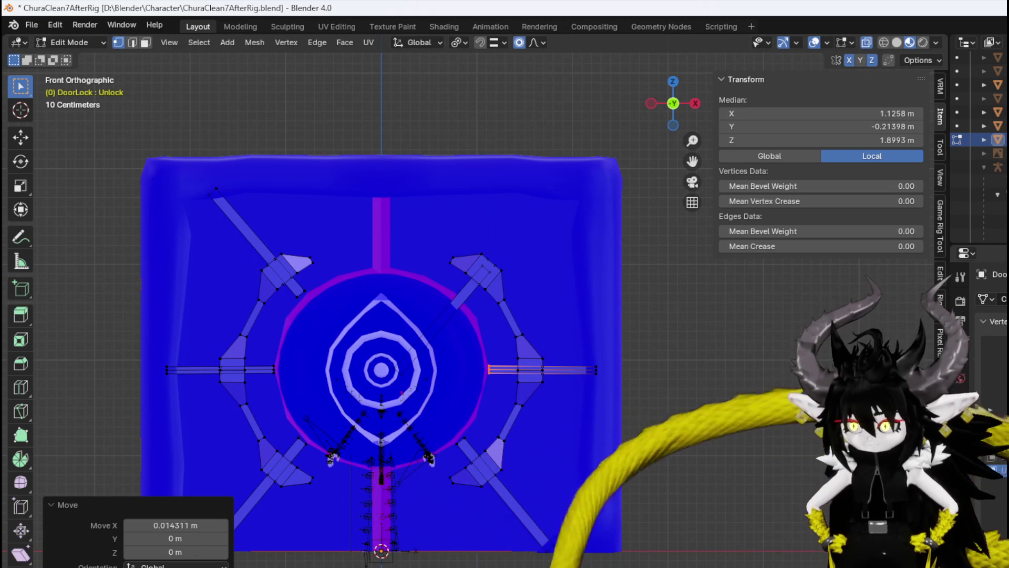
Switch to Object Mode, save the file, and put the DoorLock back into Edit Mode.
click(77, 45)
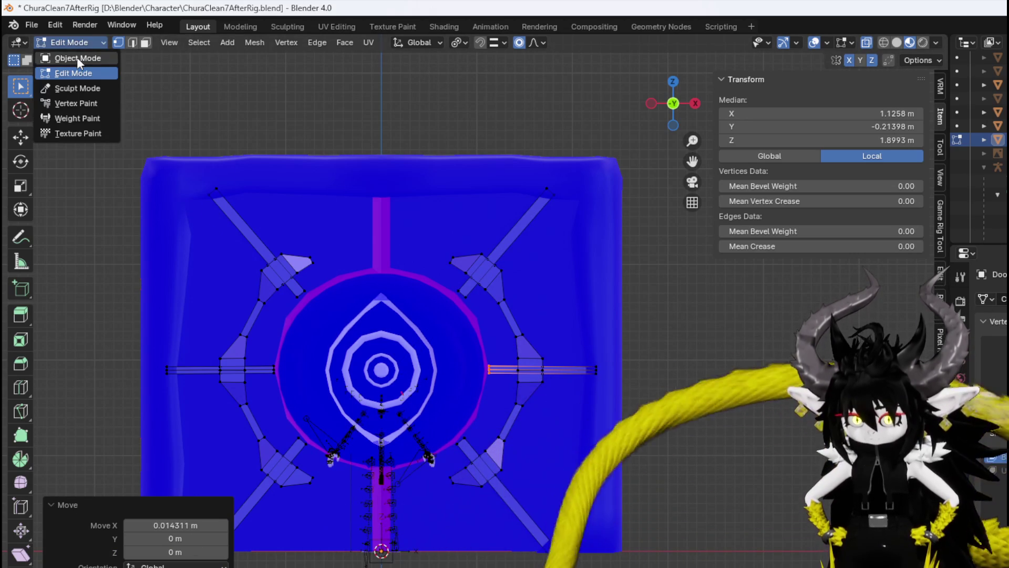
click(76, 57)
click(23, 25)
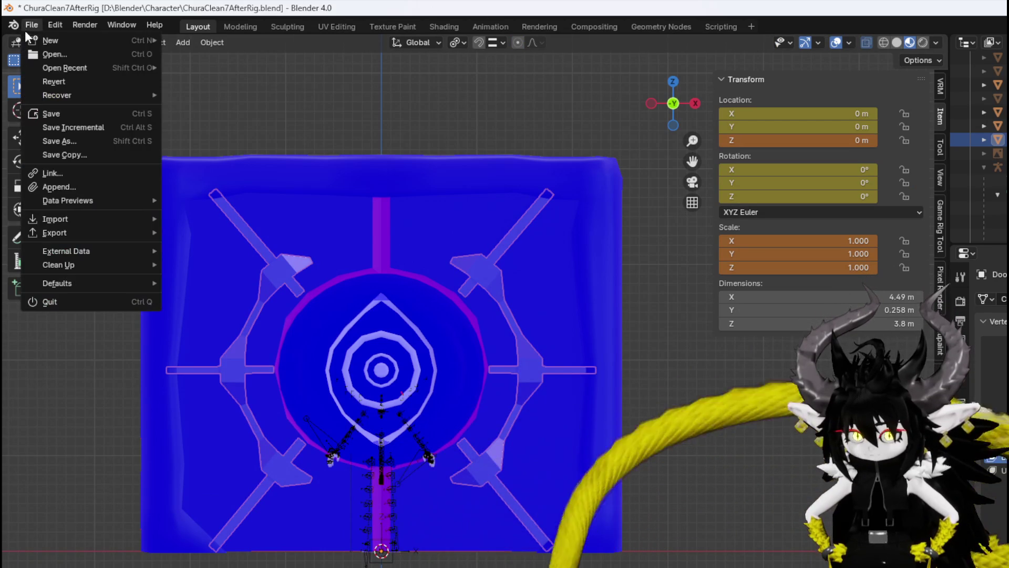
click(64, 109)
click(73, 43)
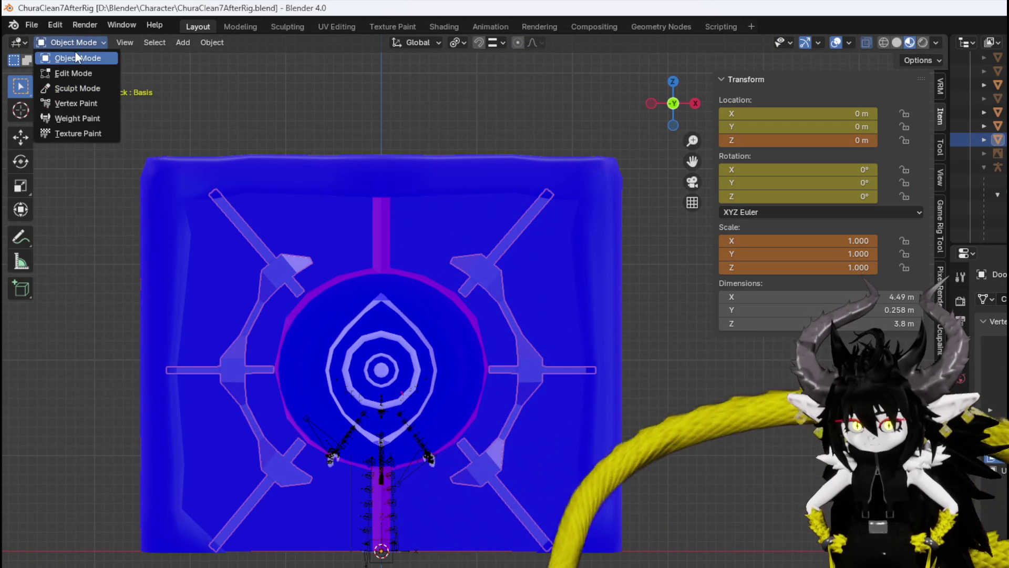
click(74, 73)
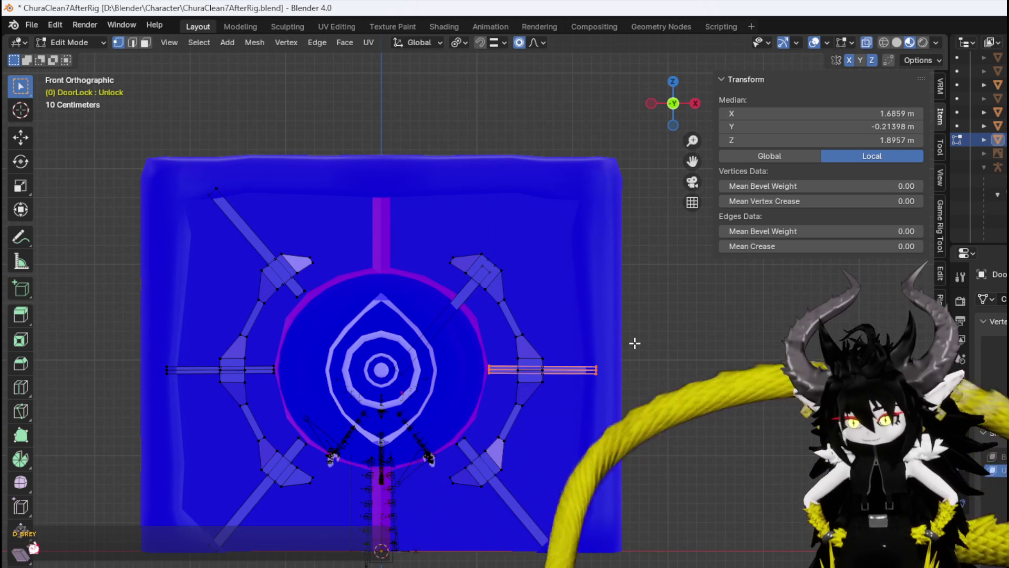
Try an X move of the right bar, undo it, and return to the front view.
key(g)
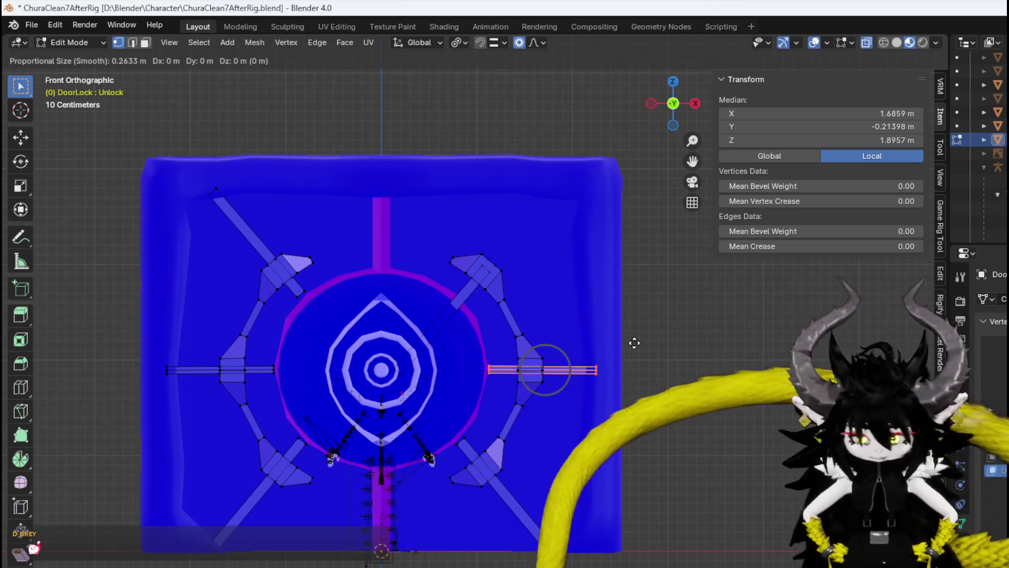
key(x)
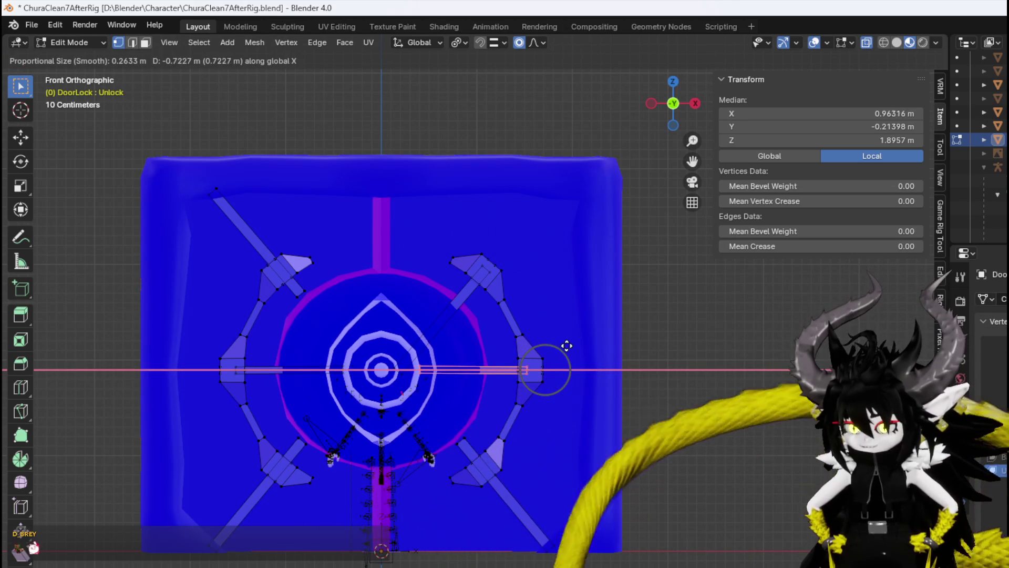
click(561, 345)
key(ctrl+z)
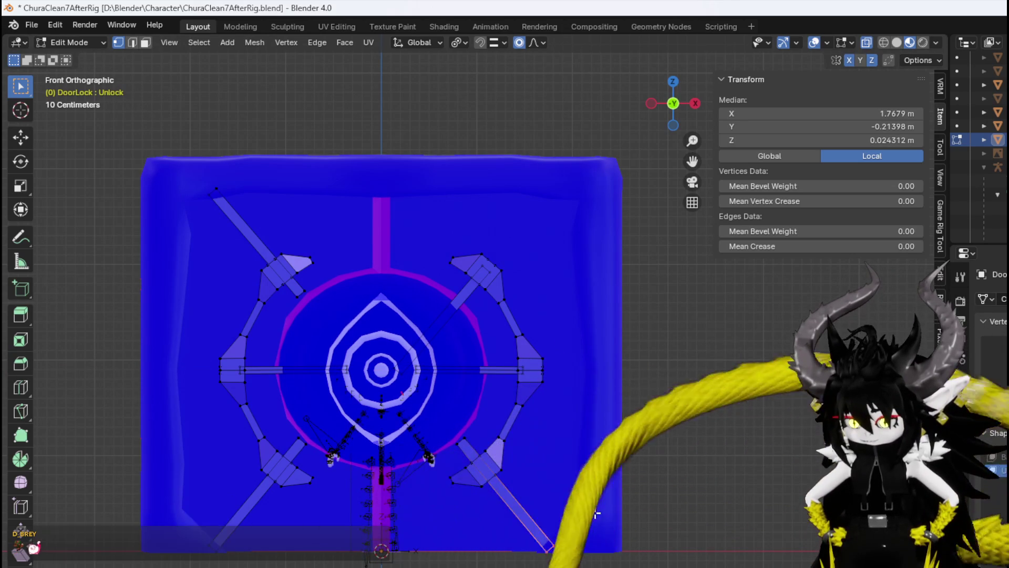
key(g)
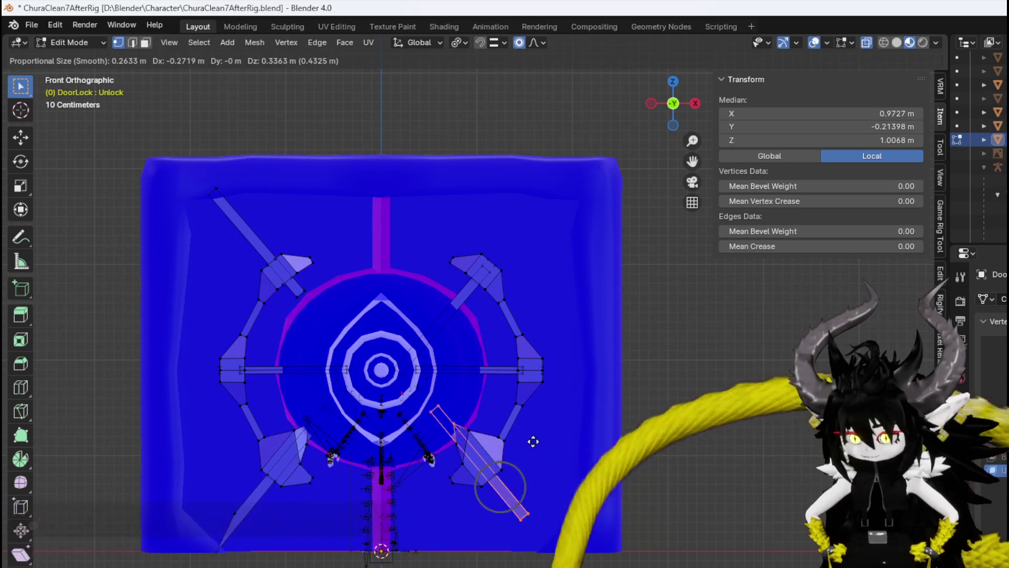
key(Escape)
scroll(486, 466, up, 3)
middle_drag(487, 466, 551, 538)
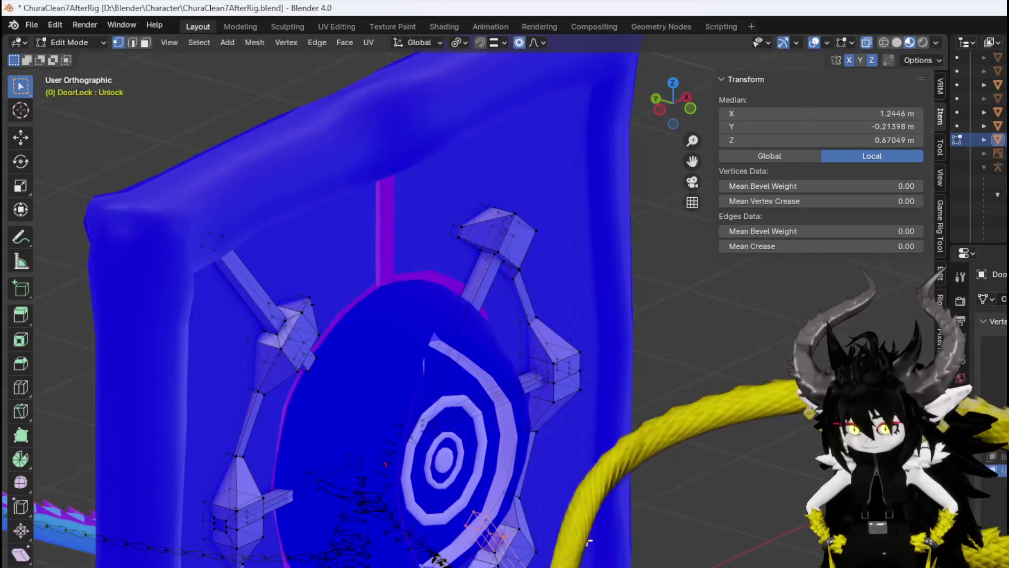
key(KP_1)
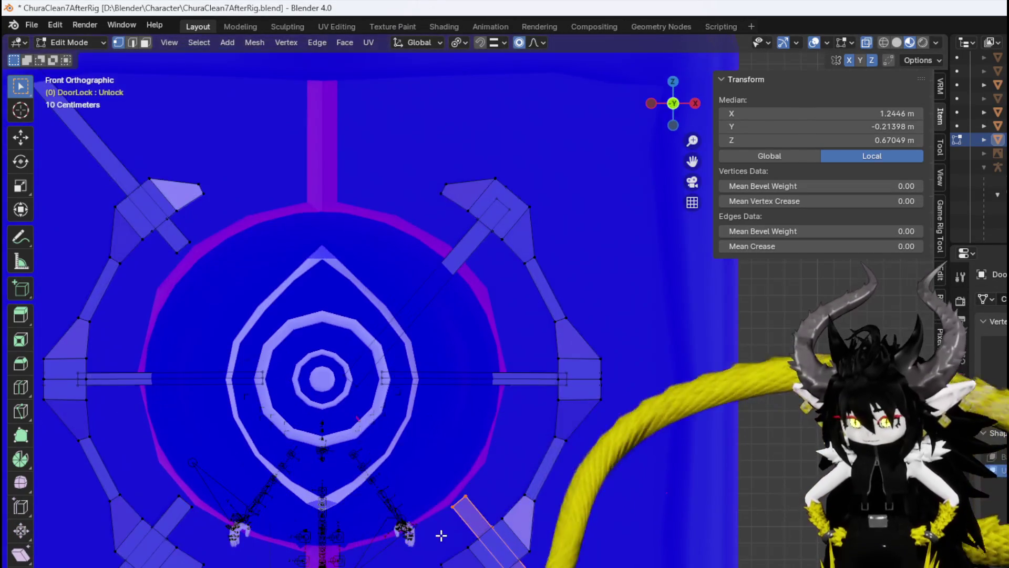
Select the whole lower-right bar and move it inward, −0.644 m X and 0.780 m Z.
click(445, 532)
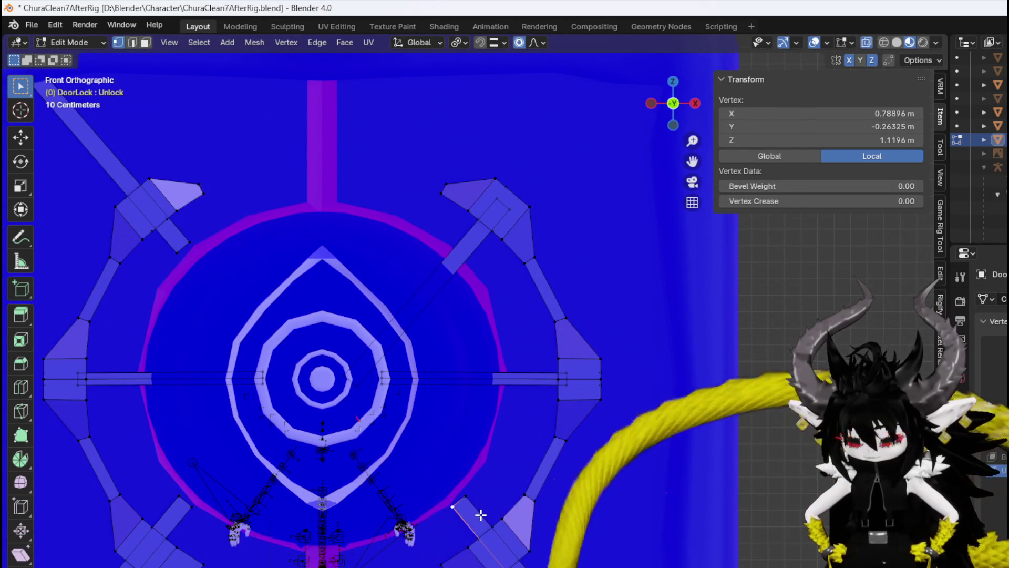
key(ctrl+l)
scroll(481, 515, down, 3)
key(g)
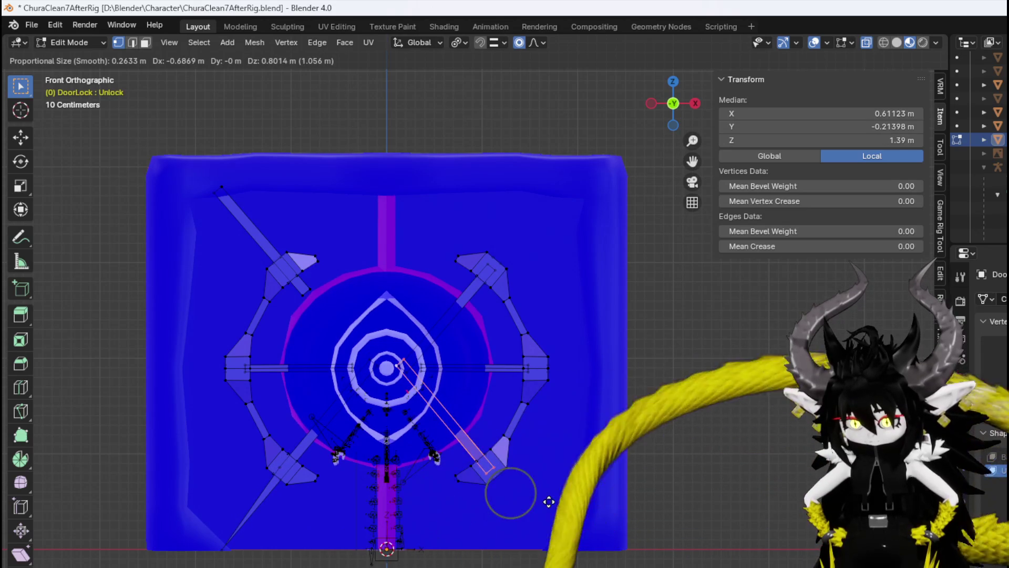
click(550, 502)
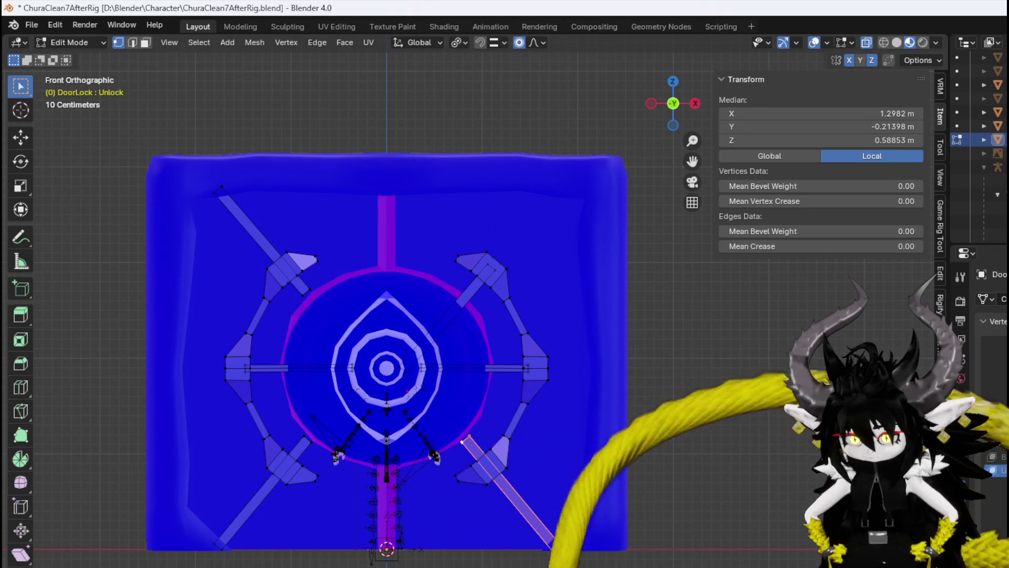
key(g)
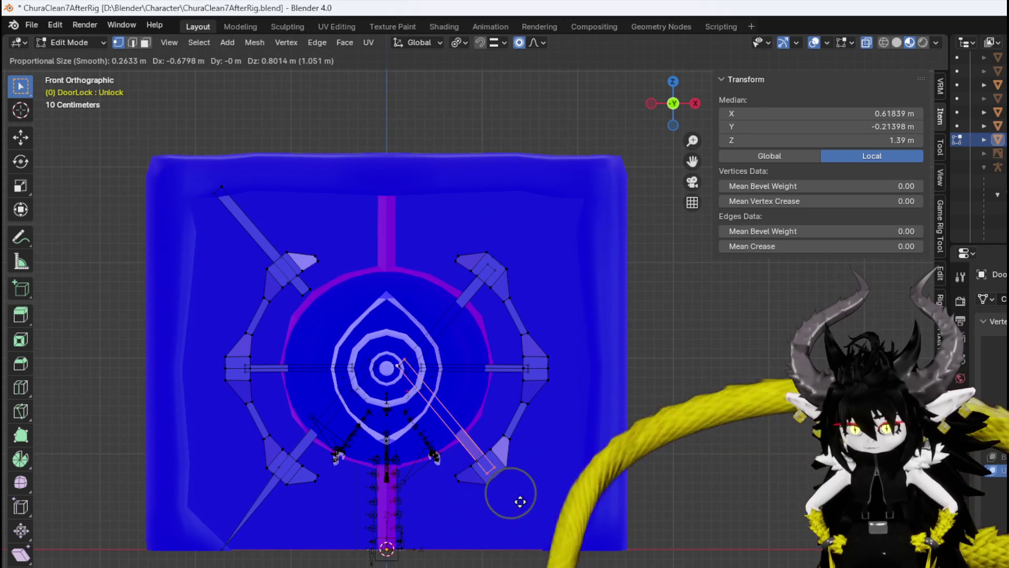
key(Escape)
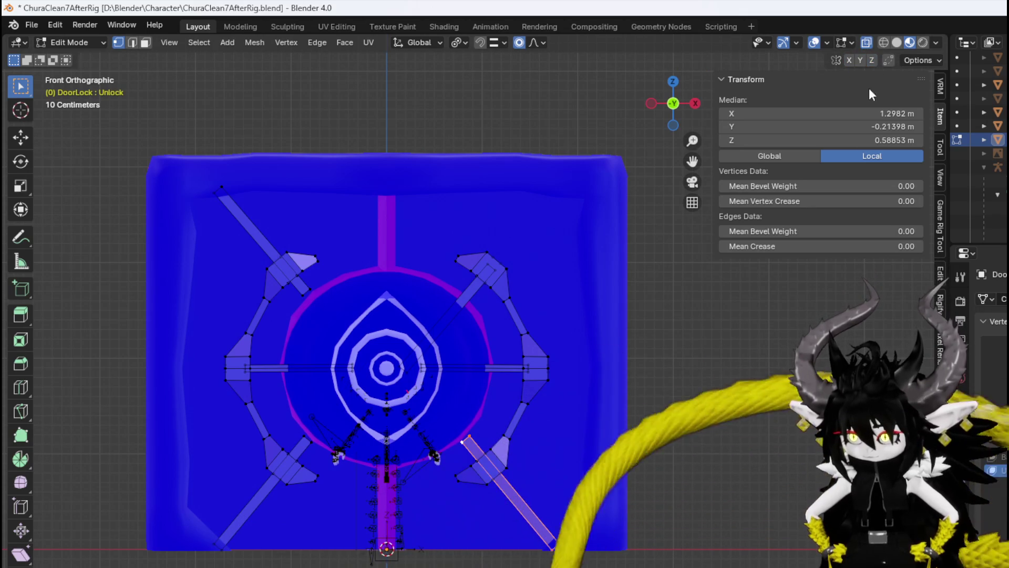
key(g)
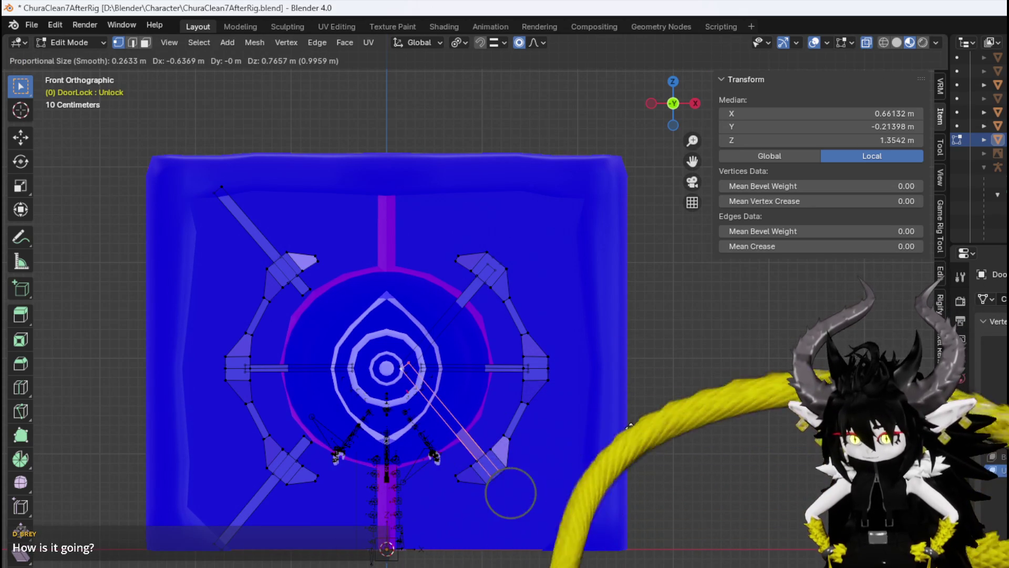
click(631, 427)
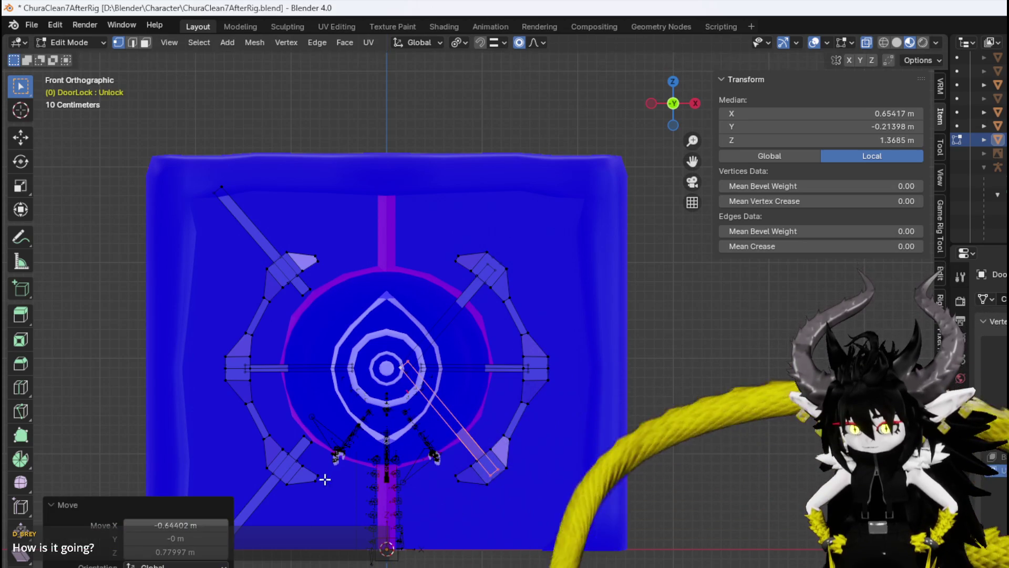
Select the whole lower-left lock bar and move it toward the eye.
shift+middle_drag(323, 479, 469, 472)
click(365, 537)
key(ctrl+l)
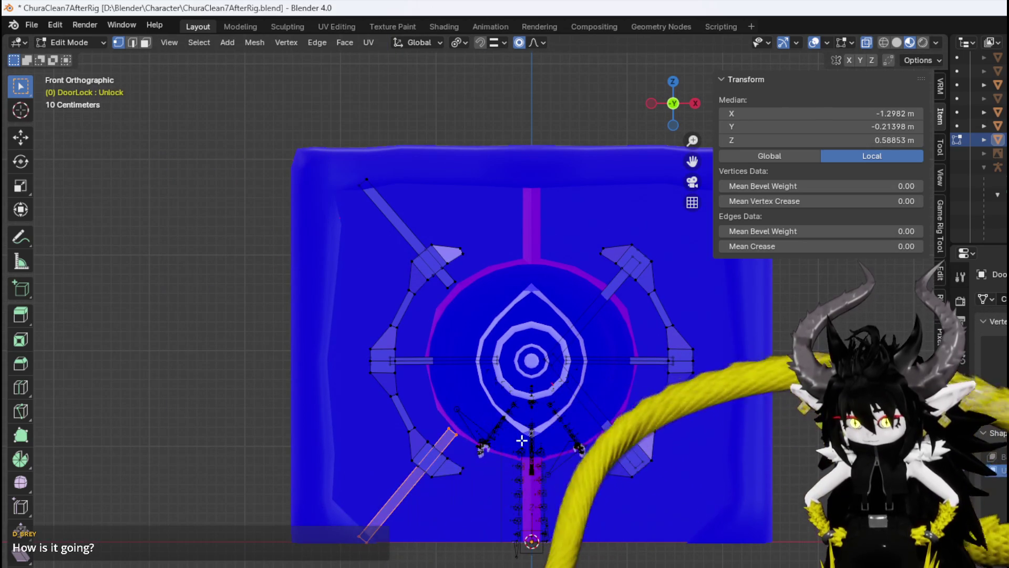
key(g)
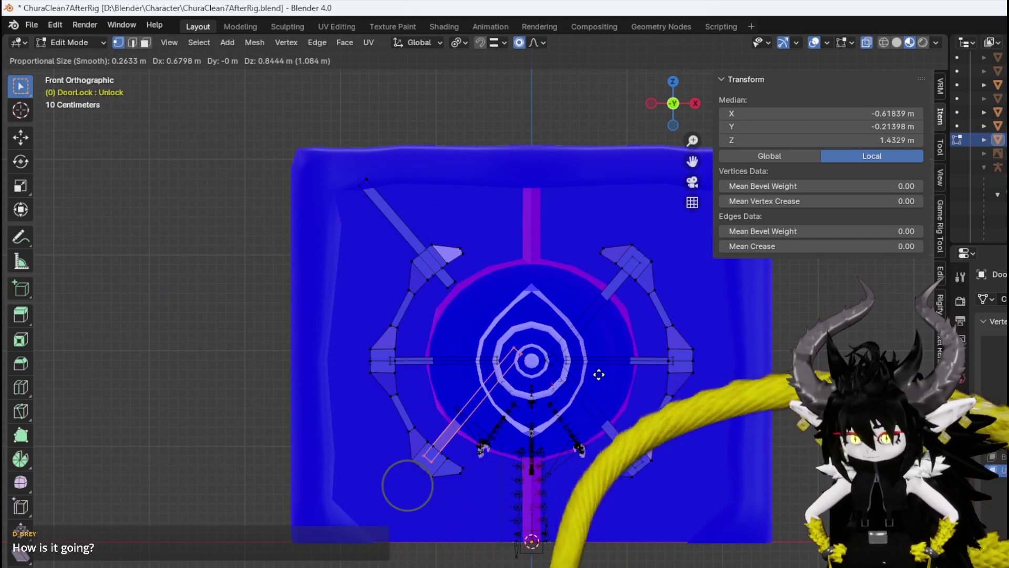
click(595, 379)
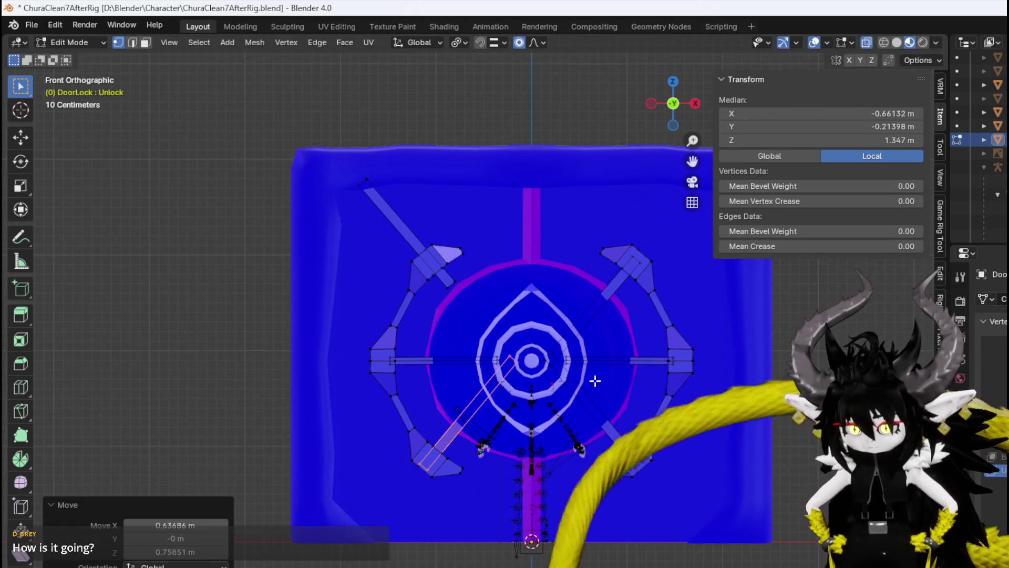
Select the upper-left lock bar and move it toward the eye, then switch to Object Mode.
shift+middle_drag(397, 386, 368, 436)
shift+middle_drag(410, 363, 401, 426)
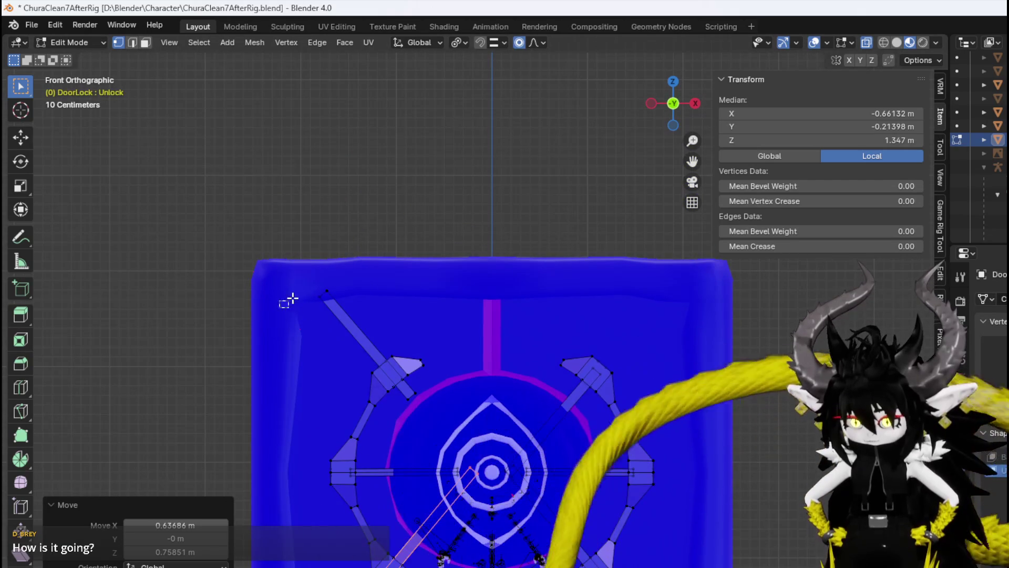
key(l)
key(g)
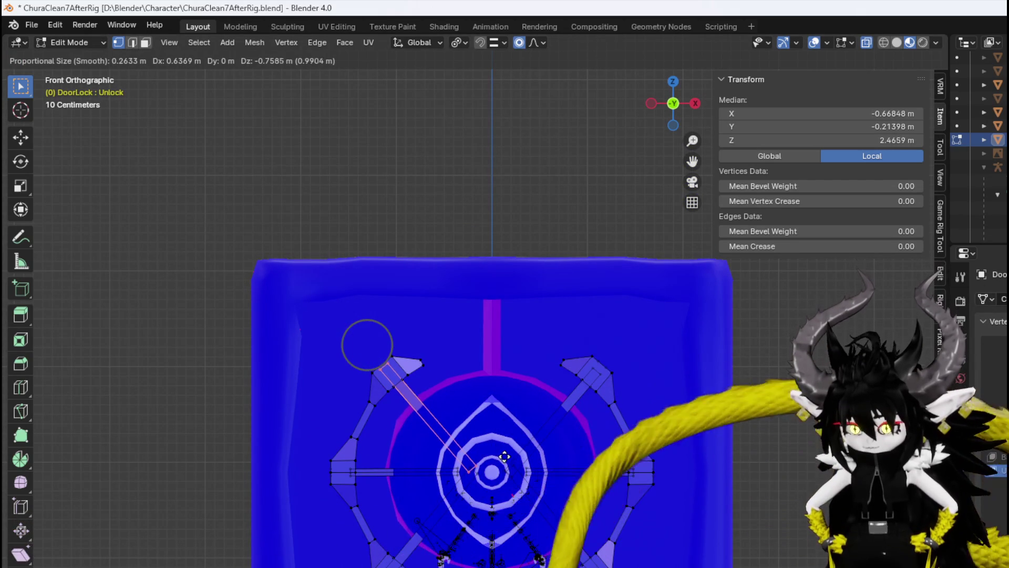
click(504, 448)
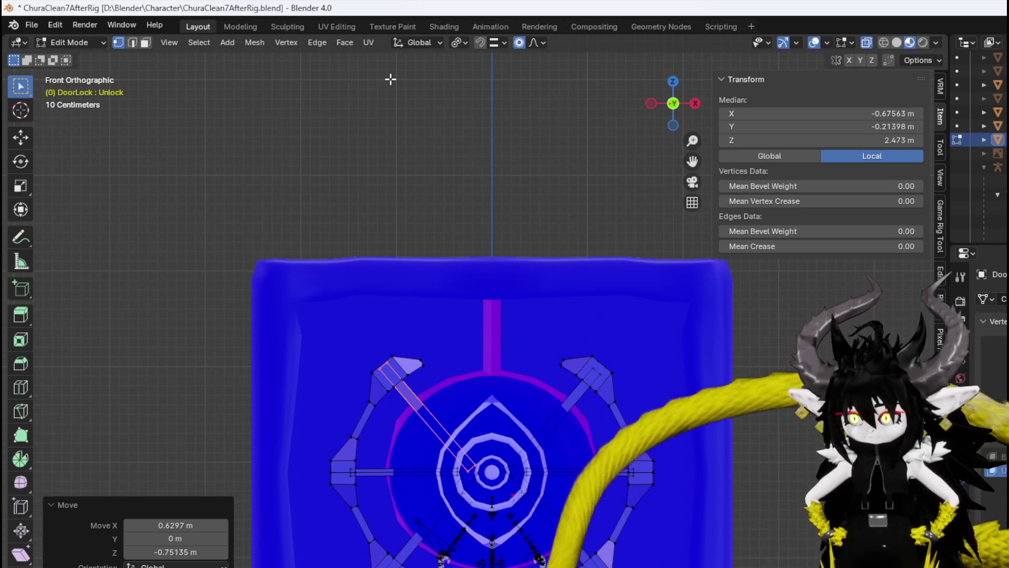
click(71, 43)
click(69, 59)
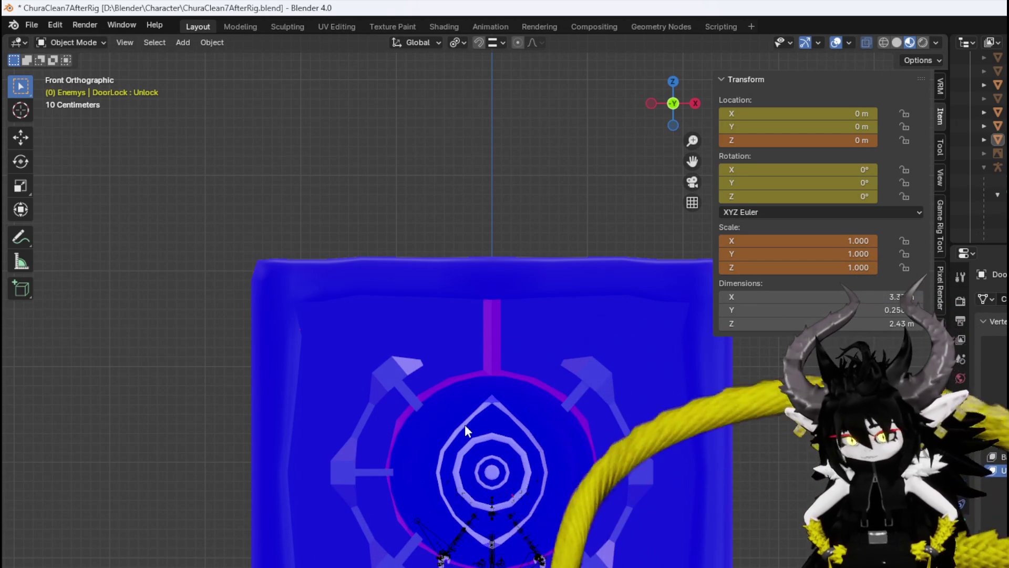
Zoom and pan to bring the door's central eye into view.
scroll(462, 444, down, 1)
shift+middle_drag(463, 445, 421, 355)
scroll(422, 355, up, 3)
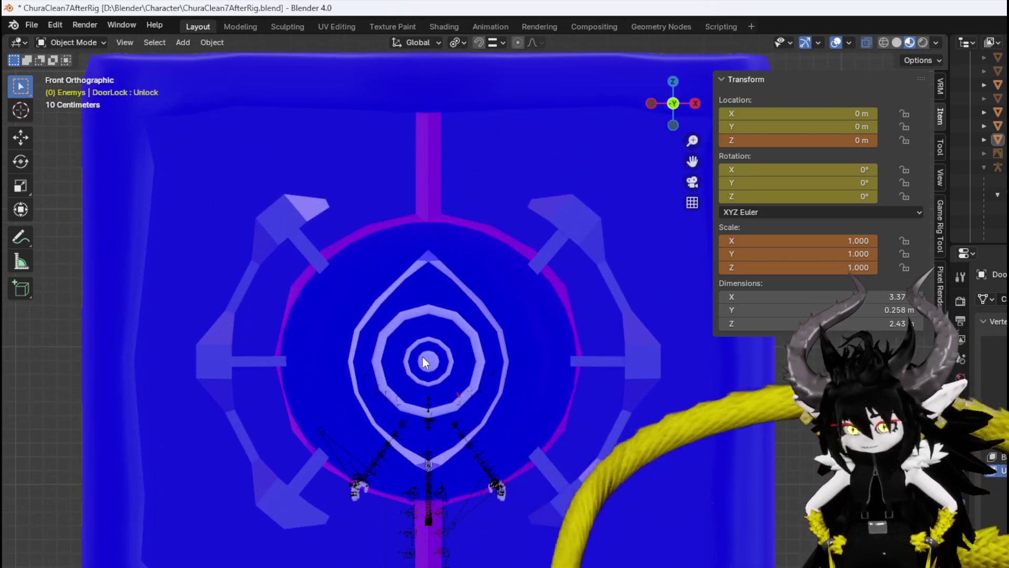
Select DoorLock, save the blend file, then select the DoorEye object.
click(452, 310)
scroll(479, 344, down, 1)
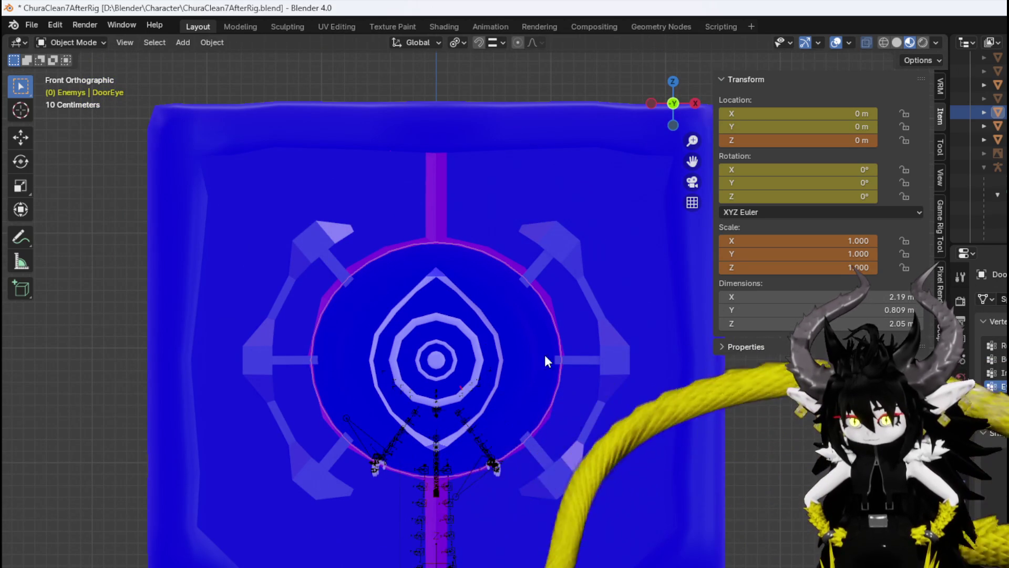
click(610, 349)
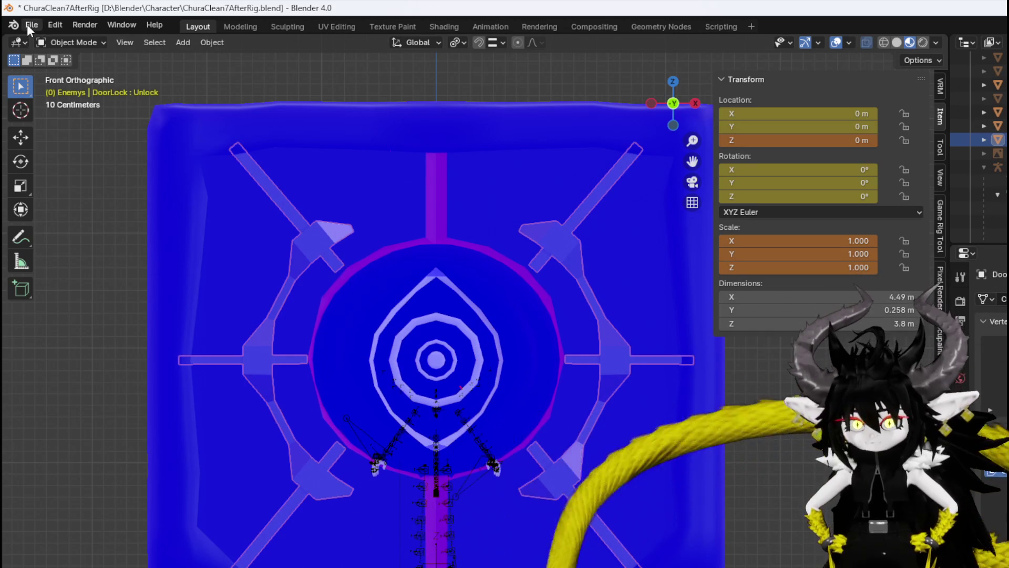
click(29, 25)
click(72, 109)
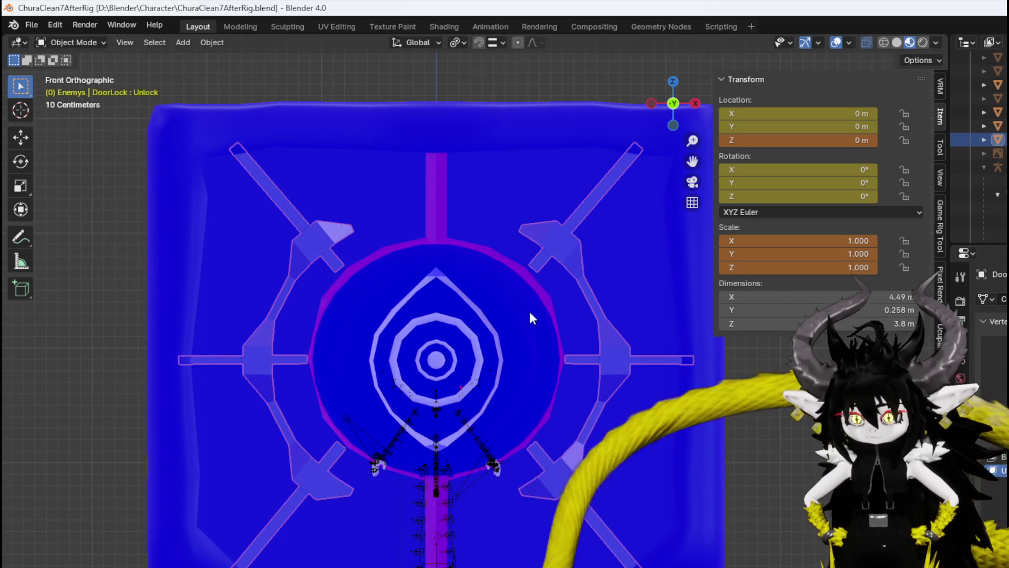
click(561, 308)
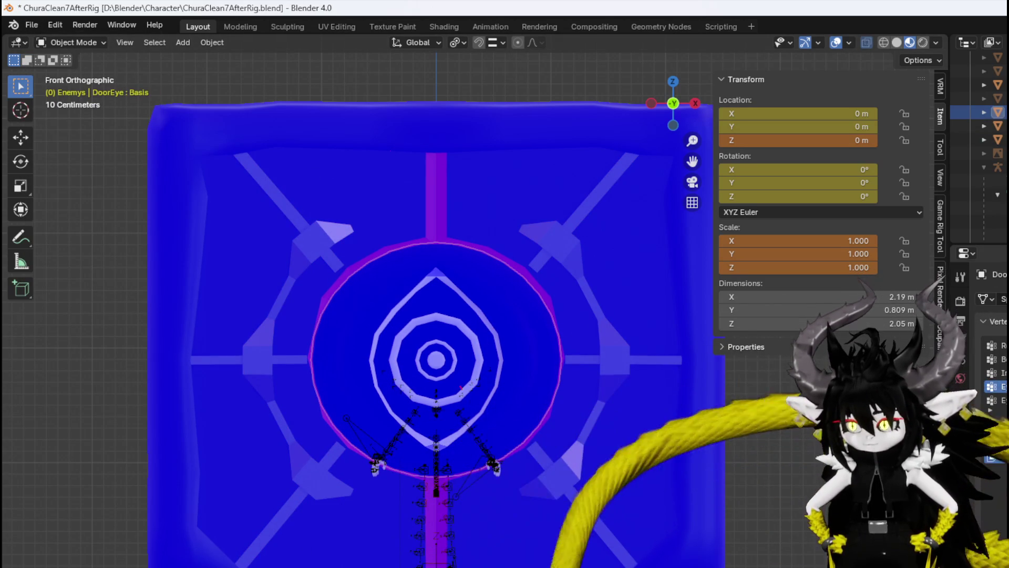
Pick the DoorEye's EyeClose shape key and enter Edit Mode.
click(997, 386)
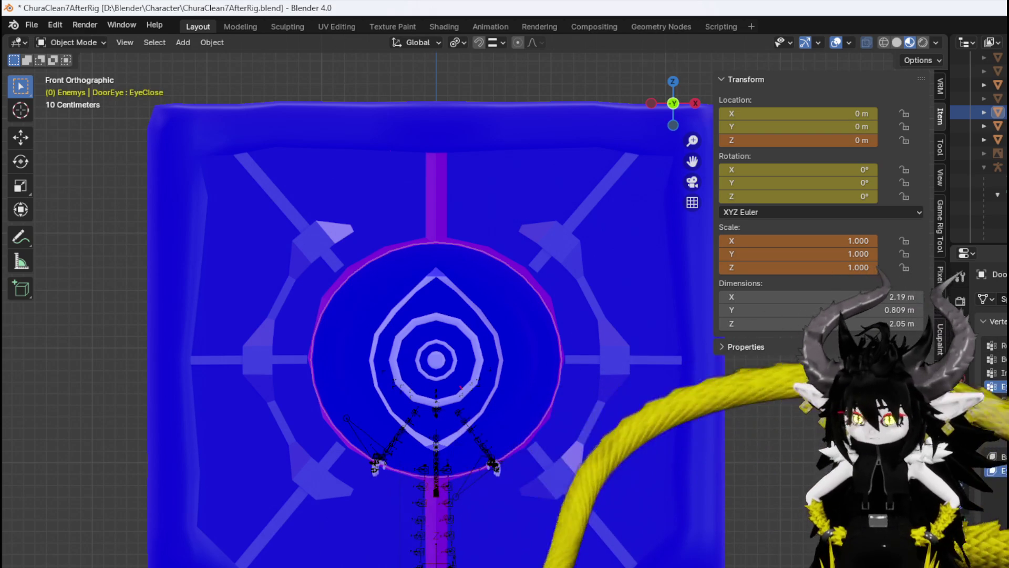
click(74, 42)
click(63, 72)
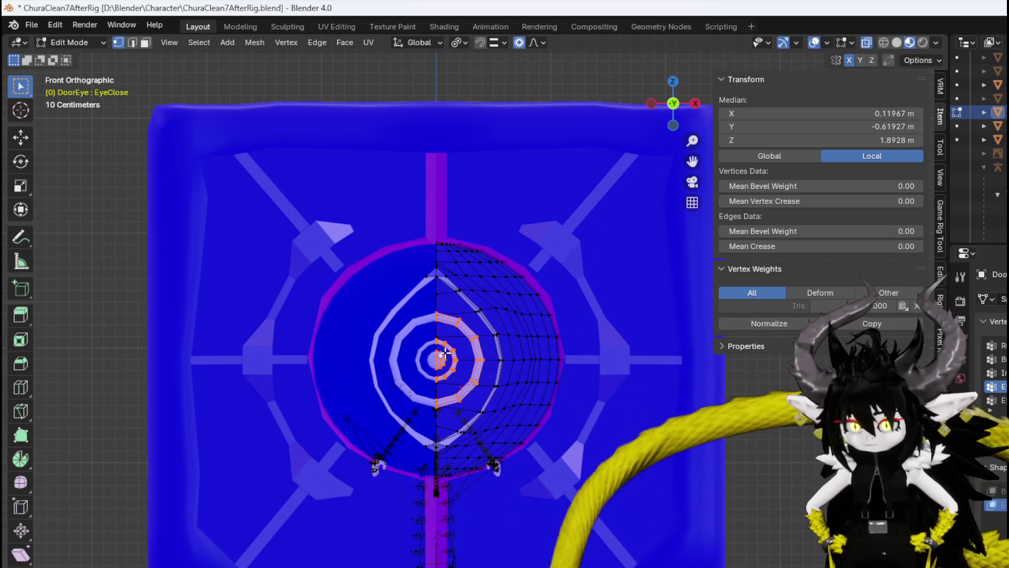
Select the eyelid vertex at the eye's right edge in front view.
mouse_move(470, 351)
middle_down()
mouse_move(534, 417)
mouse_move(379, 401)
mouse_move(389, 395)
mouse_move(418, 415)
mouse_move(473, 384)
mouse_move(436, 368)
mouse_move(631, 378)
mouse_move(480, 384)
middle_up()
key(KP_1)
scroll(481, 384, up, 2)
click(482, 290)
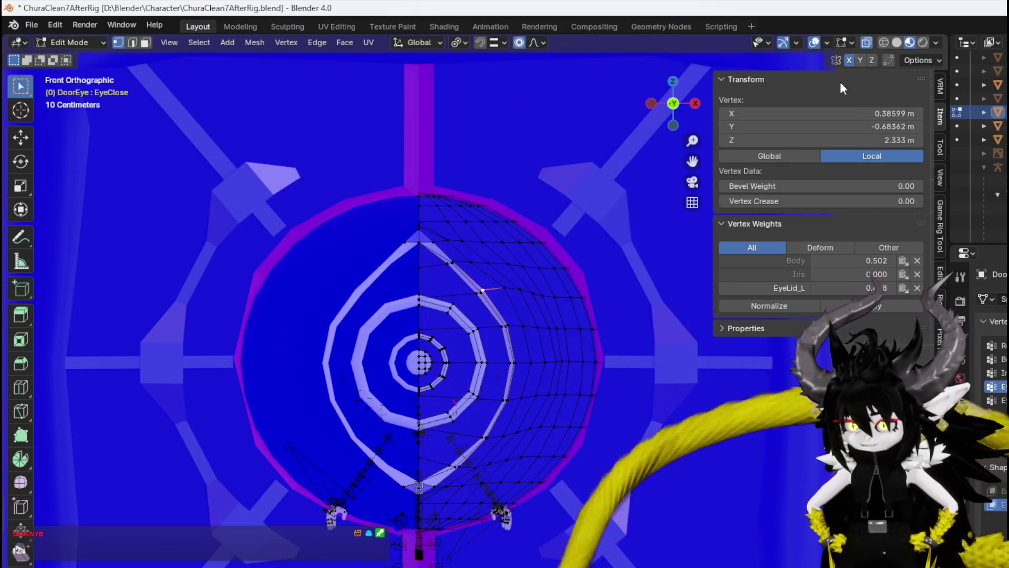
shift+click(489, 440)
mouse_move(488, 440)
middle_down()
mouse_move(620, 473)
mouse_move(597, 493)
mouse_move(504, 461)
middle_up()
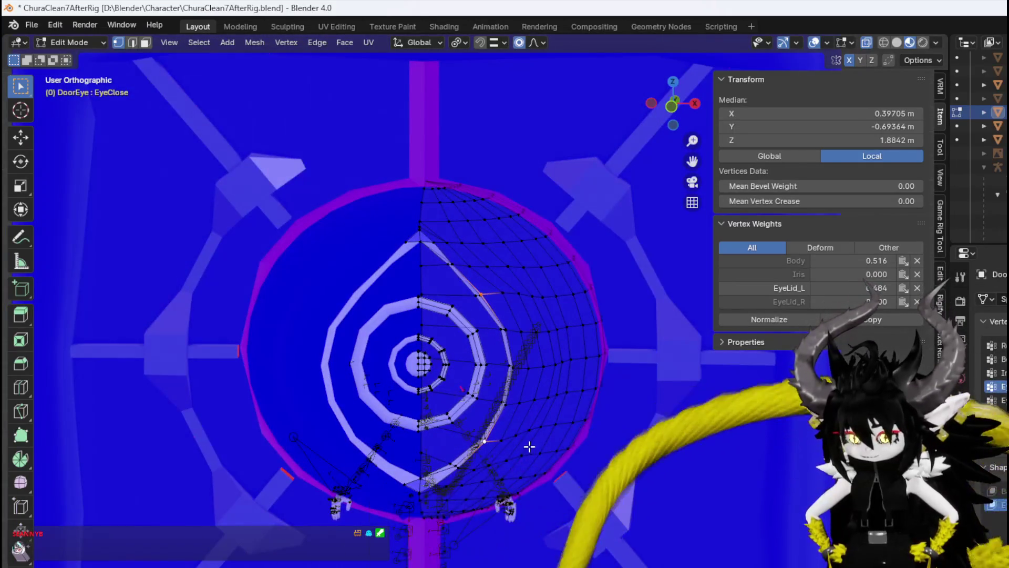
key(KP_1)
click(517, 361)
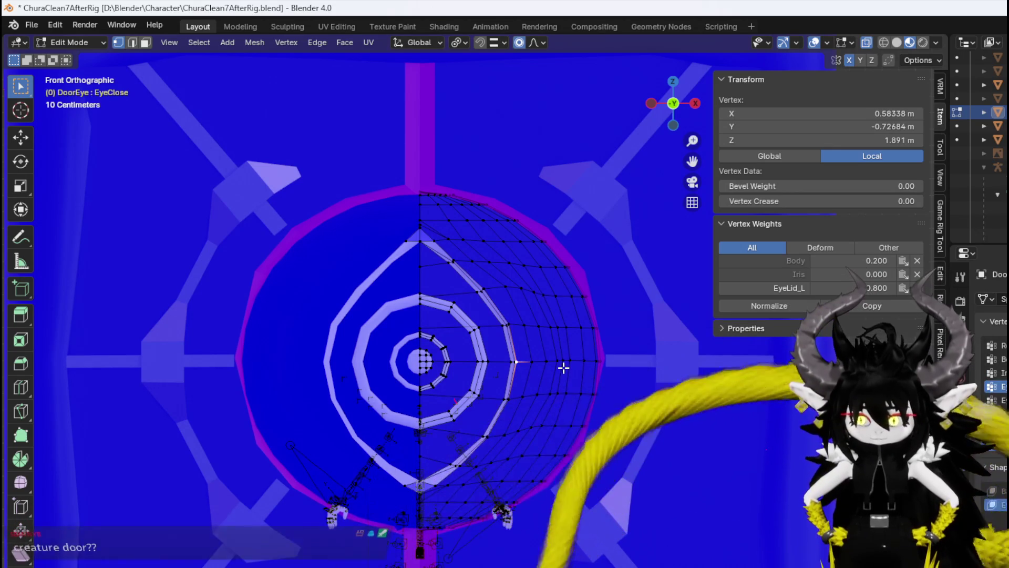
Slide the right eyelid vertex about −0.588 m along X toward the centre with proportional falloff.
key(g)
scroll(552, 365, down, 3)
scroll(545, 368, down, 3)
scroll(539, 368, down, 2)
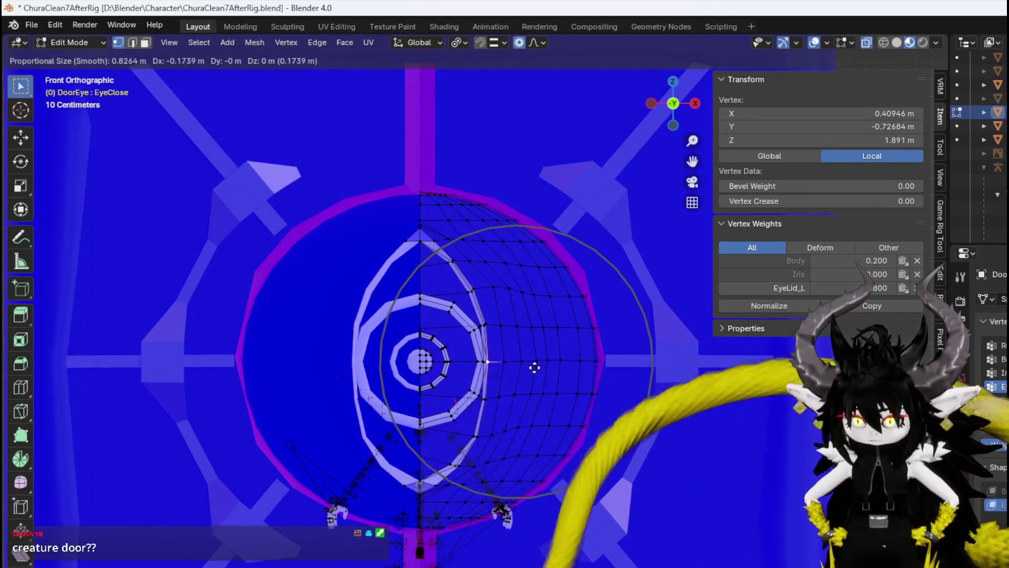
scroll(526, 367, down, 1)
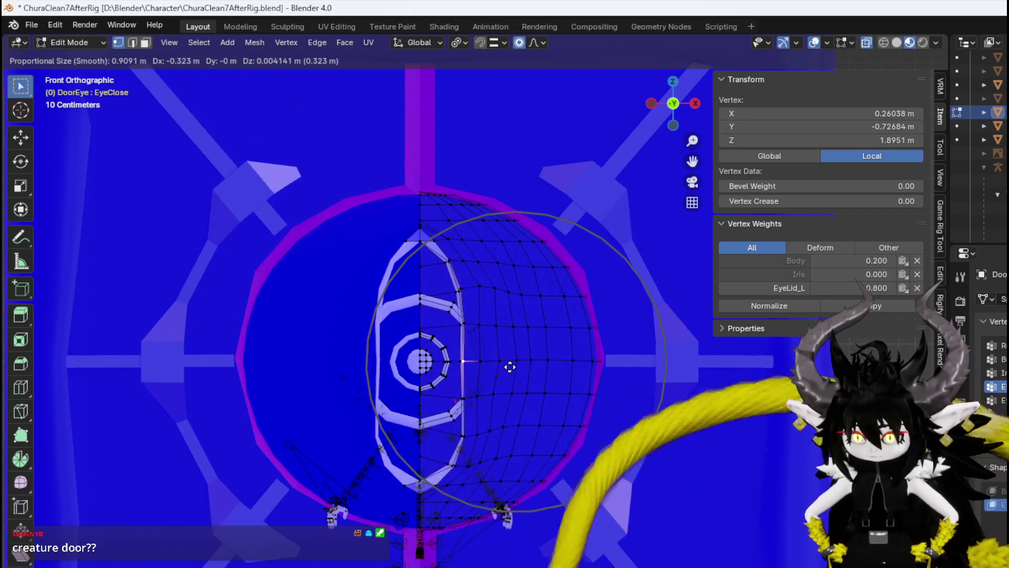
scroll(508, 367, down, 1)
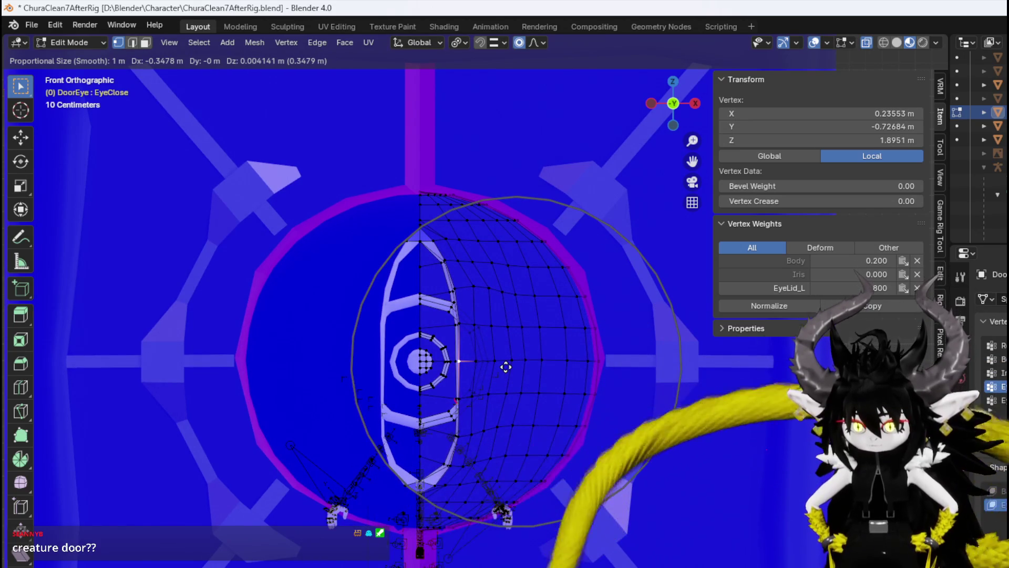
right_click(513, 367)
key(g)
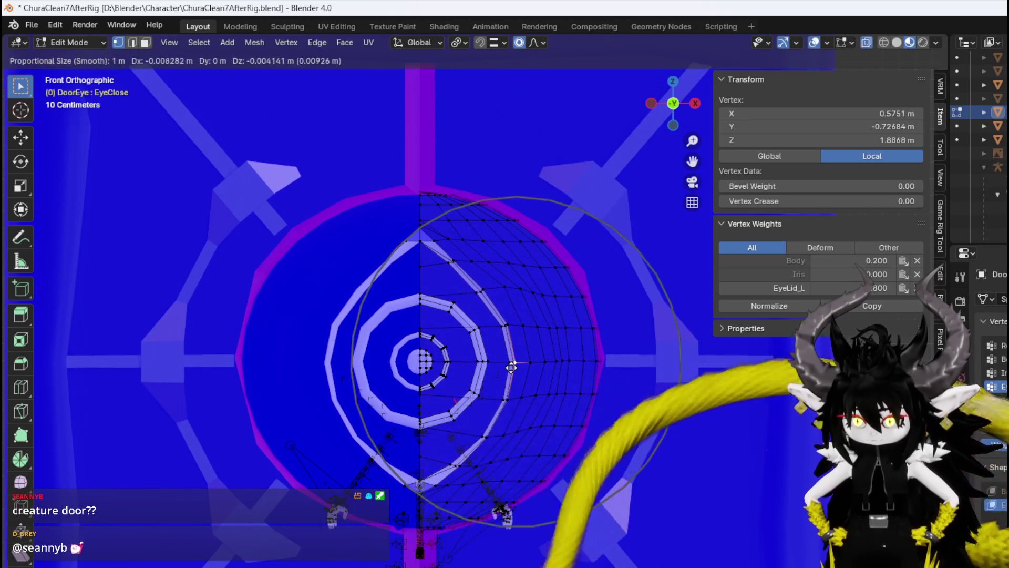
scroll(505, 367, up, 3)
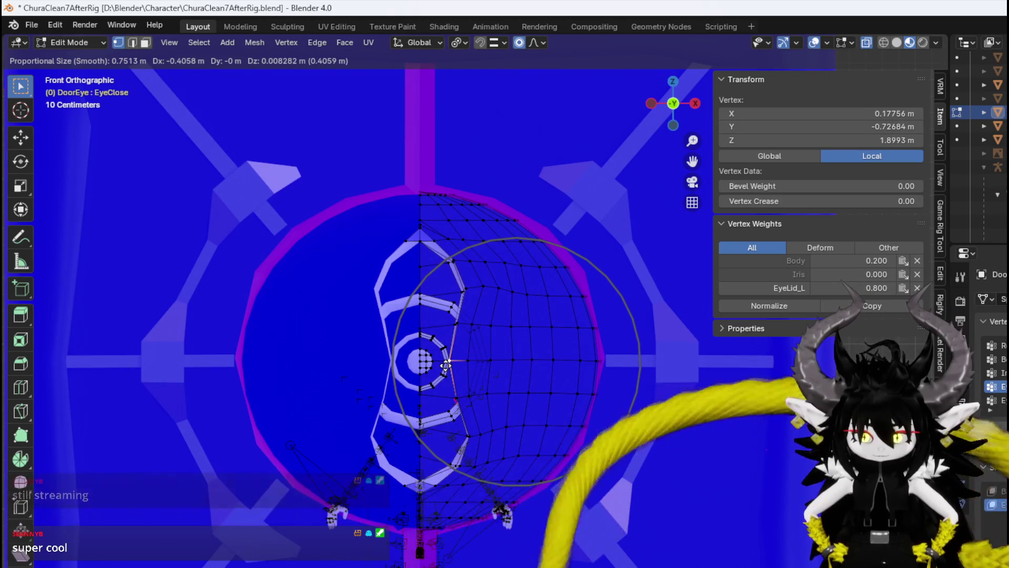
key(x)
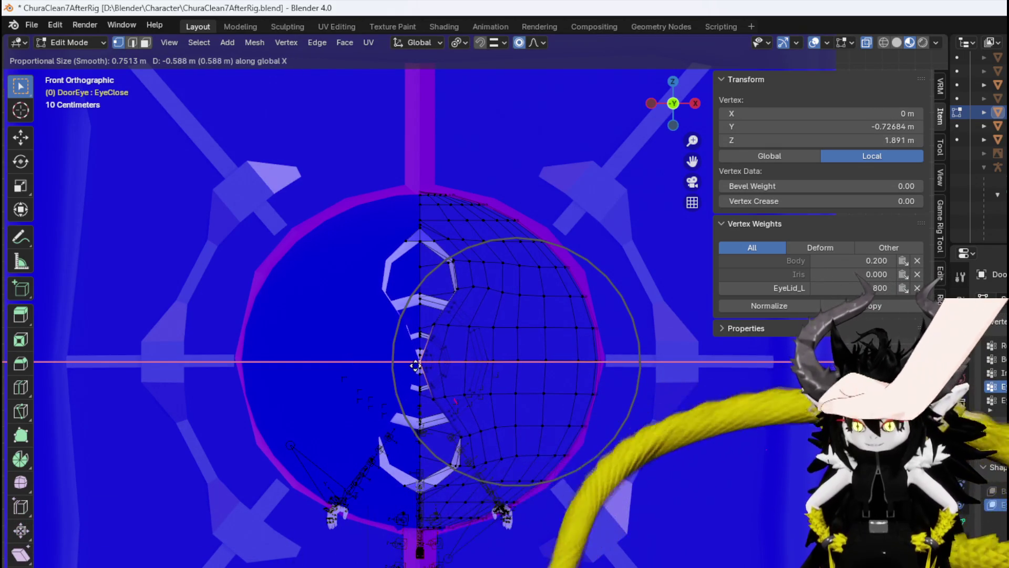
Confirm the right lid move, then pull the upper and lower eyelid vertices toward the centre.
click(420, 361)
click(467, 284)
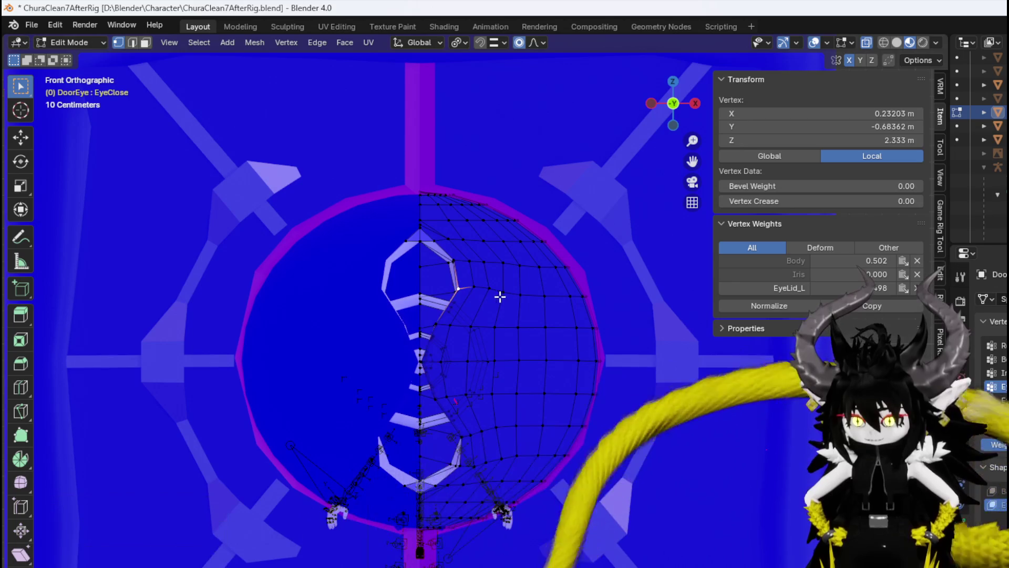
key(g)
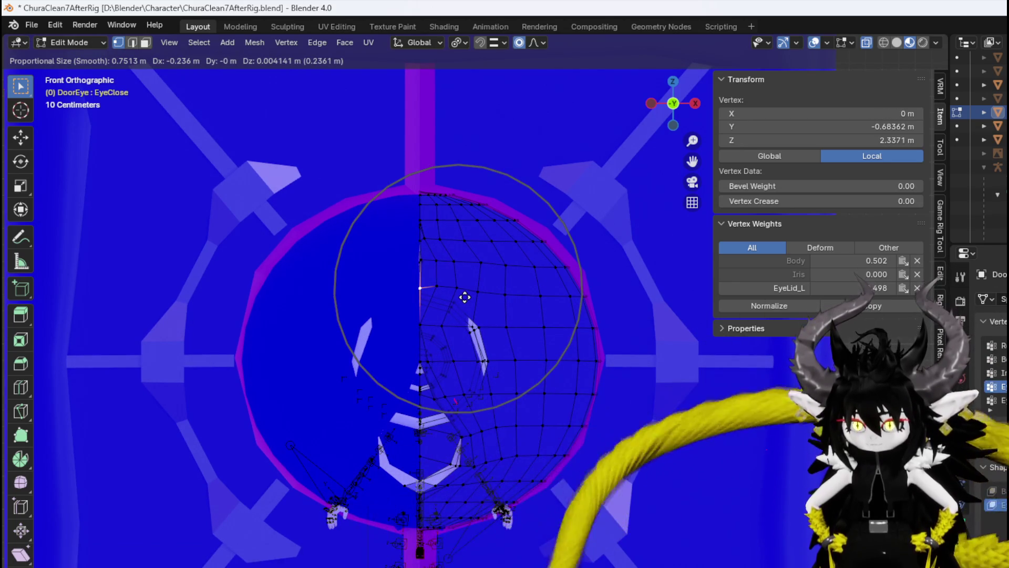
click(462, 295)
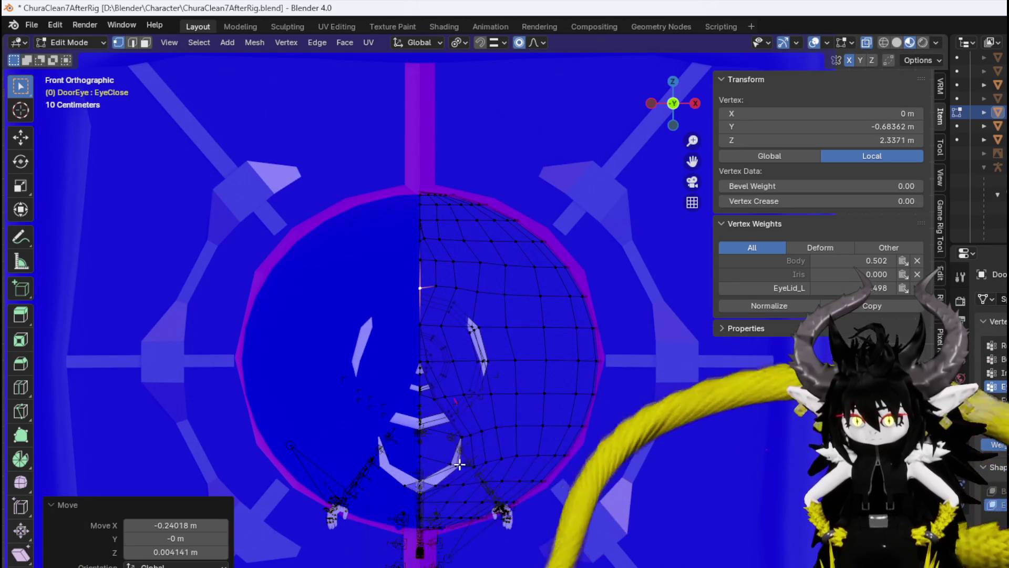
click(462, 463)
key(g)
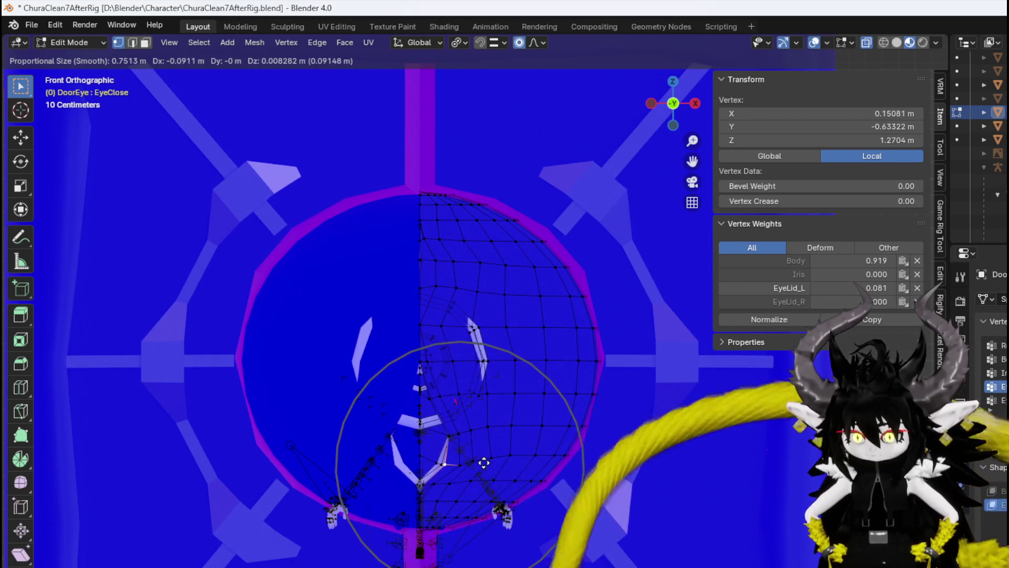
scroll(477, 462, up, 3)
scroll(471, 463, up, 1)
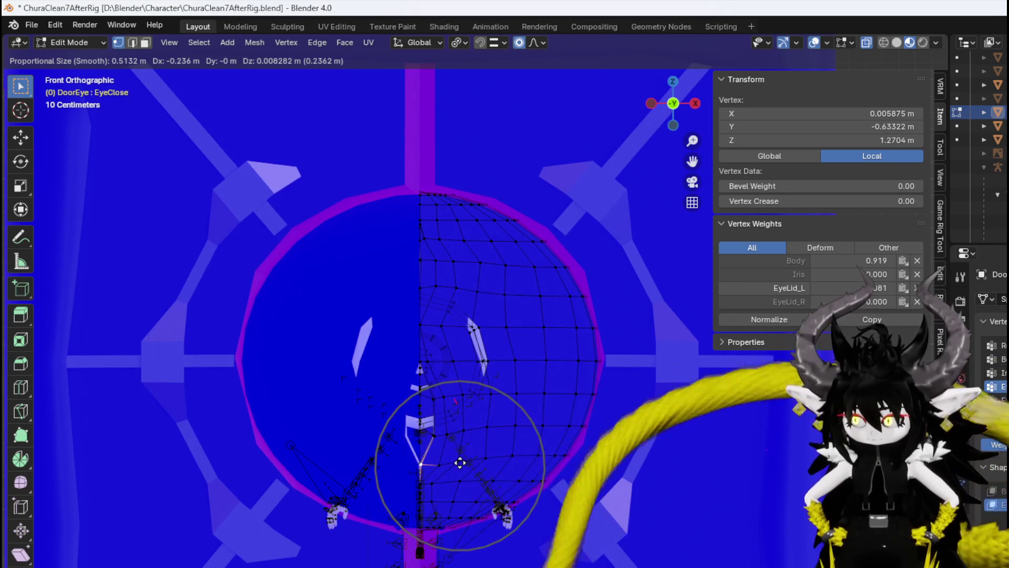
click(457, 462)
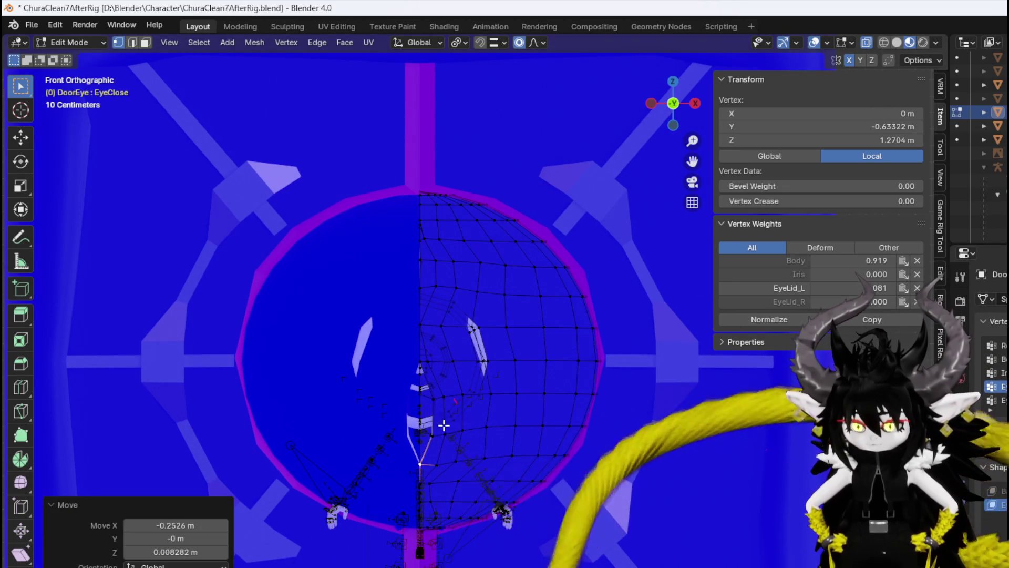
Nudge the remaining centre-seam vertices inward about −0.025 m X with soft falloff.
click(460, 437)
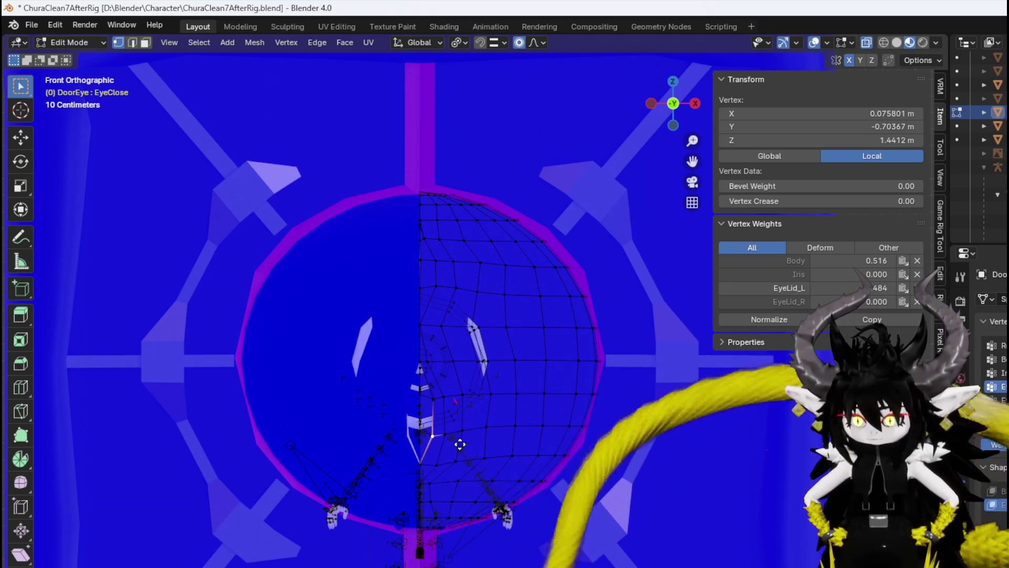
key(g)
click(447, 444)
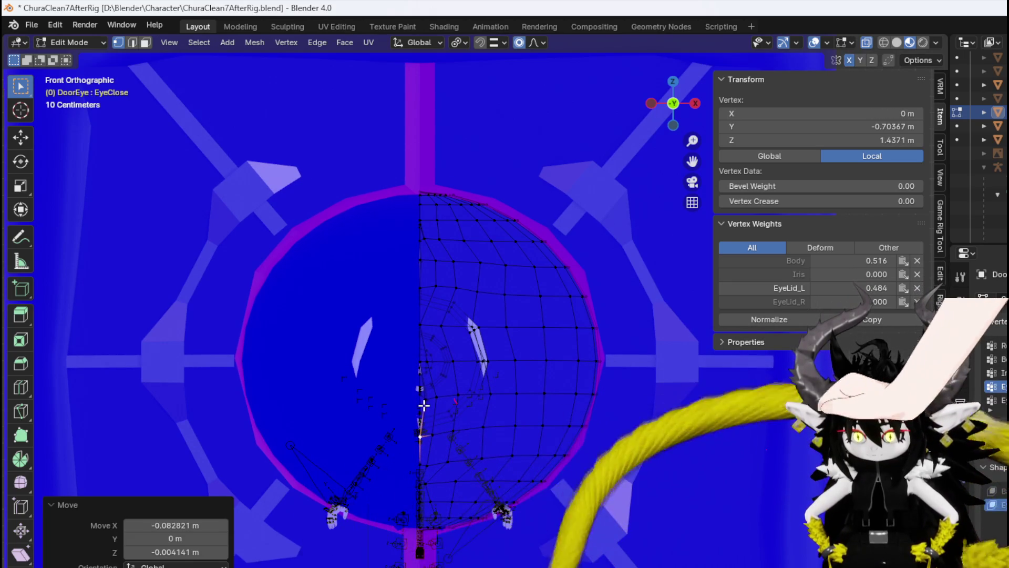
click(449, 419)
key(g)
click(445, 419)
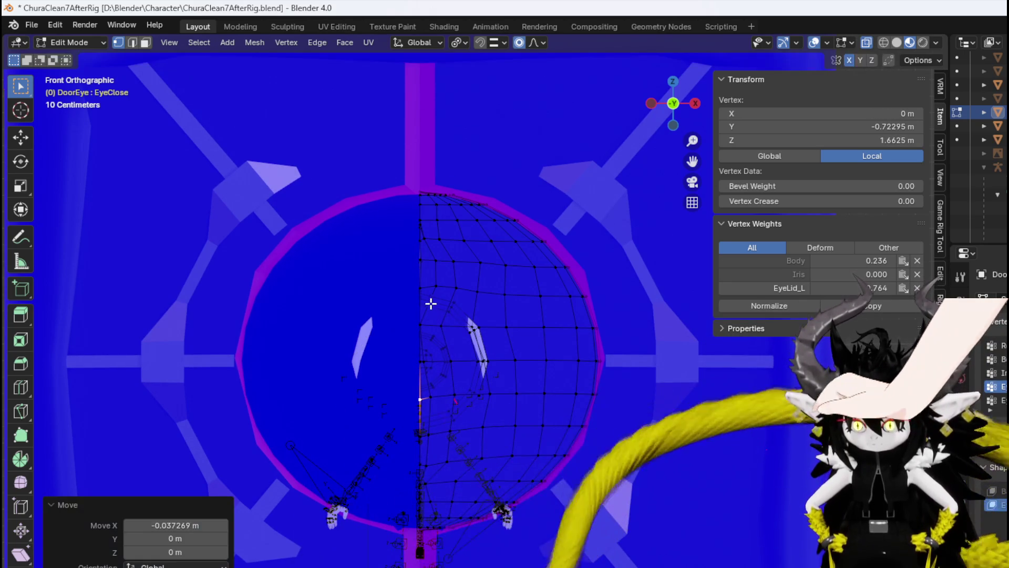
click(435, 262)
shift+click(435, 288)
key(g)
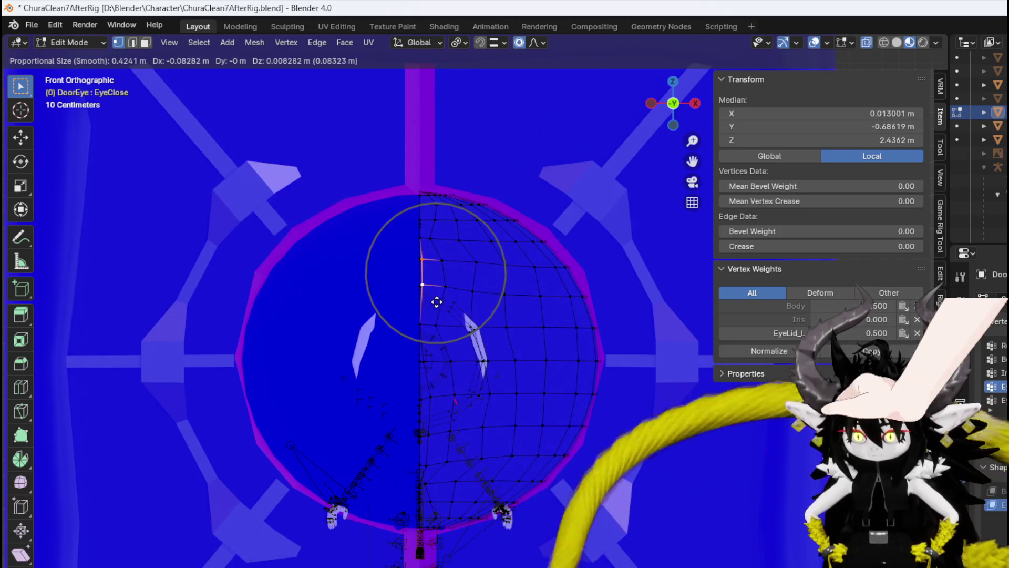
click(436, 308)
click(431, 397)
key(g)
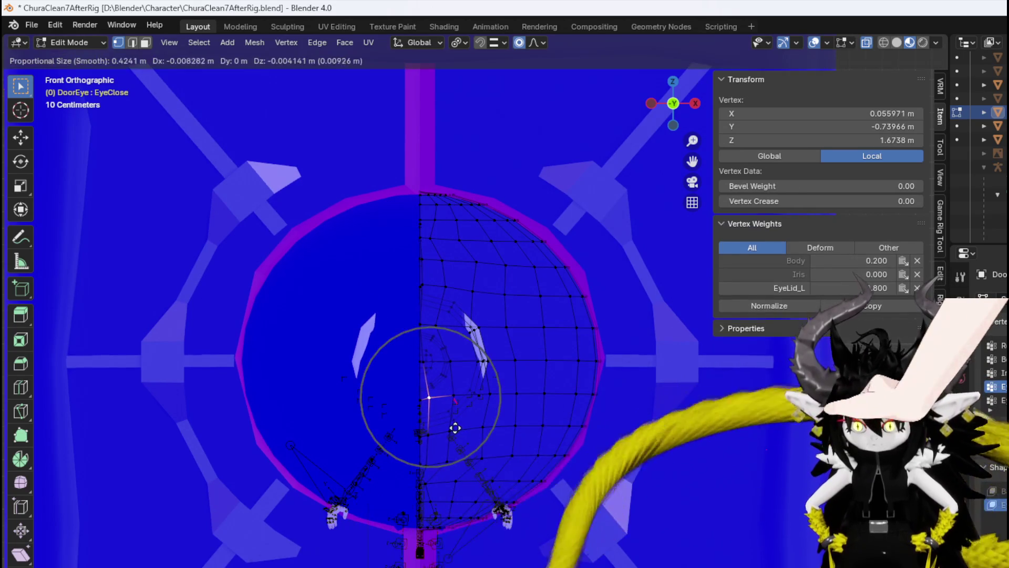
click(449, 428)
click(430, 438)
key(g)
click(441, 457)
mouse_move(441, 457)
middle_down()
mouse_move(283, 468)
mouse_move(460, 308)
mouse_move(441, 338)
mouse_move(441, 413)
middle_up()
Push the first eye rim vertices back along global Y with proportional falloff.
scroll(394, 316, up, 4)
mouse_move(395, 316)
middle_down()
mouse_move(462, 338)
mouse_move(485, 360)
mouse_move(435, 333)
mouse_move(529, 410)
mouse_move(520, 430)
middle_up()
scroll(484, 360, up, 3)
click(480, 354)
key(g)
key(x)
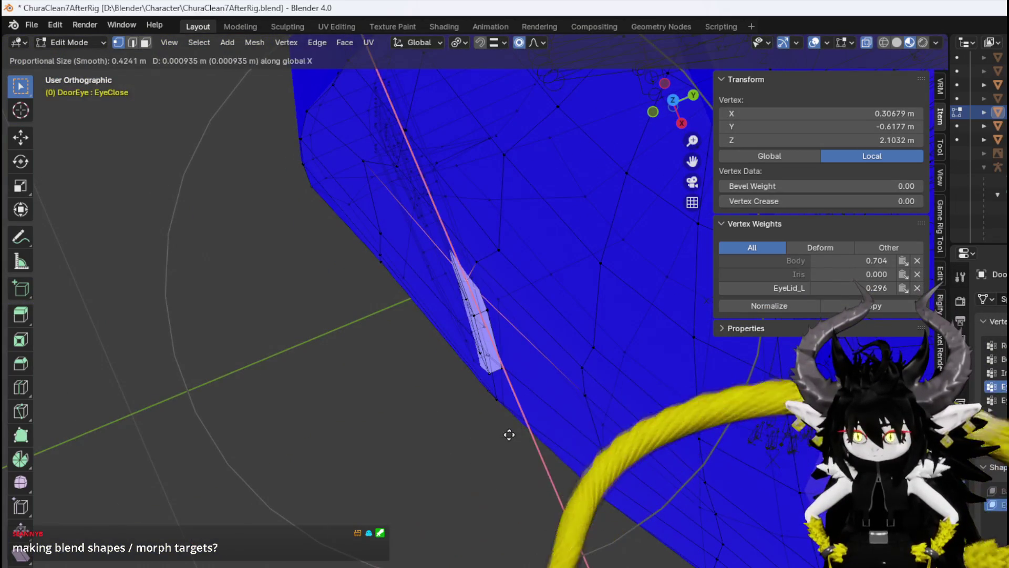
key(y)
click(500, 435)
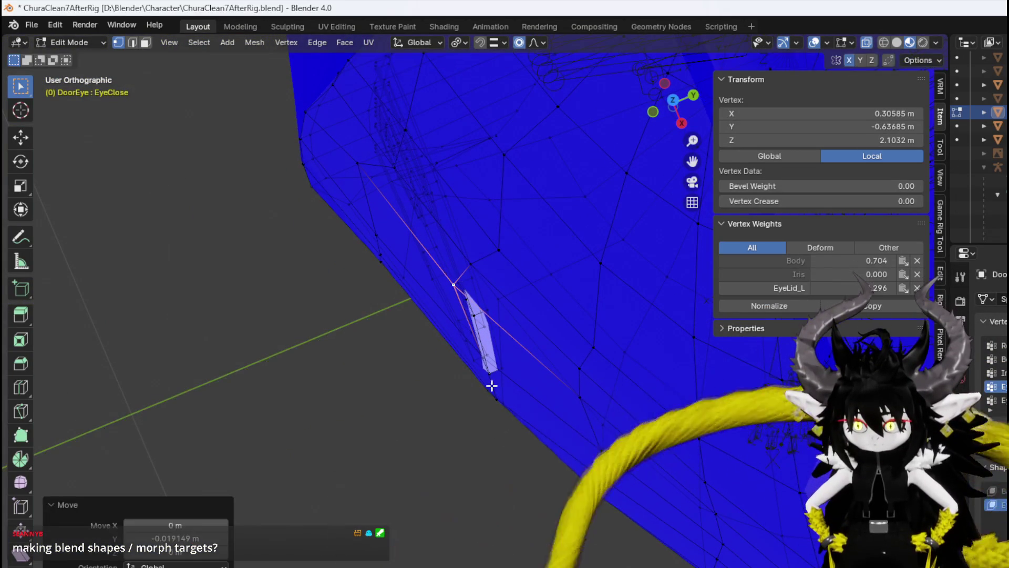
middle_drag(494, 395, 512, 362)
middle_drag(478, 330, 570, 383)
key(g)
key(y)
click(546, 401)
Push further rim vertices back along Y, about −0.020 m, checking the eye from around.
click(465, 215)
key(g)
key(y)
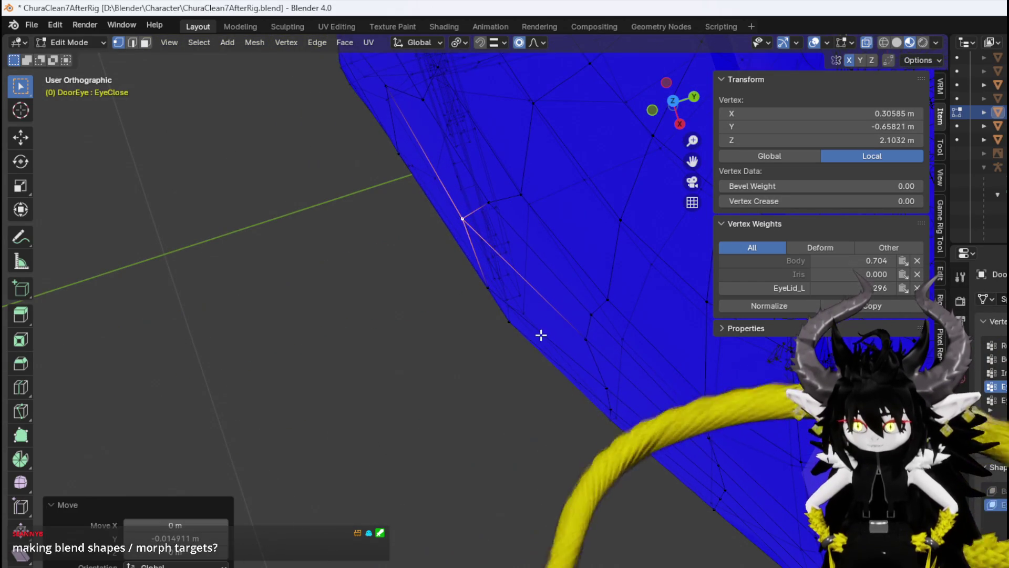
click(541, 334)
middle_drag(540, 333, 557, 254)
scroll(468, 298, up, 3)
click(504, 342)
middle_drag(583, 323, 524, 361)
scroll(525, 360, down, 3)
key(g)
key(y)
click(514, 365)
mouse_move(535, 223)
middle_down()
mouse_move(507, 345)
mouse_move(502, 266)
mouse_move(484, 243)
middle_up()
scroll(542, 271, up, 3)
scroll(541, 271, down, 5)
mouse_move(582, 273)
middle_down()
mouse_move(534, 282)
mouse_move(577, 284)
mouse_move(551, 315)
middle_up()
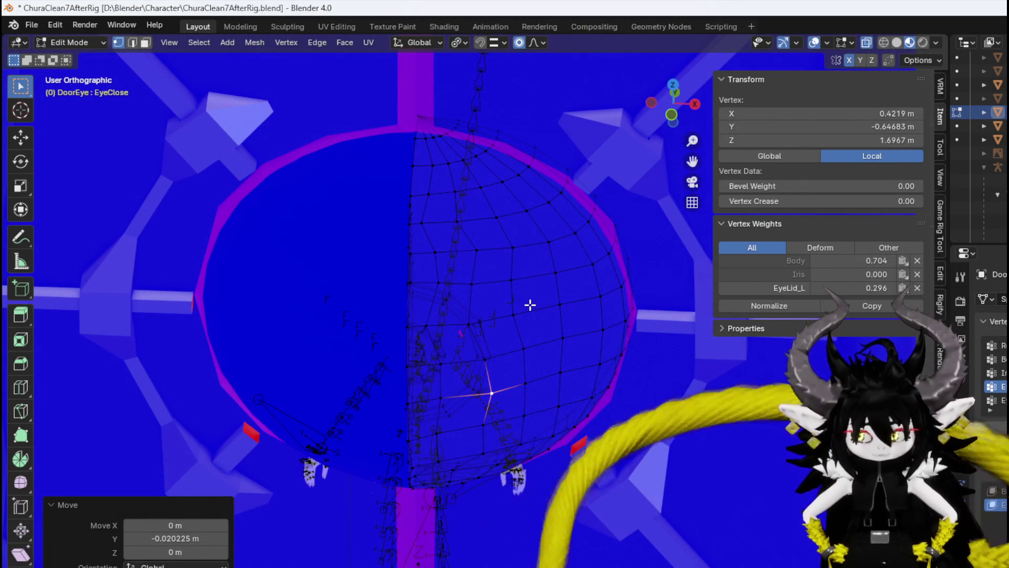
scroll(530, 304, down, 4)
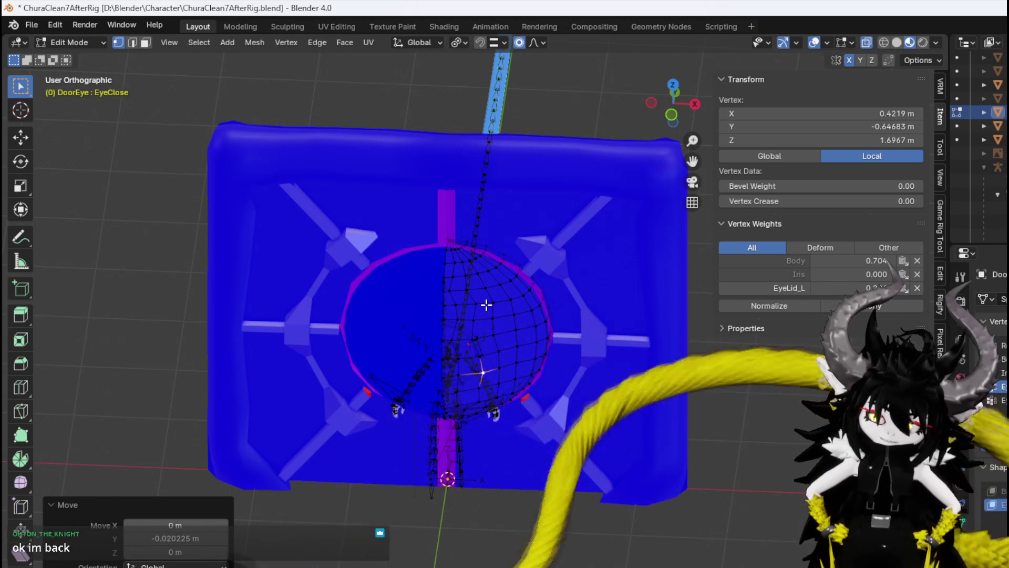
Soft-move two bottom eye vertices, one by 0.073 m X, 0.021 m Y, −0.012 m Z.
middle_drag(486, 305, 493, 290)
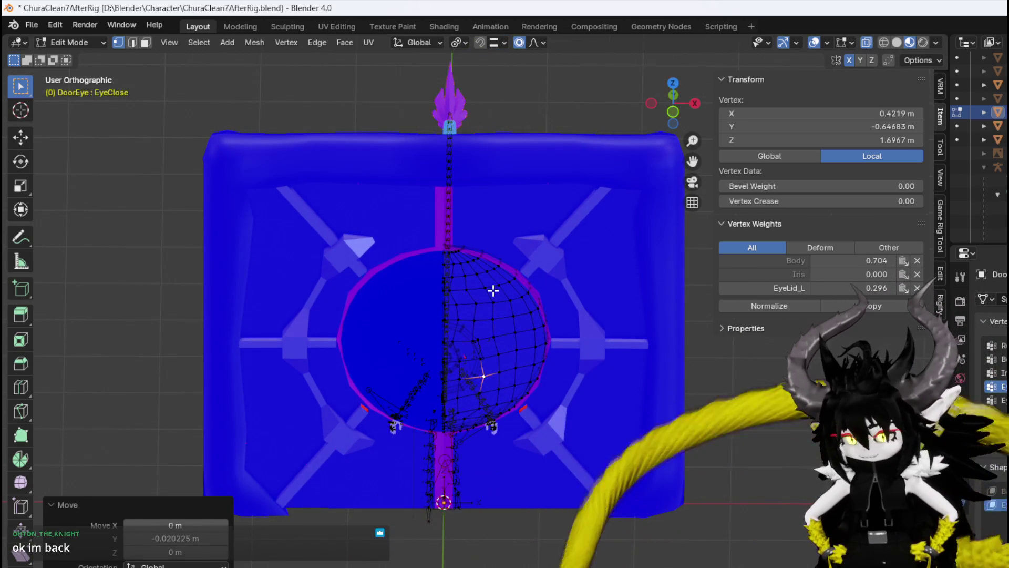
key(KP_1)
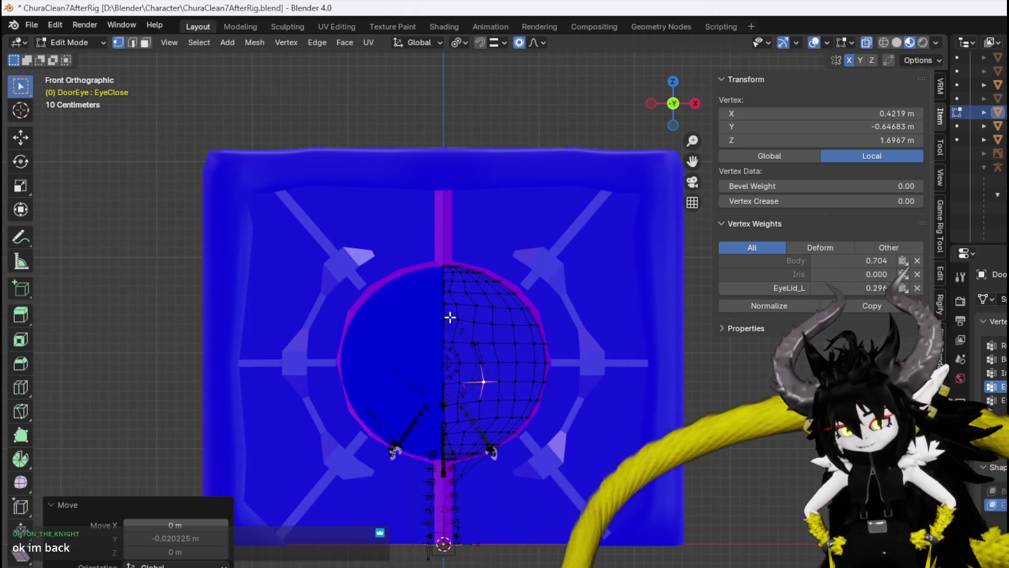
scroll(499, 325, up, 4)
mouse_move(540, 324)
middle_down()
mouse_move(489, 300)
mouse_move(471, 342)
mouse_move(500, 361)
mouse_move(498, 380)
middle_up()
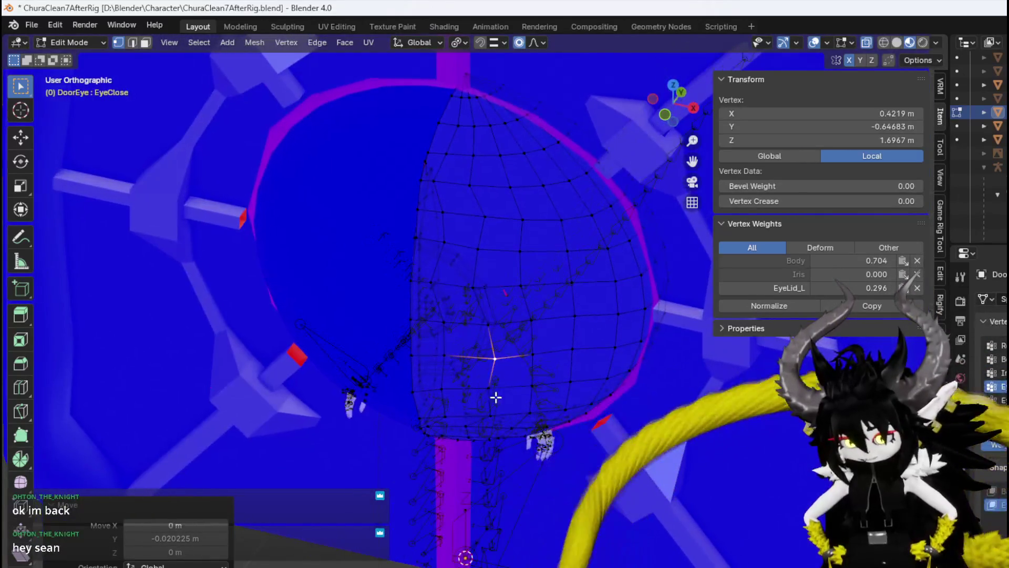
click(465, 429)
key(g)
scroll(507, 449, up, 4)
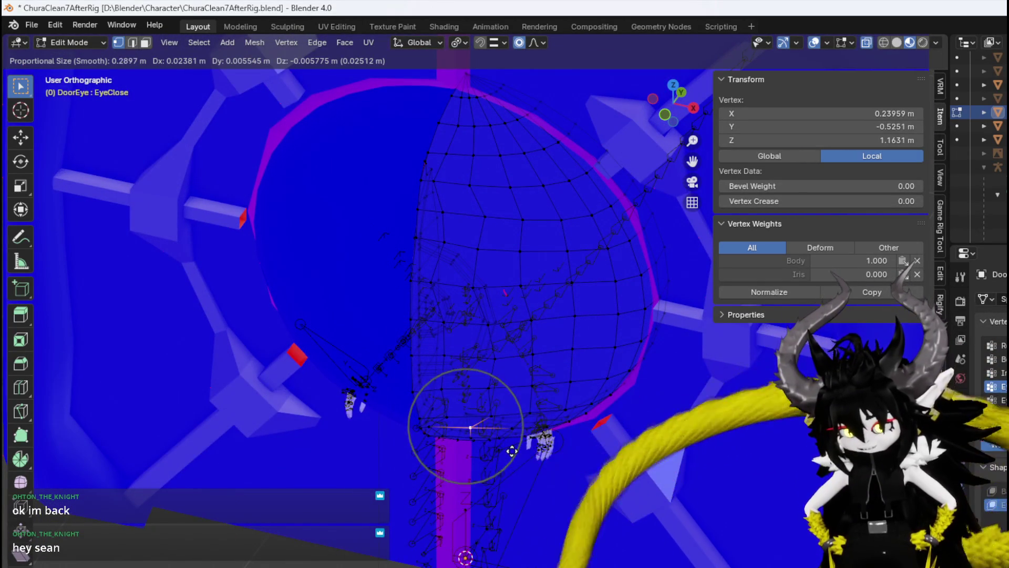
click(505, 450)
click(429, 427)
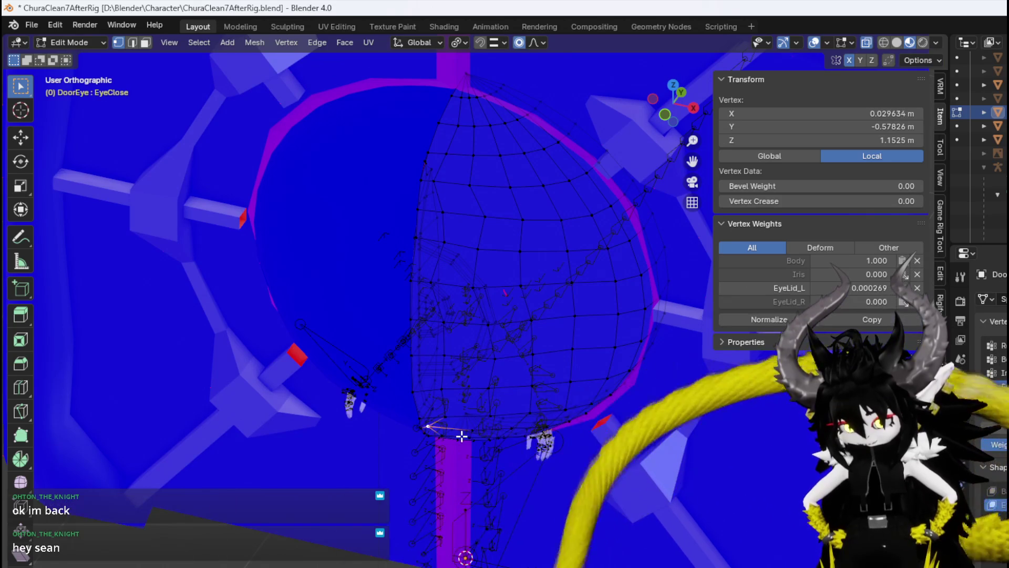
key(g)
scroll(465, 434, up, 2)
click(477, 438)
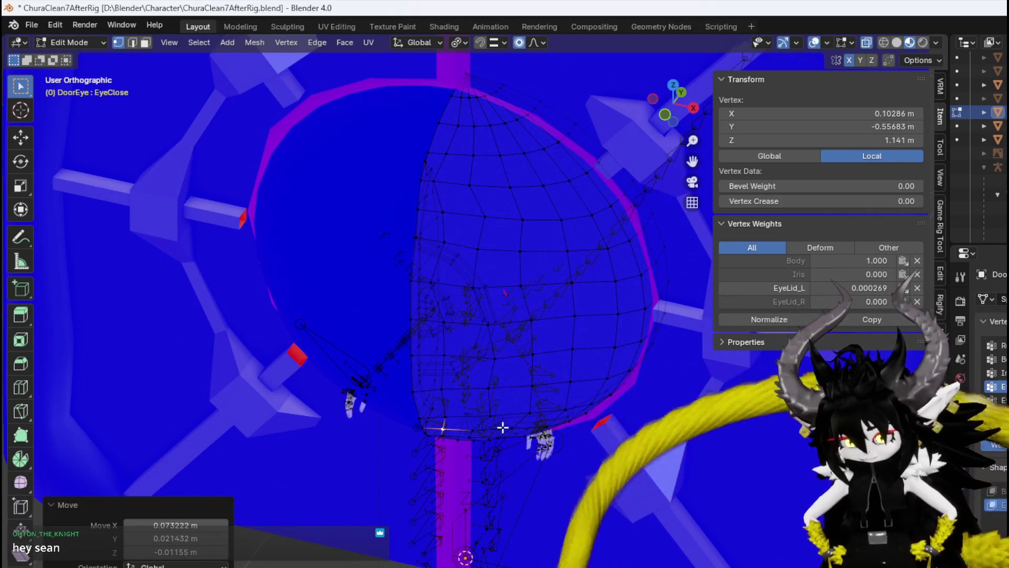
middle_drag(450, 169, 492, 142)
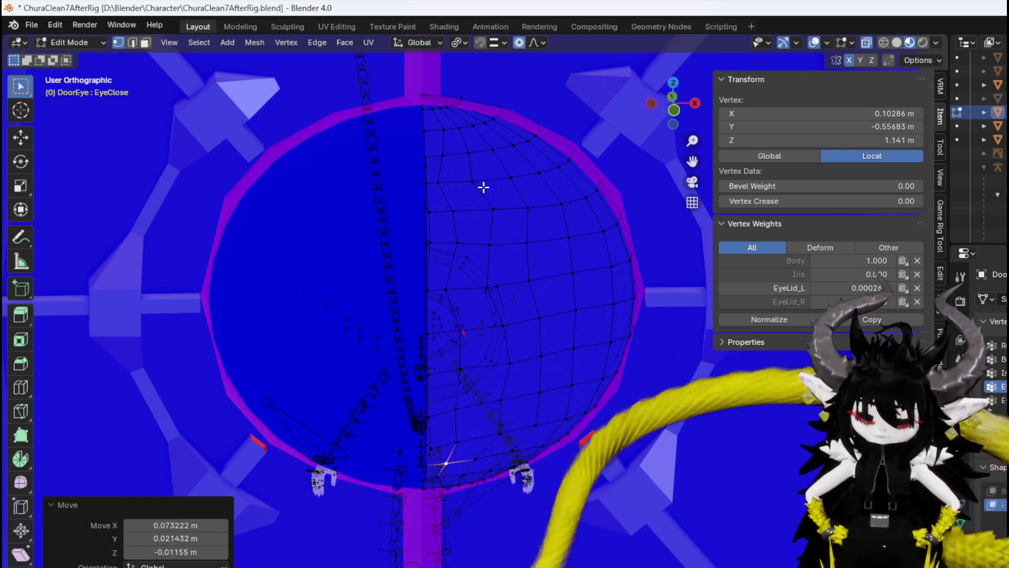
scroll(458, 179, down, 3)
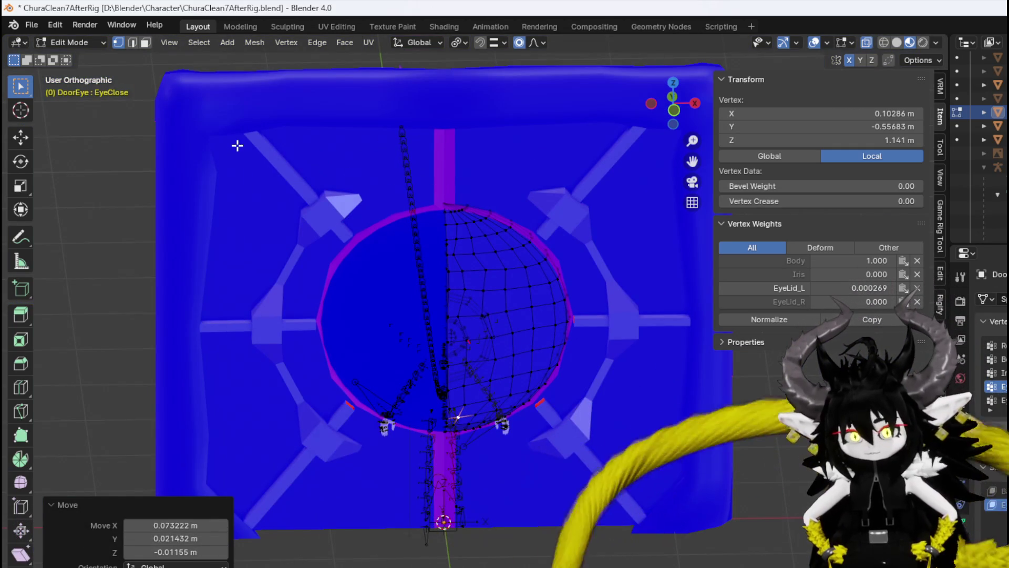
Save ChuraClean7AfterRig.blend and return to Object Mode in front view.
click(31, 25)
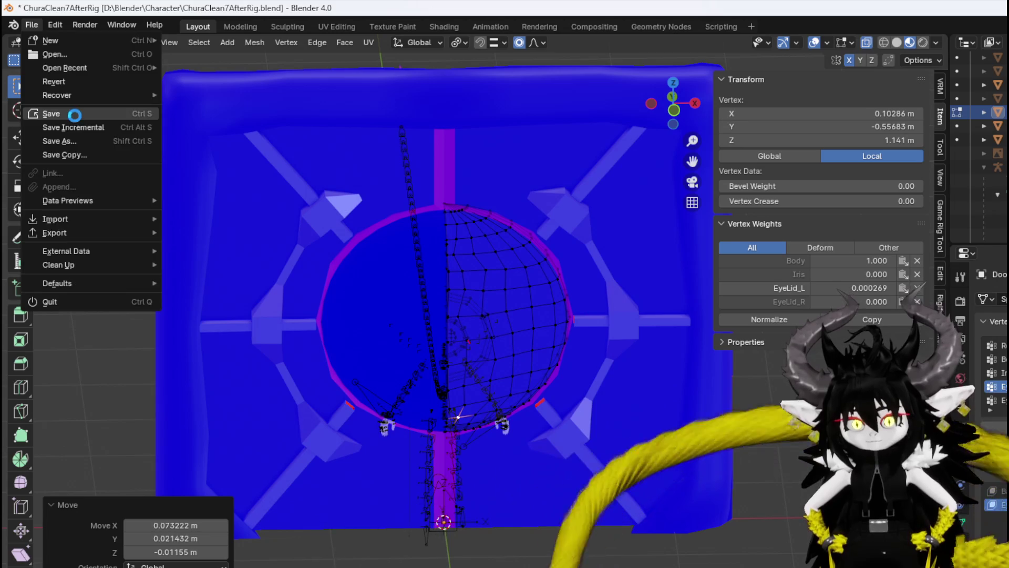
click(74, 115)
middle_drag(530, 296, 504, 272)
key(KP_1)
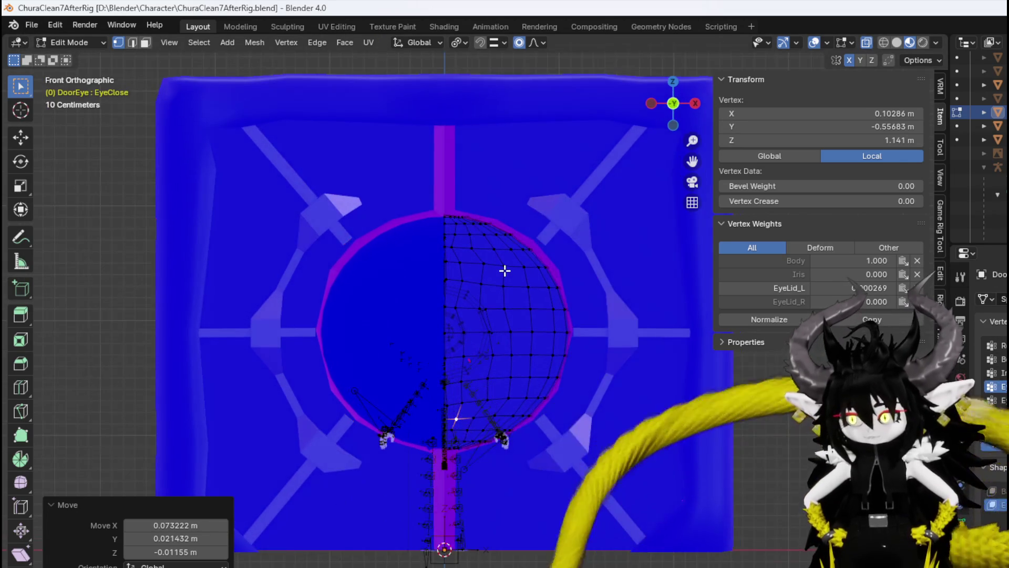
click(74, 48)
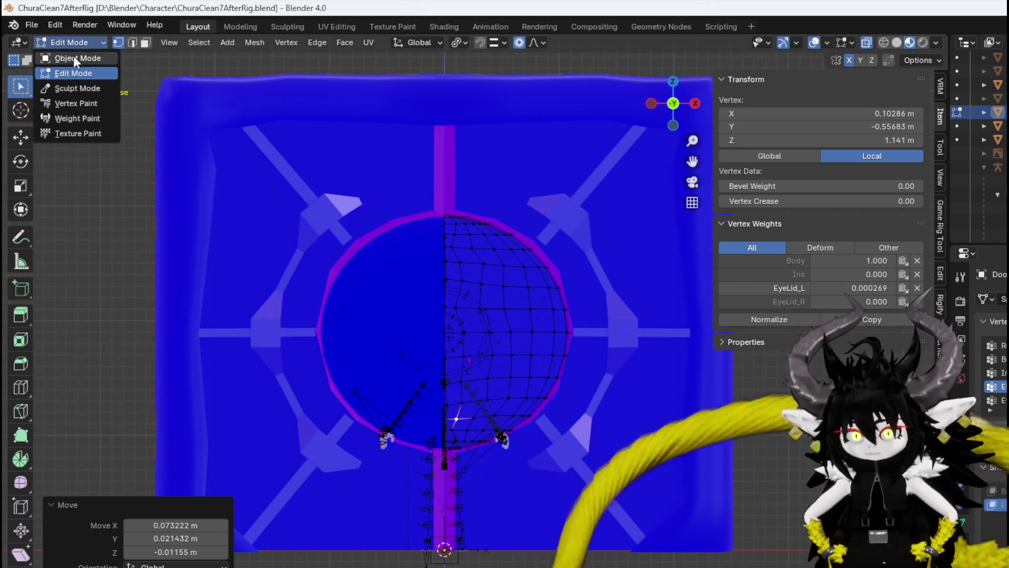
click(71, 61)
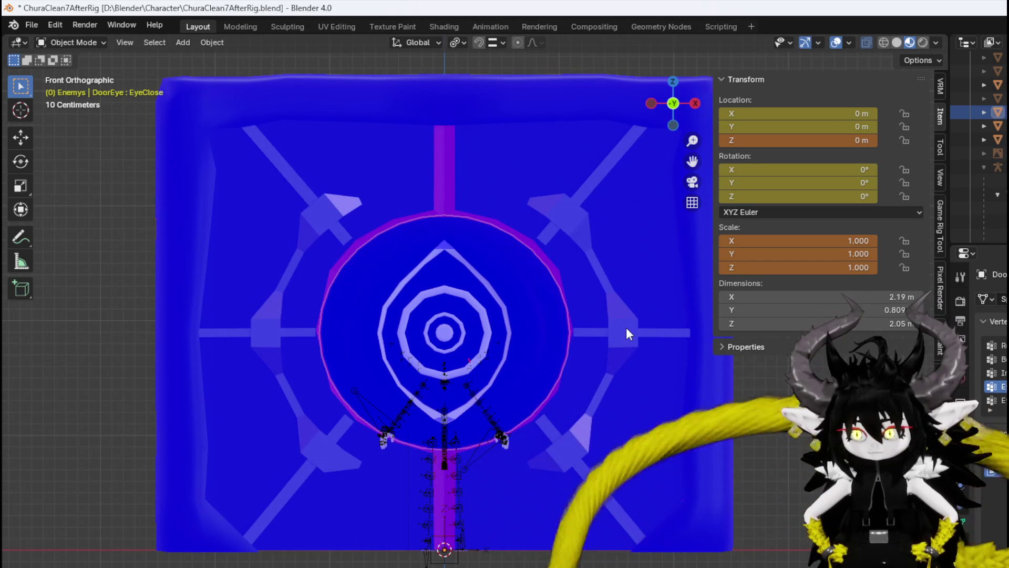
Select the DoorEye object and switch it into Edit Mode.
click(627, 328)
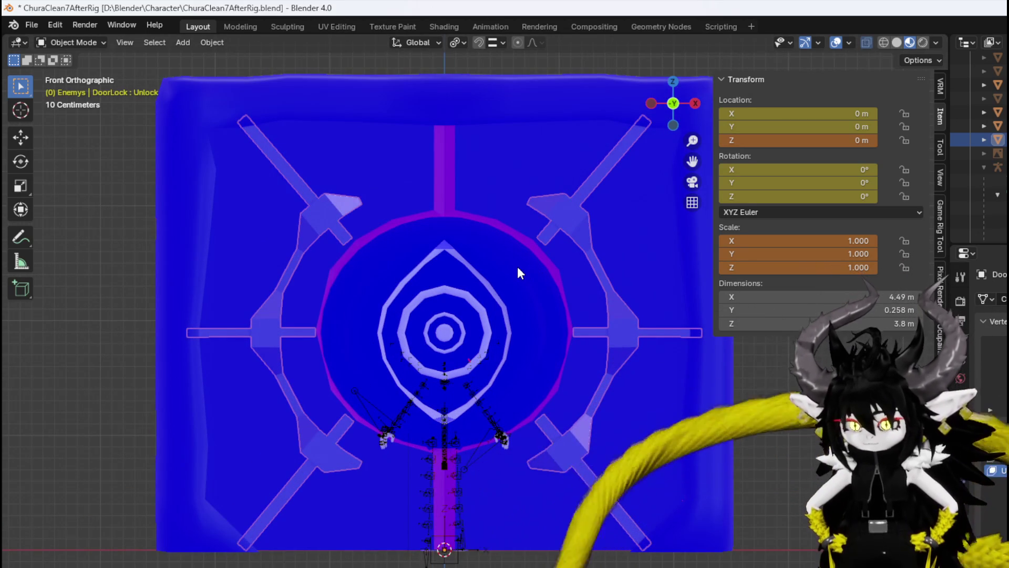
click(517, 266)
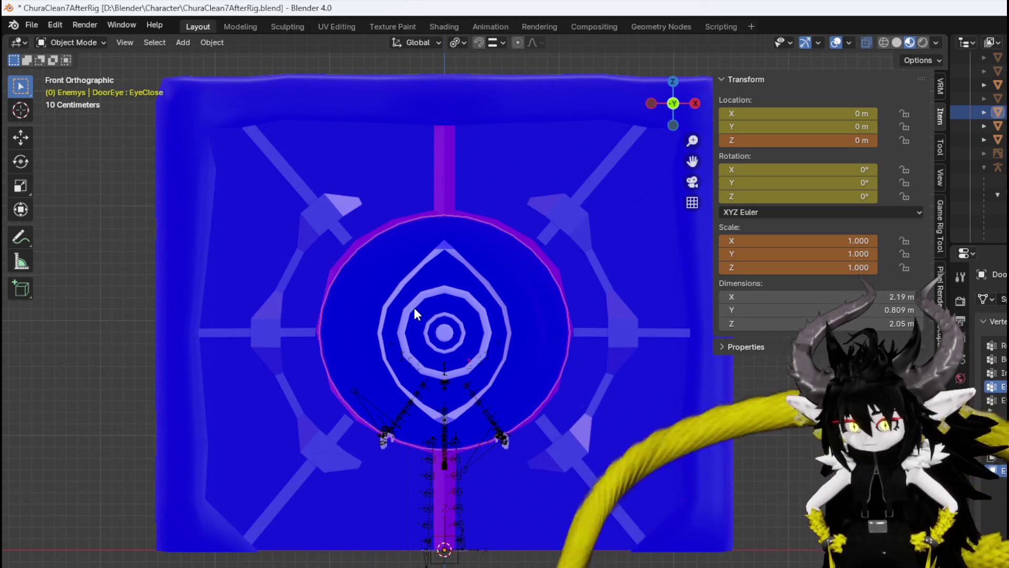
click(62, 42)
click(62, 74)
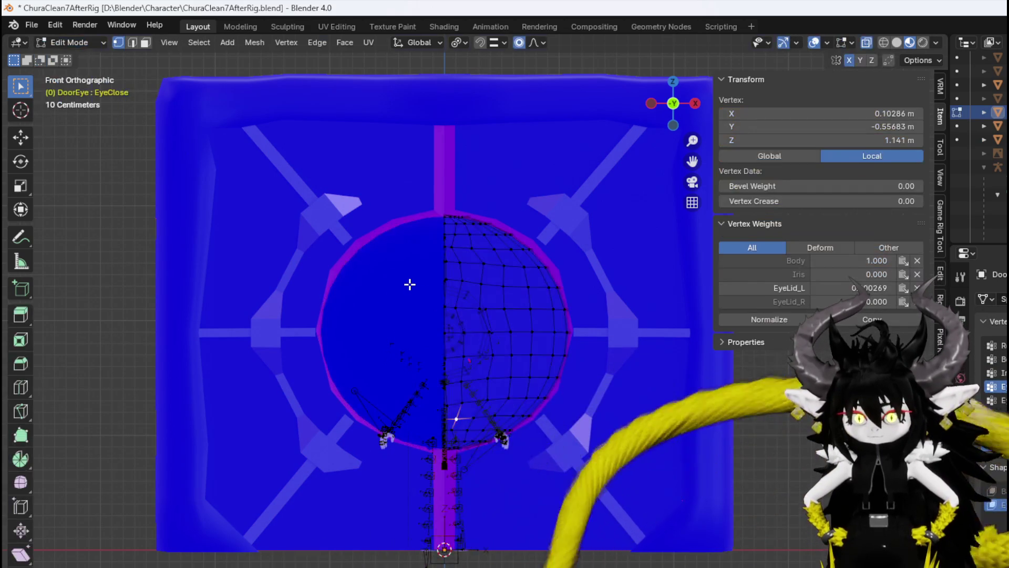
On the Basis shape, select both iris rings entirely as linked geometry.
scroll(408, 281, up, 4)
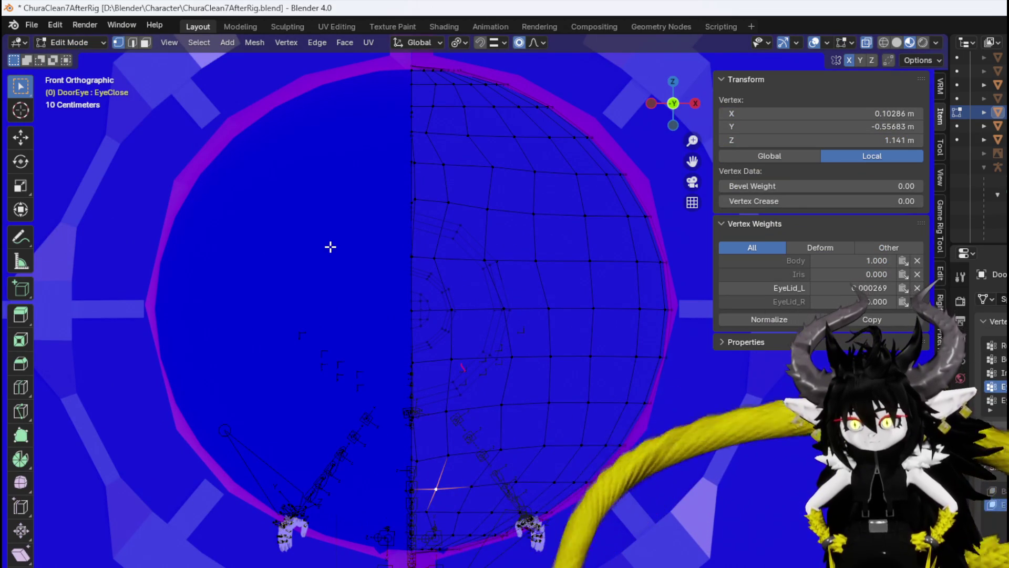
click(991, 490)
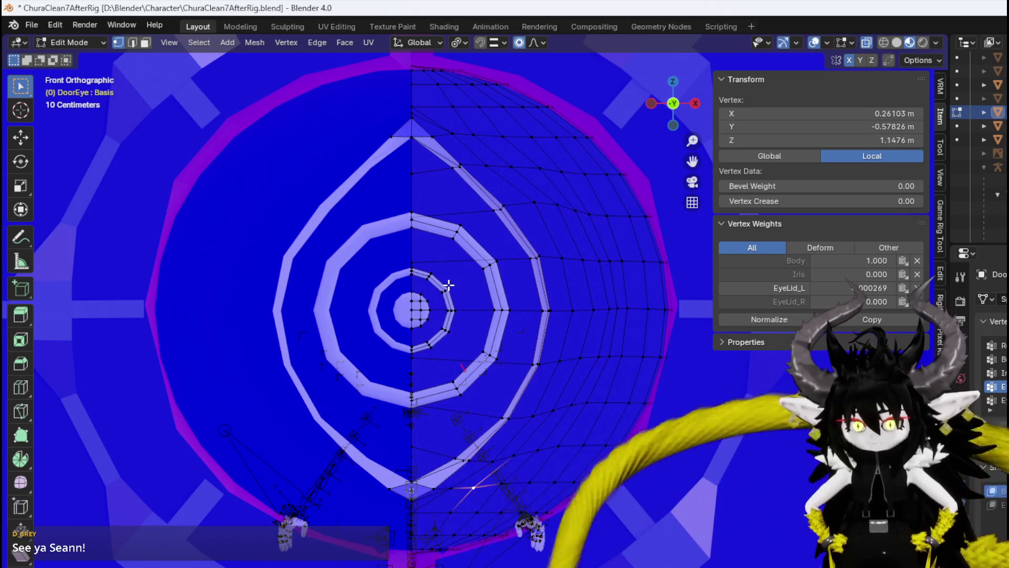
click(454, 239)
scroll(440, 288, up, 5)
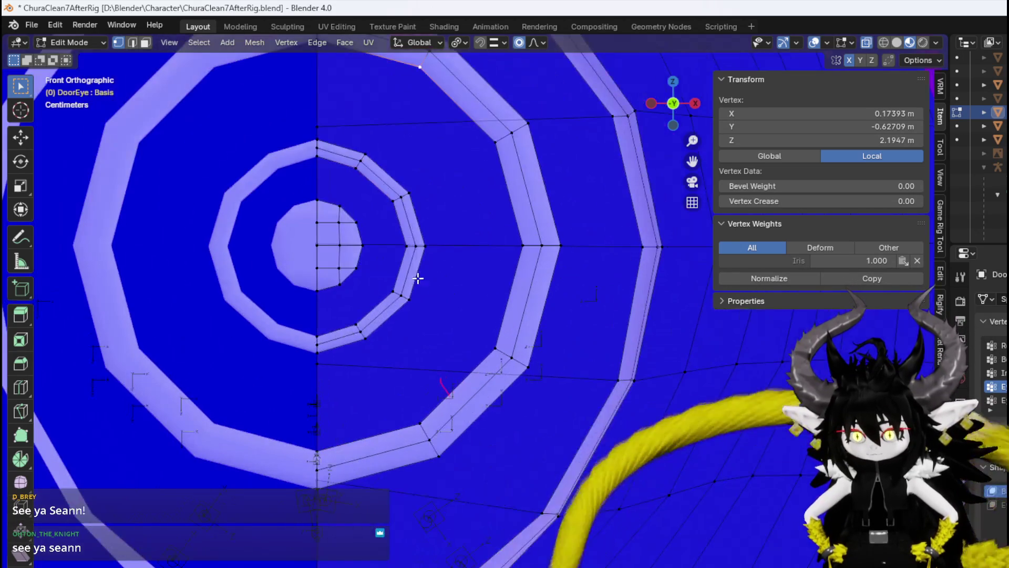
shift+click(399, 198)
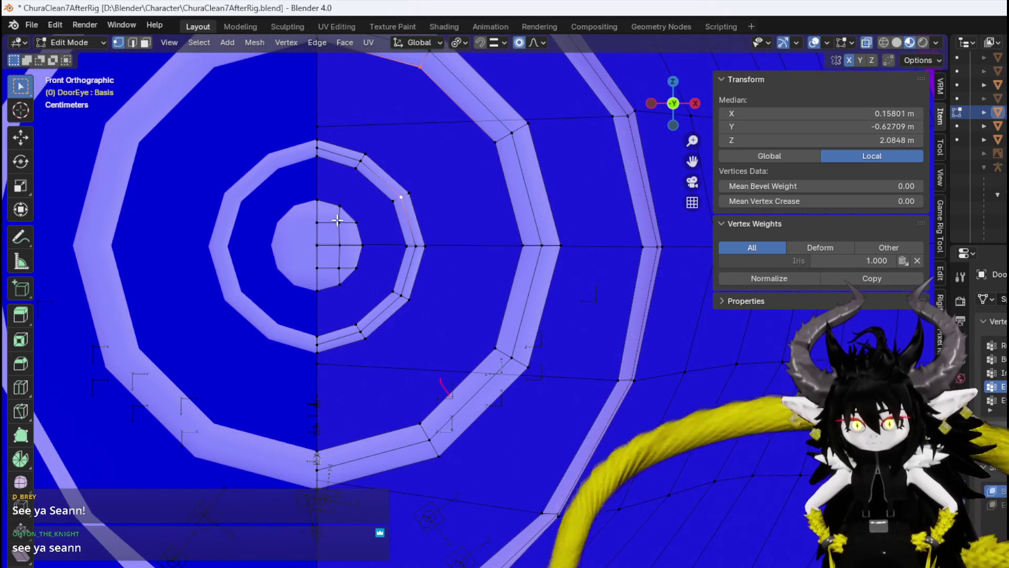
scroll(426, 251, down, 4)
key(ctrl+l)
mouse_move(523, 299)
middle_down()
mouse_move(532, 313)
mouse_move(408, 333)
mouse_move(541, 342)
middle_up()
Separate the selected rings into their own object and return to Object Mode.
key(p)
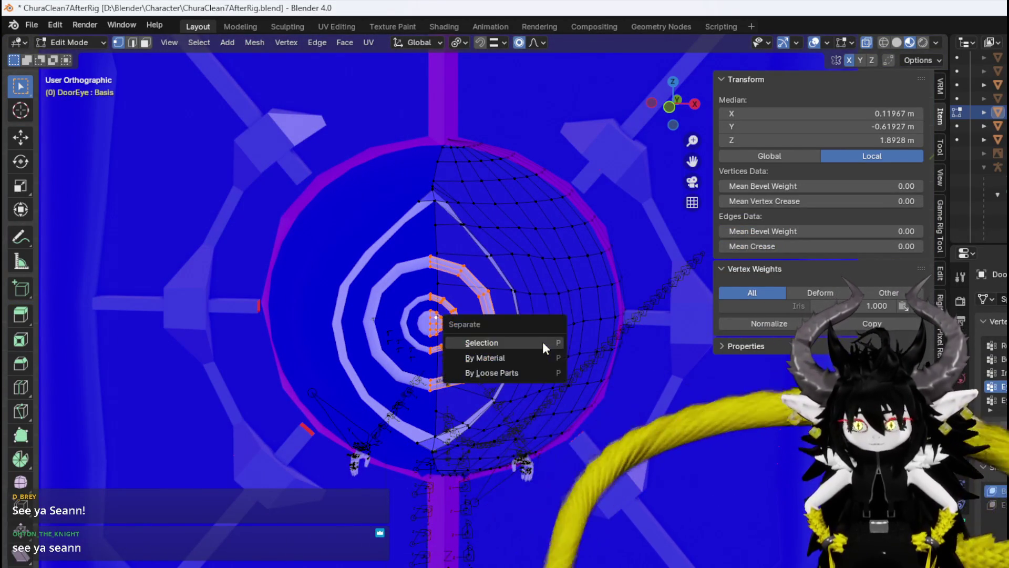
click(542, 342)
click(62, 42)
click(61, 50)
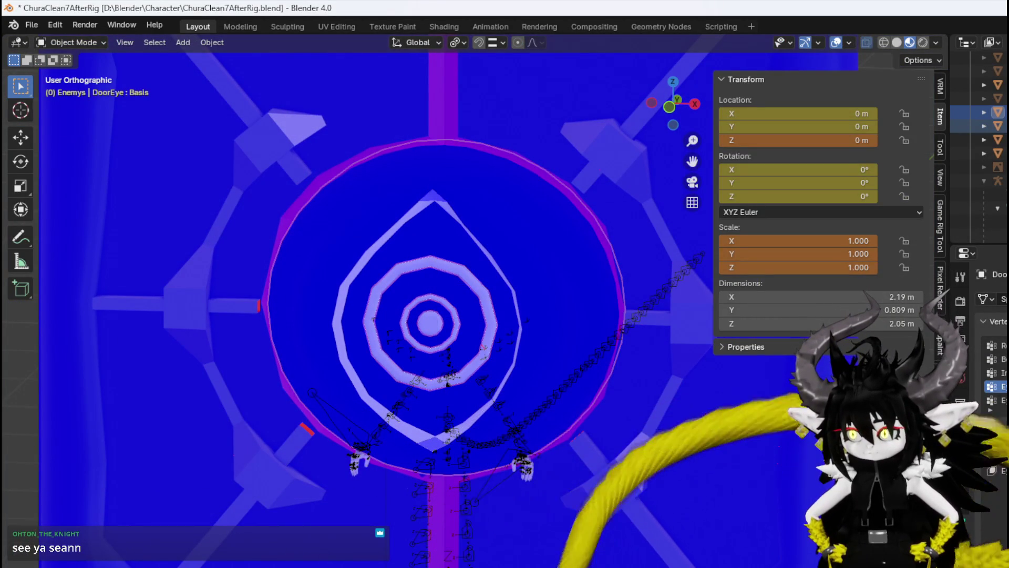
click(494, 326)
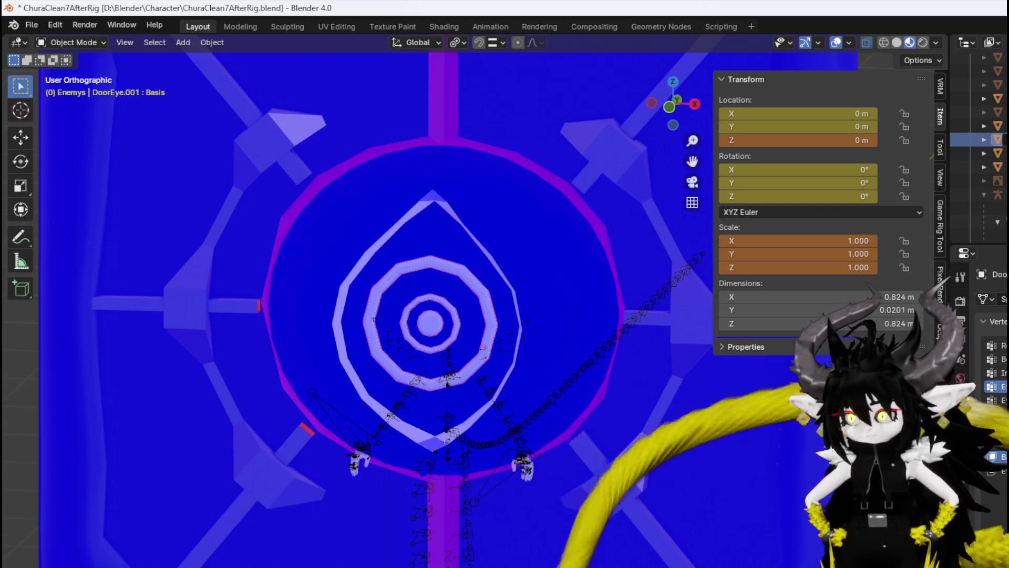
click(993, 167)
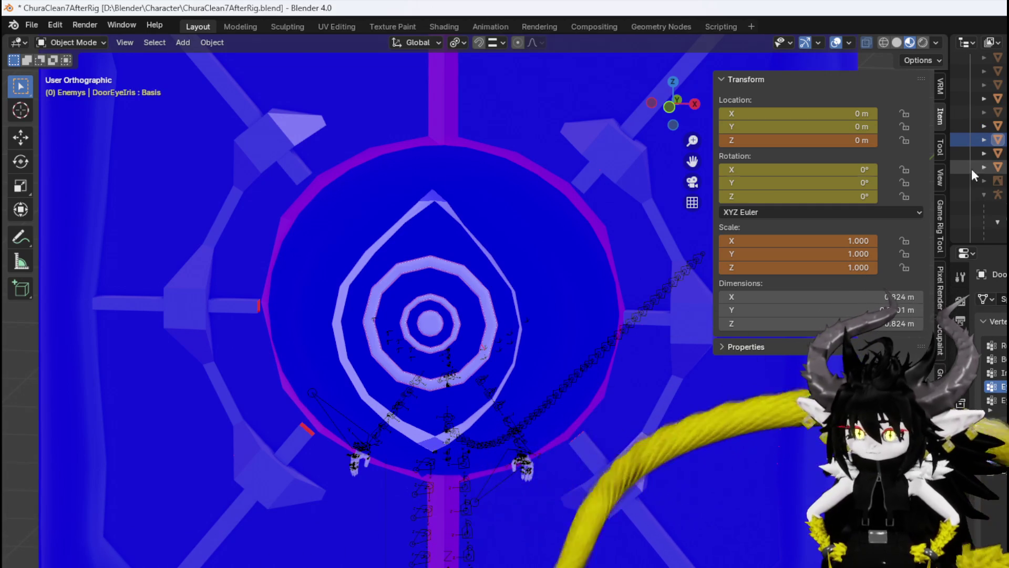
click(415, 268)
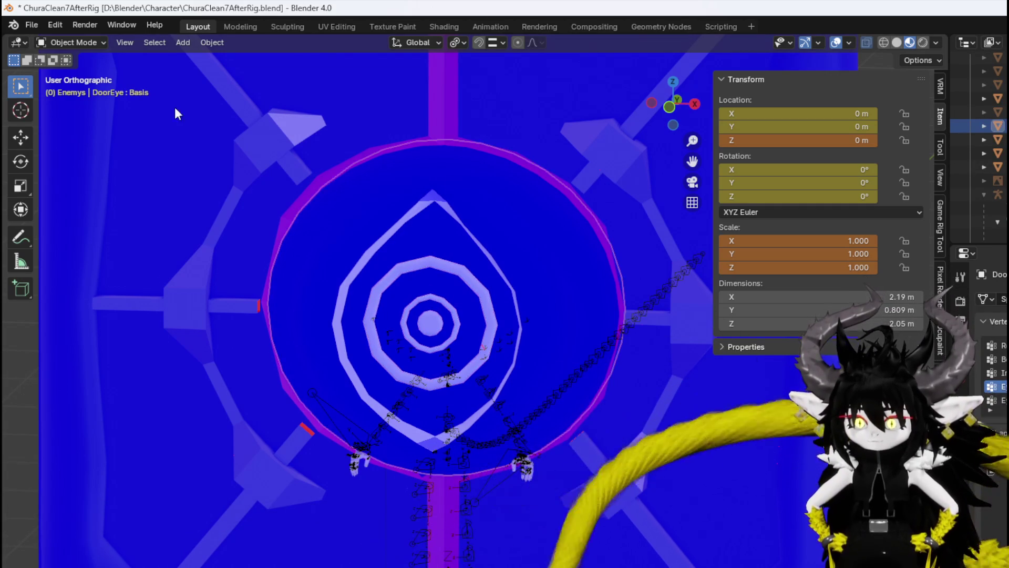
click(413, 268)
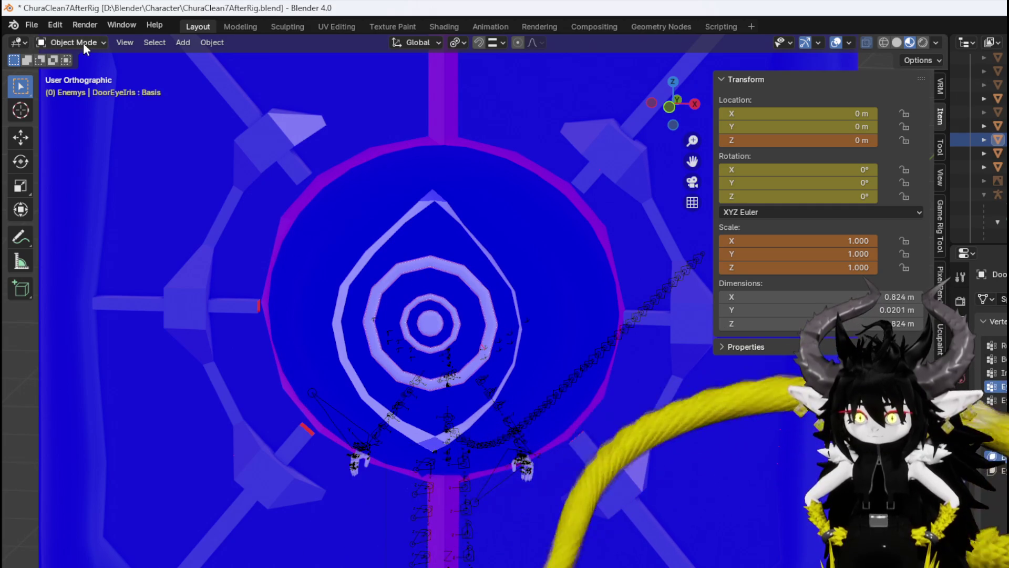
key(KP_1)
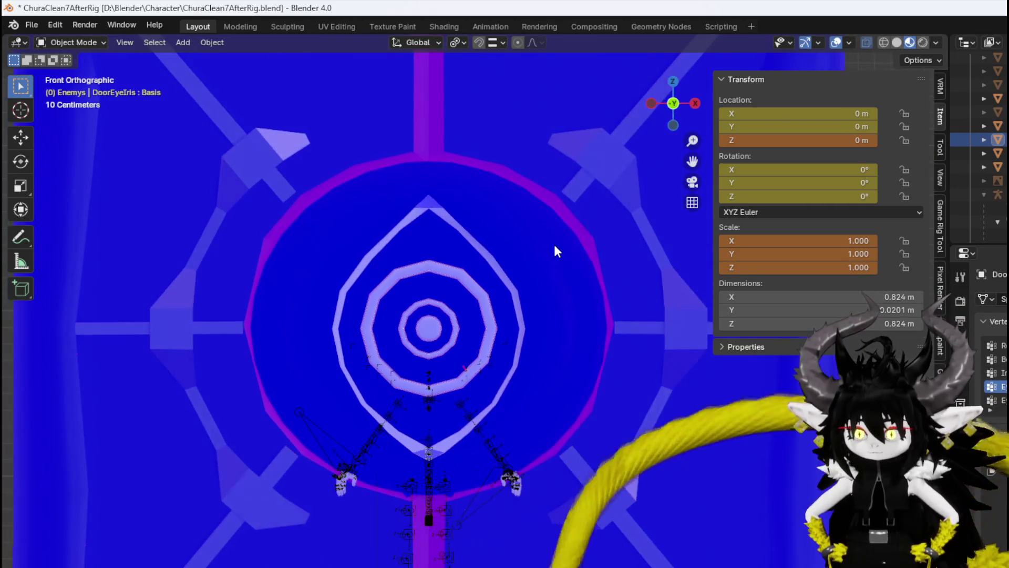
key(KP_3)
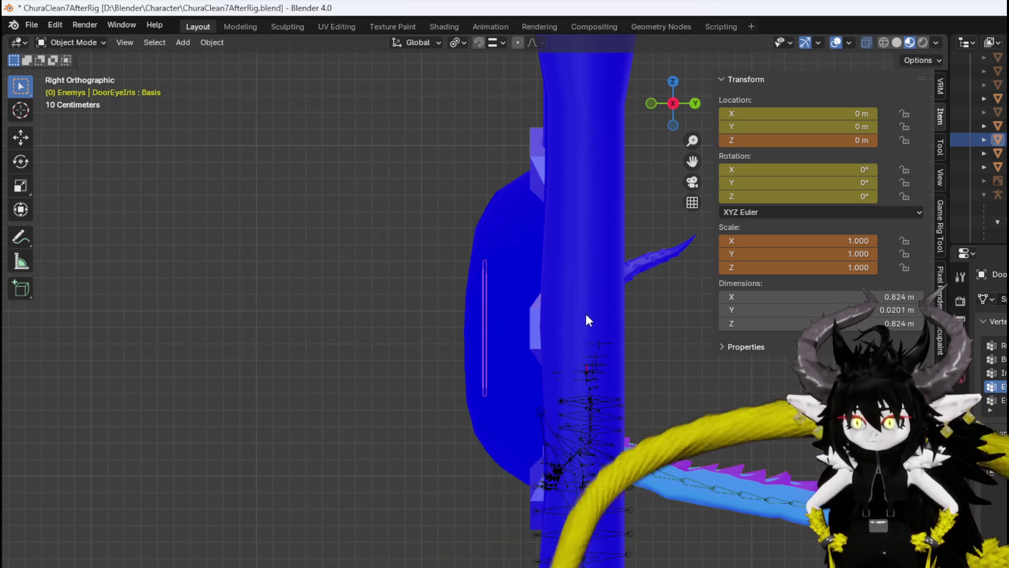
key(KP_1)
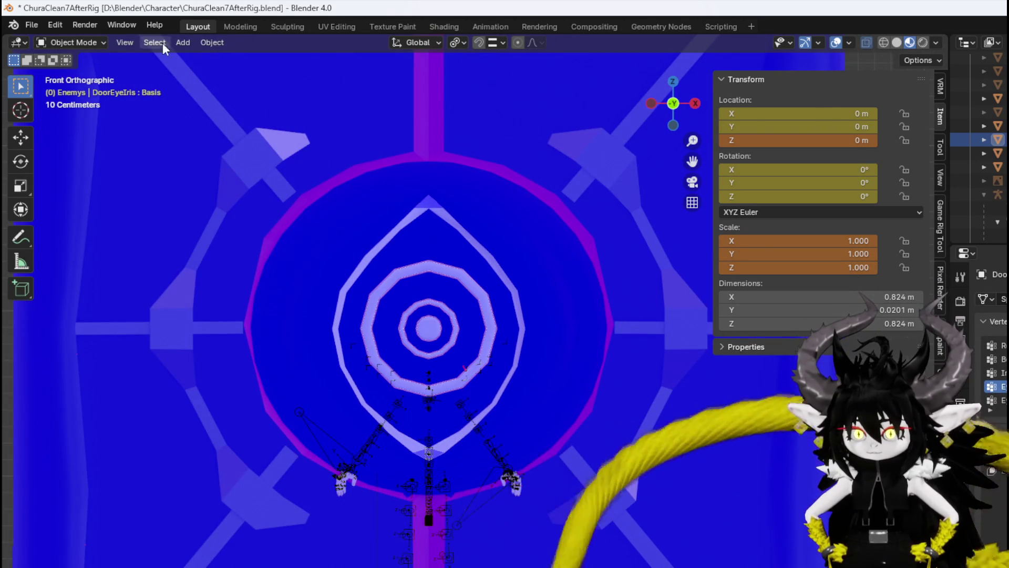
click(213, 46)
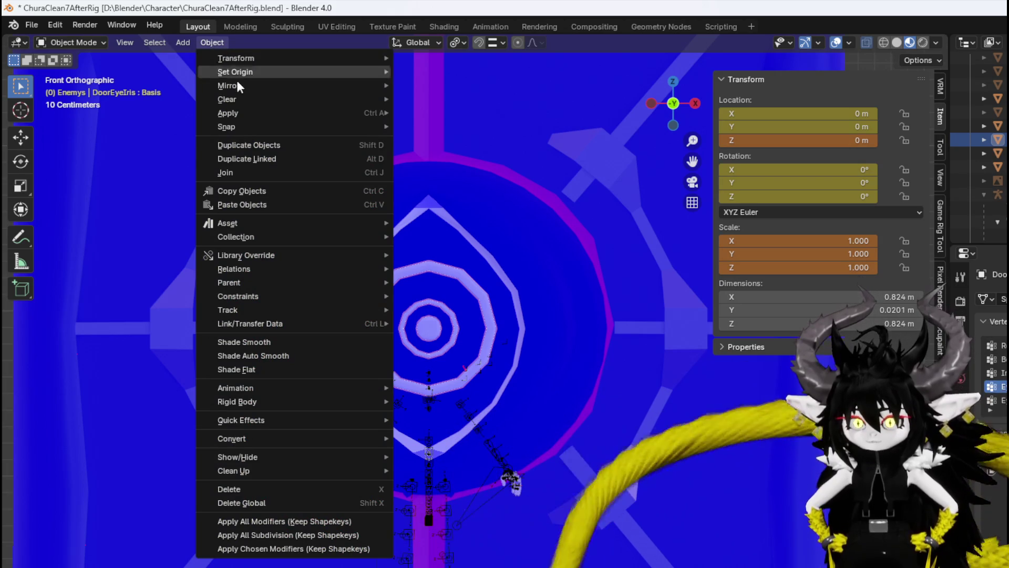
mouse_move(238, 71)
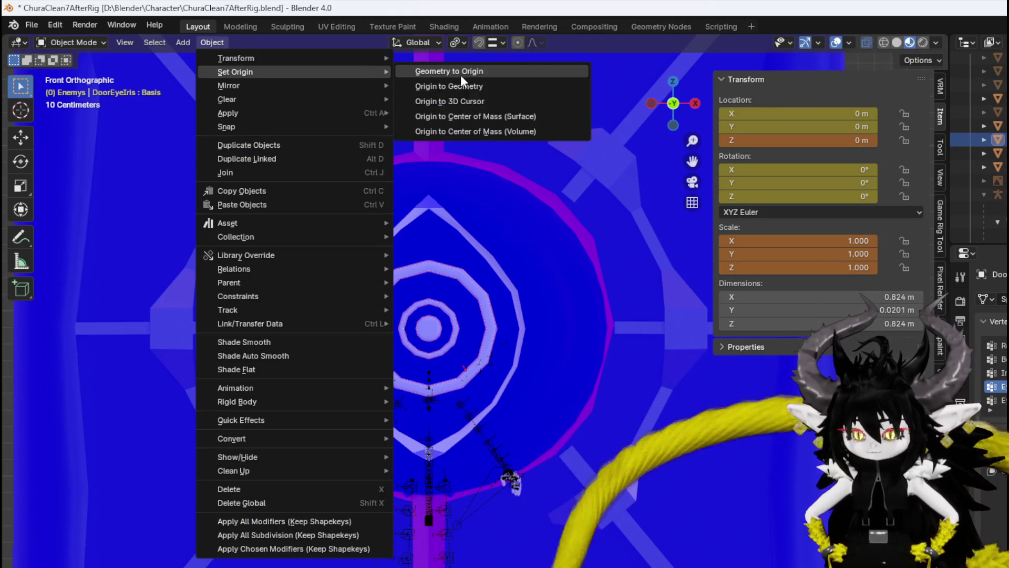
click(461, 75)
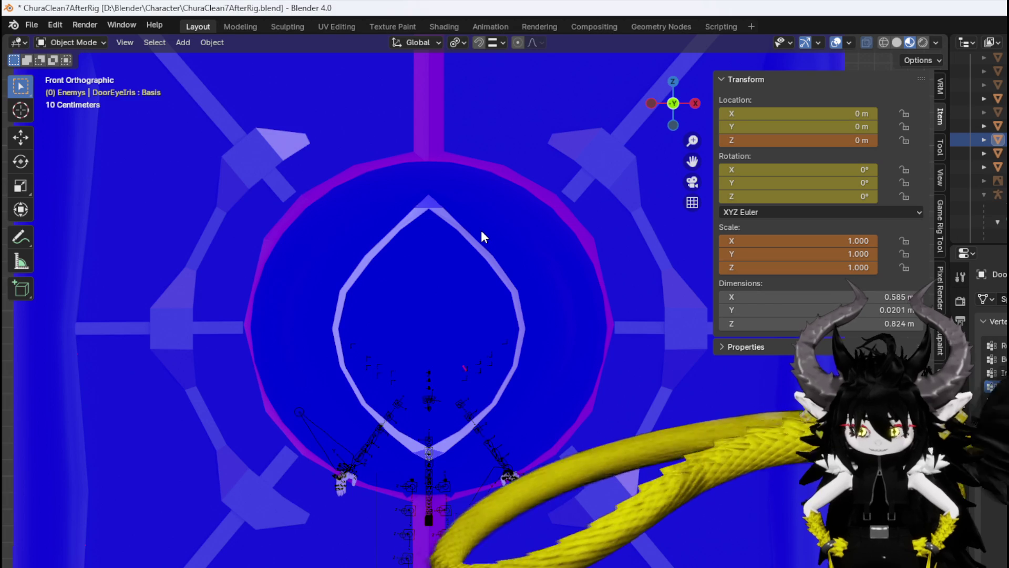
key(ctrl+z)
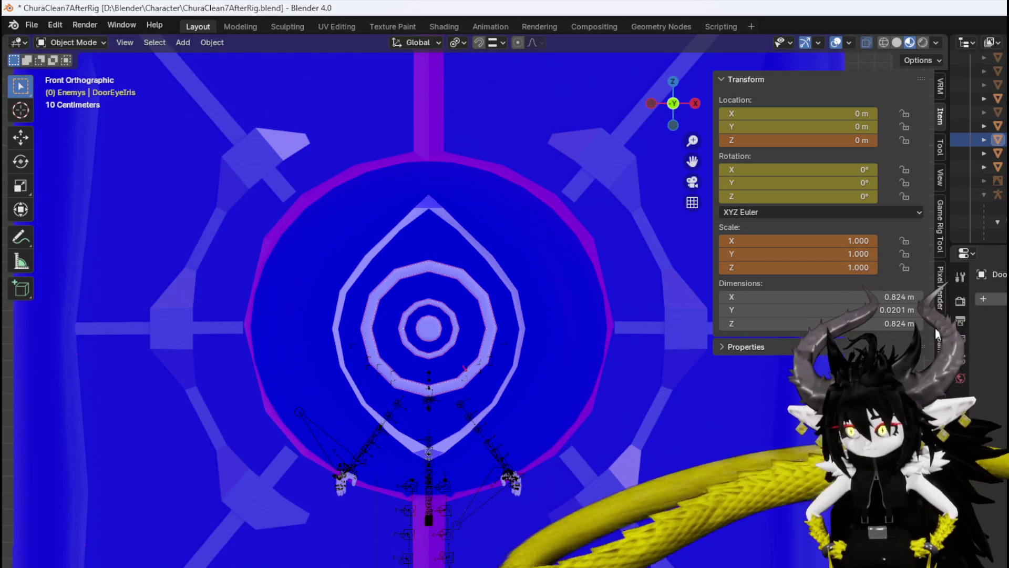
click(216, 42)
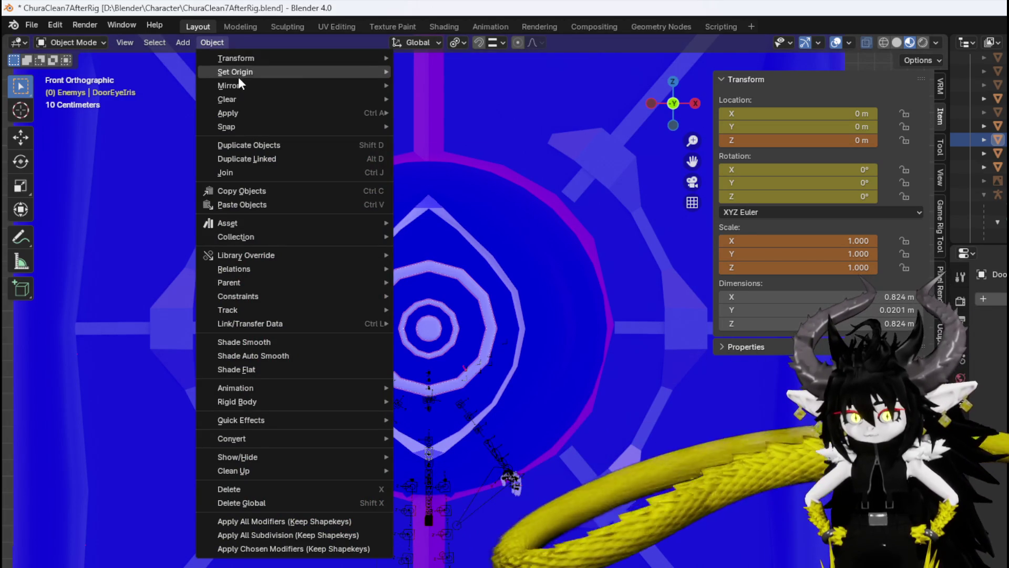
Move the iris geometry onto its origin with Geometry to Origin.
mouse_move(238, 74)
click(454, 73)
scroll(431, 198, down, 2)
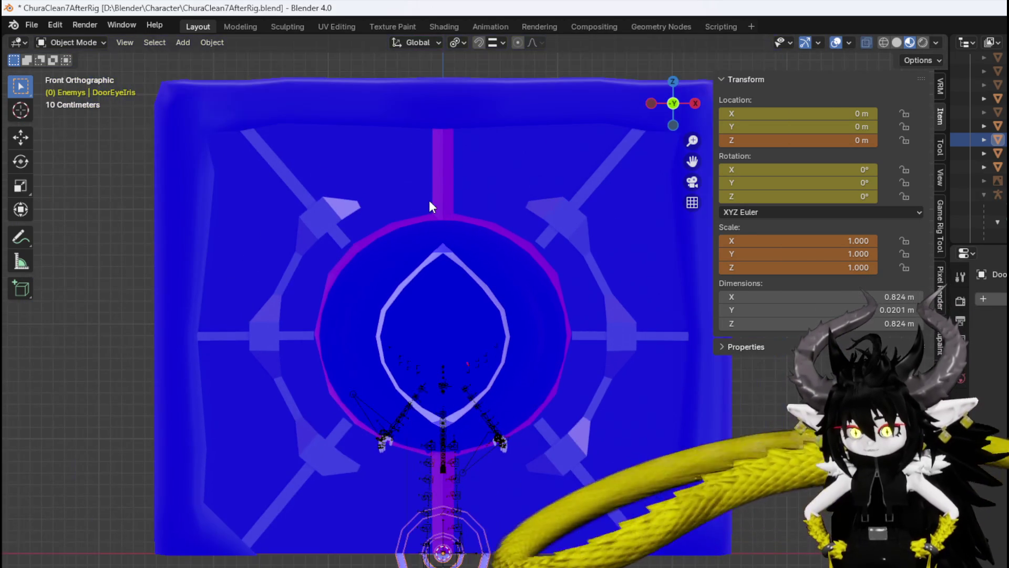
key(KP_3)
In Edit Mode, shift the iris mesh along Y to −0.4532 m.
click(74, 42)
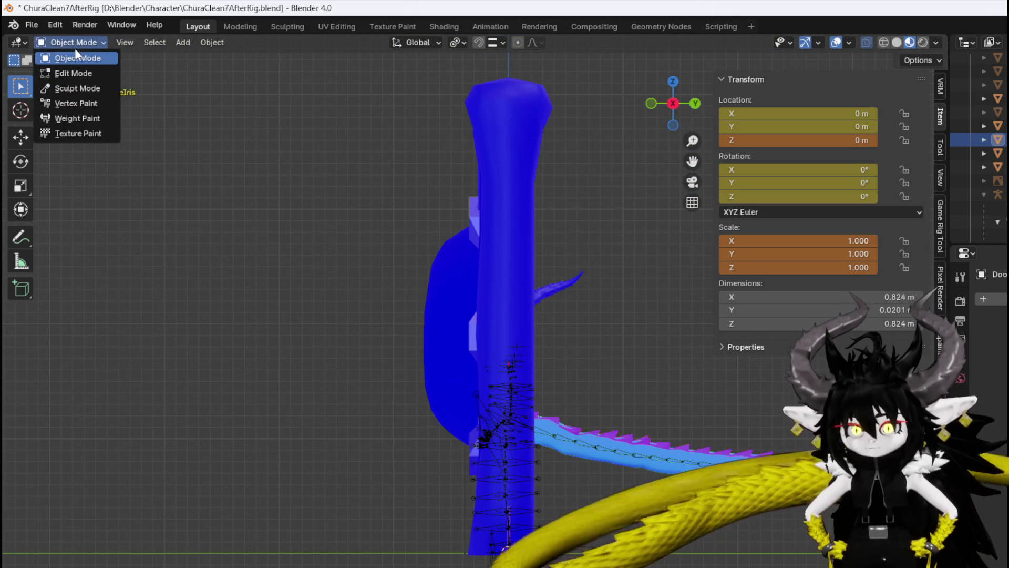
click(74, 73)
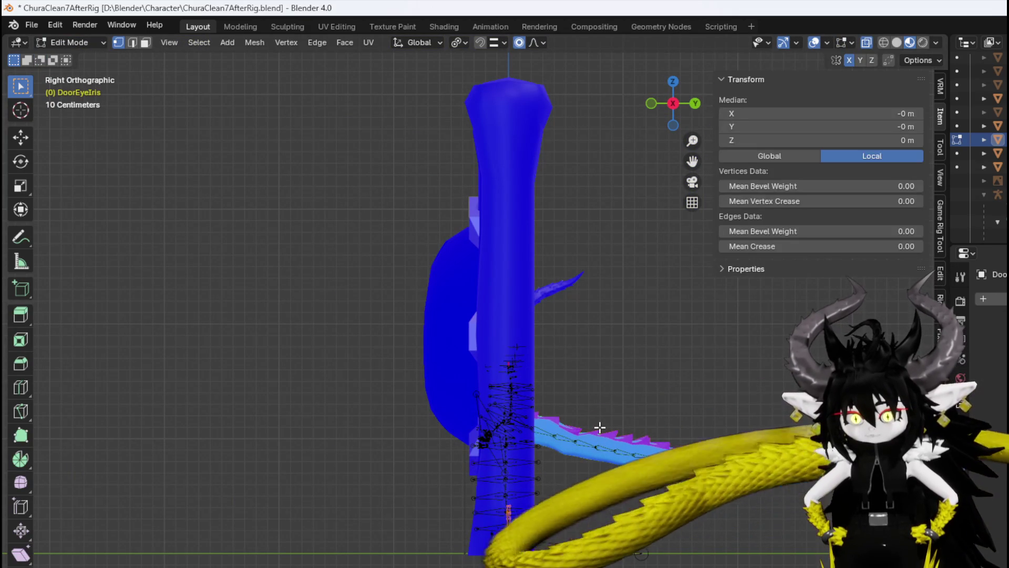
key(g)
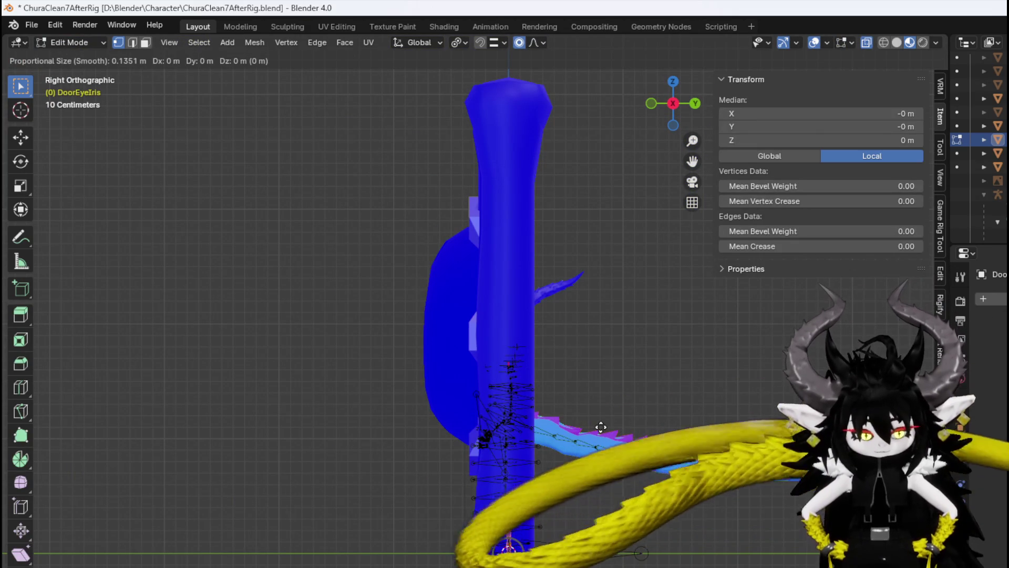
key(y)
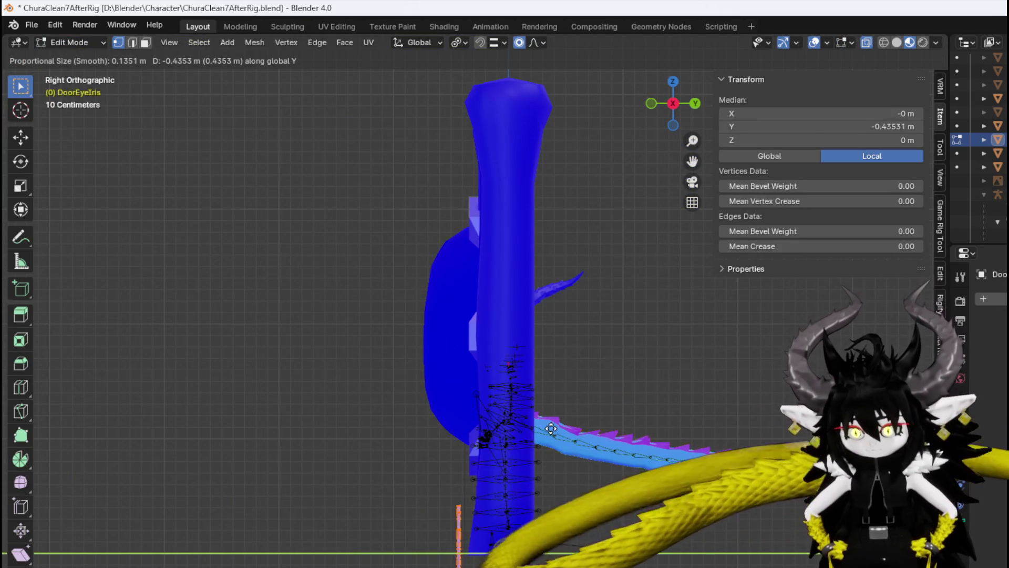
click(548, 428)
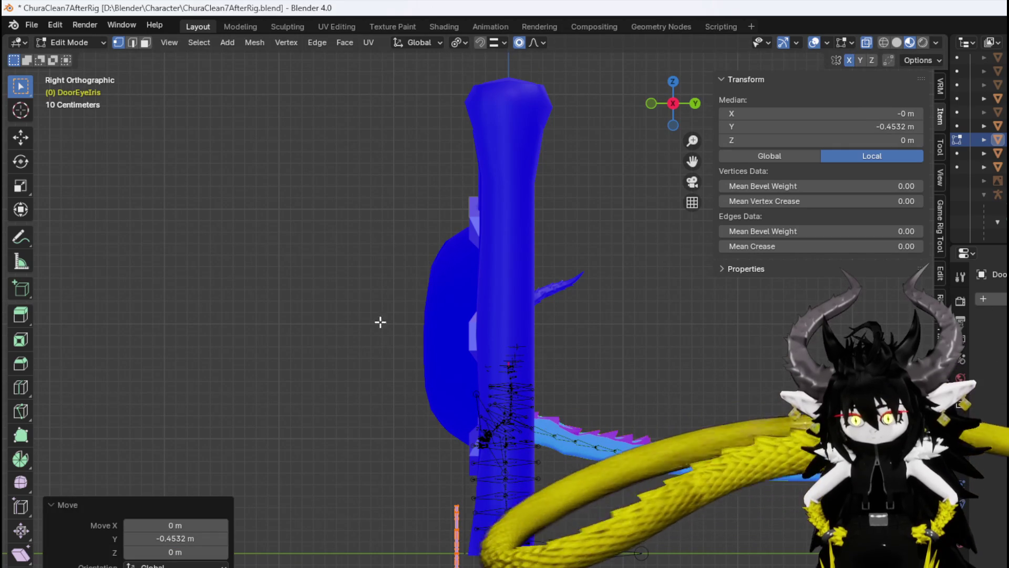
Raise the DoorEyeIris object to Z 1.9261 m, keeping zero rotation, and reopen Edit Mode.
click(62, 42)
click(64, 55)
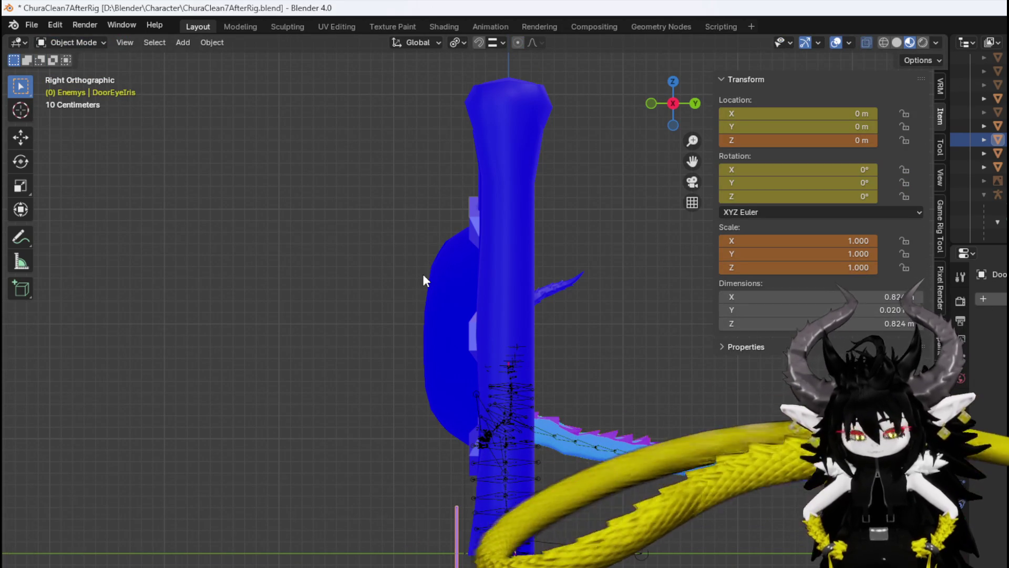
key(g)
key(z)
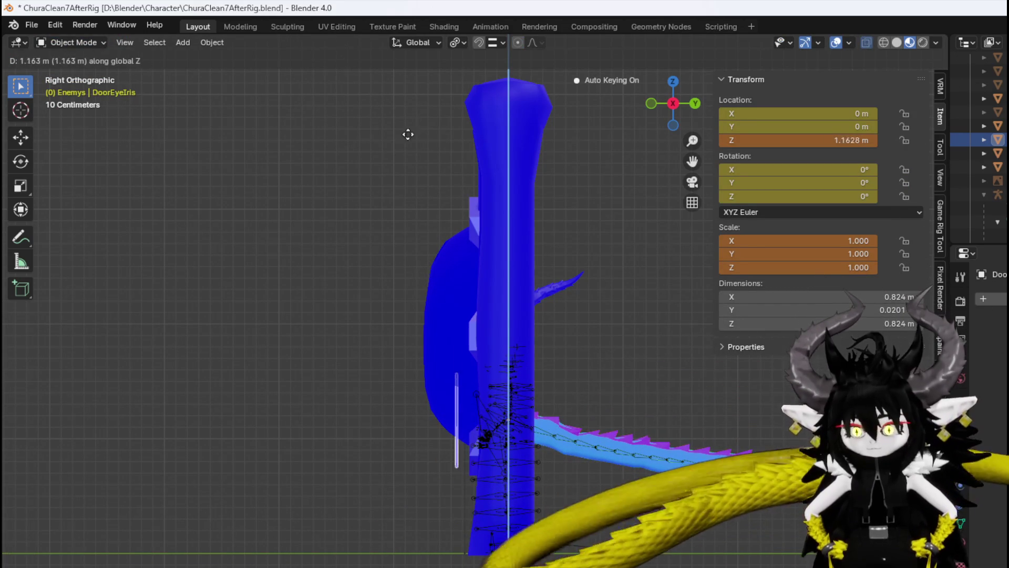
click(409, 53)
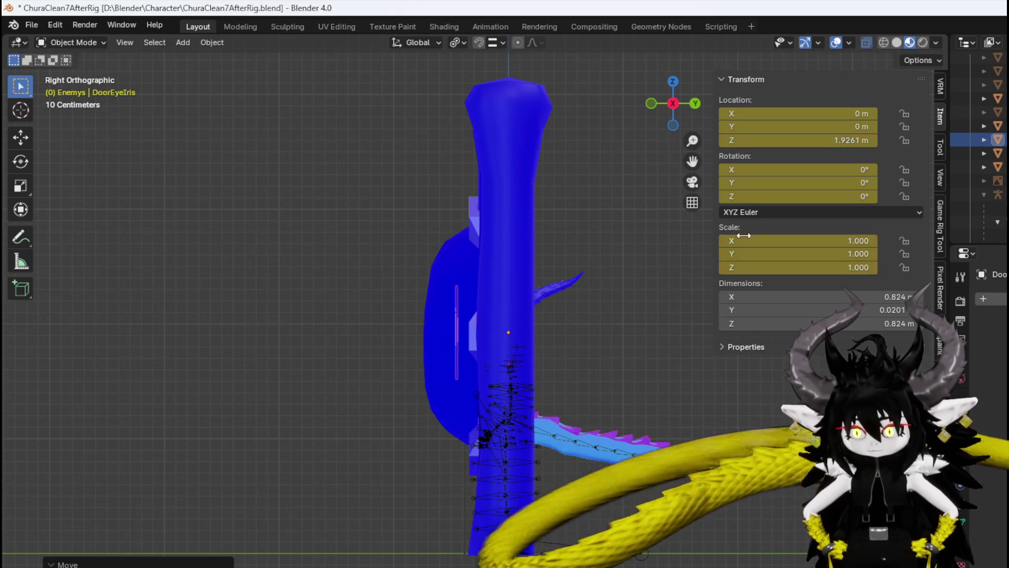
key(r)
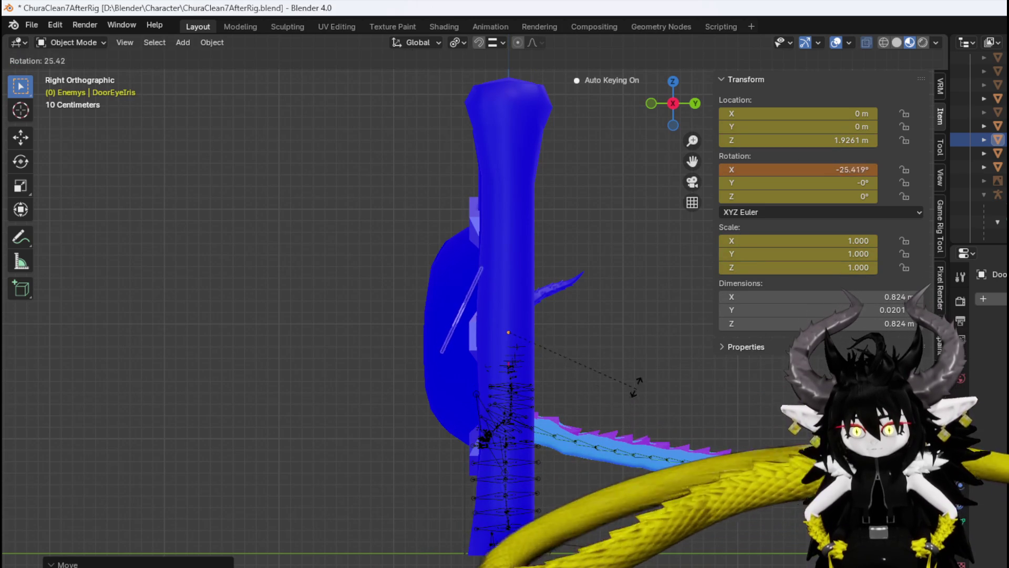
right_click(623, 282)
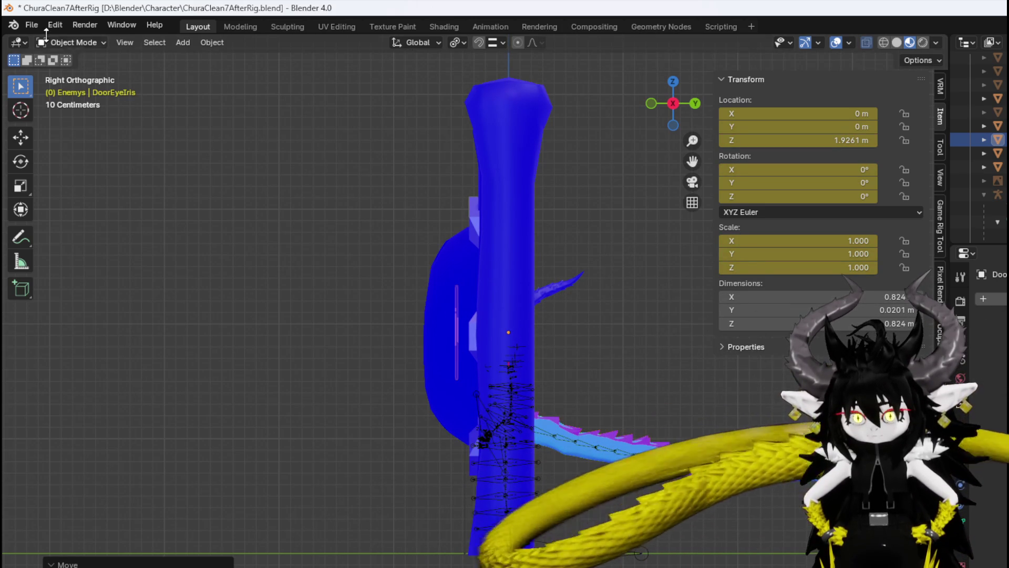
click(63, 42)
click(65, 68)
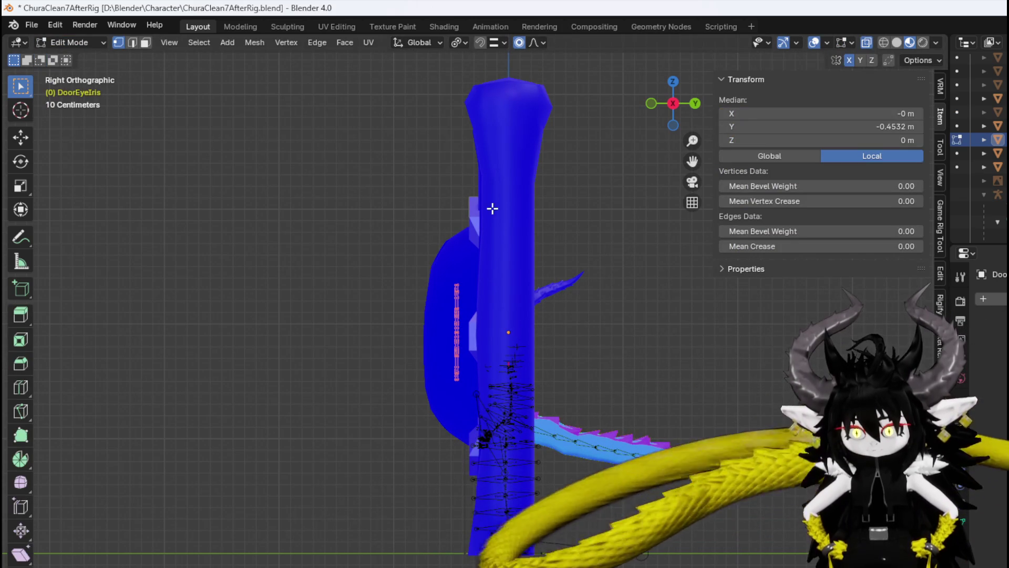
In Edit Mode, push the iris vertices forward along Y in two nudges, then deselect them.
key(g)
key(x)
key(y)
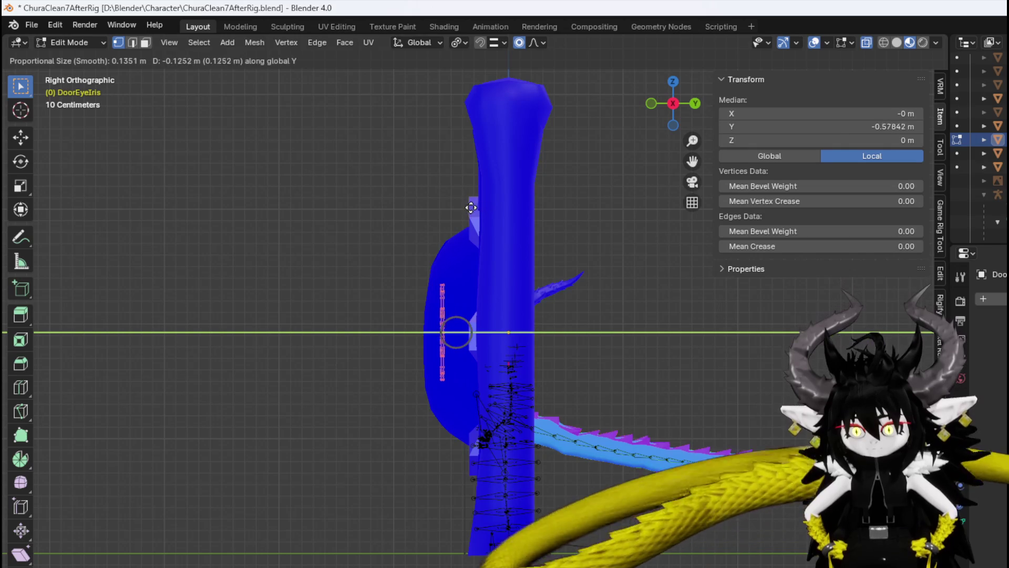
click(462, 208)
mouse_move(466, 207)
middle_down()
mouse_move(525, 232)
mouse_move(499, 241)
mouse_move(626, 298)
mouse_move(712, 232)
mouse_move(451, 217)
mouse_move(529, 241)
mouse_move(505, 225)
mouse_move(531, 205)
middle_up()
scroll(466, 226, up, 3)
key(g)
key(y)
click(498, 228)
click(100, 58)
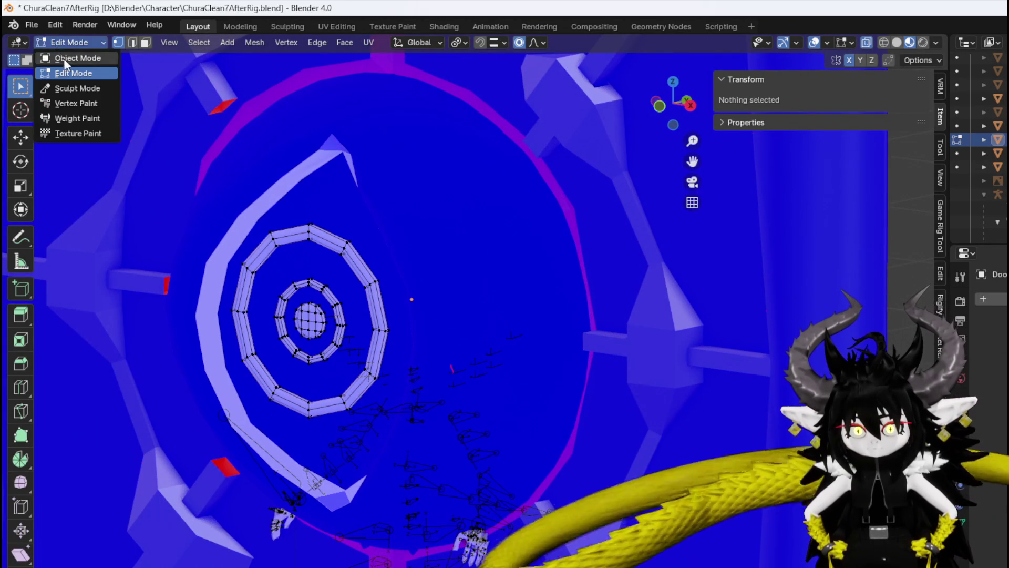
Back in Object Mode, trial X and Z rotations of the iris, cancelling both.
click(76, 58)
middle_drag(317, 241, 454, 171)
key(r)
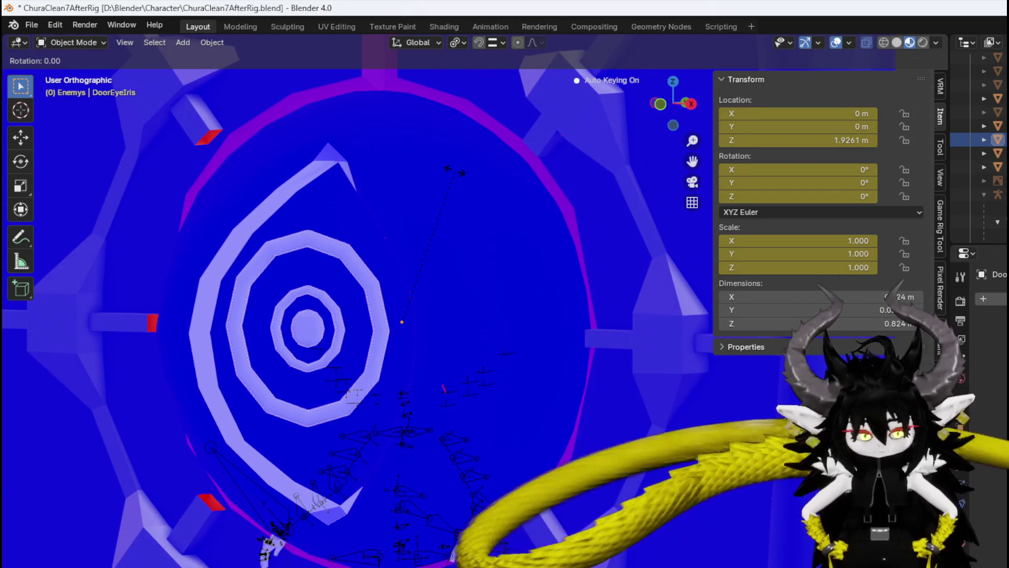
key(x)
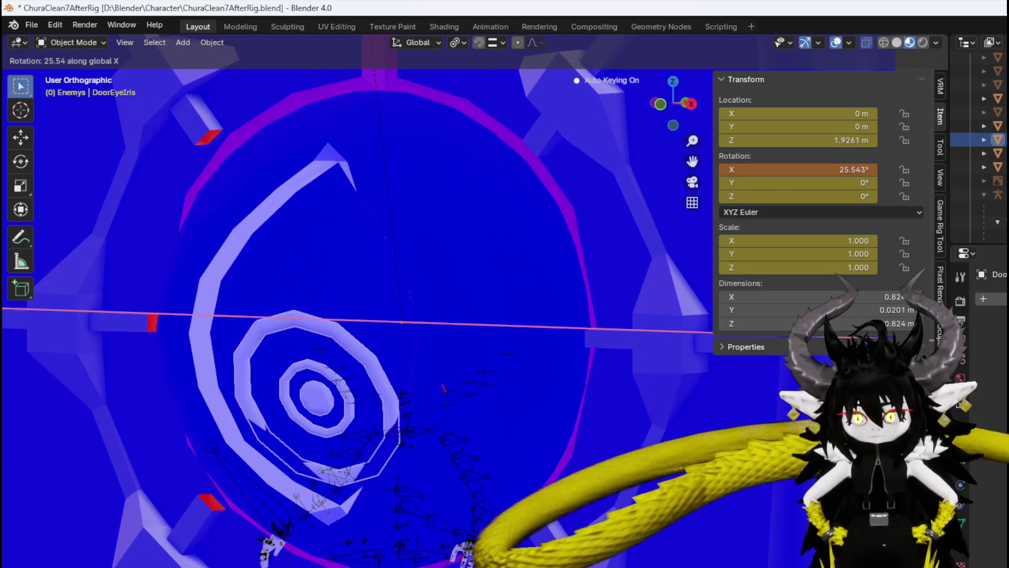
key(Escape)
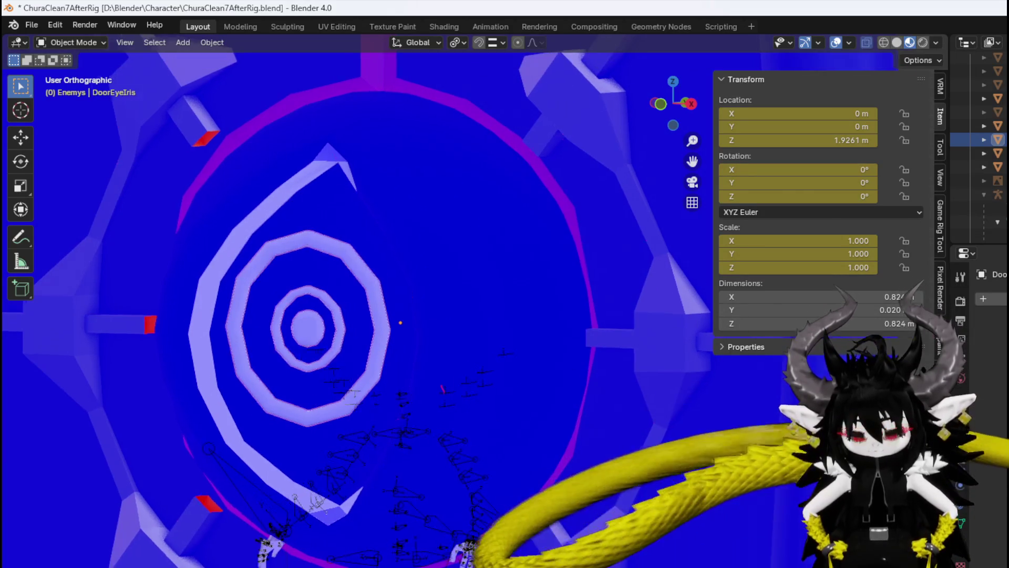
key(KP_1)
key(r)
key(z)
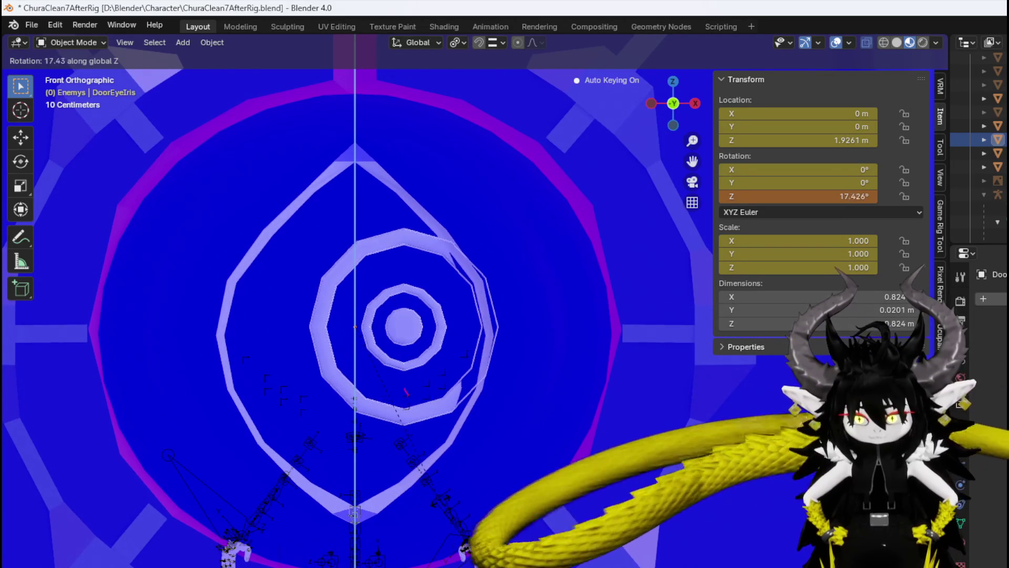
right_click(459, 501)
middle_drag(459, 500, 299, 509)
key(KP_3)
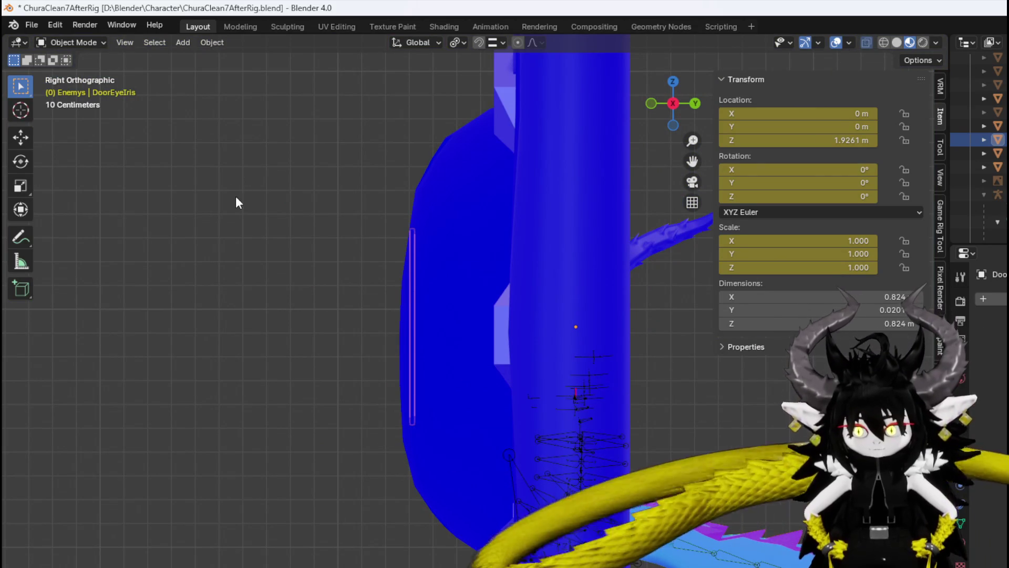
Box-select the strip of iris vertices and shift them -0.0286 m along Y.
click(63, 42)
click(73, 73)
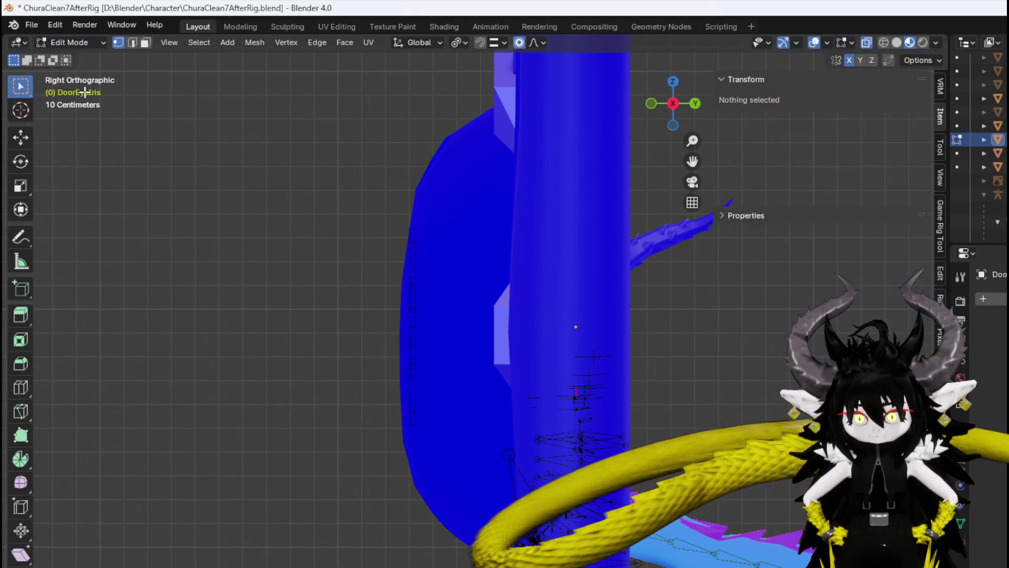
drag(293, 507, 503, 142)
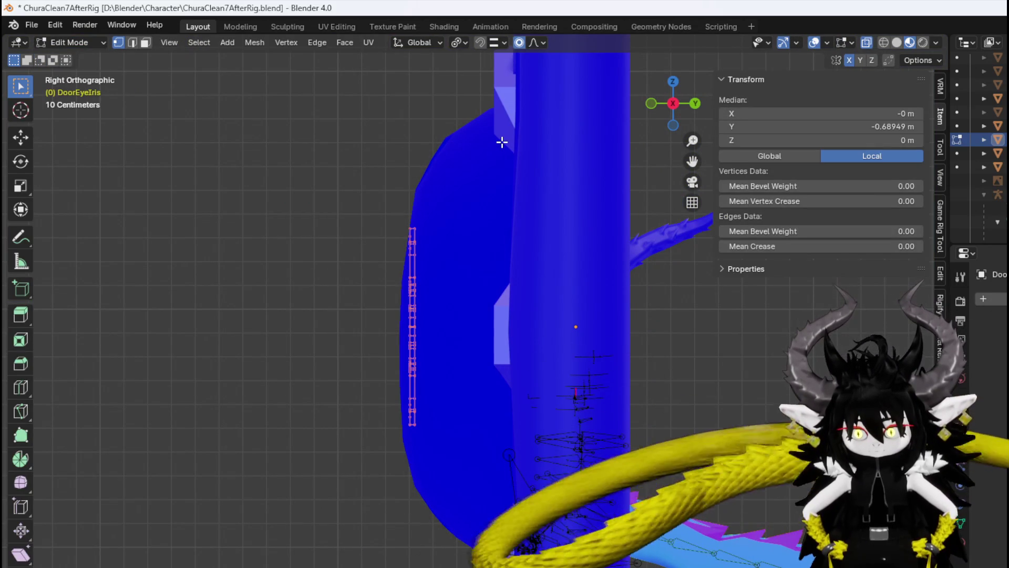
key(g)
right_click(475, 211)
key(g)
key(y)
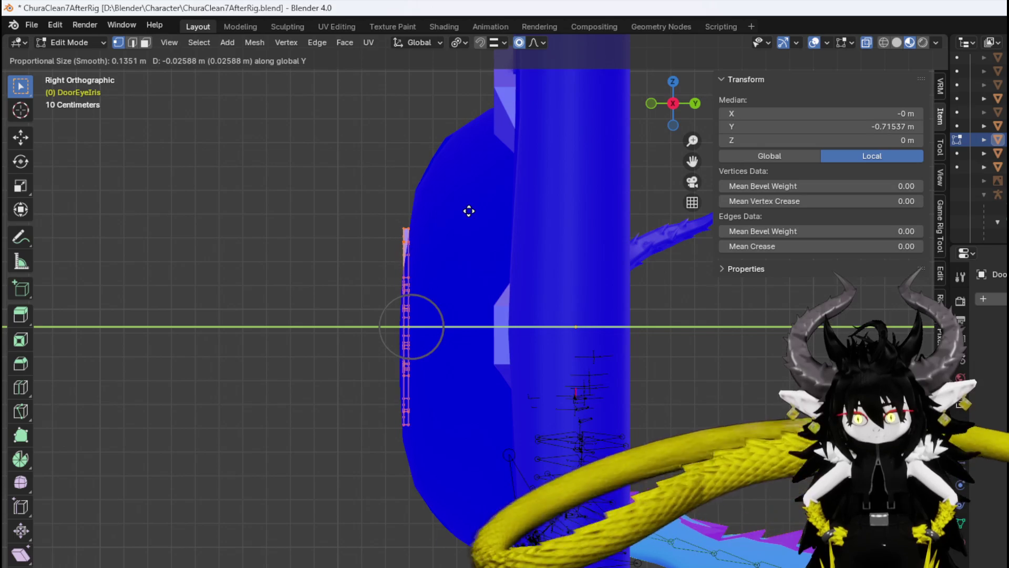
click(468, 211)
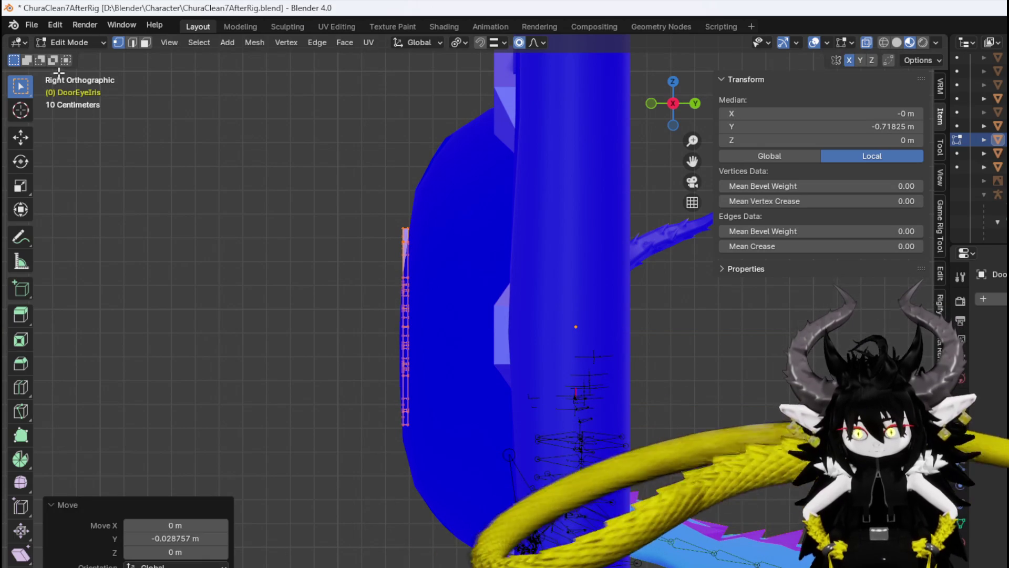
click(65, 43)
click(65, 55)
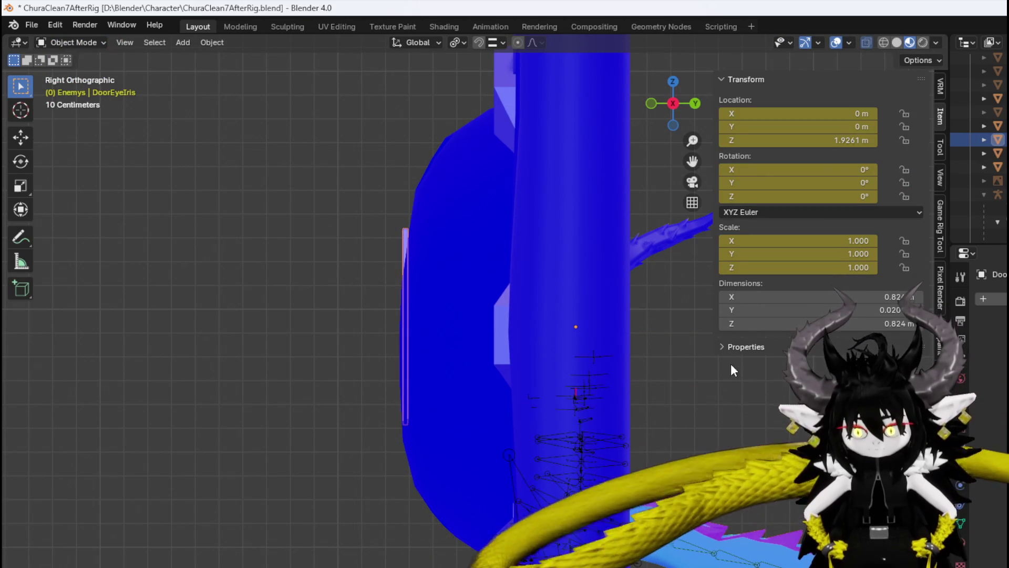
Trial several rotations and moves of the iris, cancelling each to keep it upright.
key(r)
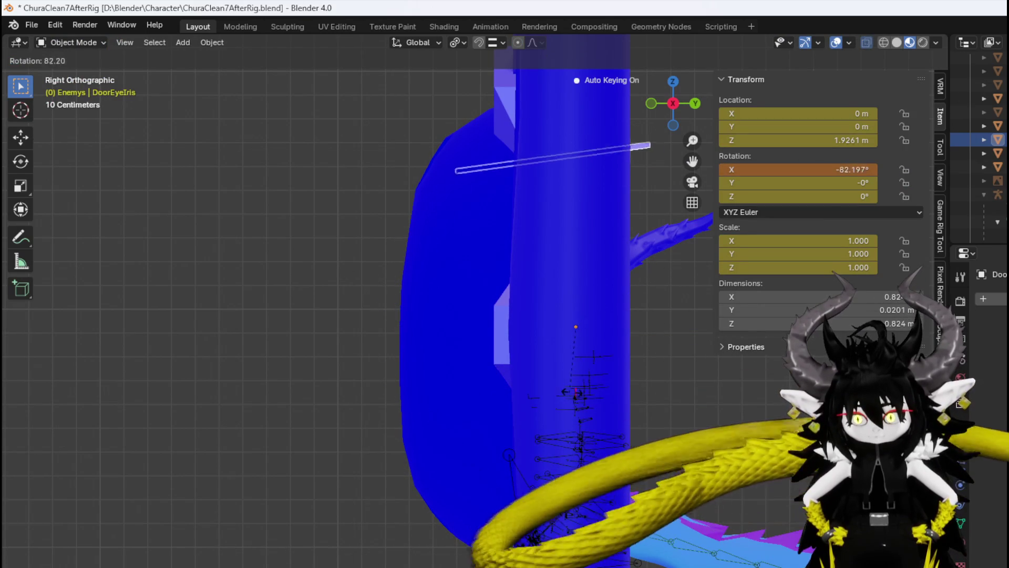
key(Escape)
mouse_move(524, 354)
middle_down()
mouse_move(660, 346)
mouse_move(553, 342)
middle_up()
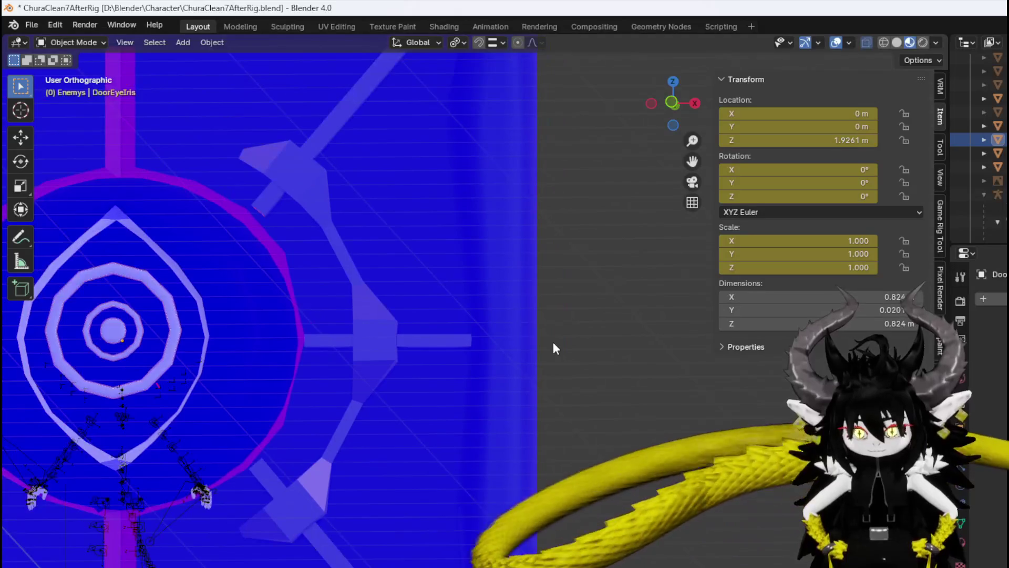
mouse_move(446, 339)
middle_down()
mouse_move(484, 325)
mouse_move(473, 360)
middle_up()
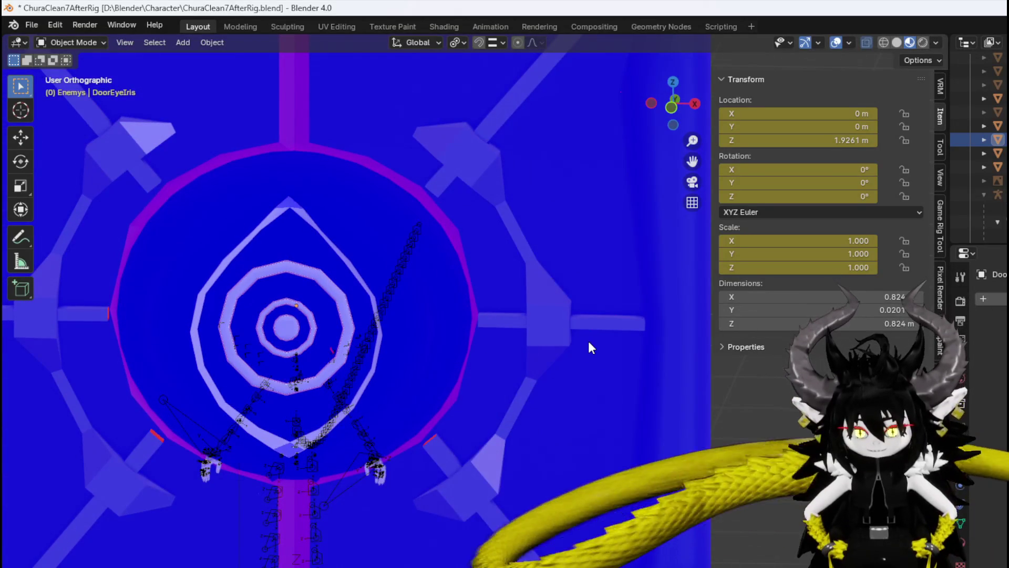
key(r)
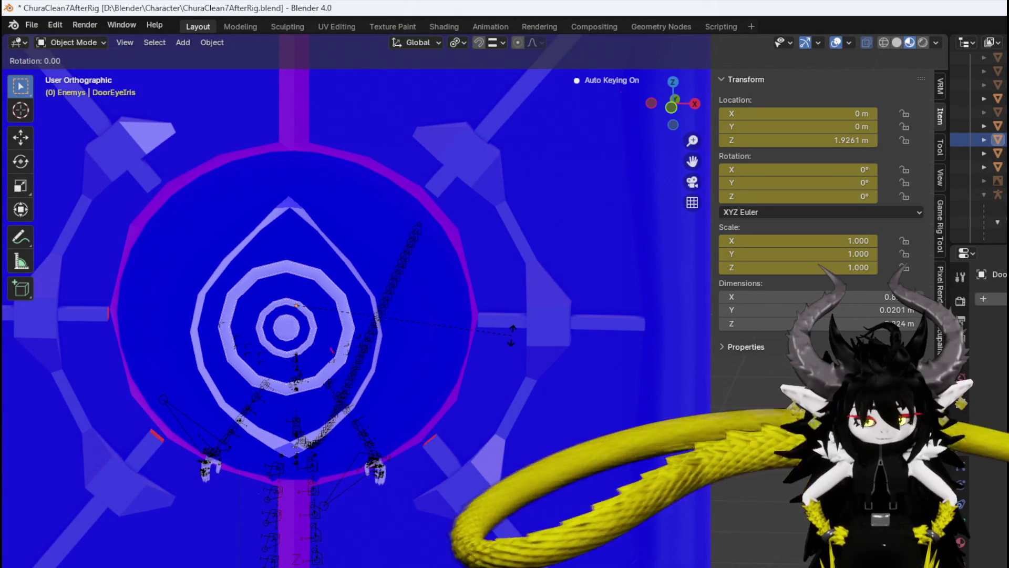
key(x)
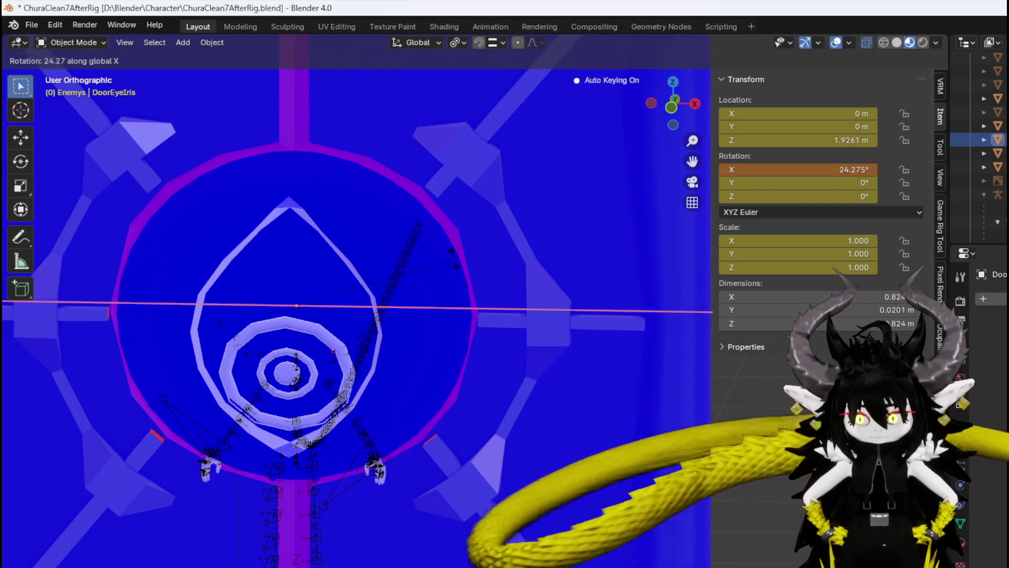
key(Escape)
key(g)
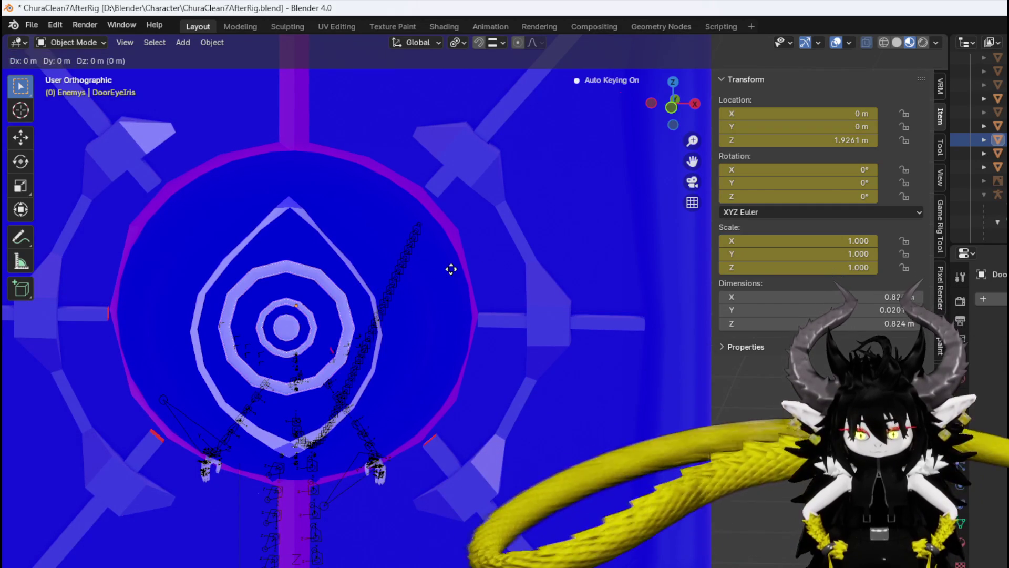
key(Escape)
key(r)
key(z)
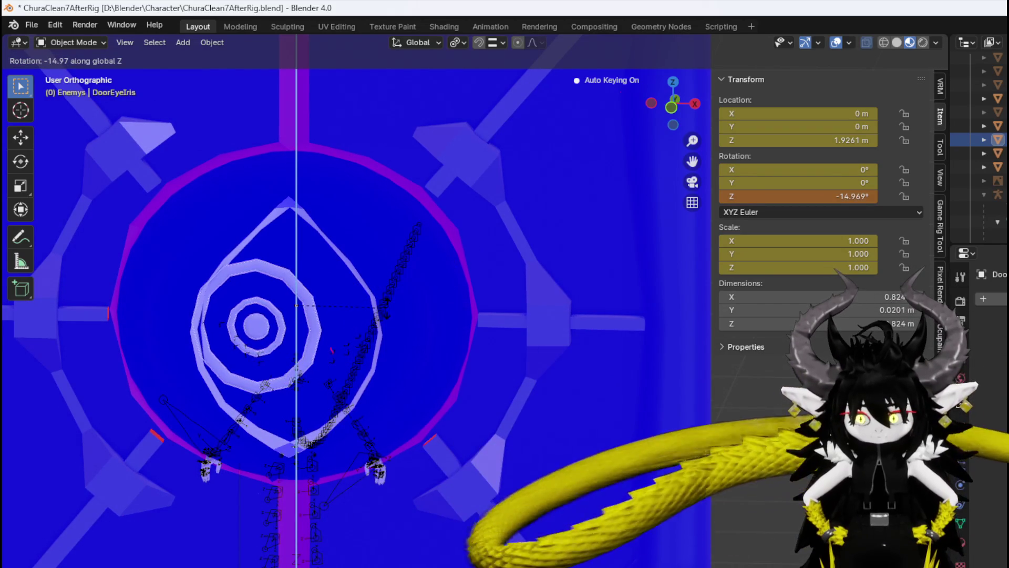
key(Escape)
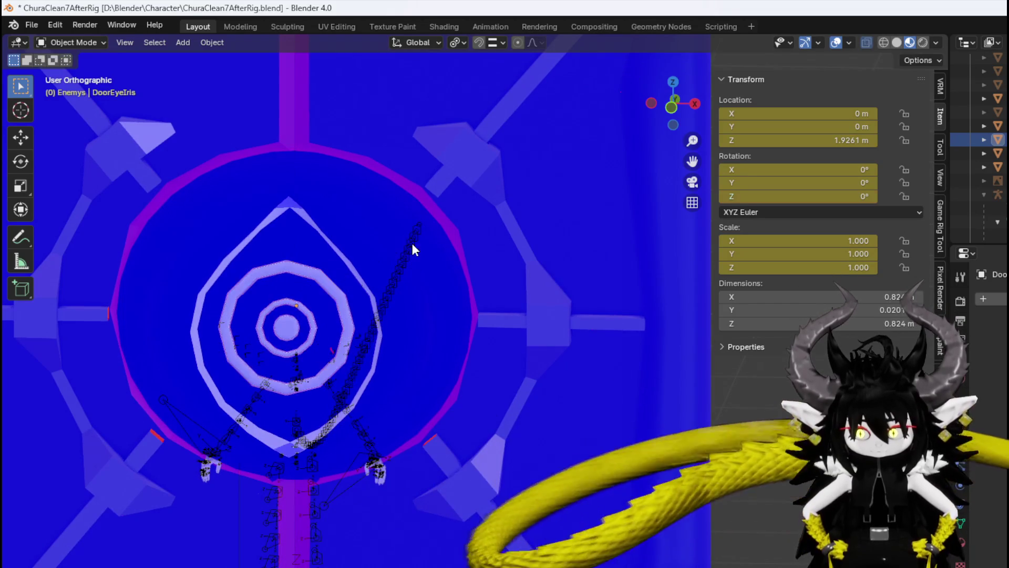
middle_drag(411, 241, 394, 263)
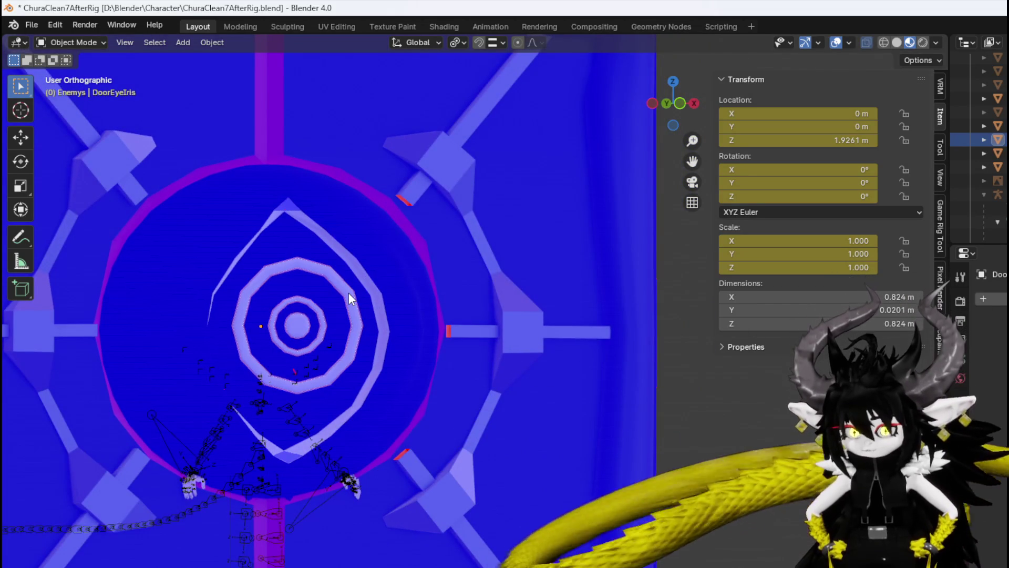
key(KP_1)
key(KP_3)
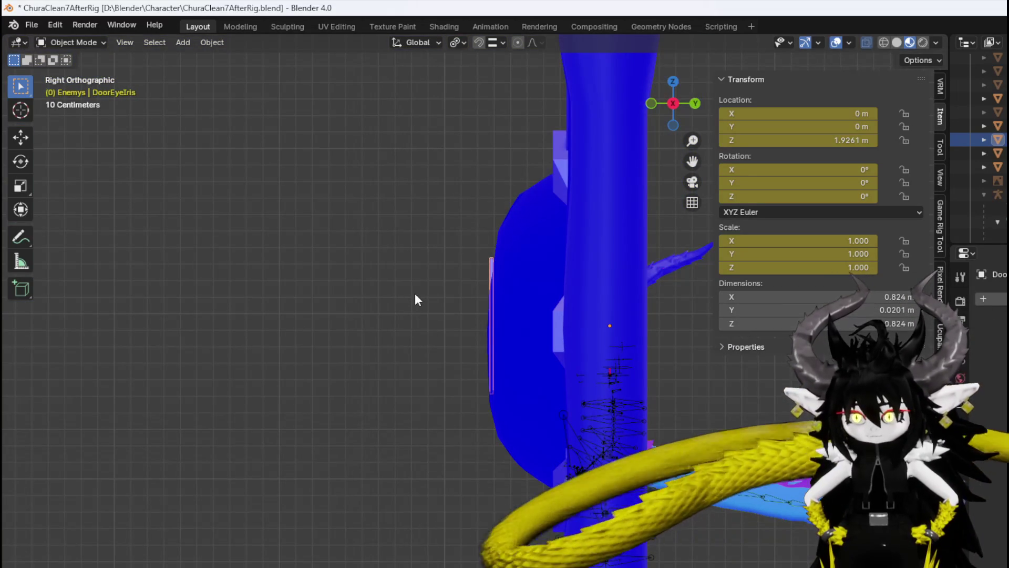
Lower the iris along Z to a height of 1.9012 m and view it front-on.
key(g)
key(z)
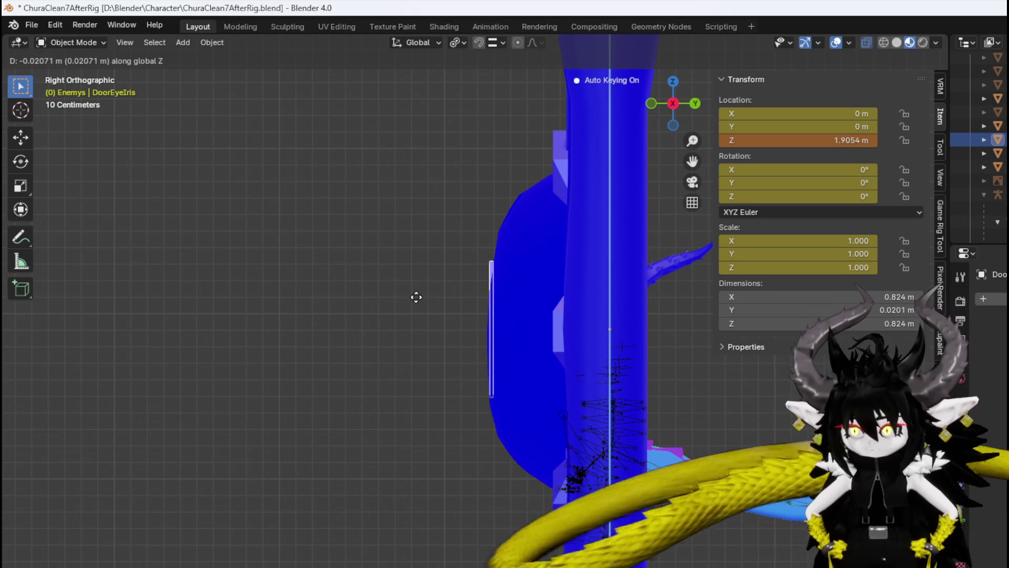
click(416, 297)
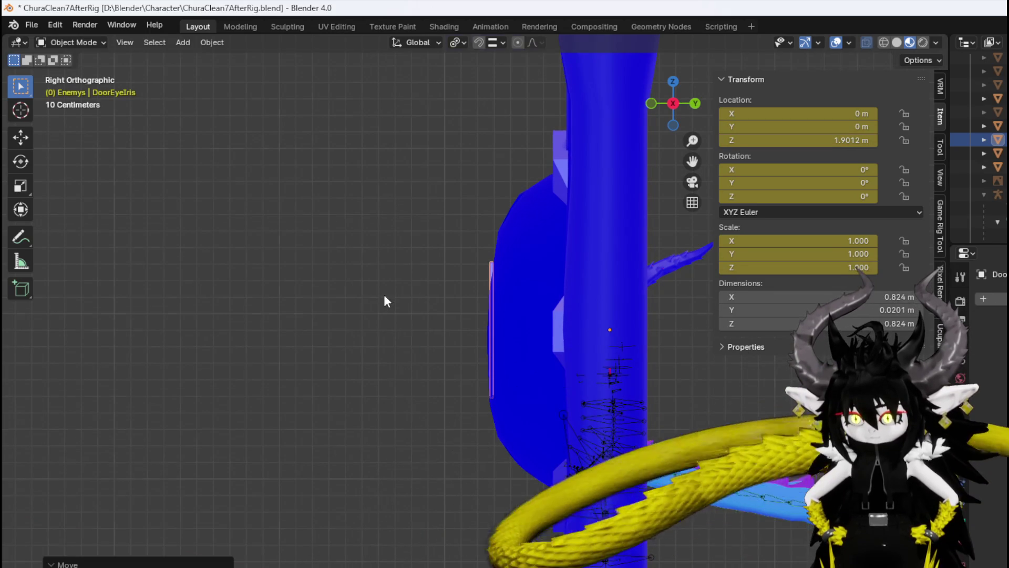
key(ctrl+KP_1)
key(KP_1)
shift+middle_drag(404, 301, 463, 276)
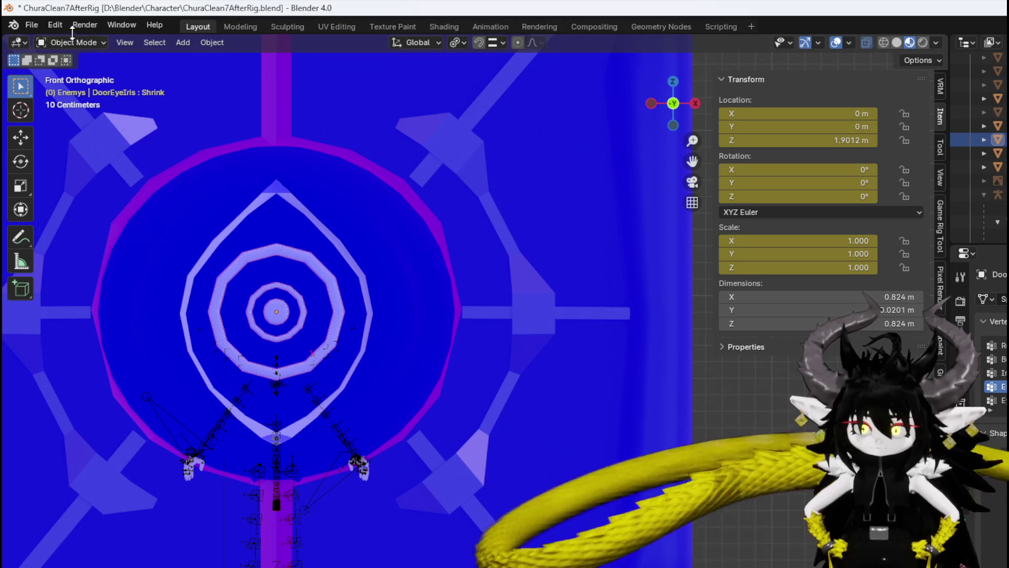
click(74, 42)
click(77, 75)
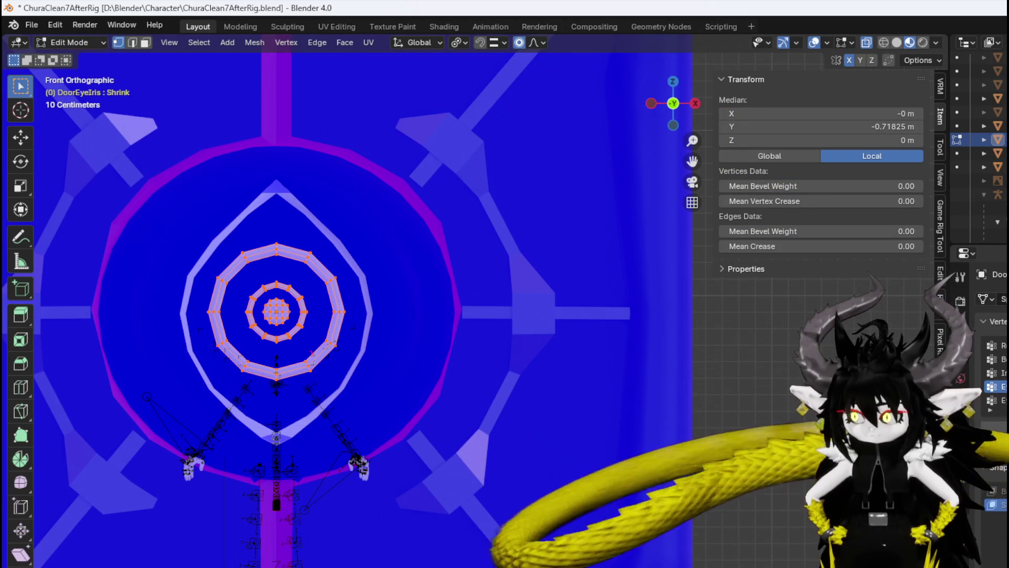
key(s)
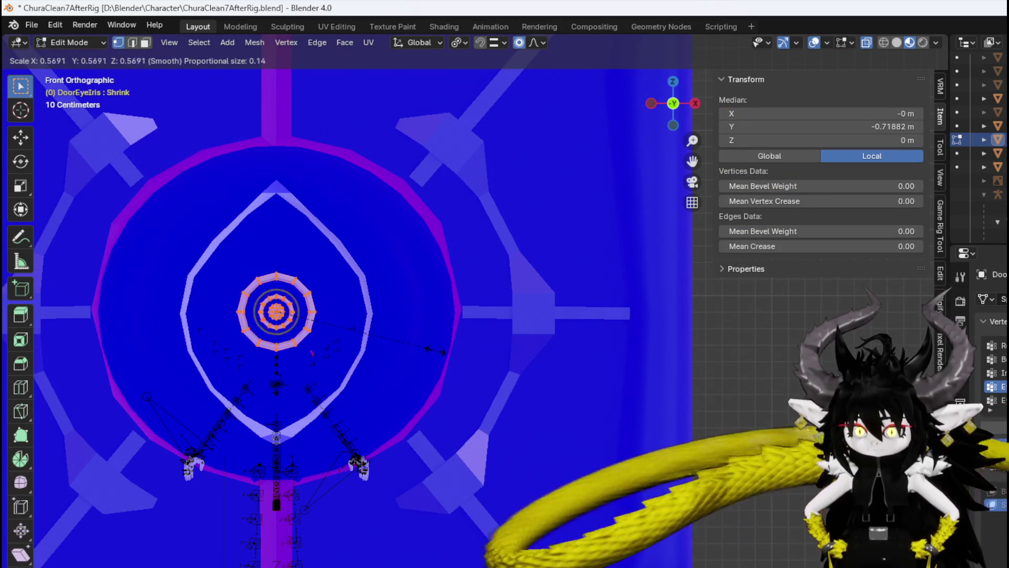
key(Escape)
middle_drag(417, 349, 321, 460)
key(s)
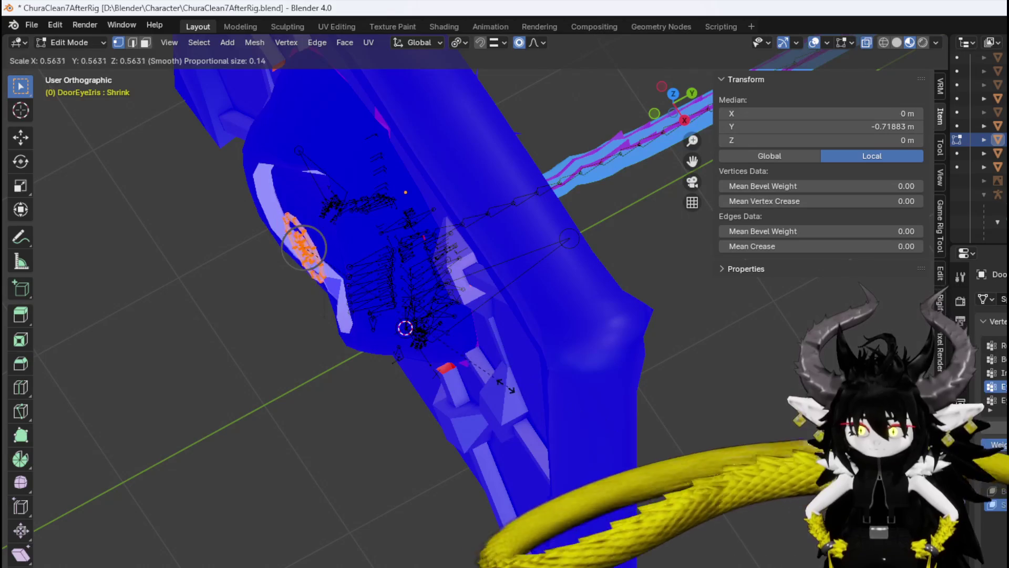
key(KP_1)
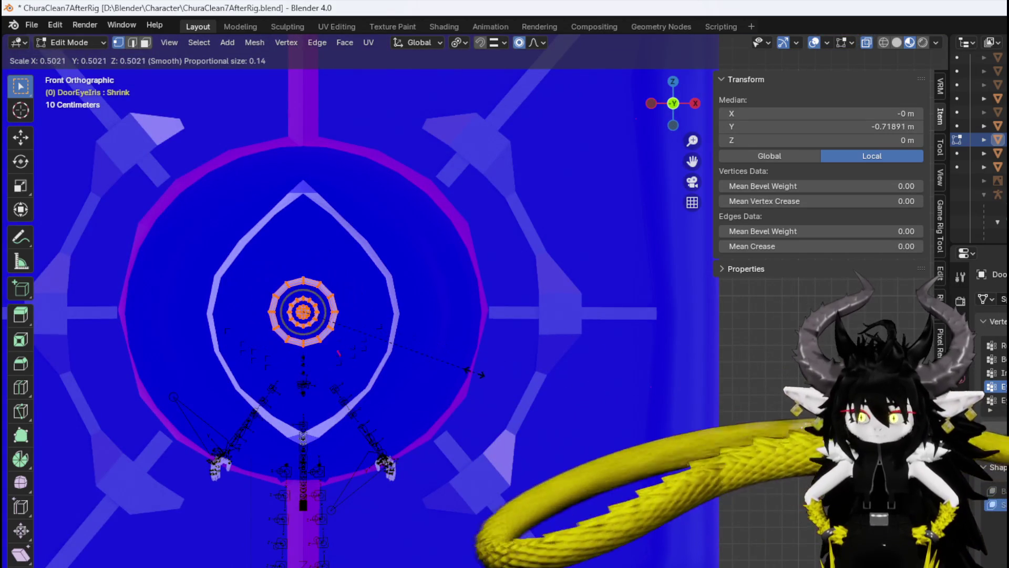
click(466, 371)
mouse_move(467, 371)
middle_down()
mouse_move(365, 419)
mouse_move(311, 428)
mouse_move(414, 401)
middle_up()
key(KP_1)
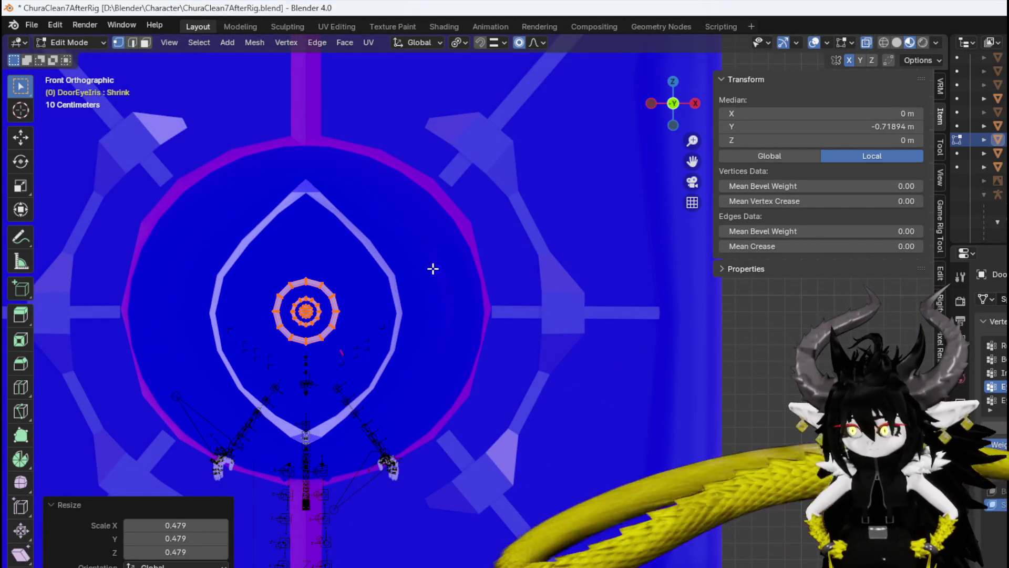
click(59, 43)
click(74, 56)
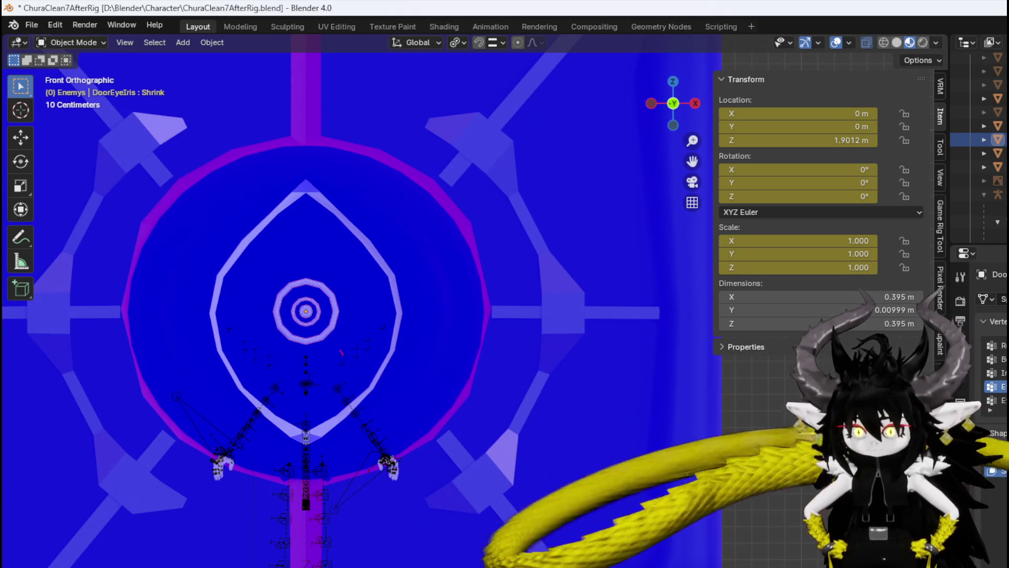
scroll(629, 368, down, 3)
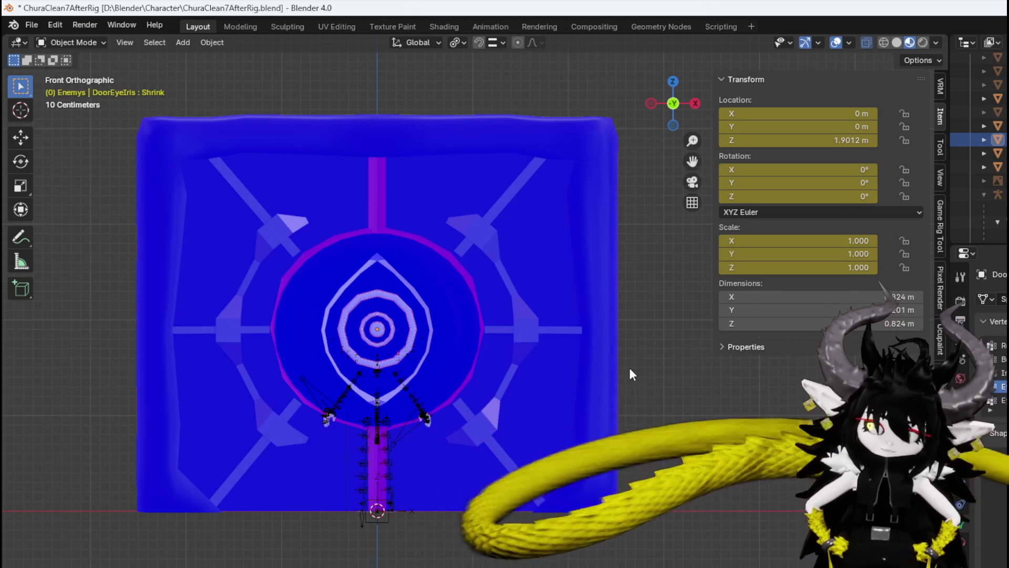
Save the blend file and make DoorEye the active object.
click(30, 24)
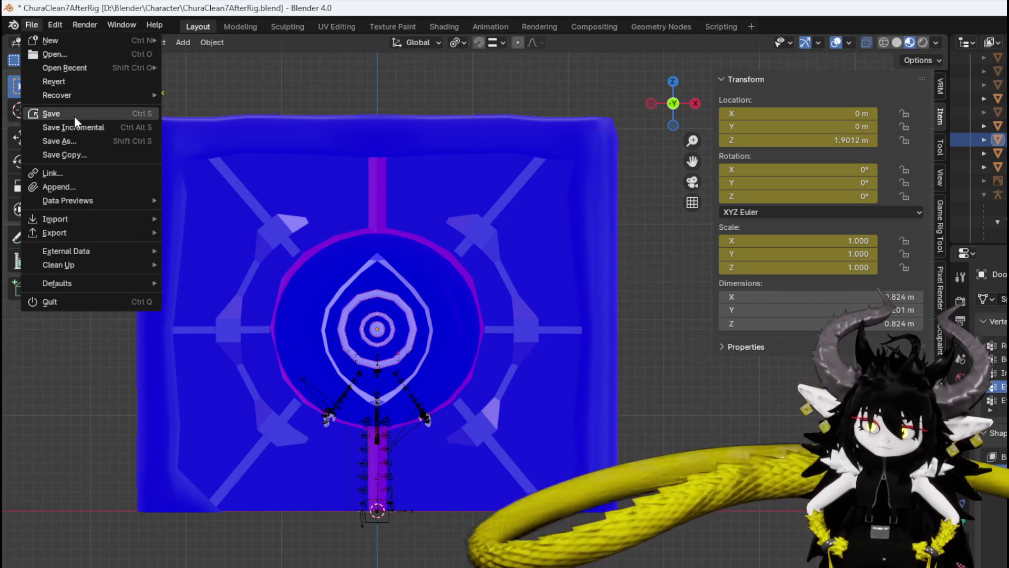
click(74, 117)
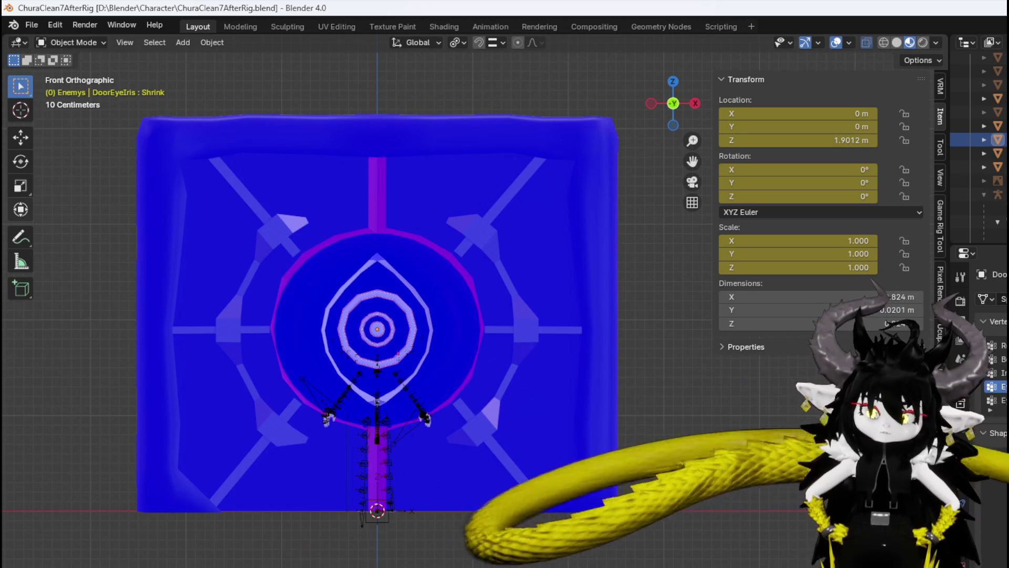
click(300, 309)
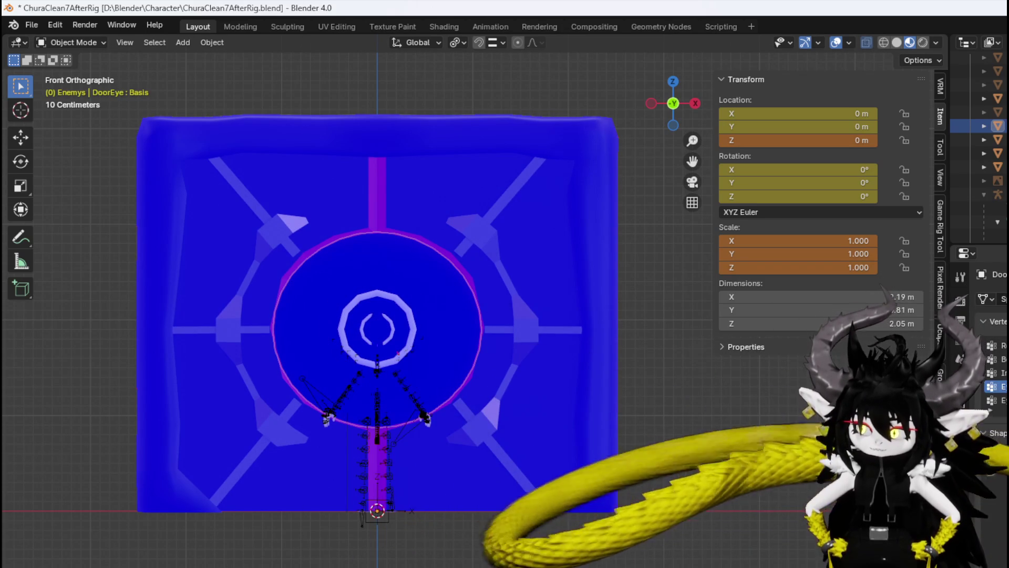
In Edit Mode, move one eyelid vertex along Z with proportional falloff.
click(73, 43)
click(66, 74)
mouse_move(414, 285)
middle_down()
mouse_move(280, 333)
mouse_move(550, 430)
middle_up()
scroll(303, 394, up, 5)
click(294, 361)
mouse_move(295, 362)
middle_down()
mouse_move(412, 424)
mouse_move(412, 444)
middle_up()
key(g)
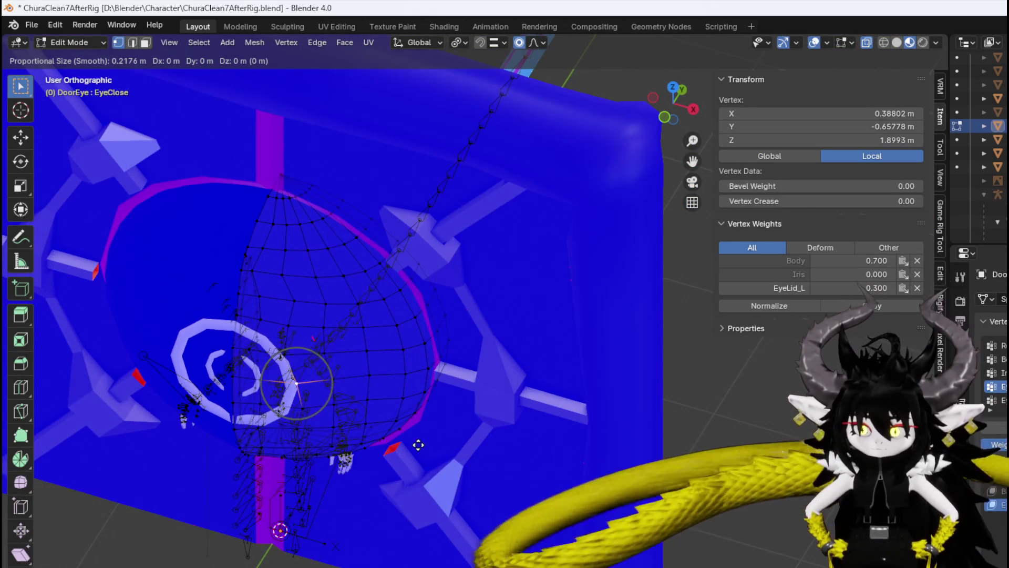
scroll(418, 445, down, 15)
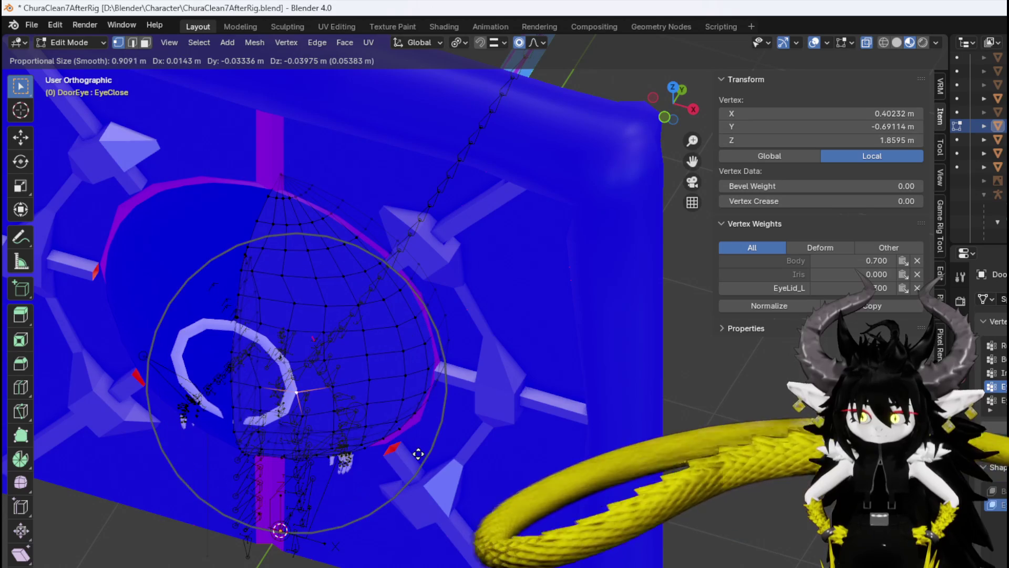
key(z)
click(417, 447)
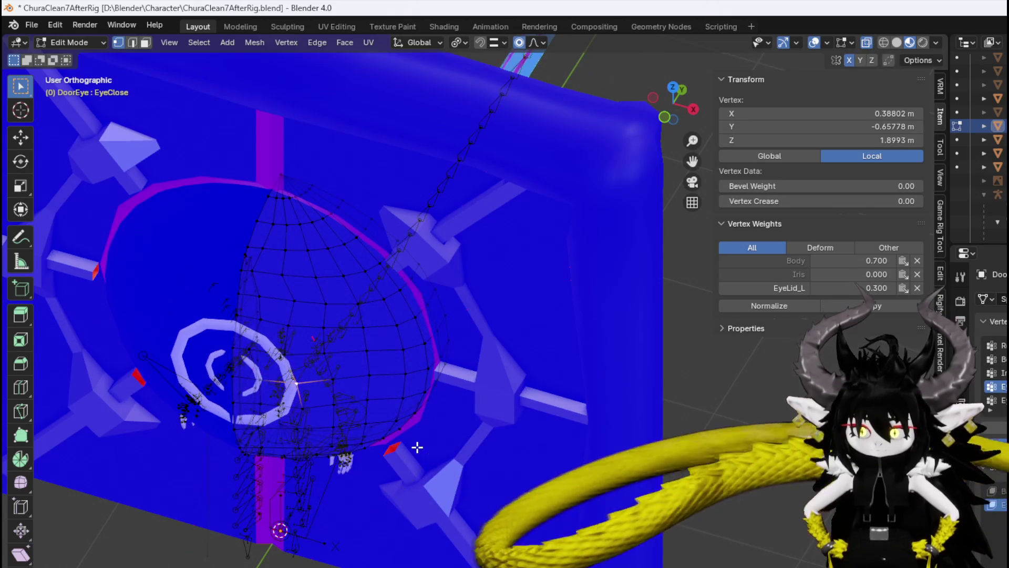
From the side view, shift the eye vertices sideways and adjust a lid vertex.
key(KP_3)
key(g)
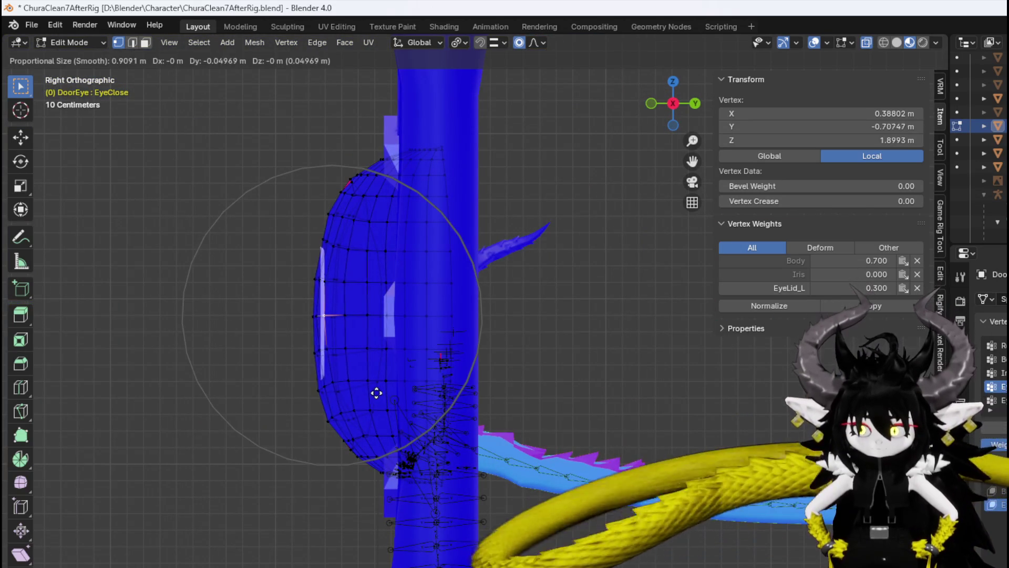
click(362, 394)
middle_drag(363, 394, 306, 376)
scroll(306, 376, up, 4)
middle_drag(262, 327, 261, 333)
scroll(223, 331, up, 2)
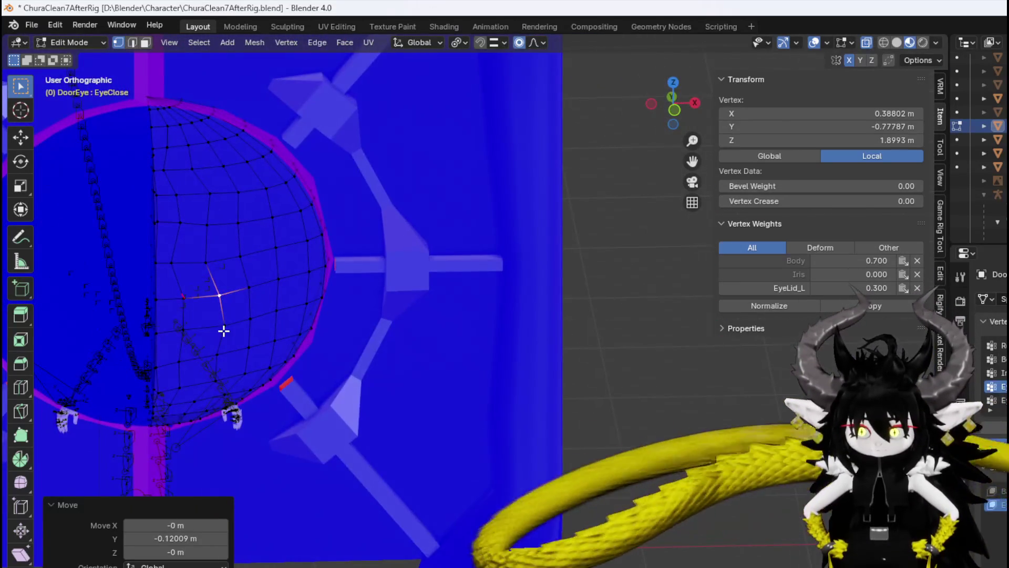
key(g)
scroll(219, 261, up, 4)
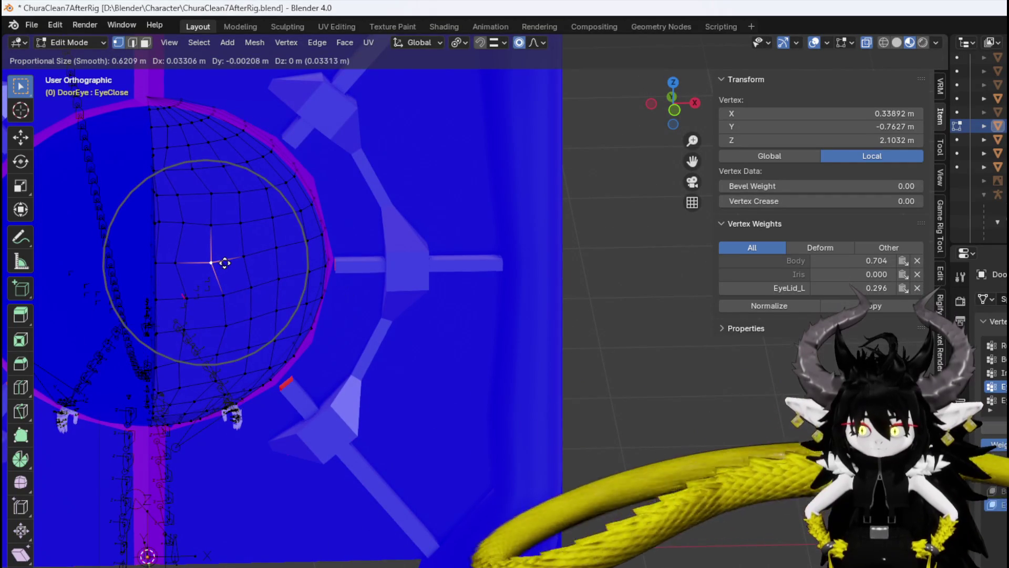
click(227, 263)
Move another eyelid rim vertex, then check the eye in Object Mode.
mouse_move(226, 377)
middle_down()
mouse_move(174, 308)
mouse_move(59, 289)
mouse_move(108, 321)
middle_up()
mouse_move(214, 365)
middle_down()
mouse_move(235, 372)
mouse_move(169, 529)
middle_up()
click(220, 409)
key(g)
click(393, 388)
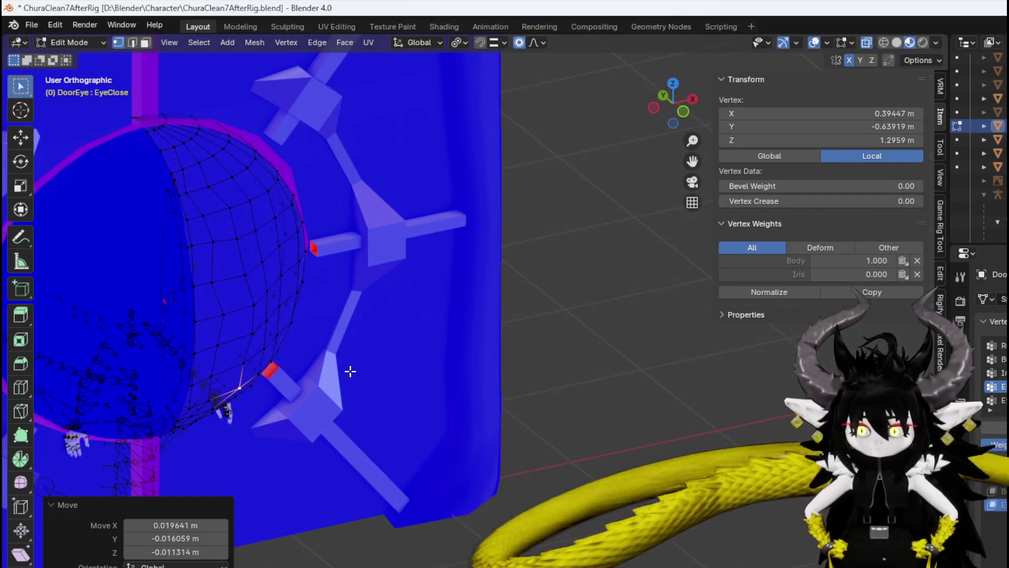
shift+middle_drag(365, 361, 524, 364)
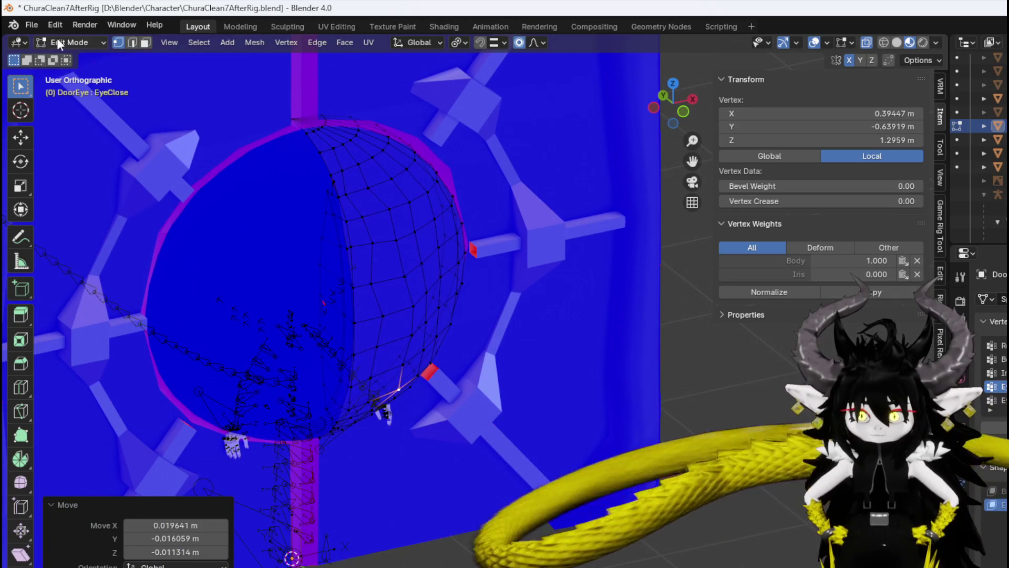
click(59, 45)
click(74, 61)
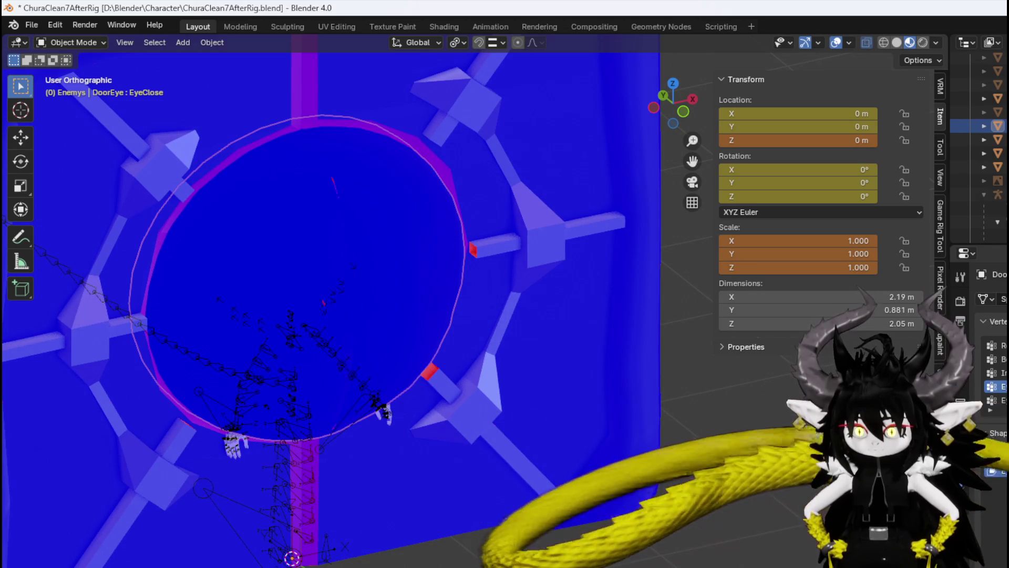
Back in Edit Mode, nudge two more eyelid edge vertices with soft falloff.
click(68, 42)
click(65, 73)
mouse_move(405, 226)
middle_down()
mouse_move(420, 188)
mouse_move(401, 210)
middle_up()
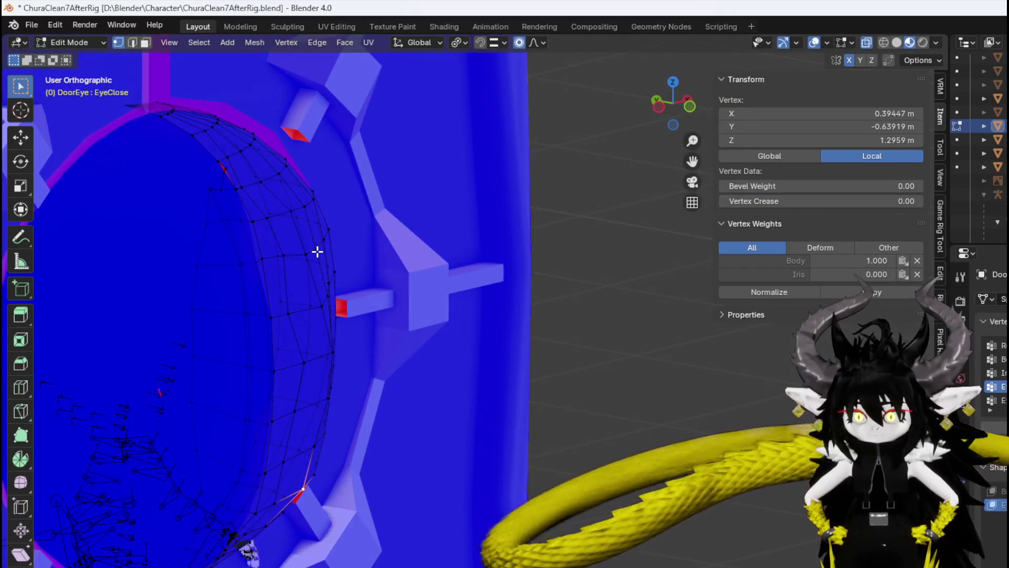
key(g)
click(367, 247)
click(265, 257)
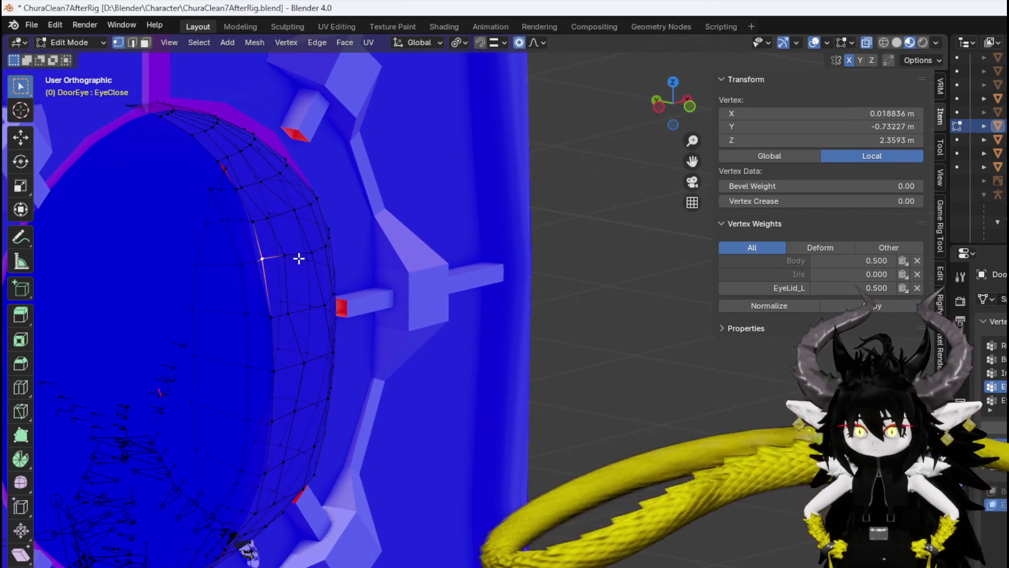
middle_drag(293, 259, 342, 254)
key(g)
click(355, 251)
Nudge one last eyelid vertex and return to Object Mode.
click(305, 254)
key(g)
click(301, 258)
mouse_move(301, 257)
middle_down()
mouse_move(299, 271)
mouse_move(239, 269)
mouse_move(413, 243)
middle_up()
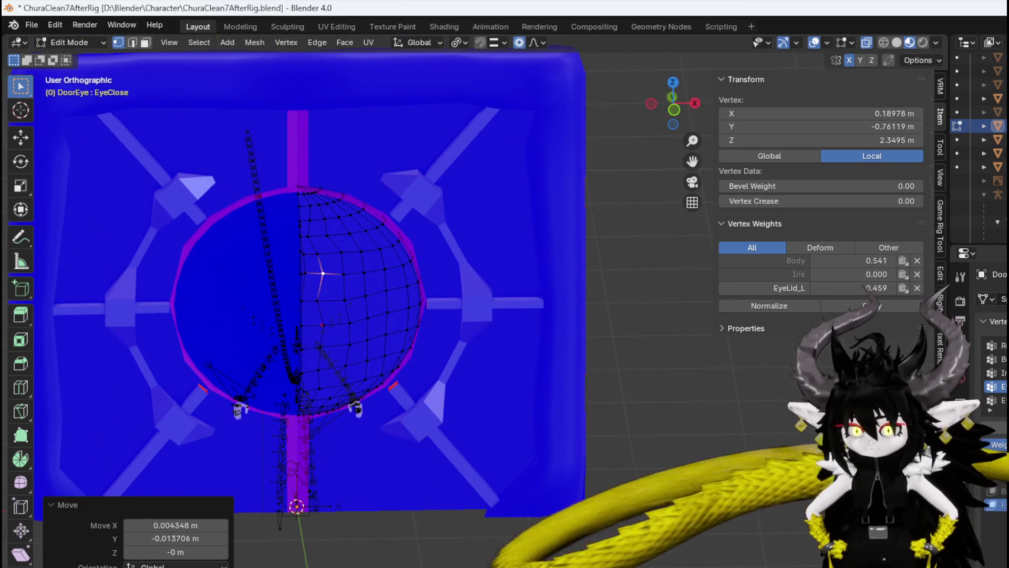
click(68, 42)
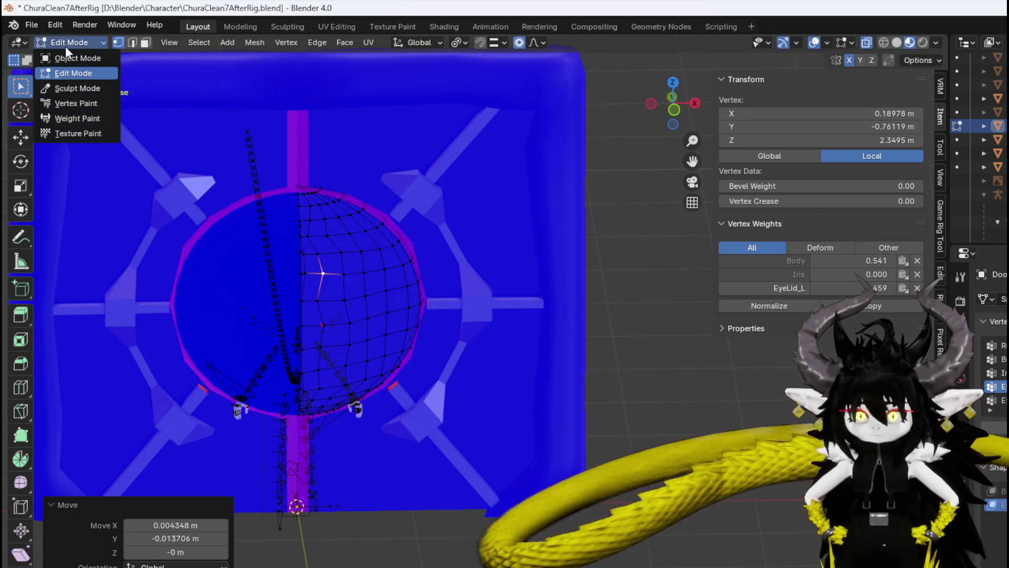
click(66, 59)
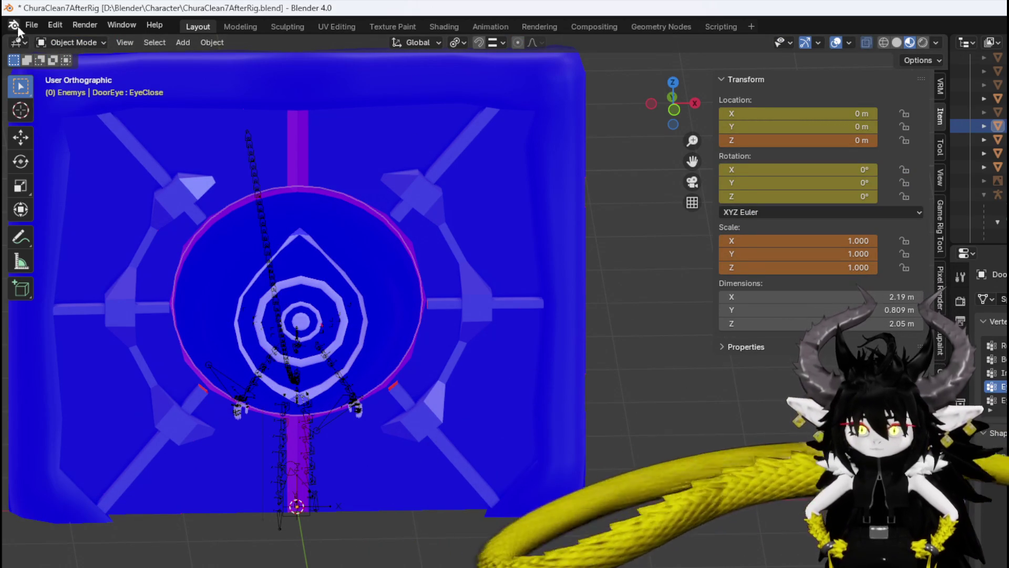
Save the project, zoom out, and select the DoorFrame object.
click(30, 24)
click(55, 109)
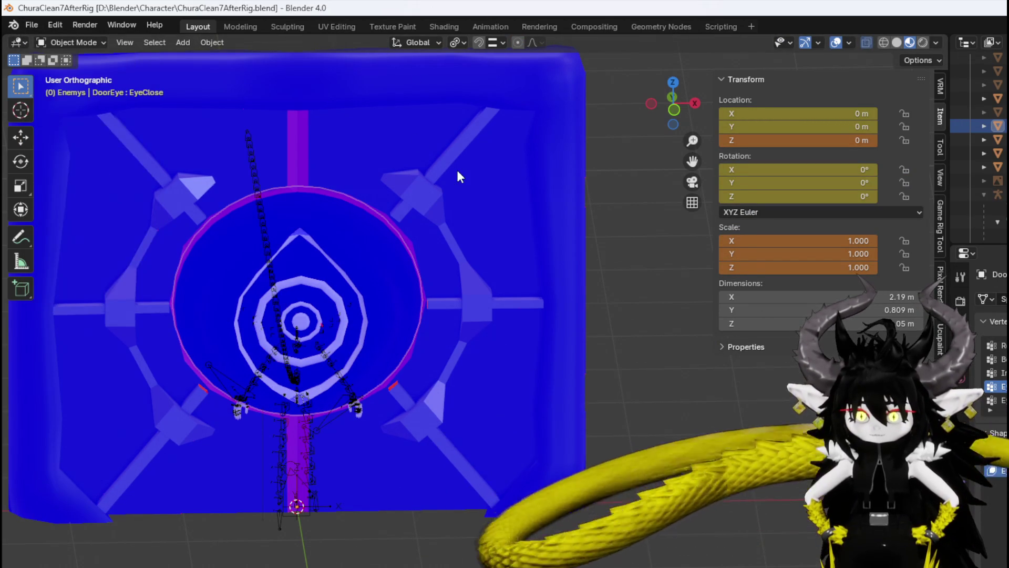
scroll(458, 176, down, 3)
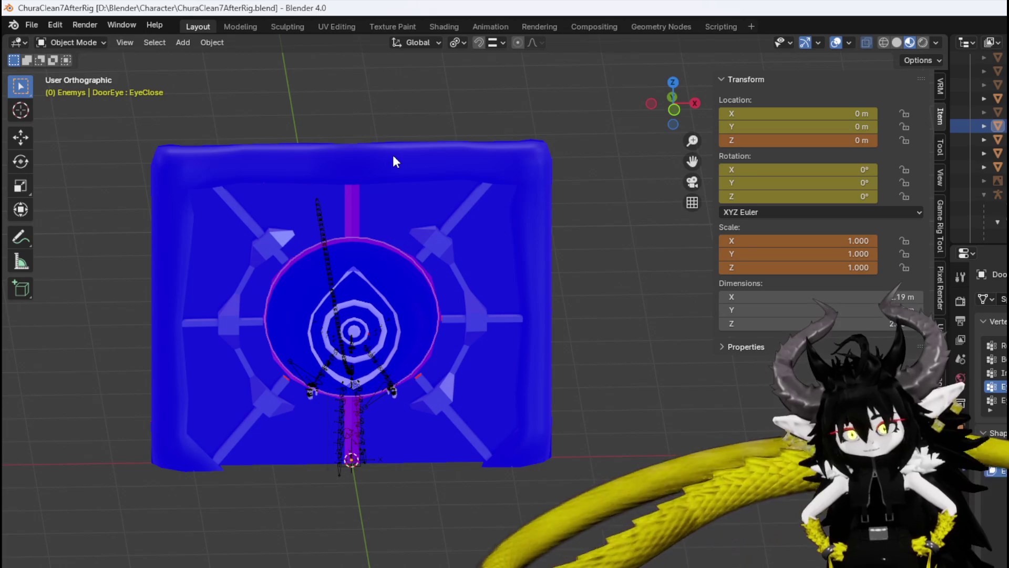
click(394, 159)
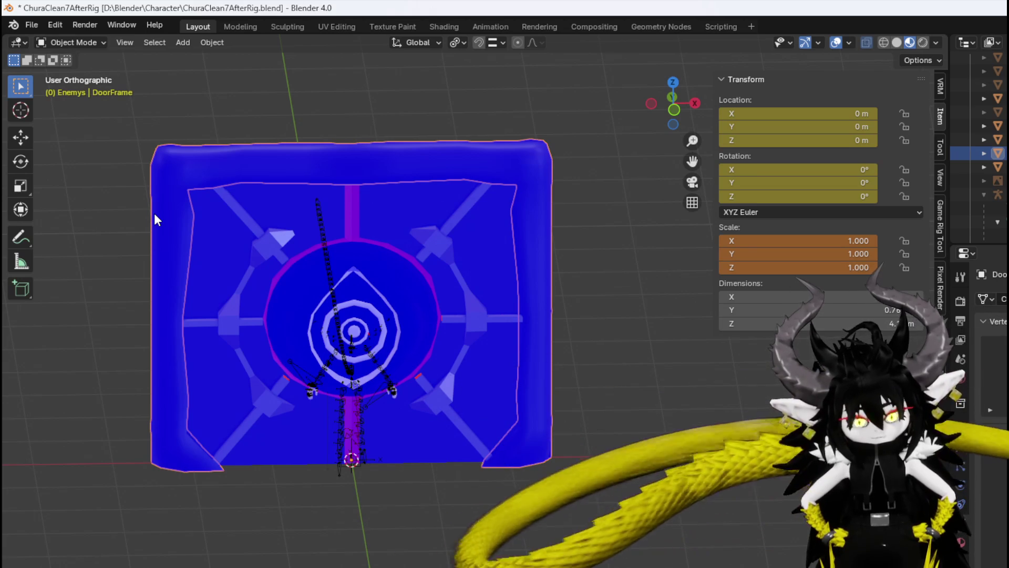
mouse_move(293, 213)
middle_down()
mouse_move(298, 189)
mouse_move(295, 208)
middle_up()
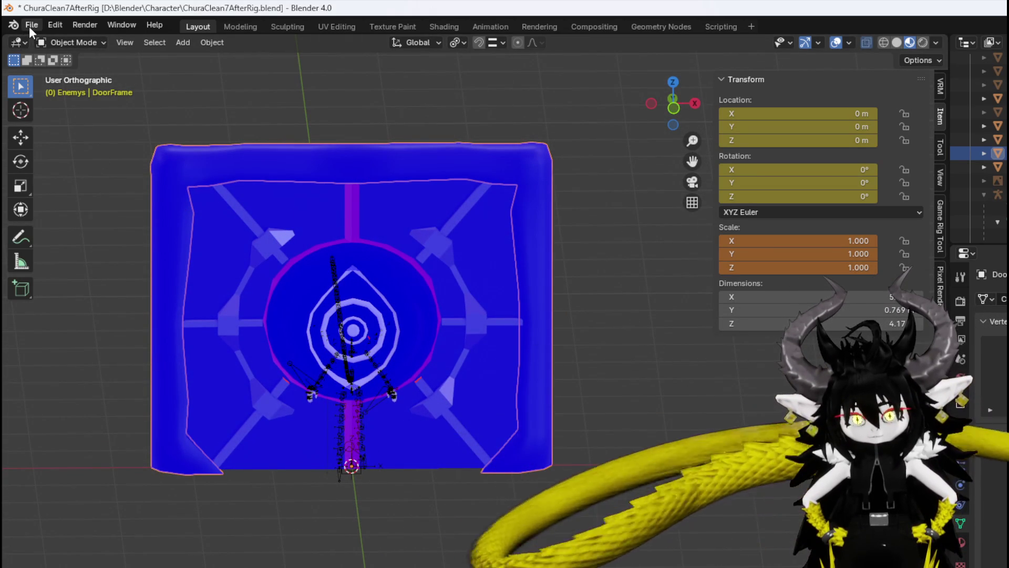
Export the selected DoorFrame through File > Export in the chosen format.
click(29, 26)
mouse_move(67, 229)
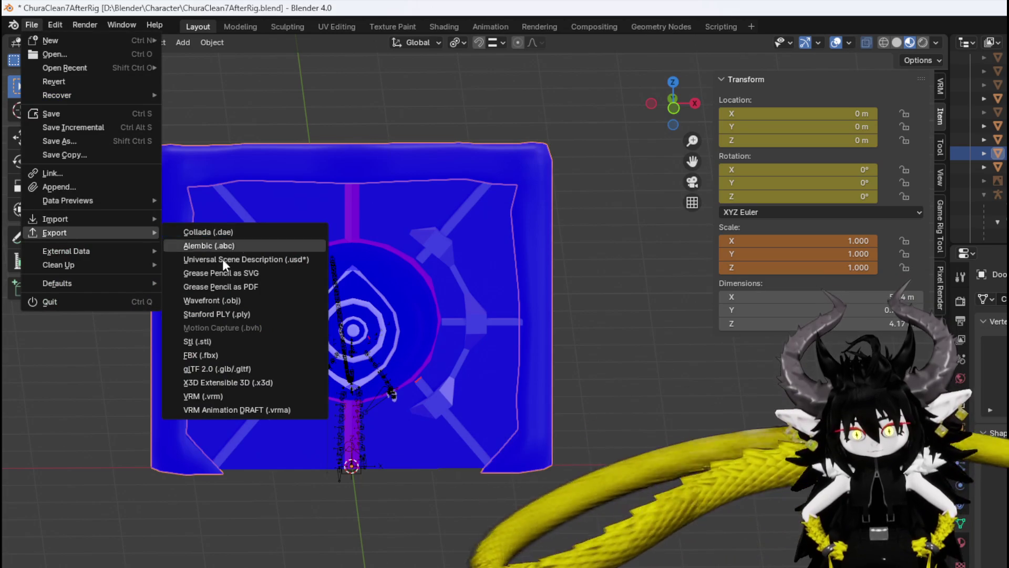
click(206, 349)
key(Escape)
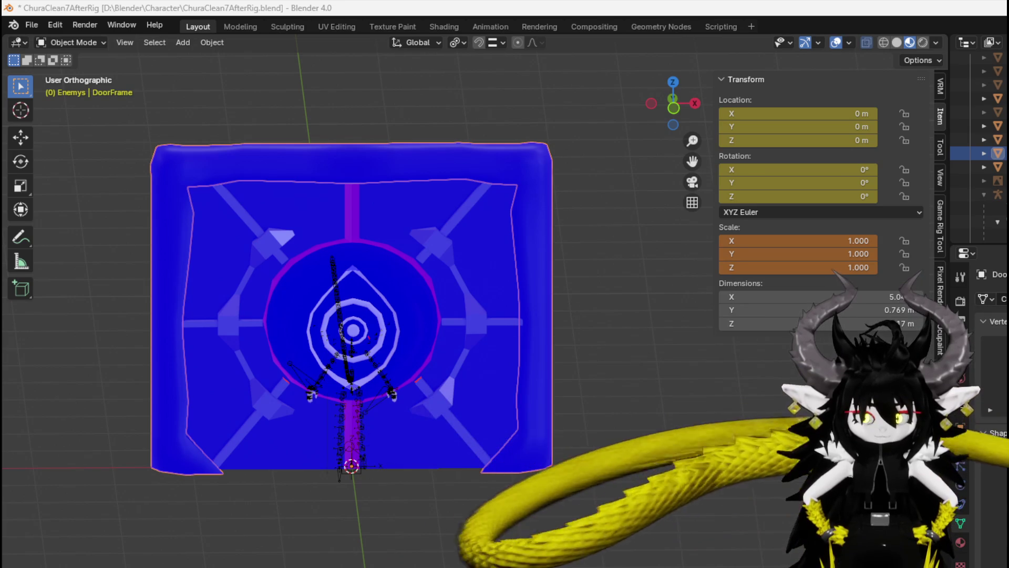
Select DoorLock and export it through File > Export in the chosen format.
click(264, 230)
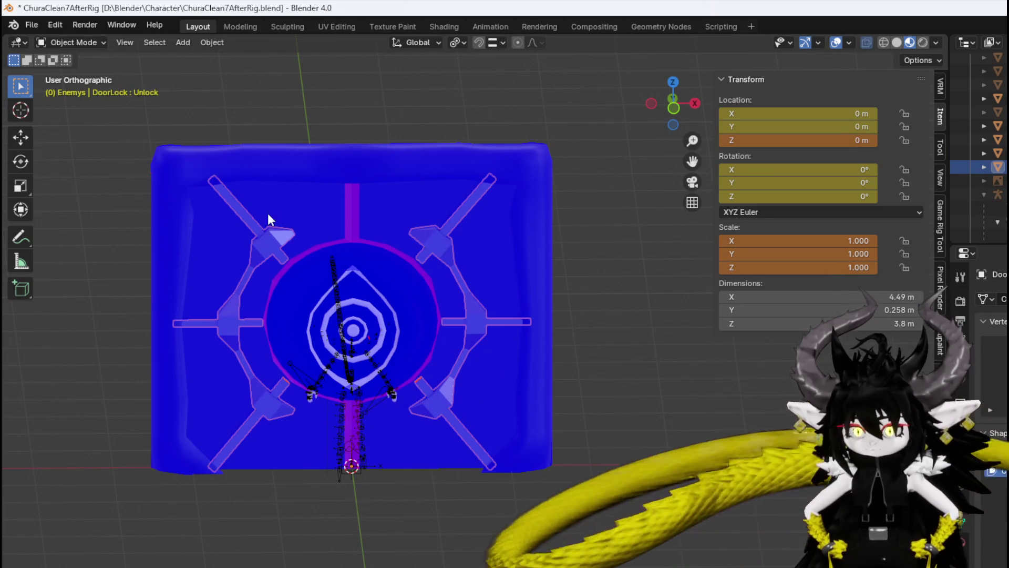
click(31, 27)
mouse_move(84, 228)
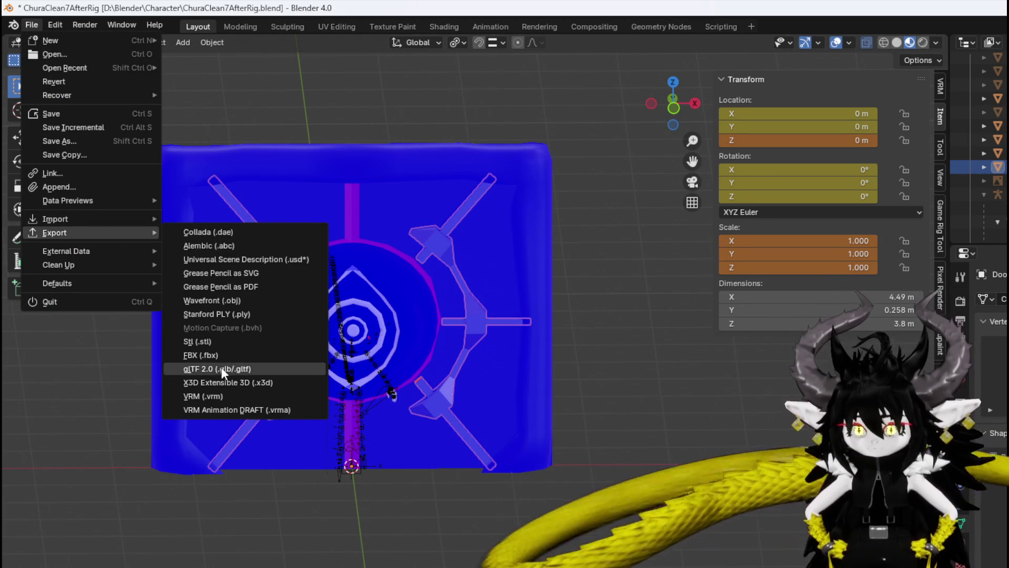
click(215, 355)
key(Escape)
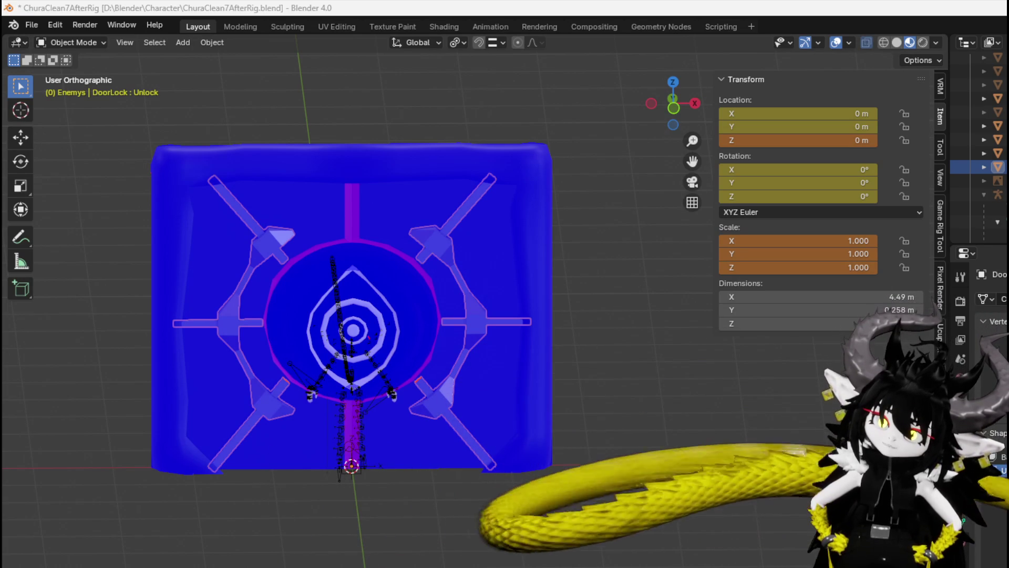
Click through the DoorEye, Door and DoorLock parts, ending on the Door.
click(324, 266)
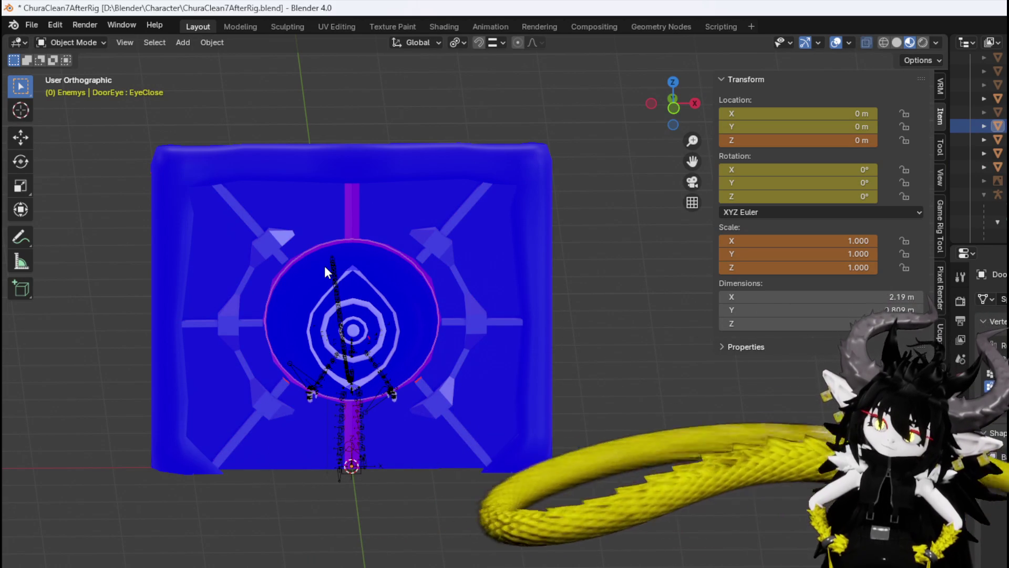
click(324, 231)
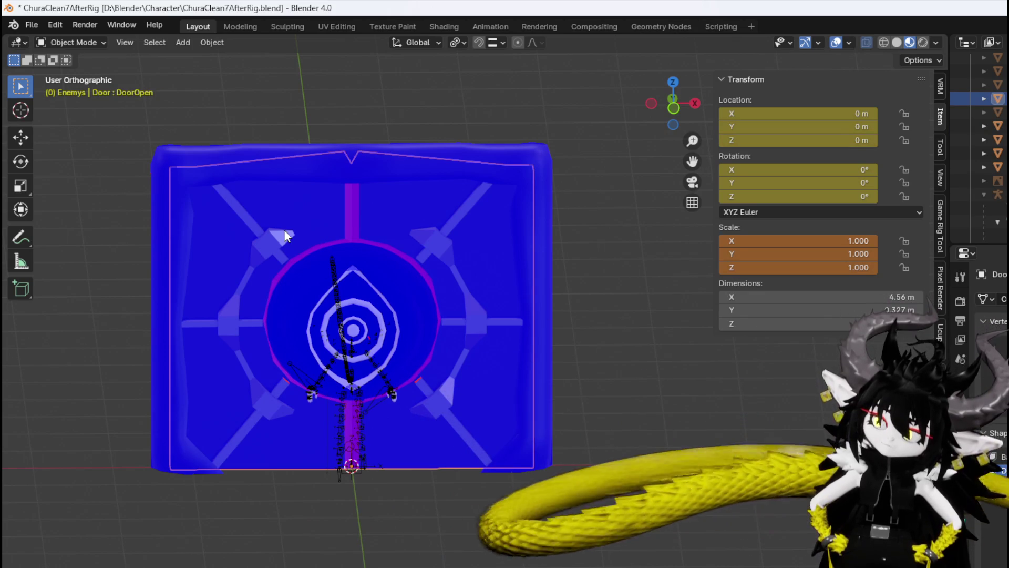
click(278, 232)
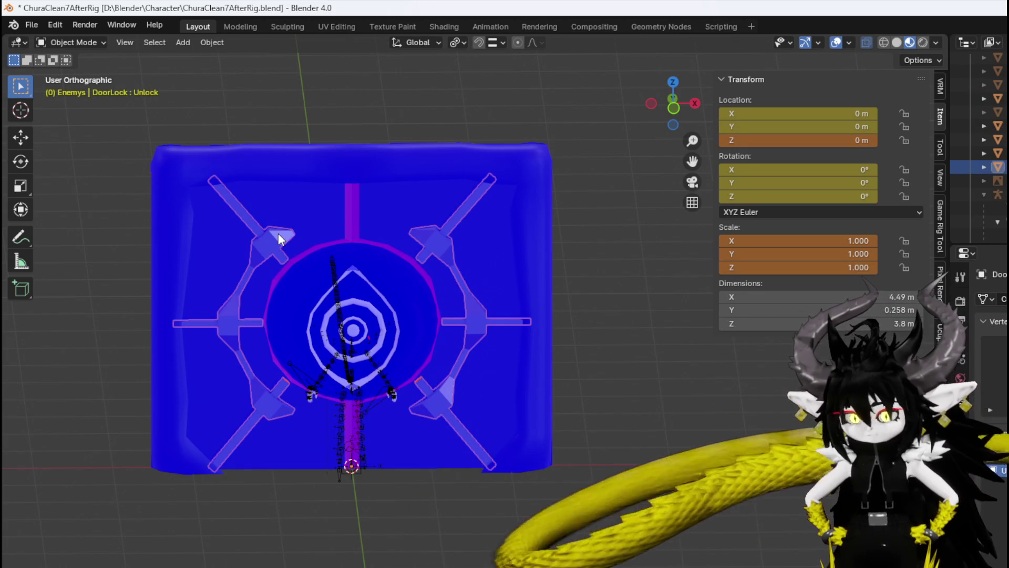
click(326, 219)
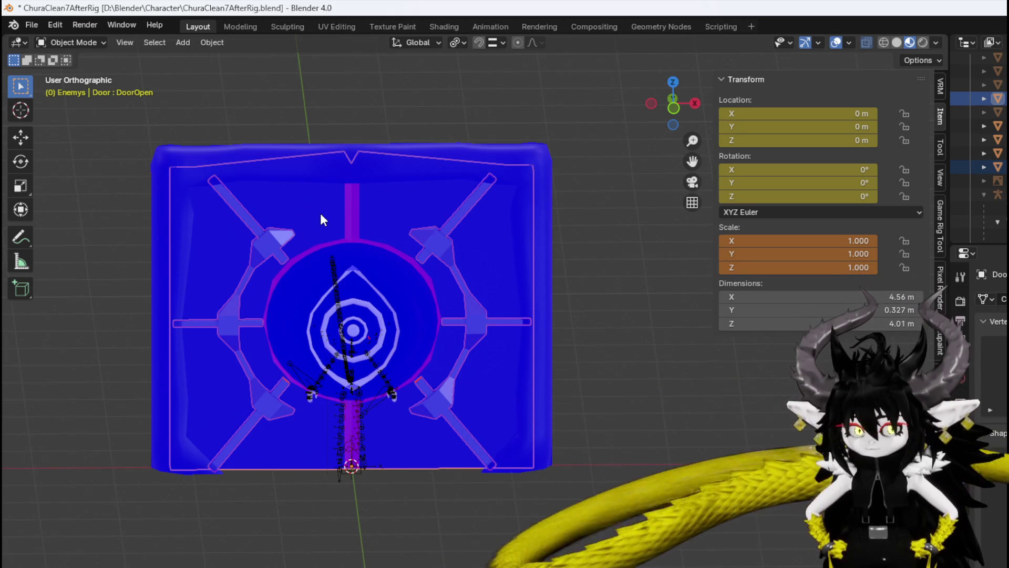
mouse_move(379, 240)
middle_down()
mouse_move(362, 237)
mouse_move(371, 233)
middle_up()
Undo a lock-bar pose, preview the opening animation, then select the outer door body.
key(ctrl+z)
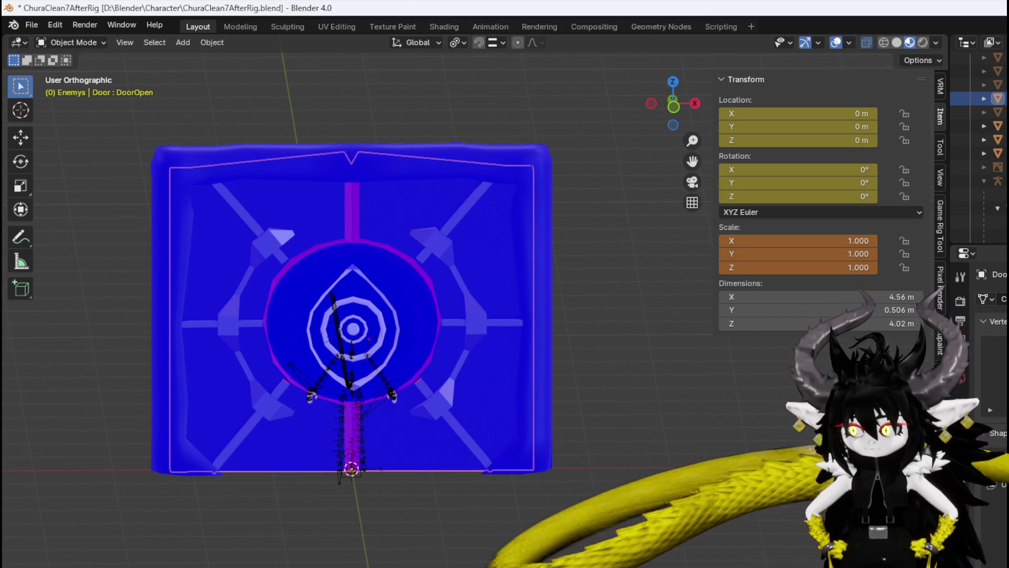
key(space)
key(Escape)
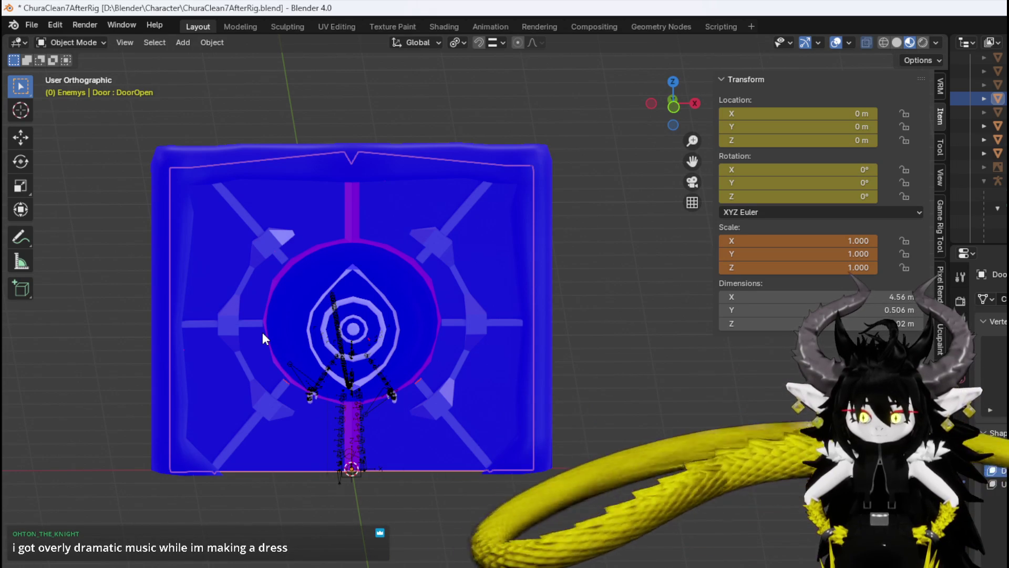
click(298, 316)
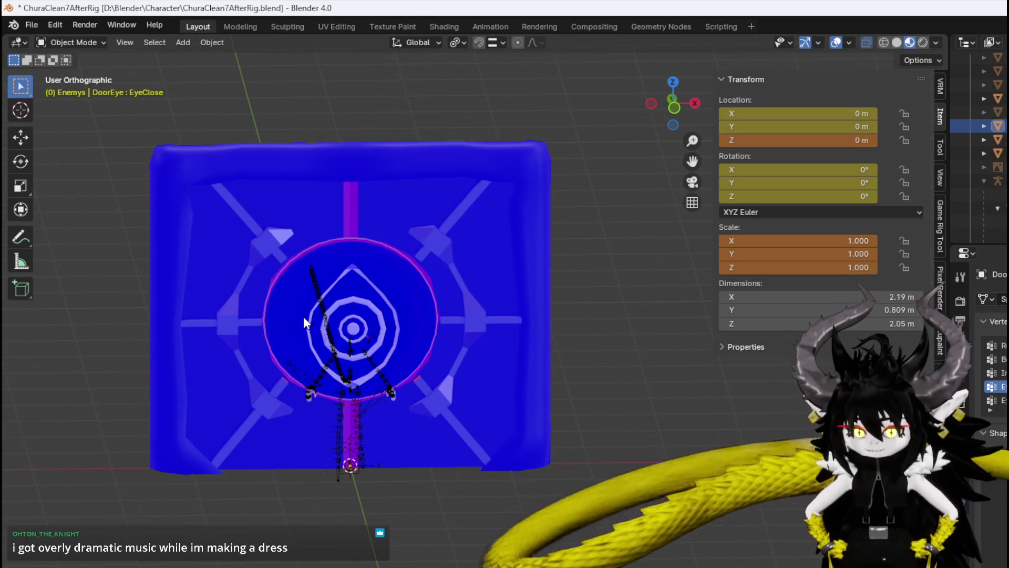
click(286, 235)
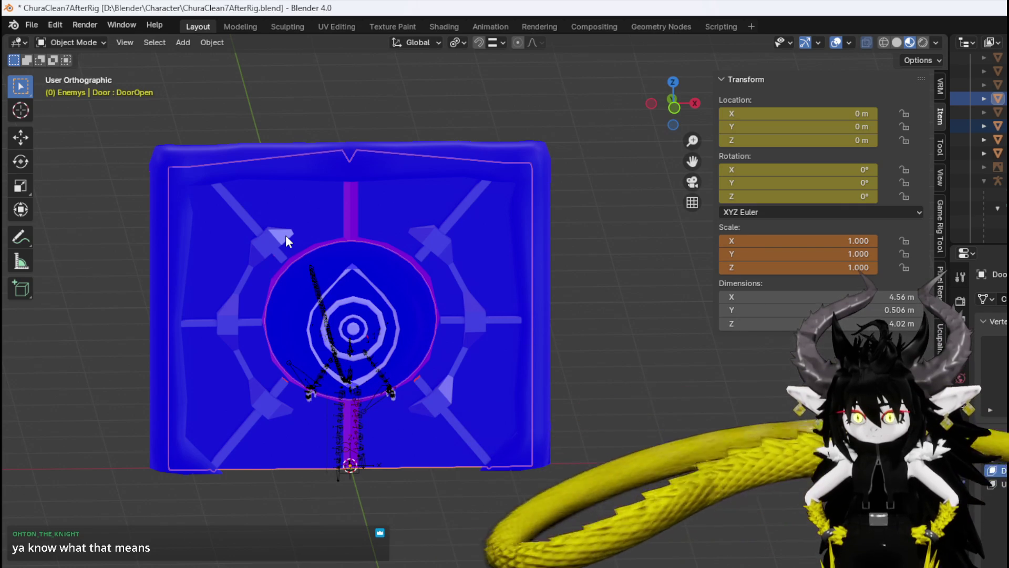
Switch the door to its opened pose, select the raised eye disc, and view it front-on.
key(space)
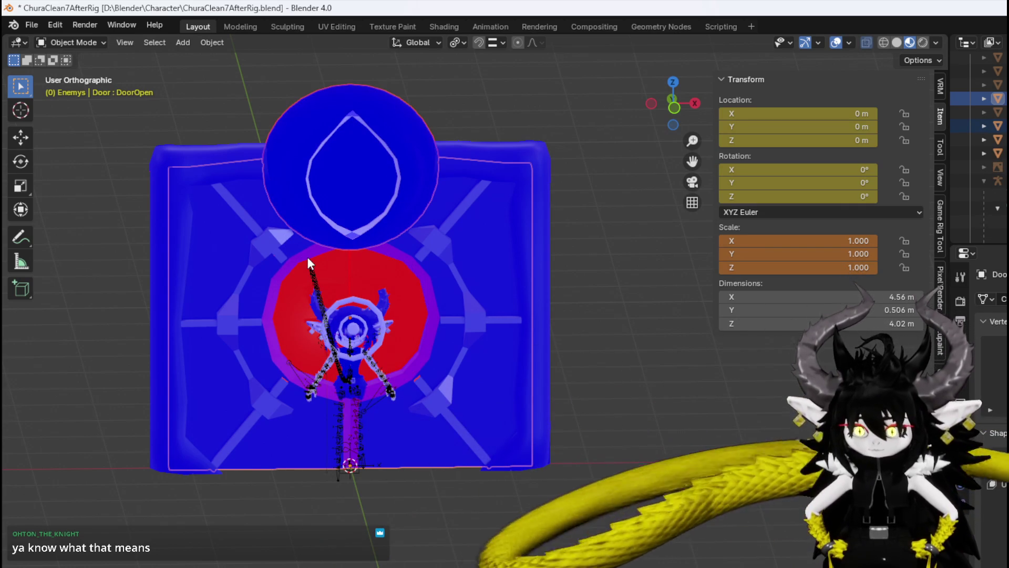
click(608, 317)
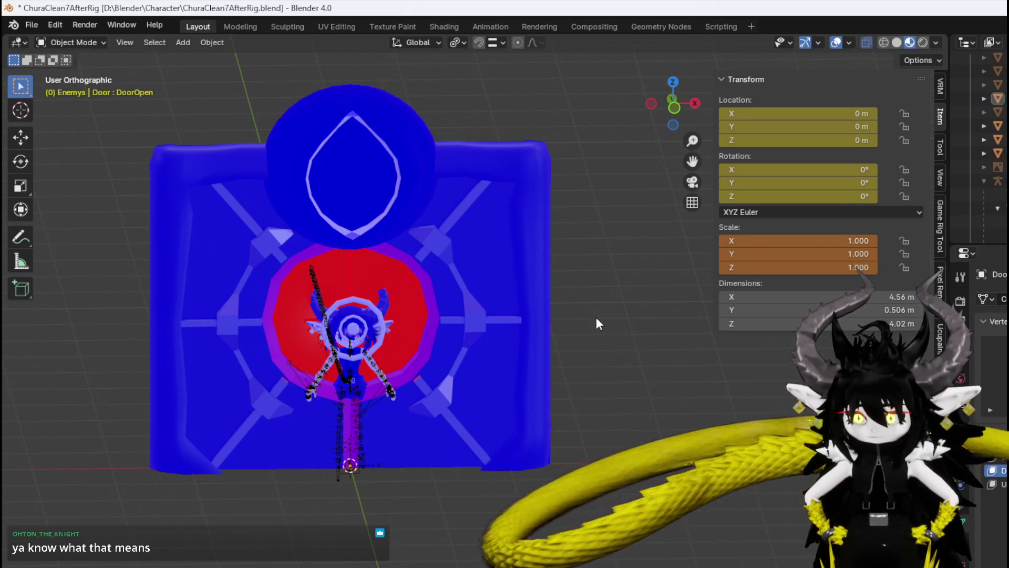
middle_drag(601, 322, 483, 311)
click(503, 194)
mouse_move(484, 231)
middle_down()
mouse_move(579, 243)
mouse_move(541, 252)
mouse_move(368, 250)
mouse_move(454, 251)
middle_up()
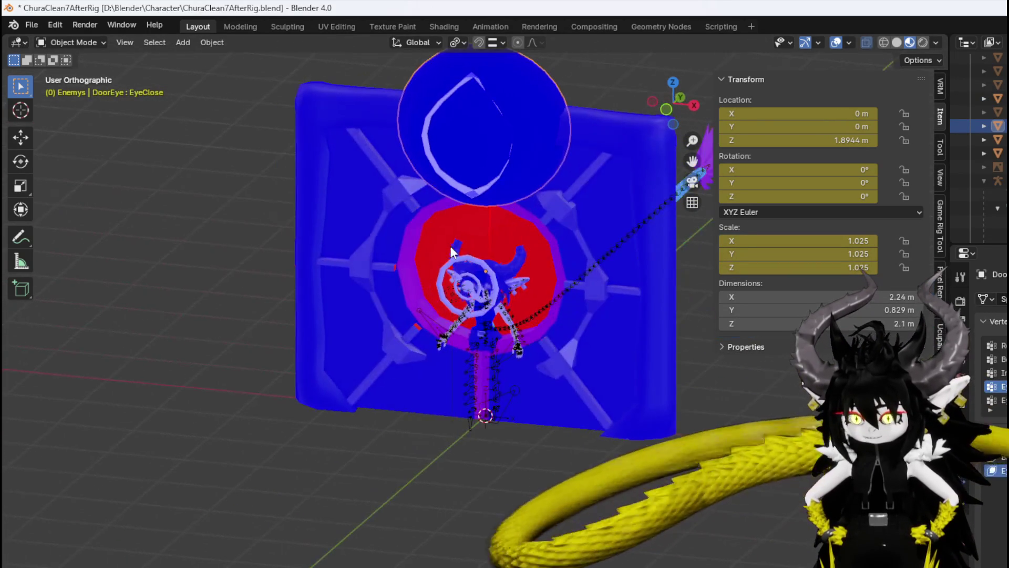
key(KP_1)
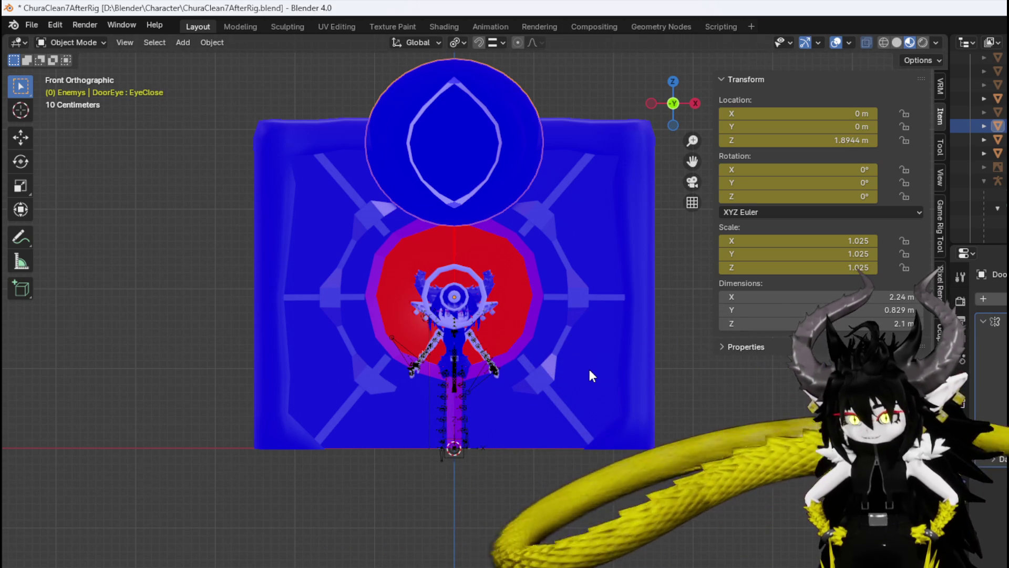
click(221, 44)
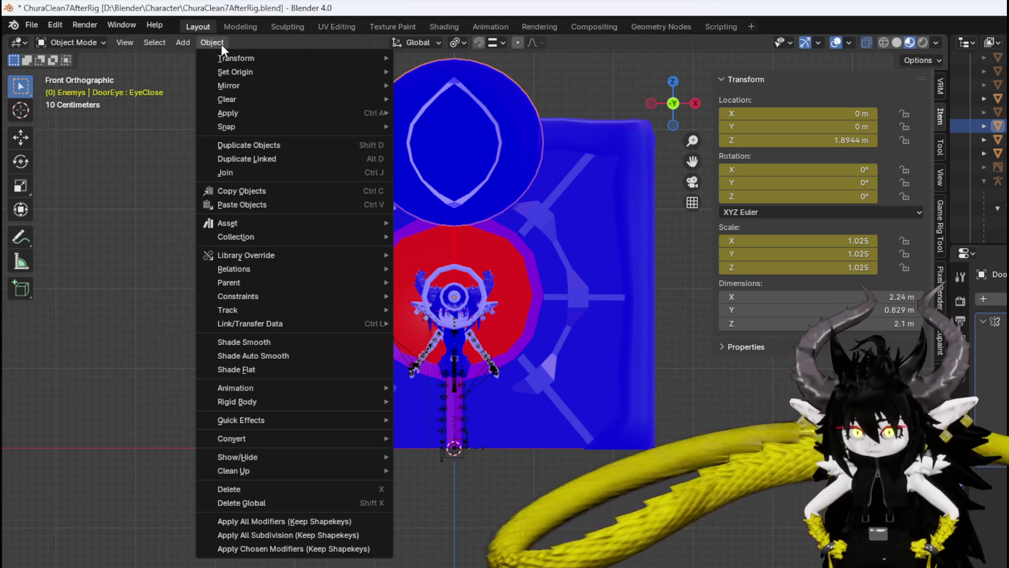
Try snapping DoorEye's geometry to its origin, then its origin to the 3D cursor, undoing both.
mouse_move(232, 70)
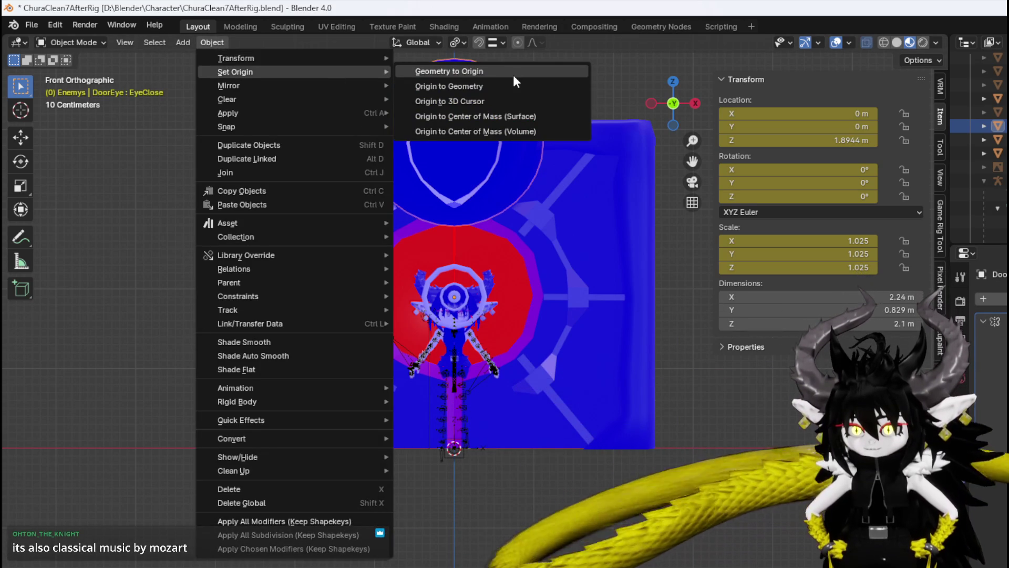
click(514, 77)
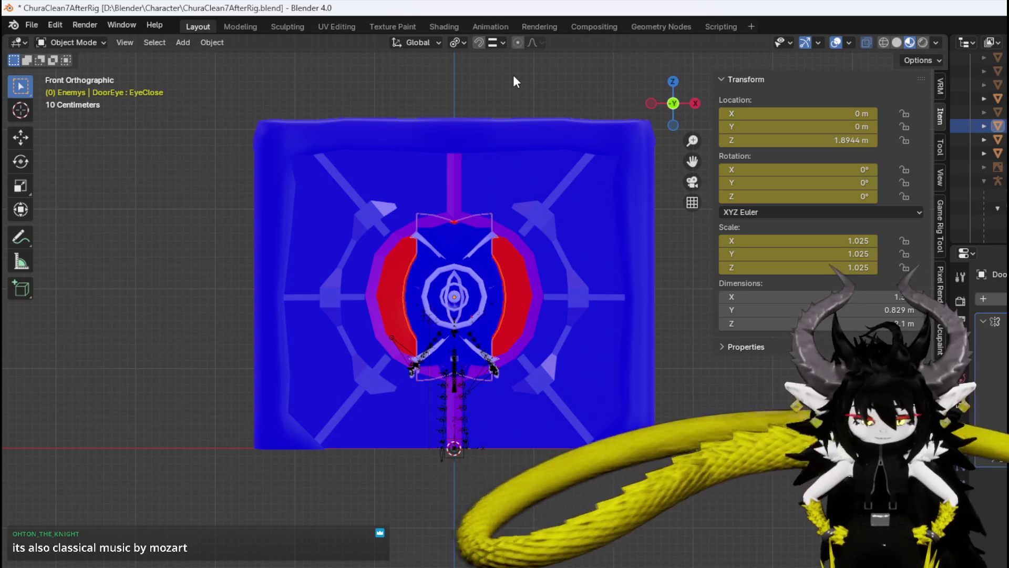
key(ctrl+z)
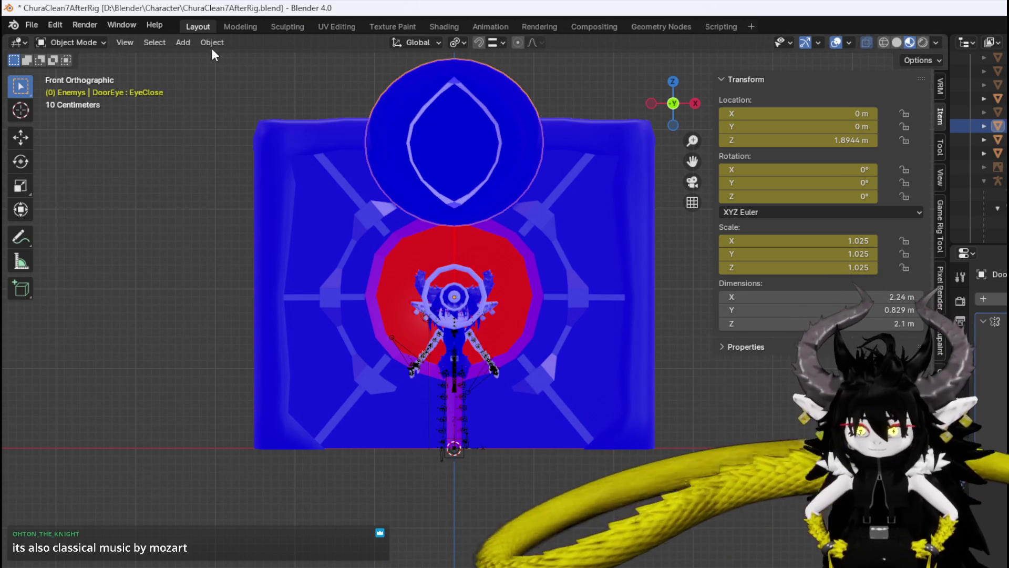
click(206, 44)
mouse_move(248, 79)
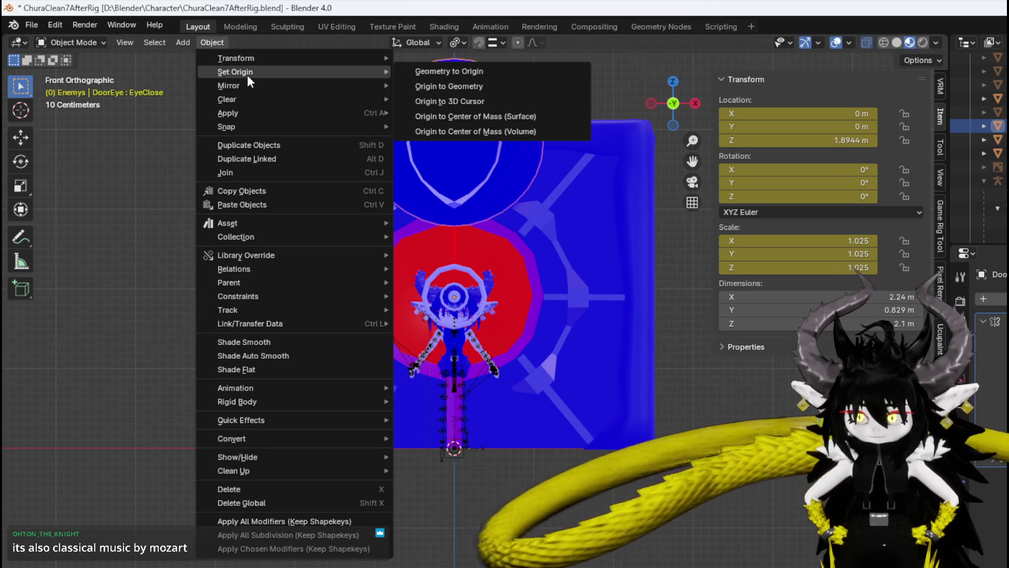
click(490, 96)
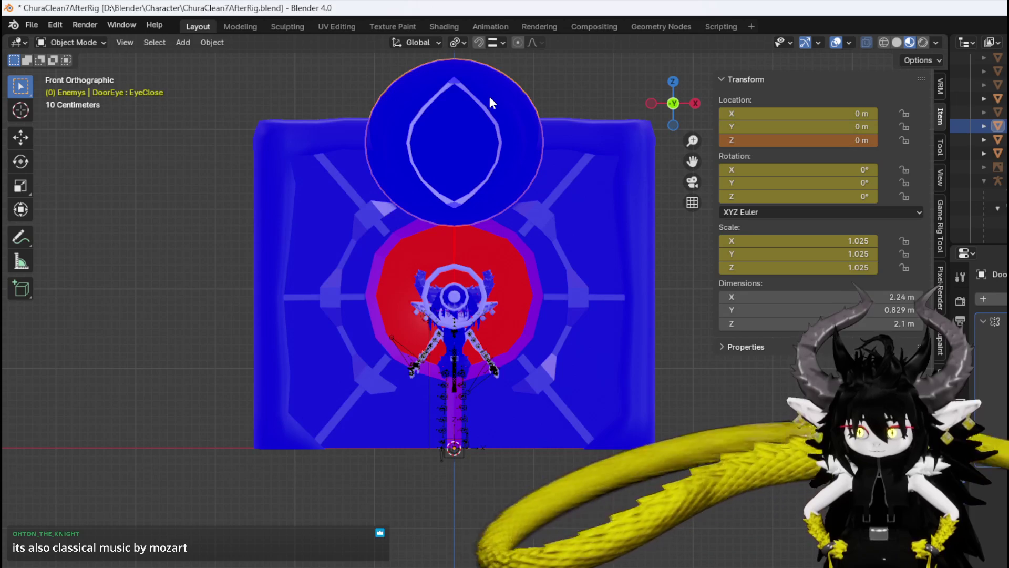
key(ctrl+z)
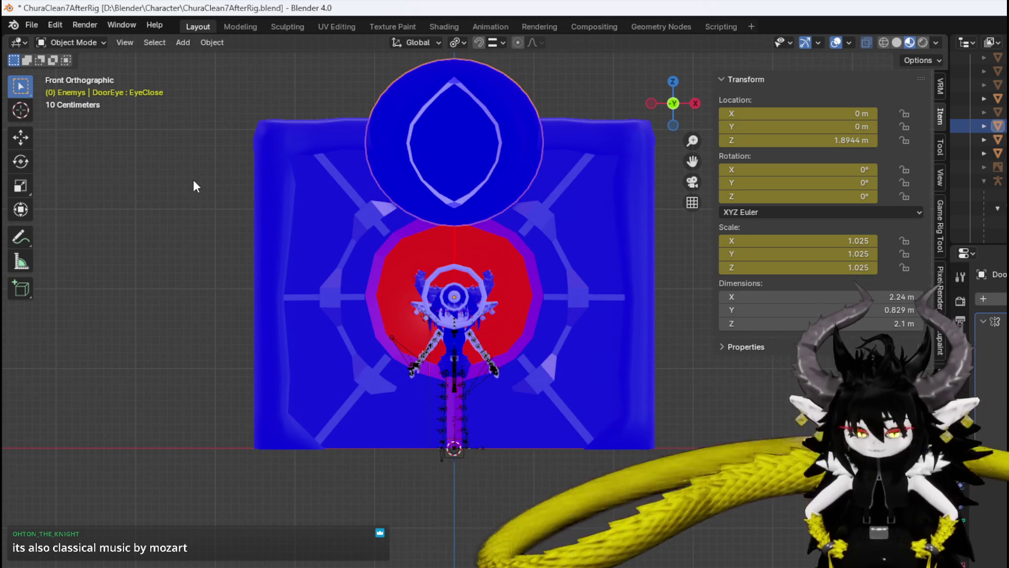
Cancel a Z move and clear DoorEye's location to 0 m, then deselect it.
key(g)
key(z)
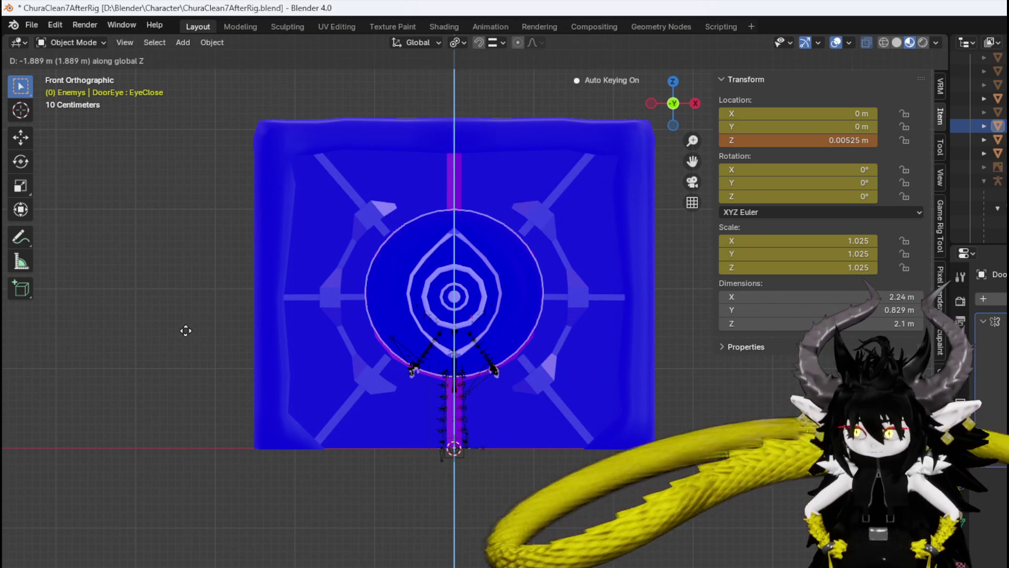
key(Escape)
key(alt+g)
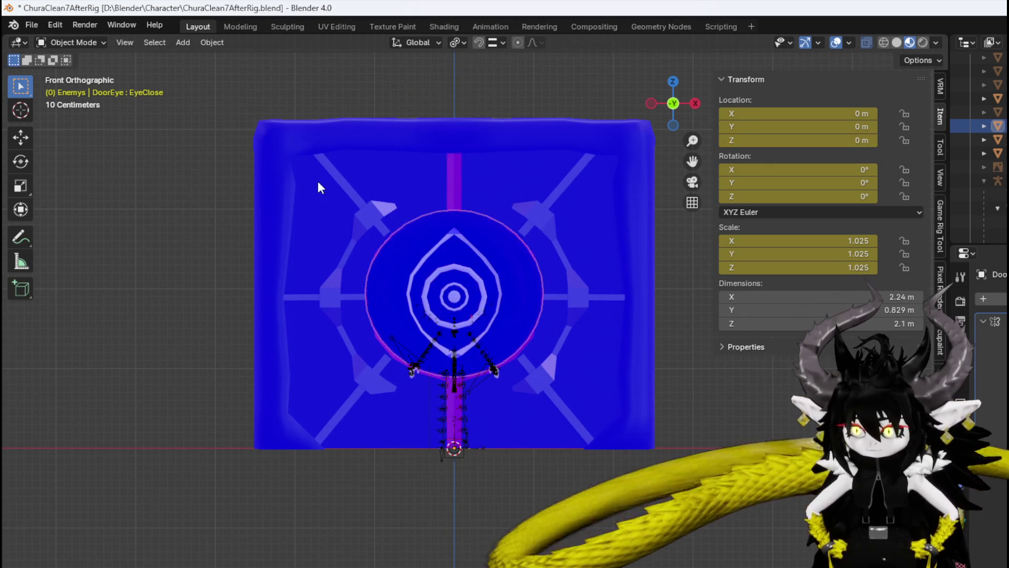
click(200, 181)
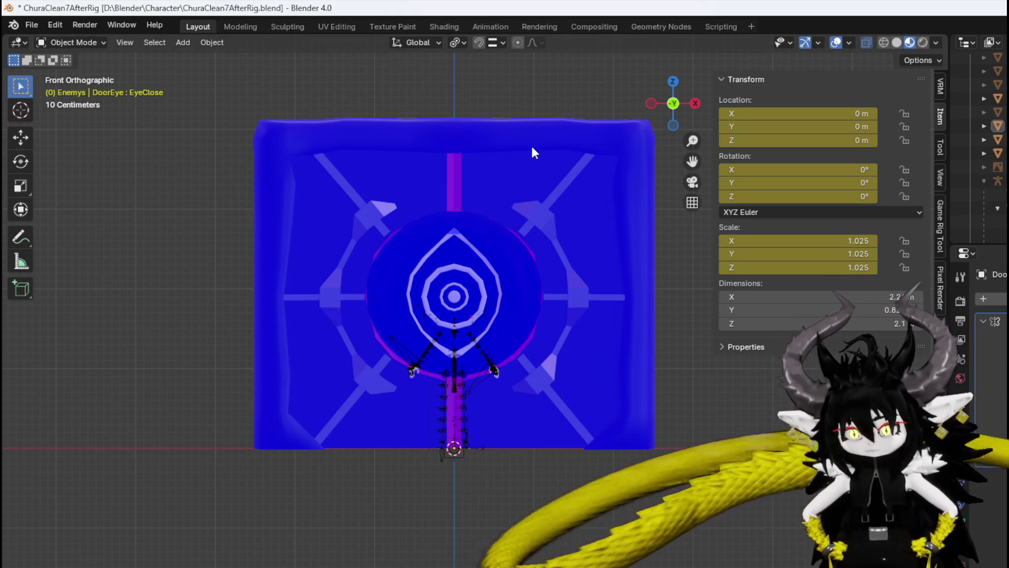
From the front view, lower DoorEye along Z to −0.019877 m.
mouse_move(475, 176)
middle_down()
mouse_move(394, 191)
mouse_move(424, 216)
mouse_move(461, 210)
middle_up()
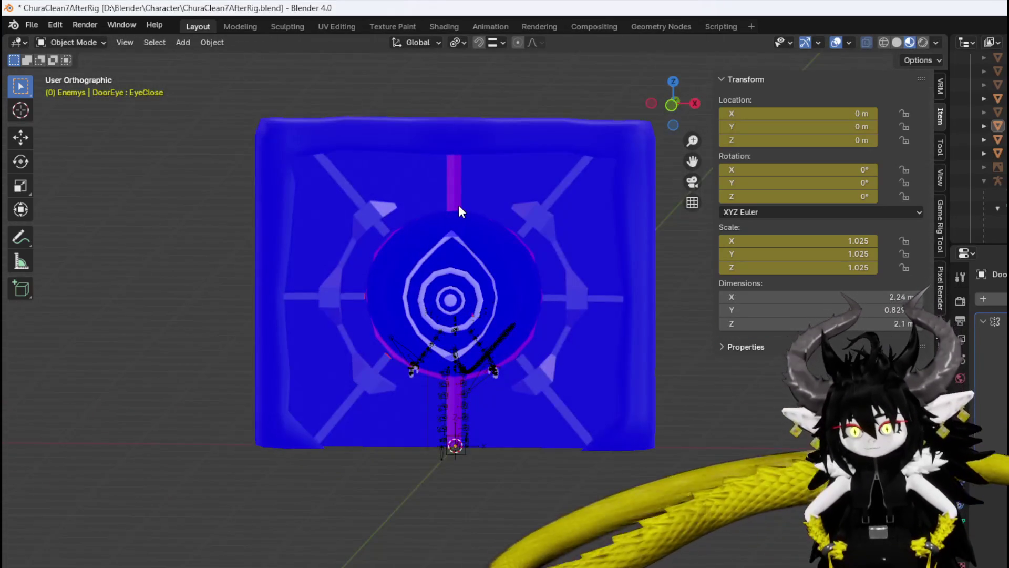
key(KP_1)
scroll(458, 211, up, 3)
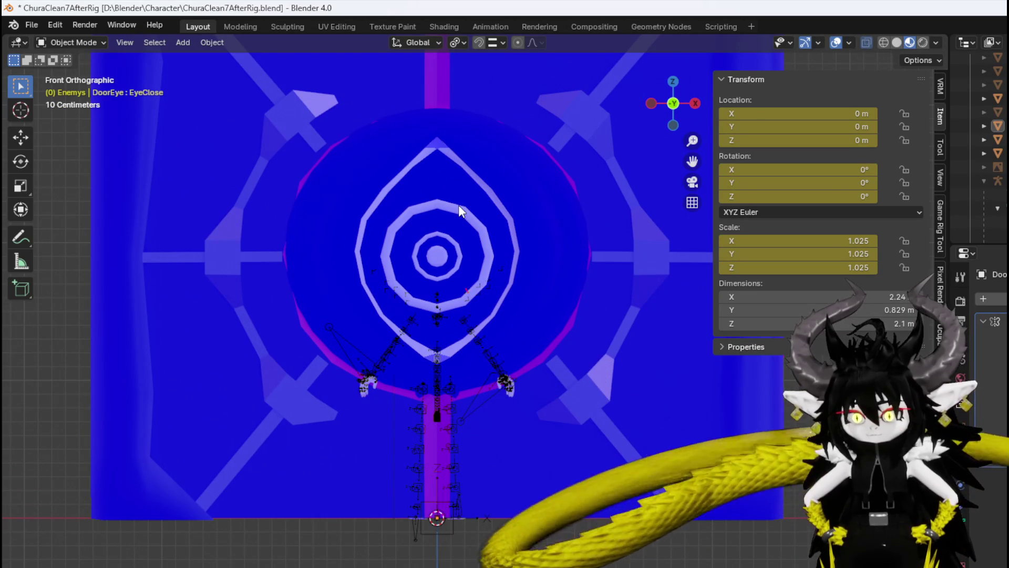
key(z)
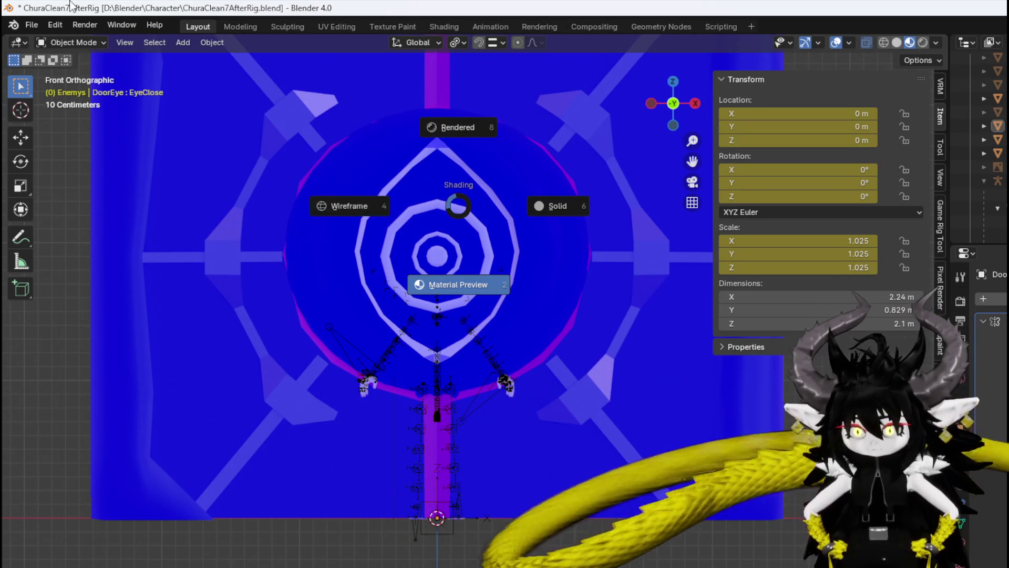
click(598, 352)
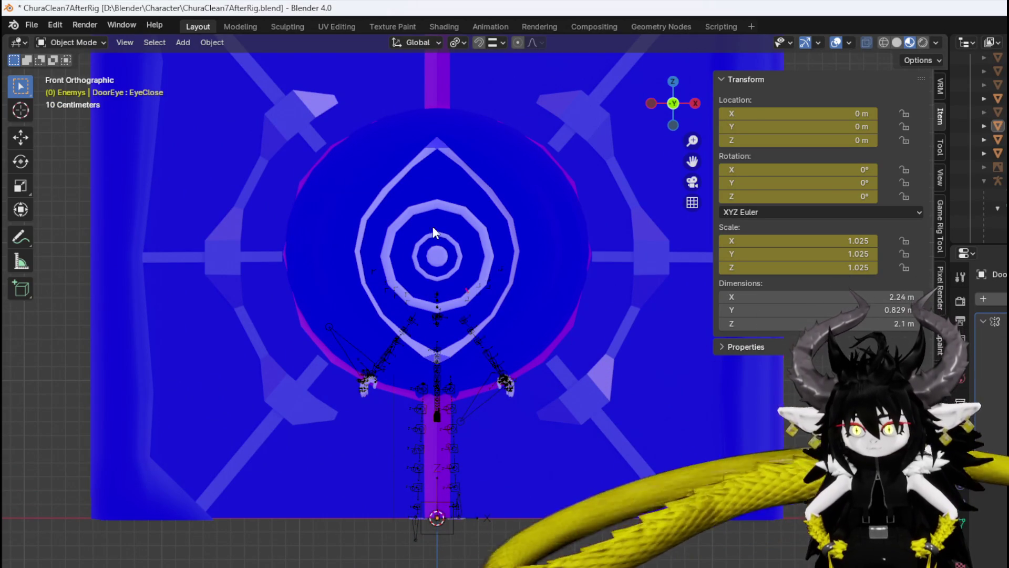
click(376, 131)
key(g)
key(z)
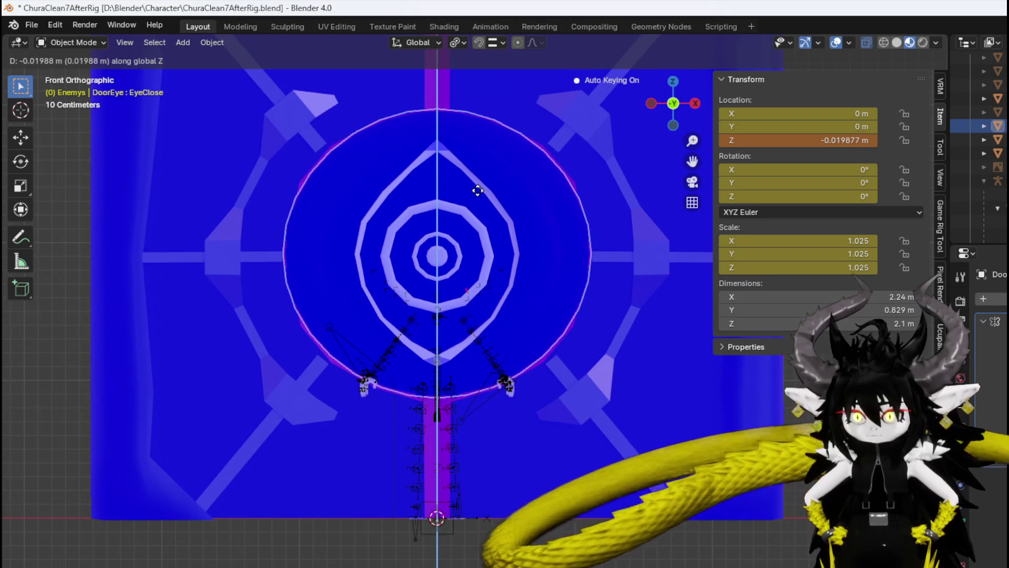
click(479, 195)
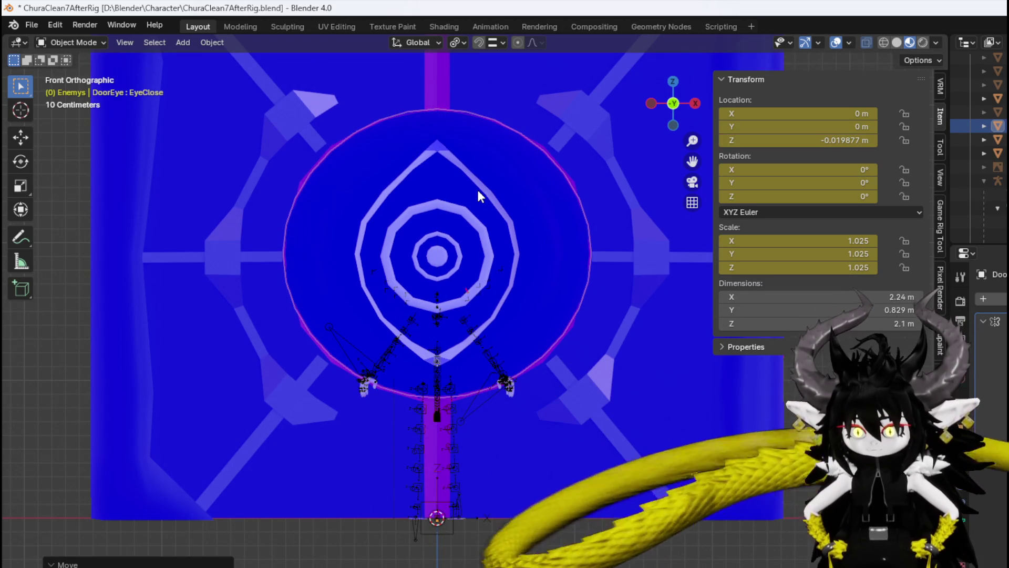
Set DoorEye's origin to the 3D cursor, then select the outer Door body.
click(213, 46)
mouse_move(178, 45)
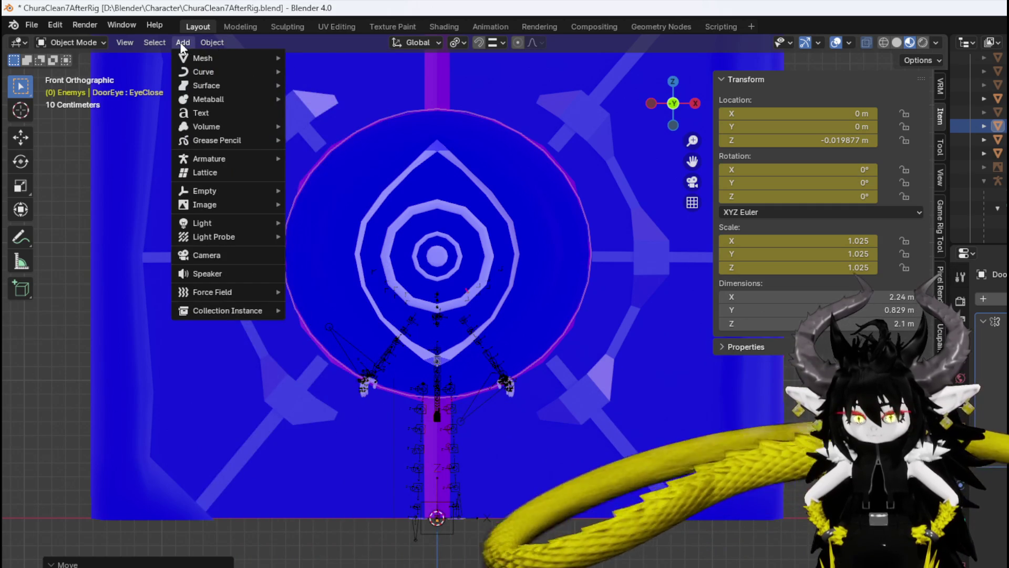
mouse_move(210, 45)
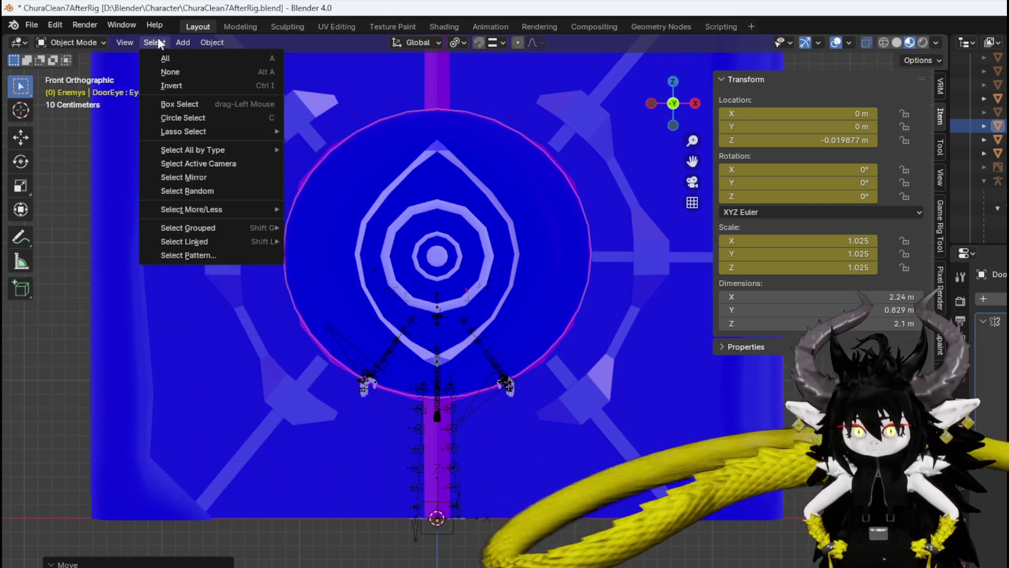
mouse_move(234, 73)
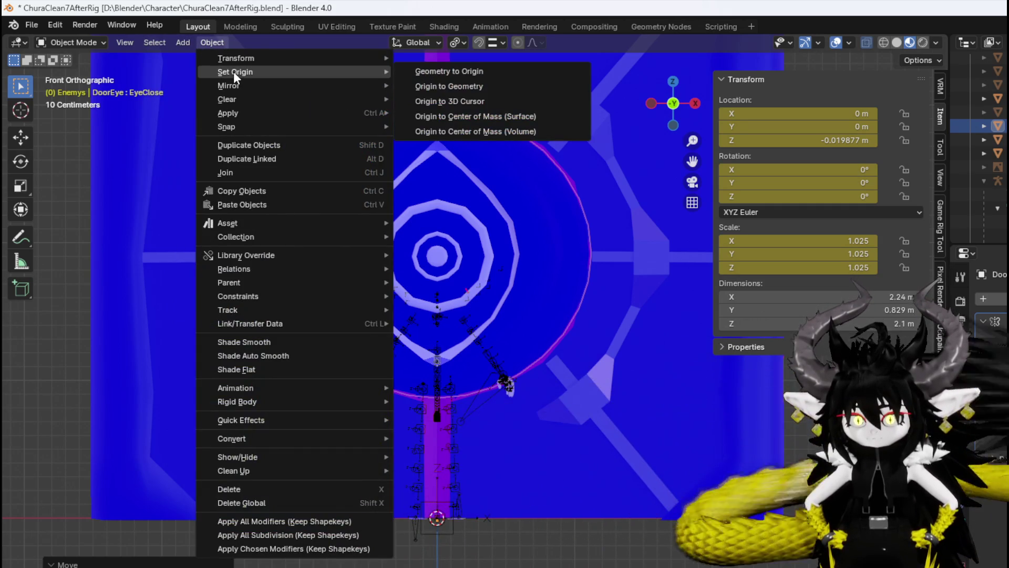
click(453, 100)
click(210, 143)
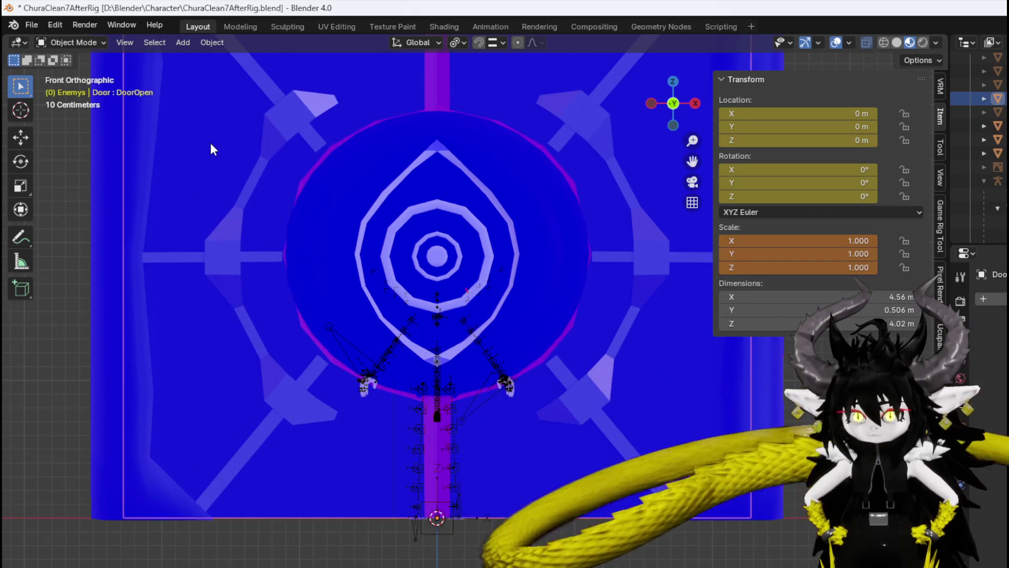
scroll(210, 144, down, 3)
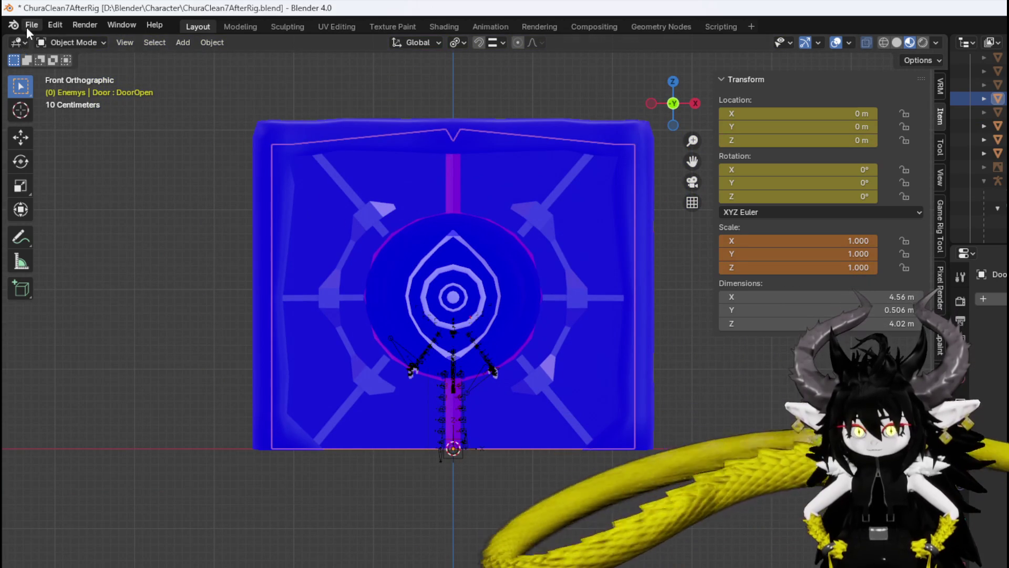
click(29, 27)
mouse_move(92, 231)
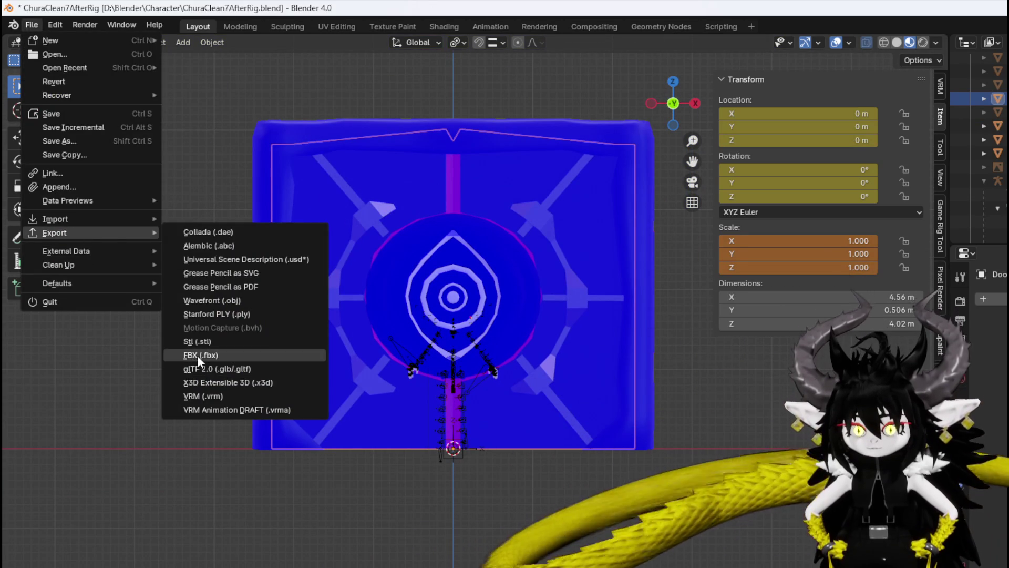
click(198, 355)
key(Return)
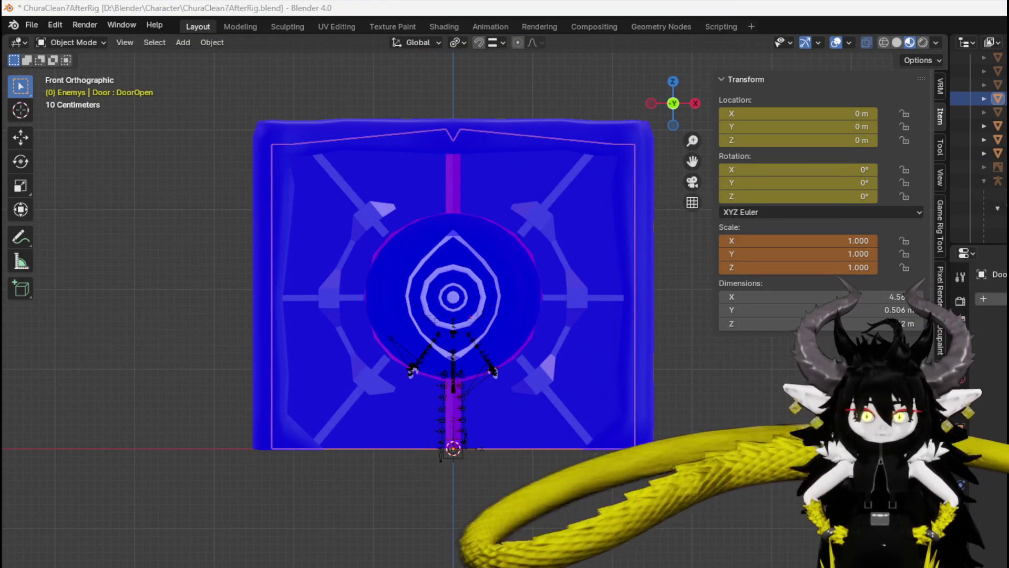
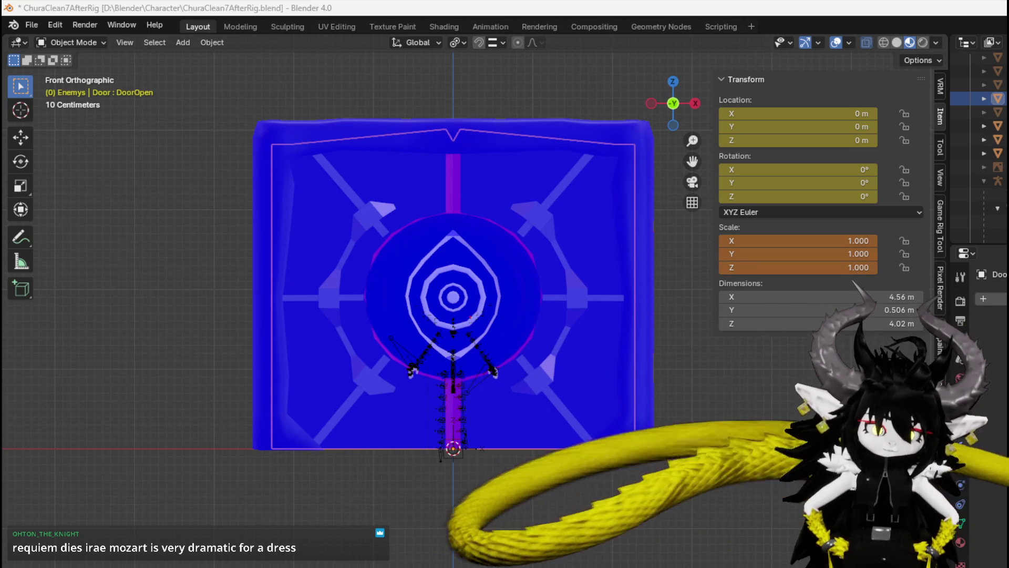
Export the DoorEye piece as an FBX file into the Character folder.
click(418, 260)
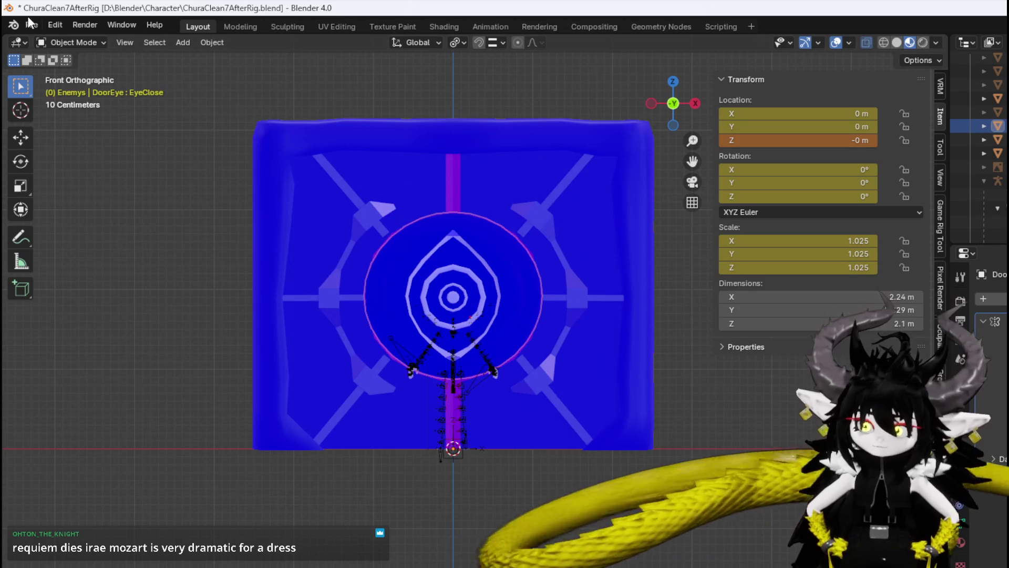
click(30, 25)
mouse_move(66, 235)
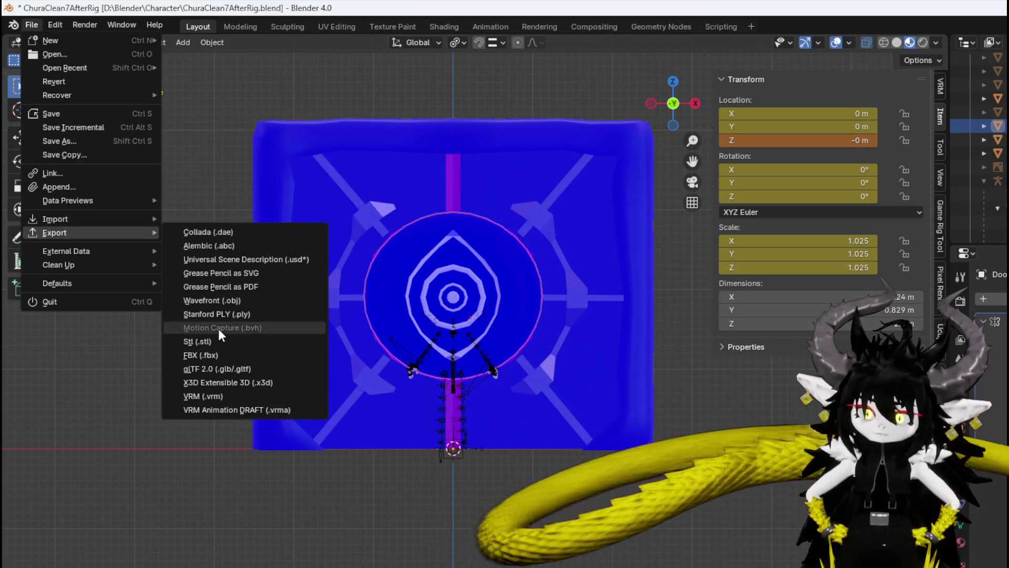
click(200, 355)
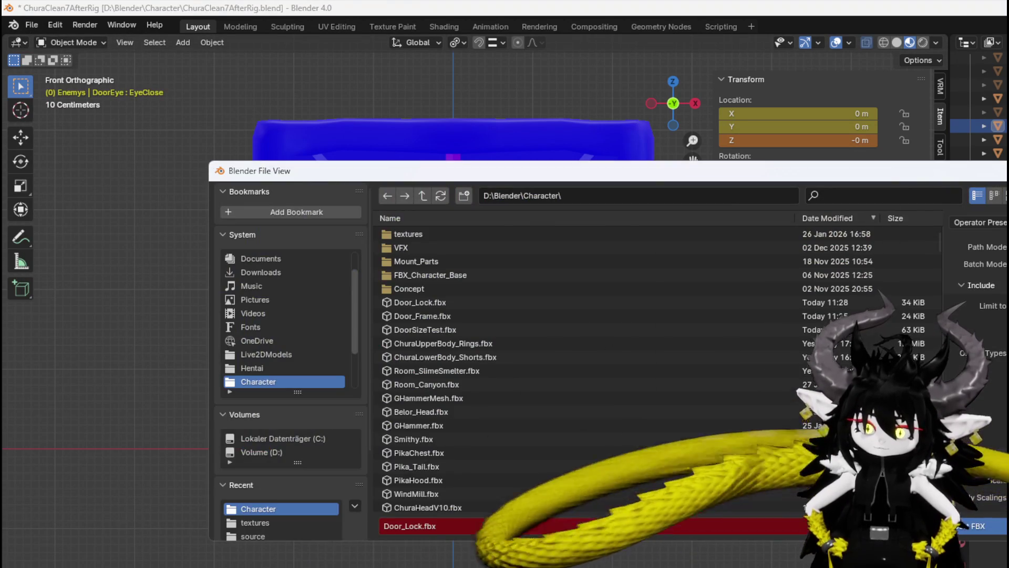
key(Escape)
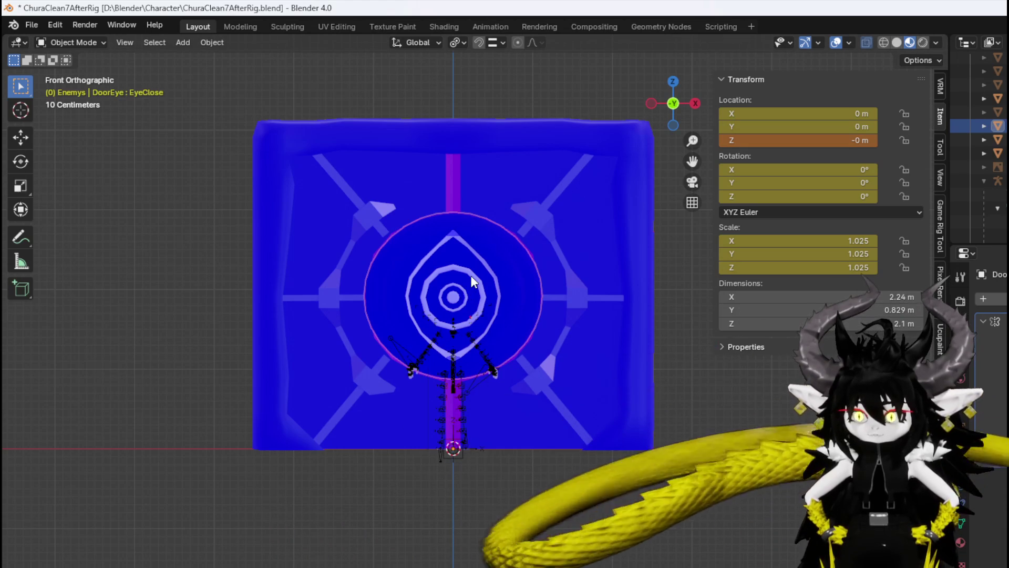
Export the DoorEyeIris piece as an FBX file as well.
click(471, 281)
click(38, 24)
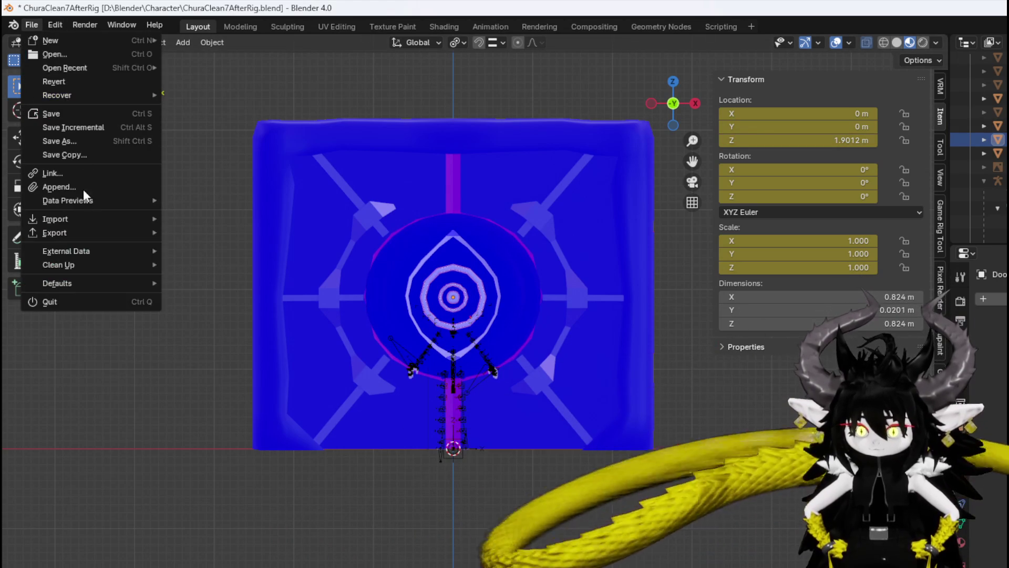
mouse_move(64, 233)
click(207, 356)
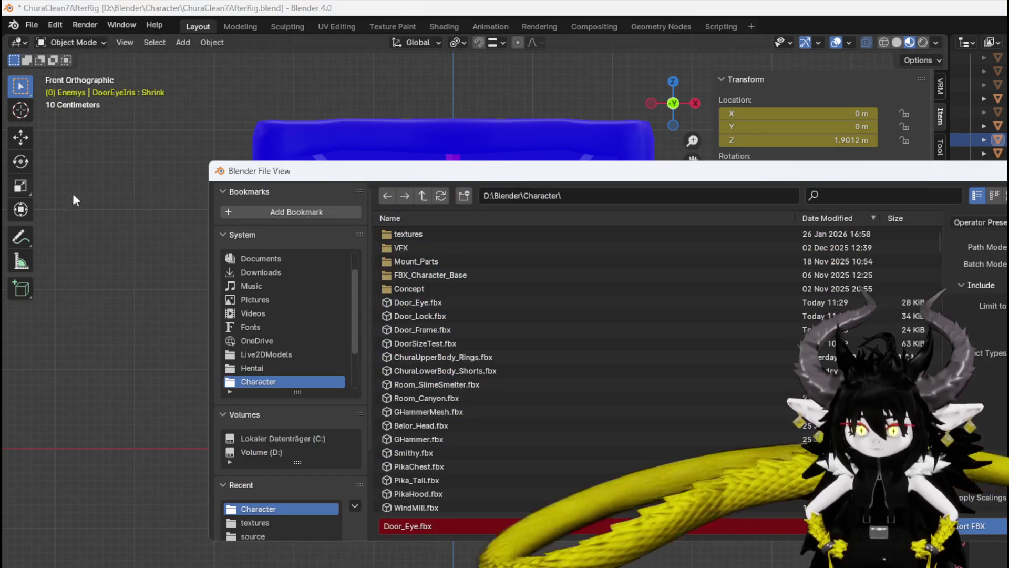
key(Escape)
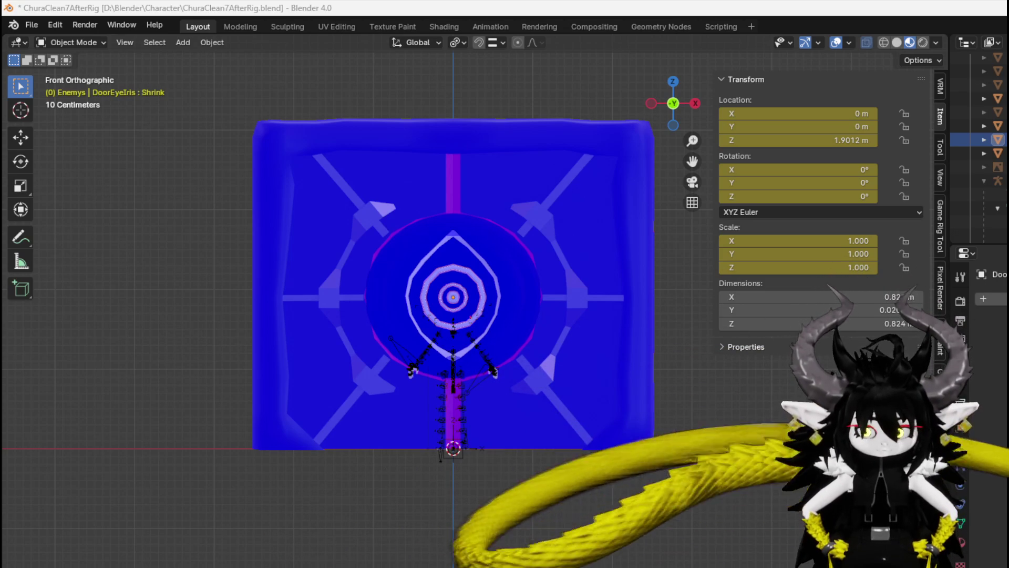
Save the ChuraClean7AfterRig.blend file.
click(30, 25)
click(105, 118)
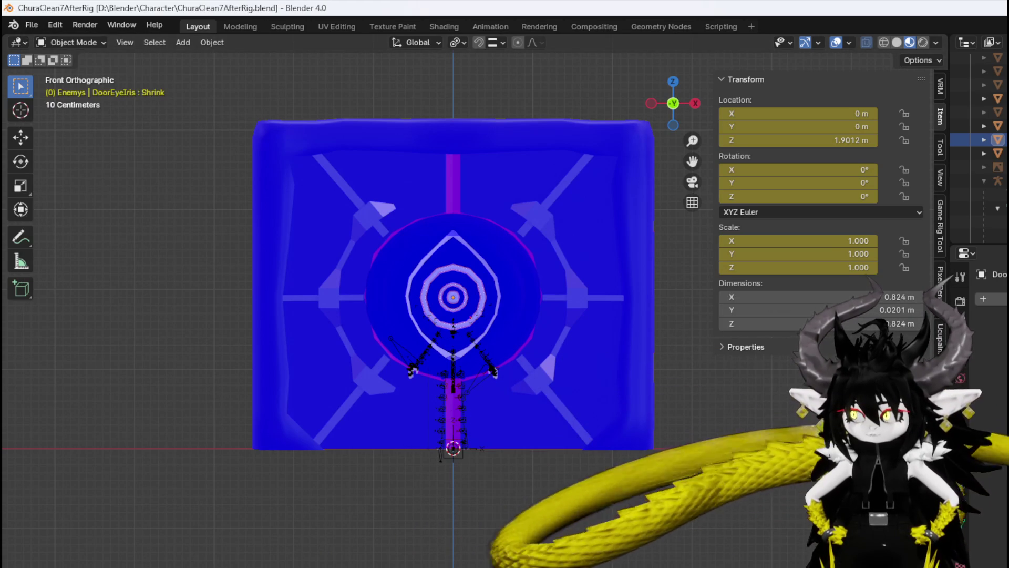
key(alt+Tab)
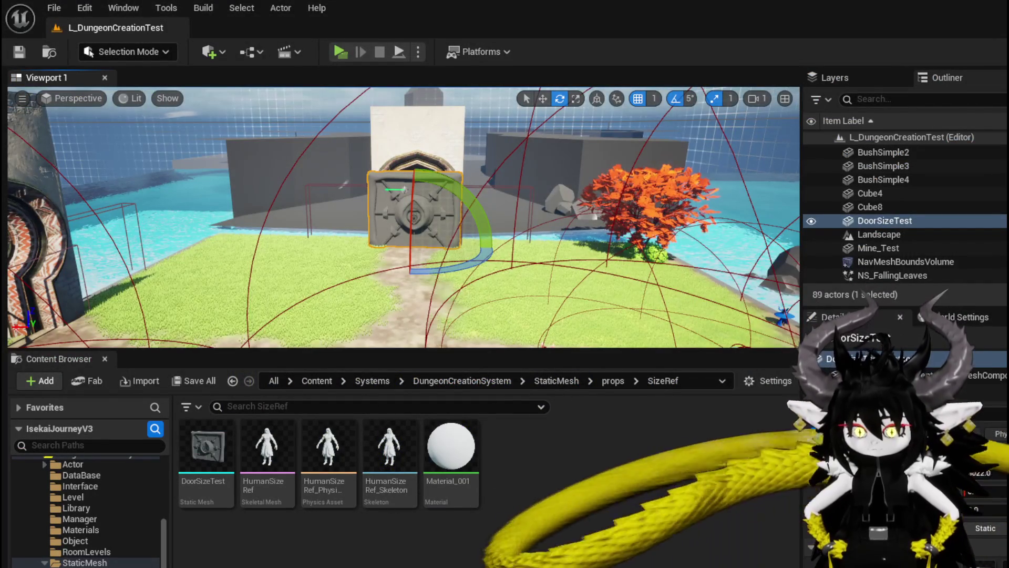
Create a new folder named Door inside the Actor content folder and open it.
click(85, 563)
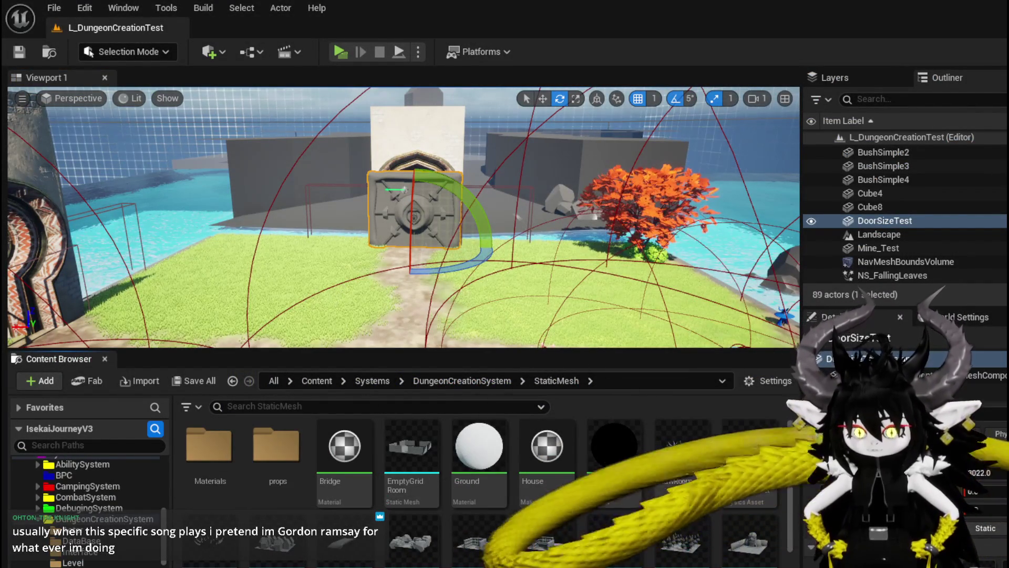
scroll(87, 504, down, 1)
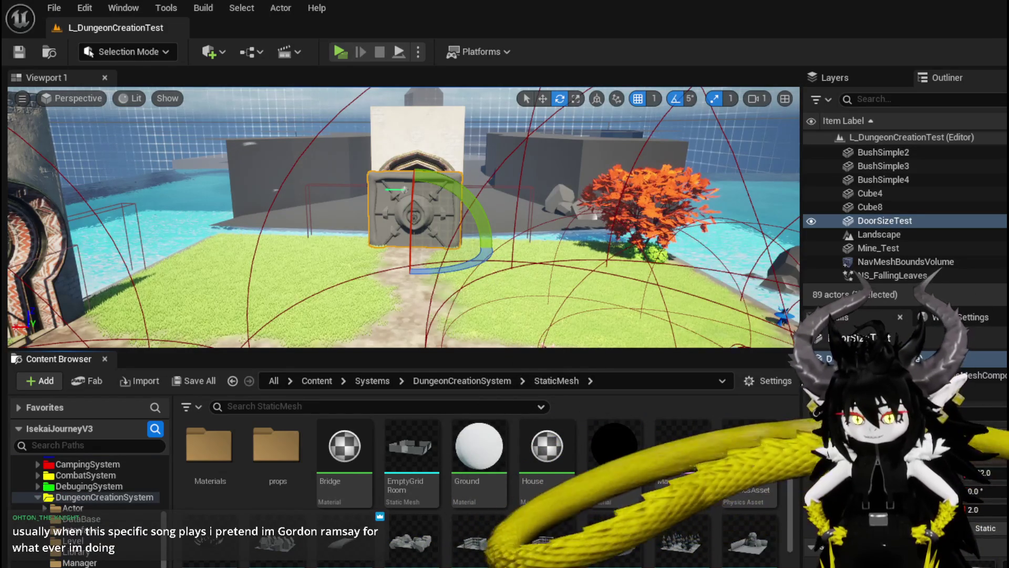
scroll(316, 463, down, 2)
scroll(97, 538, down, 2)
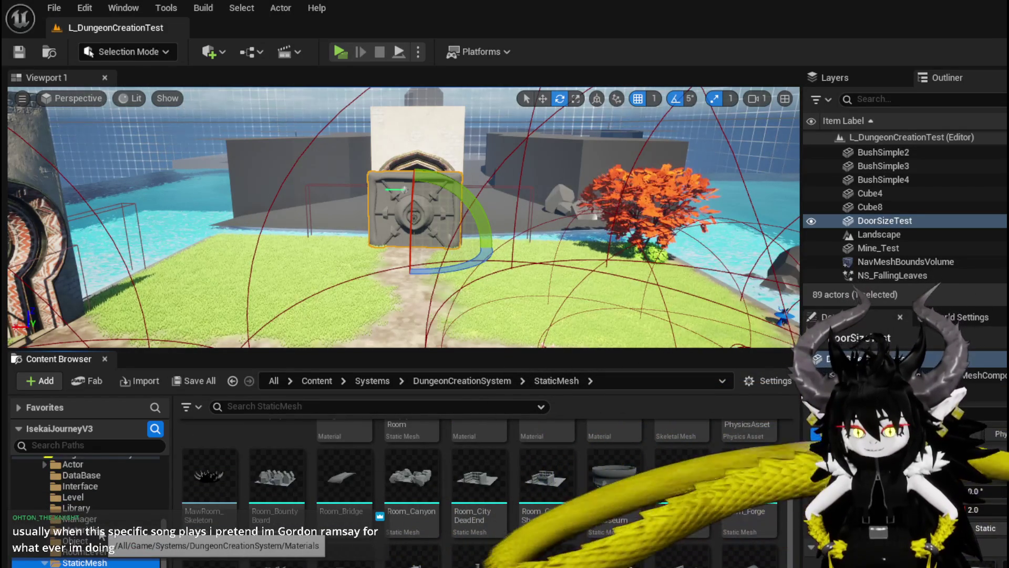
click(82, 462)
right_click(297, 547)
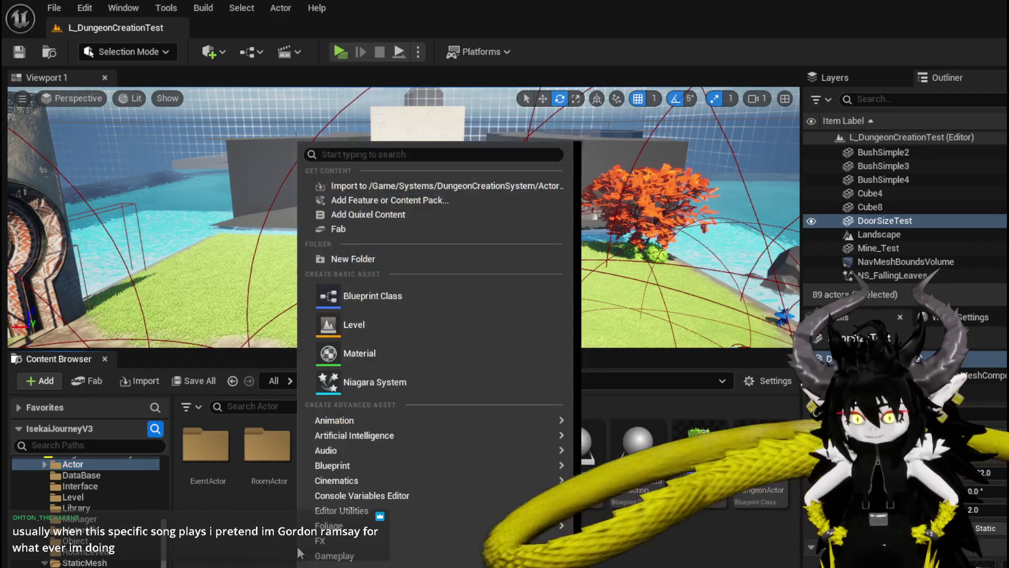
click(378, 252)
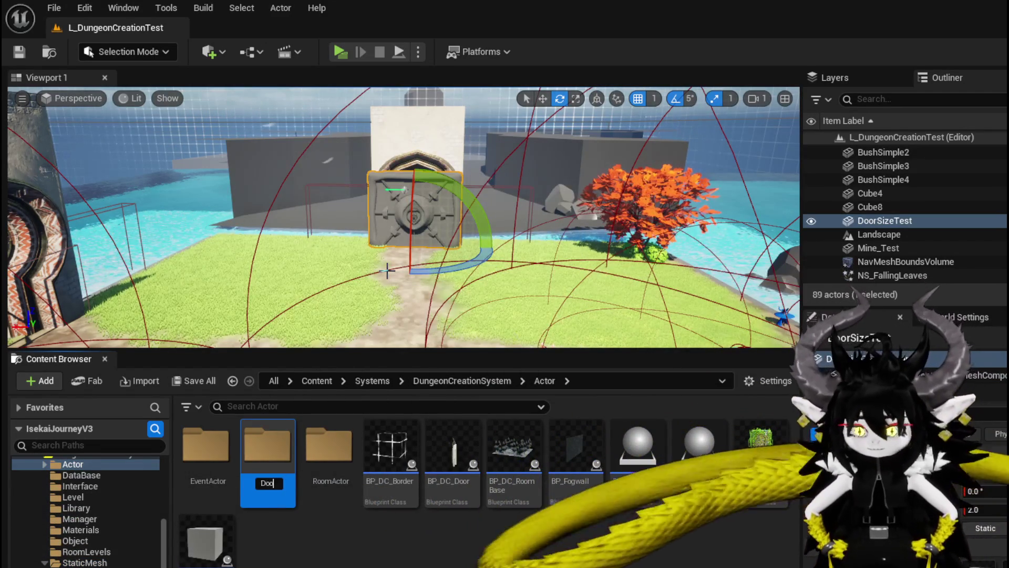
text(r)
key(Return)
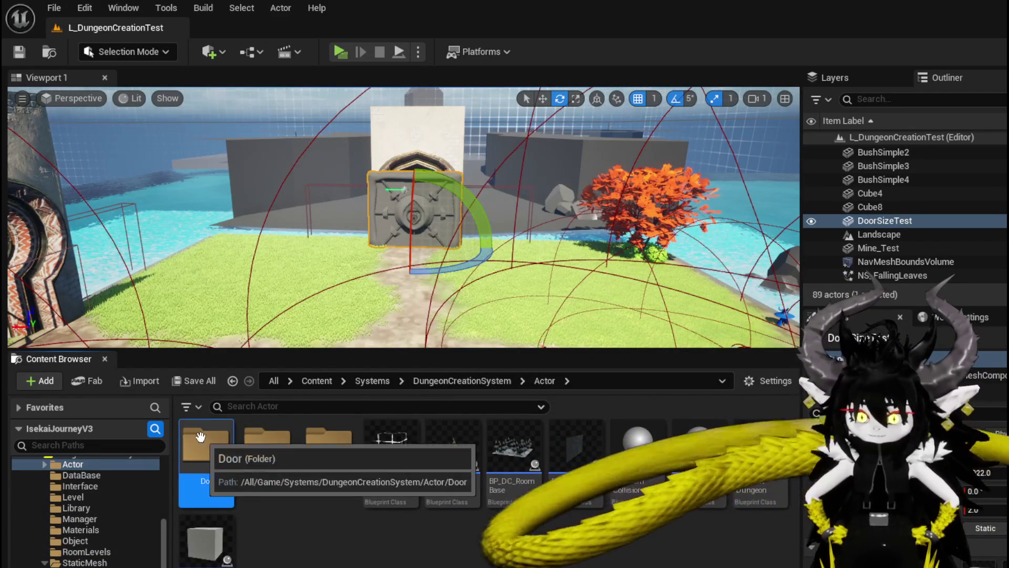
double_click(201, 437)
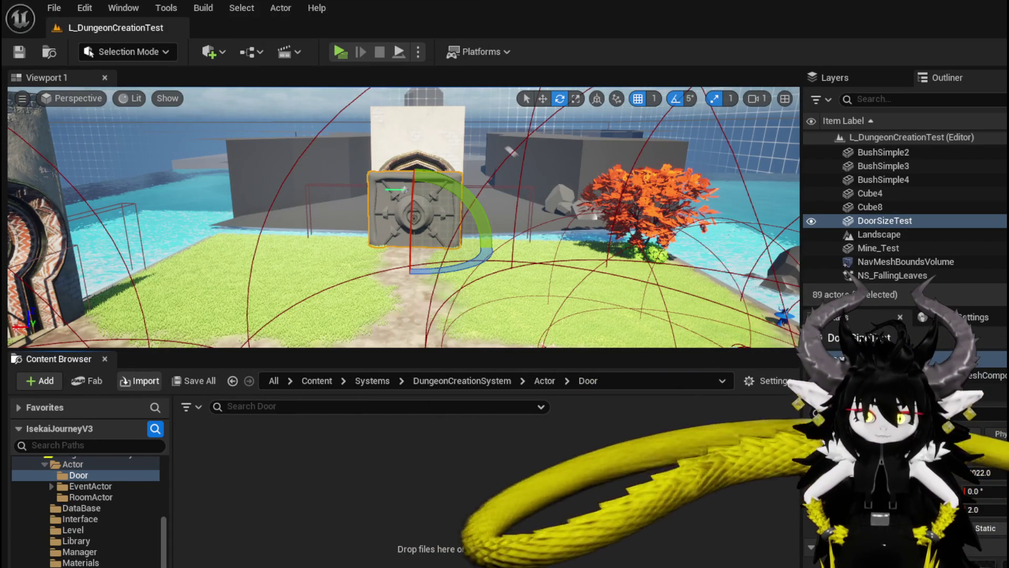
Import Door_Frame.fbx as a static mesh and save Door_Frame with its Black material.
drag(428, 439, 409, 456)
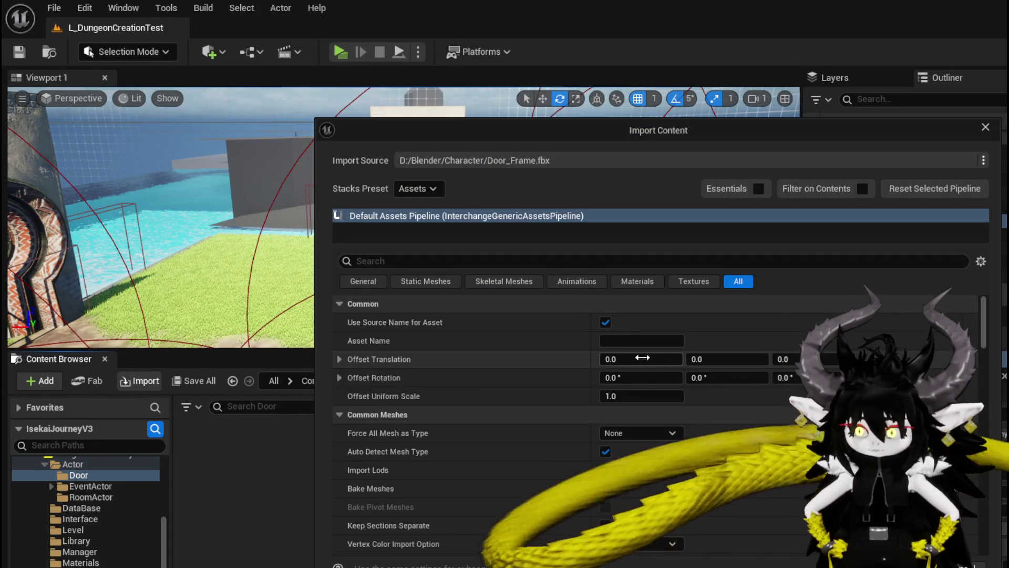
click(634, 434)
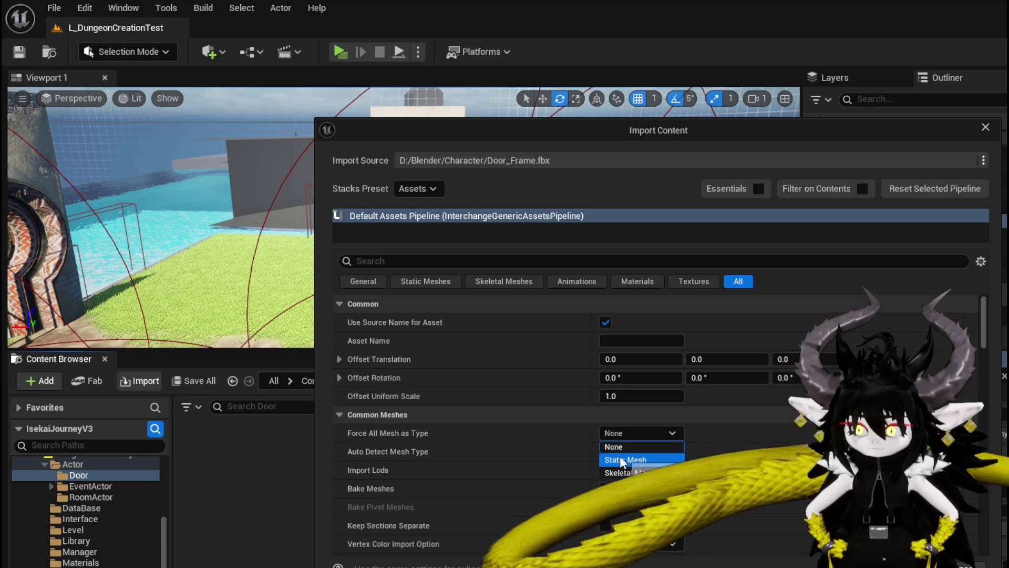
key(Return)
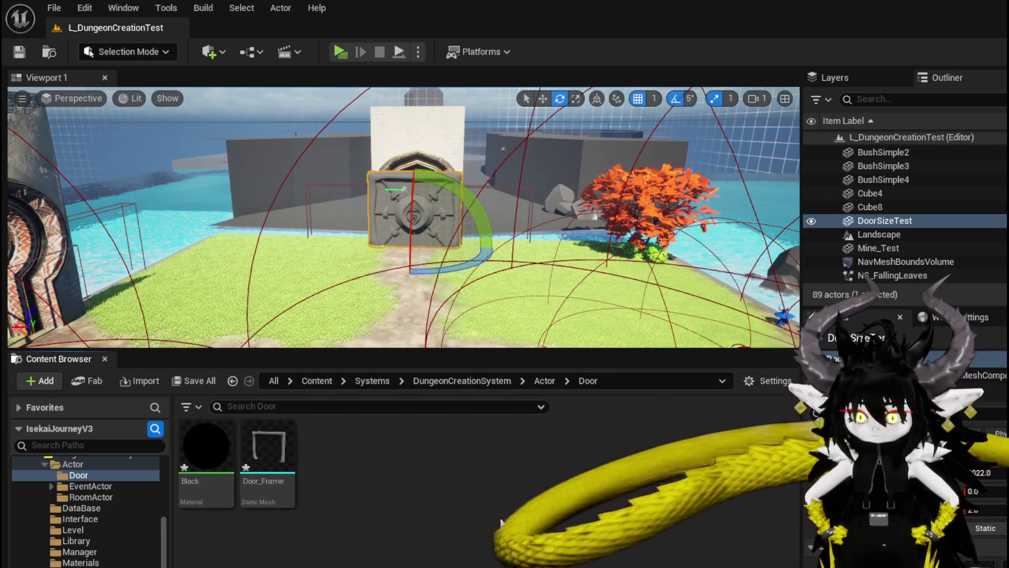
key(ctrl+shift+s)
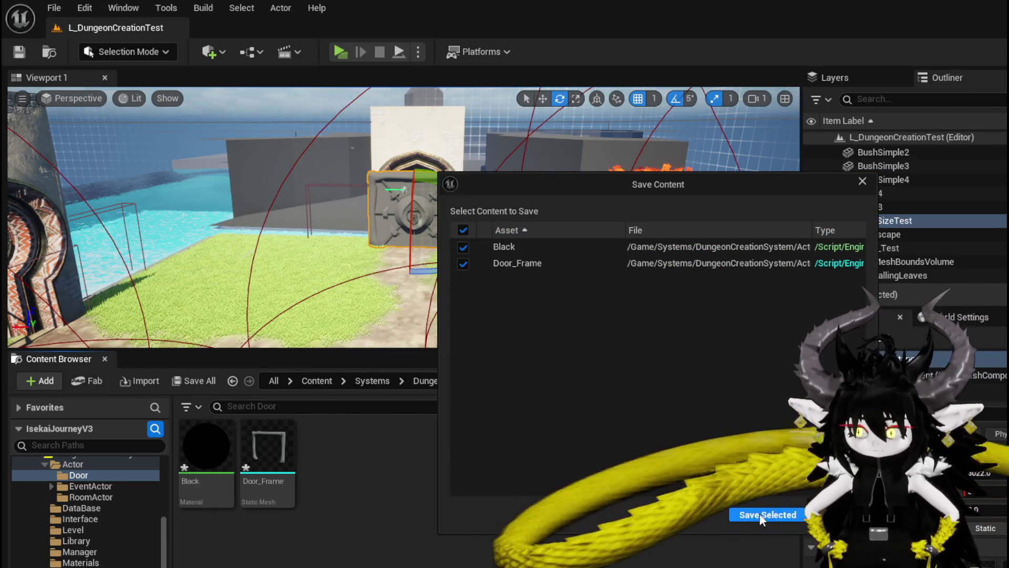
click(736, 516)
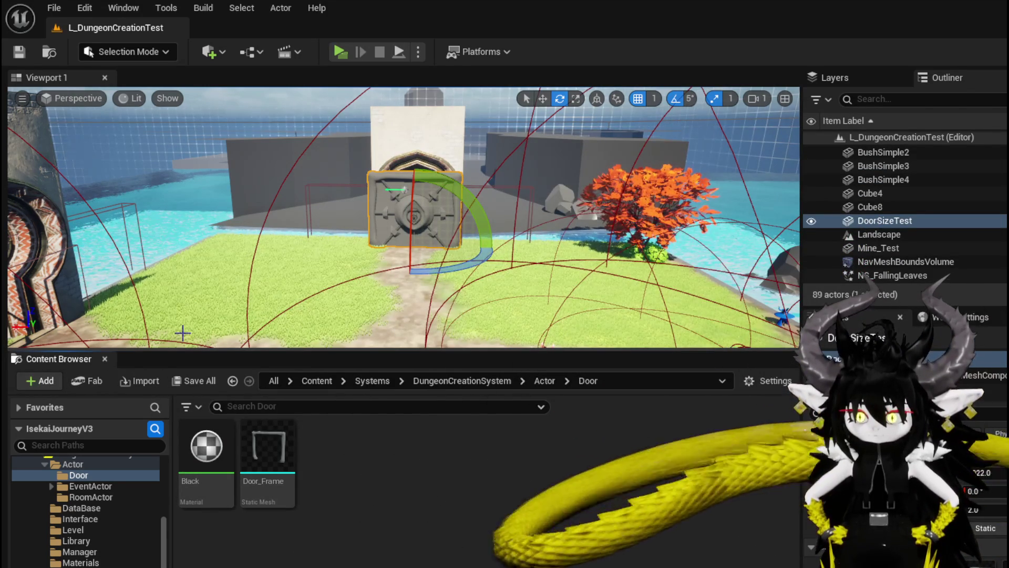
mouse_move(268, 447)
mouse_down()
mouse_move(341, 337)
mouse_move(378, 305)
mouse_up()
key(f)
mouse_move(403, 216)
right_down()
mouse_move(345, 213)
mouse_move(393, 216)
mouse_move(358, 212)
right_up()
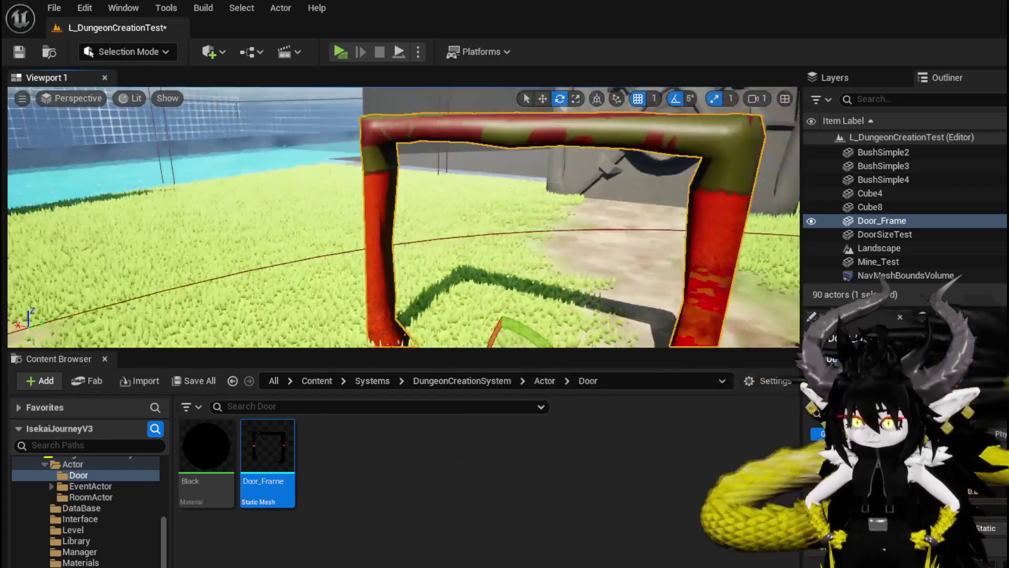
right_drag(404, 217, 347, 220)
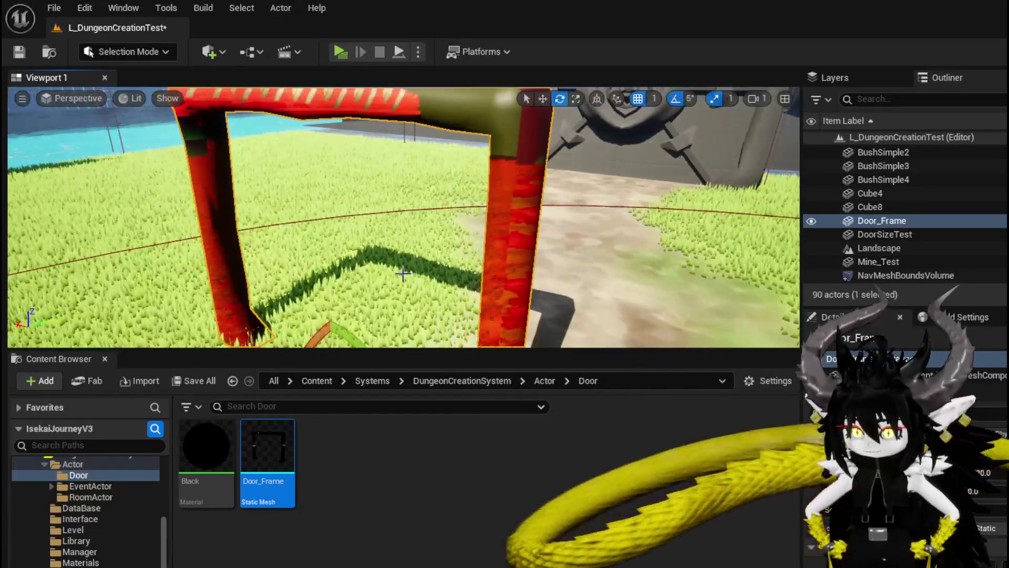
key(Delete)
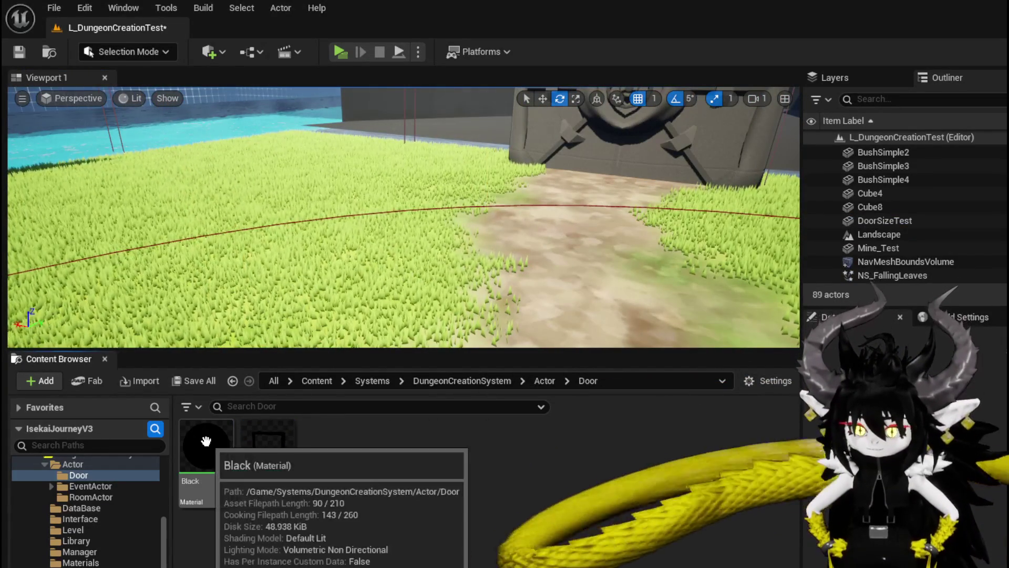
double_click(268, 447)
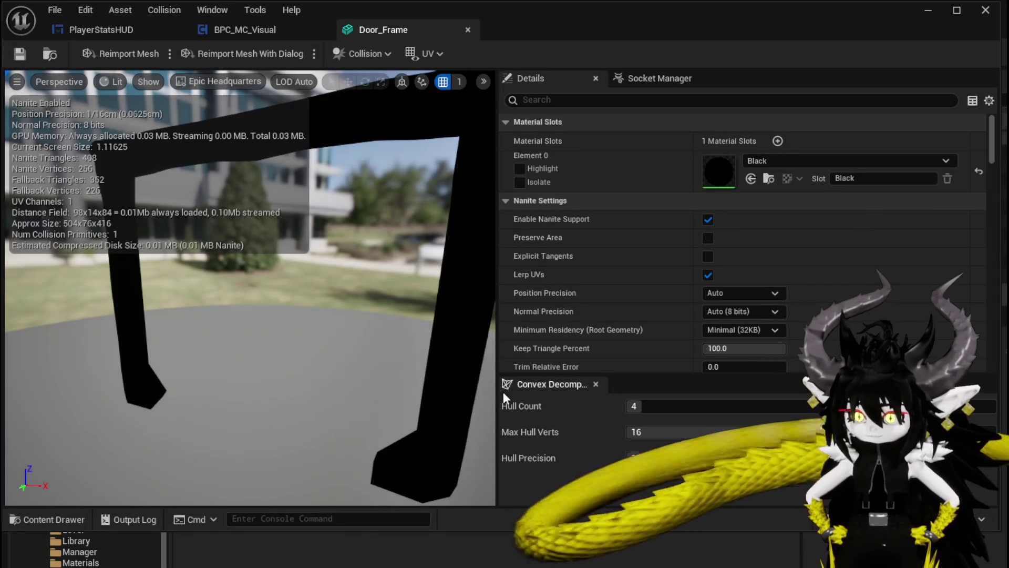
Assign the PureBlack material to Door_Frame's Element 0 material slot.
drag(462, 389, 400, 389)
scroll(761, 355, down, 3)
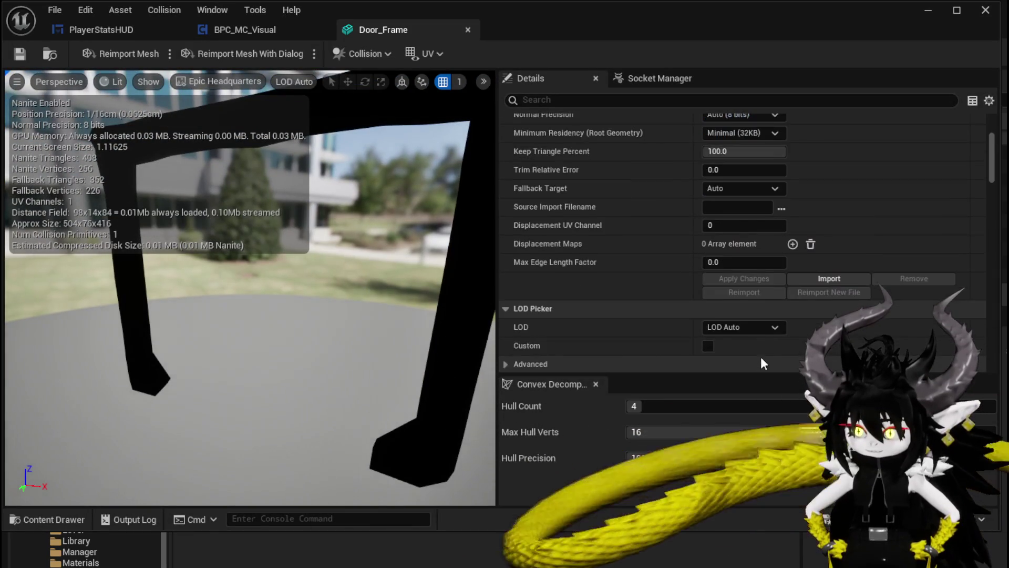
scroll(762, 355, up, 8)
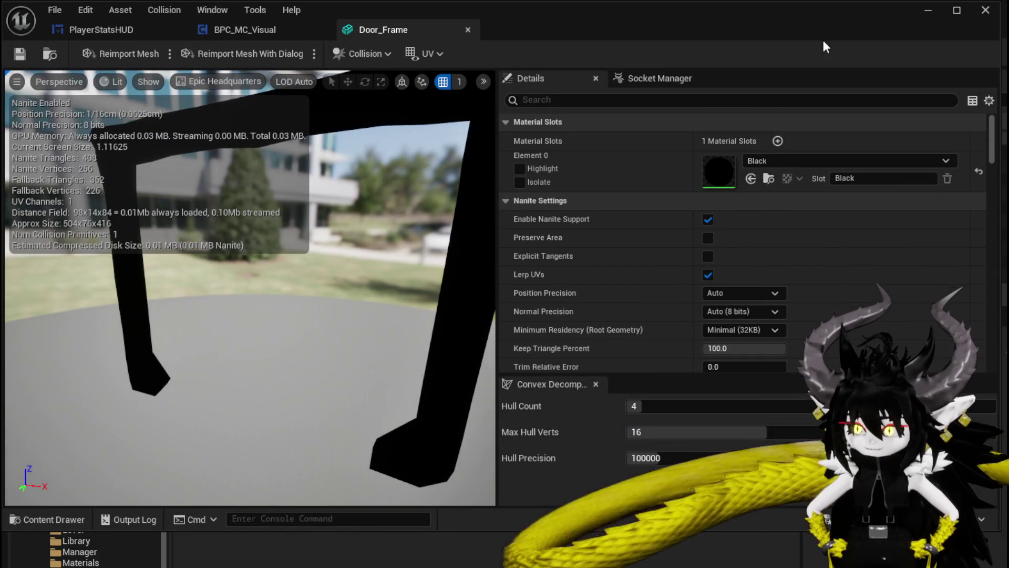
click(771, 159)
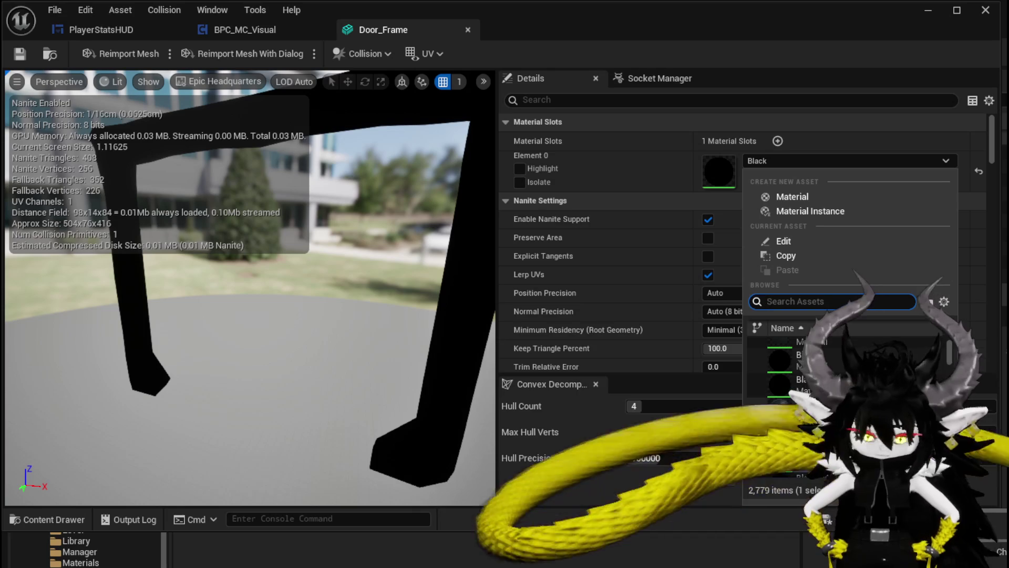
text(Pure)
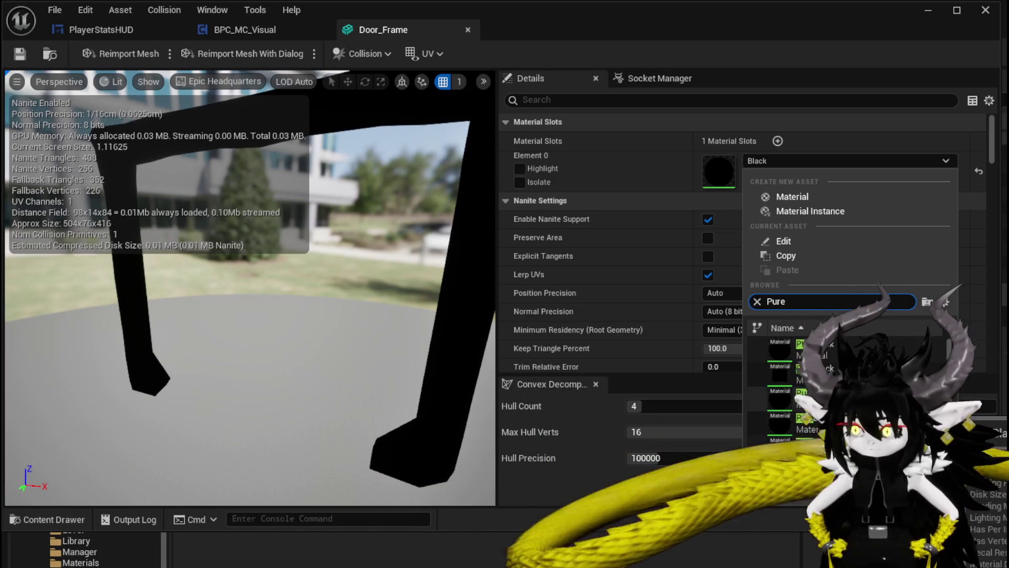
key(Return)
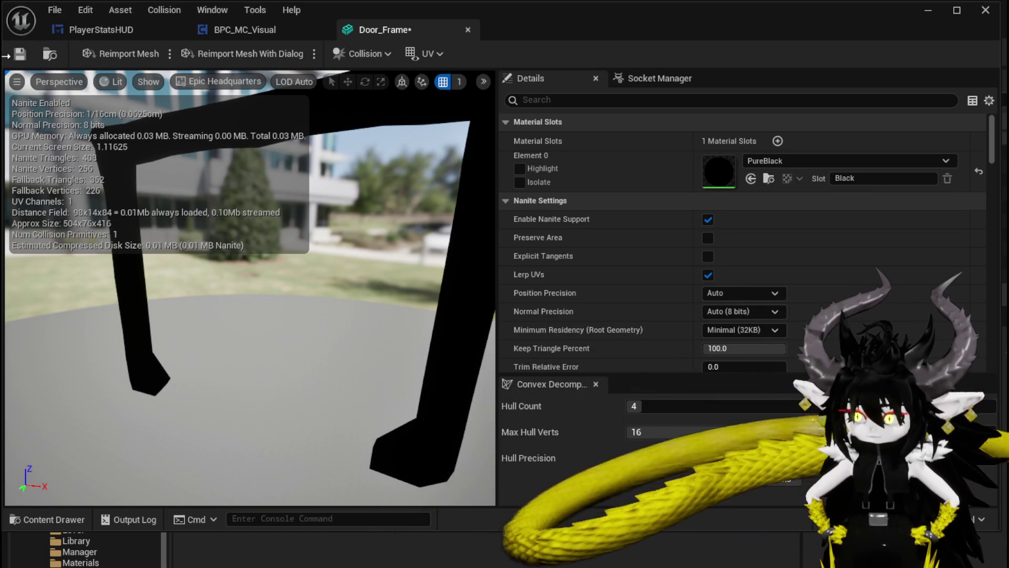
Save Door_Frame, close its editor, and save the L_DungeonCreationTest level and PureBlack.
click(20, 53)
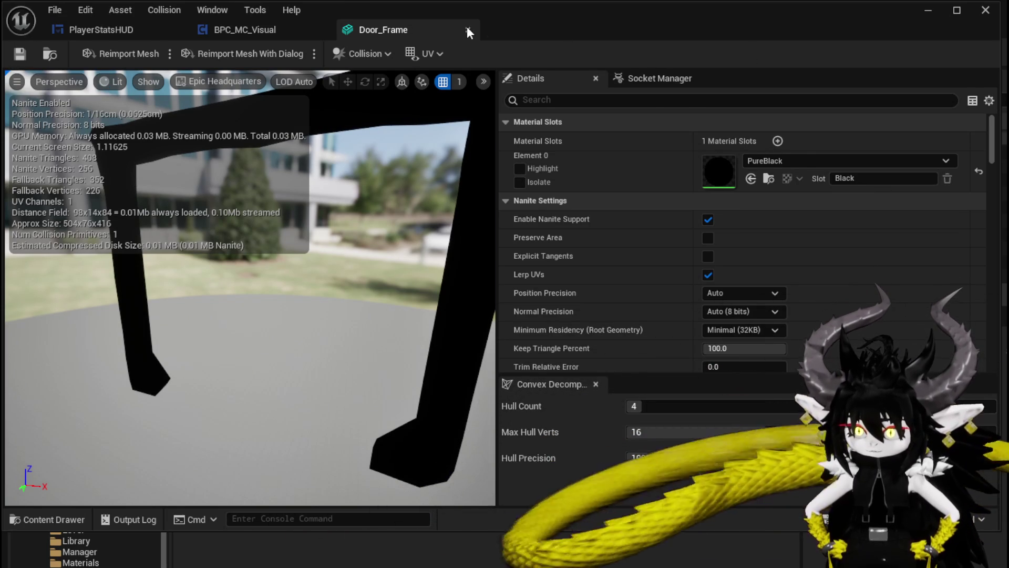
click(467, 29)
key(ctrl+shift+s)
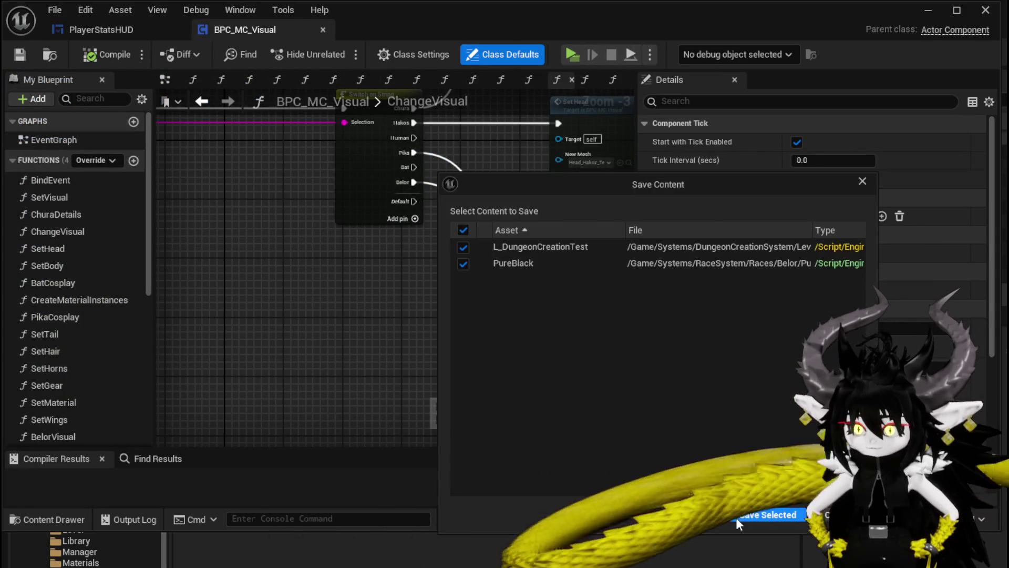
click(737, 518)
Place Door_Frame by the vault door, inspect it up close, then delete it.
click(927, 10)
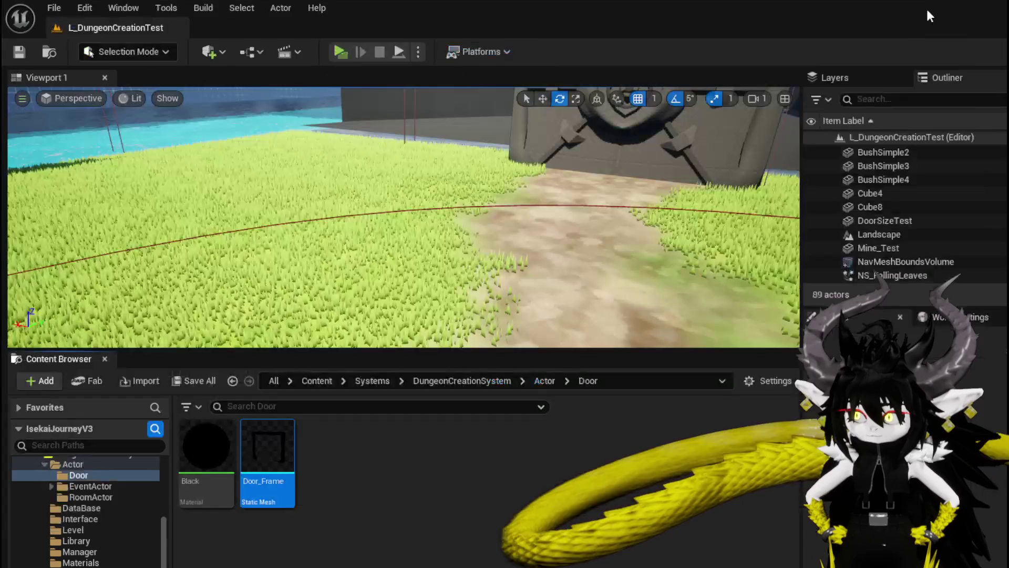
drag(268, 446, 431, 270)
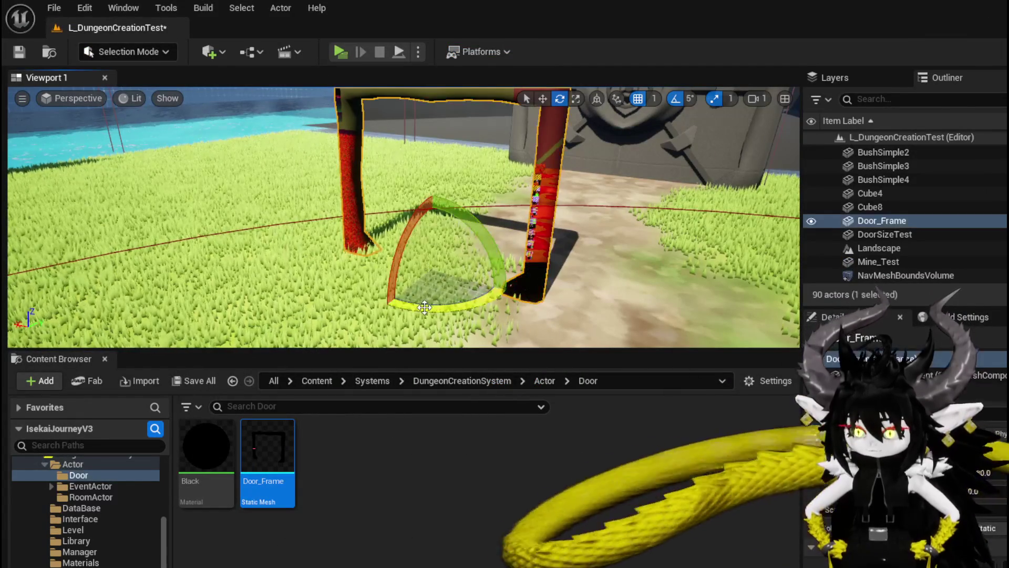
key(f)
right_drag(404, 218, 404, 217)
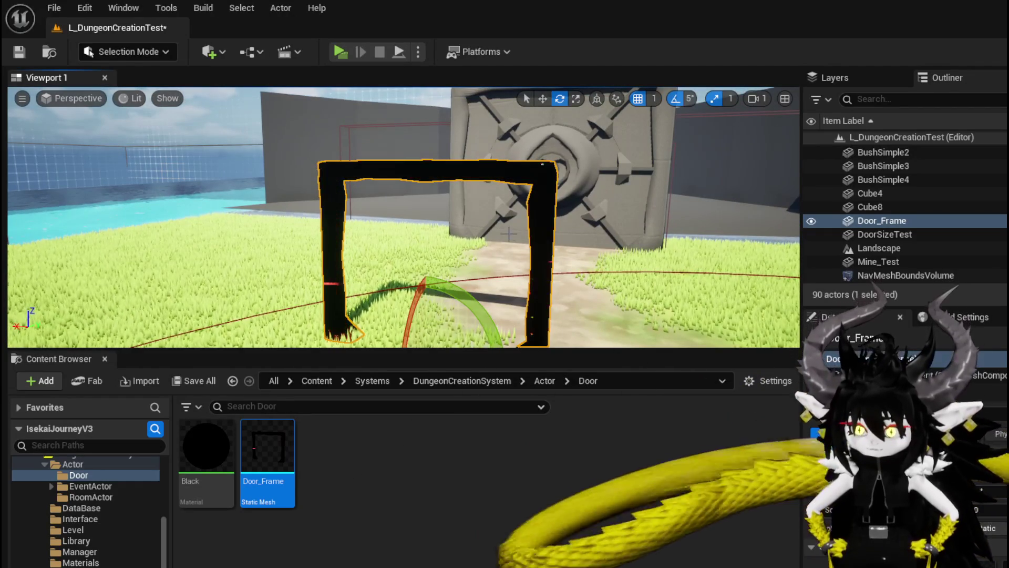
right_drag(541, 241, 541, 242)
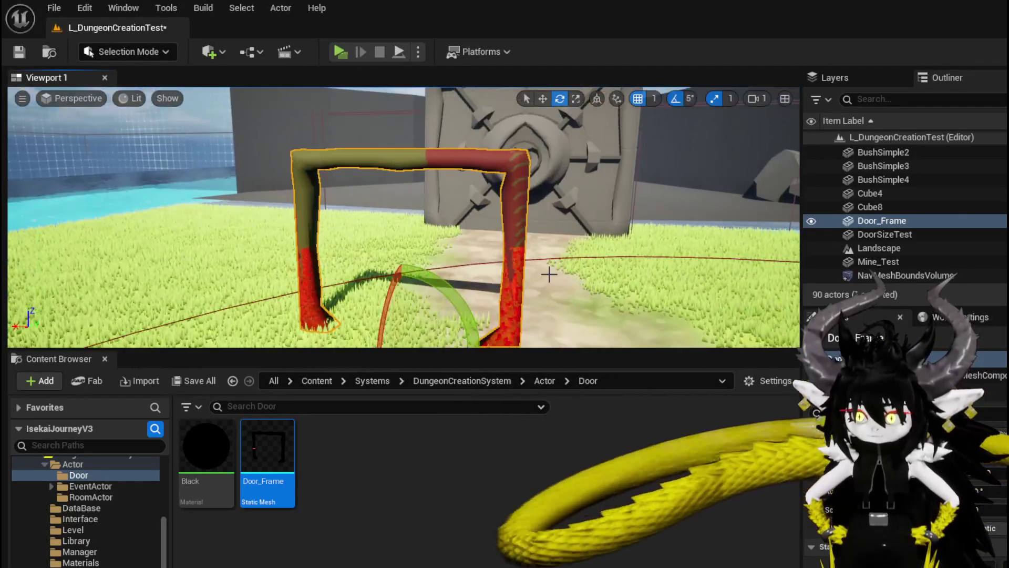
key(Delete)
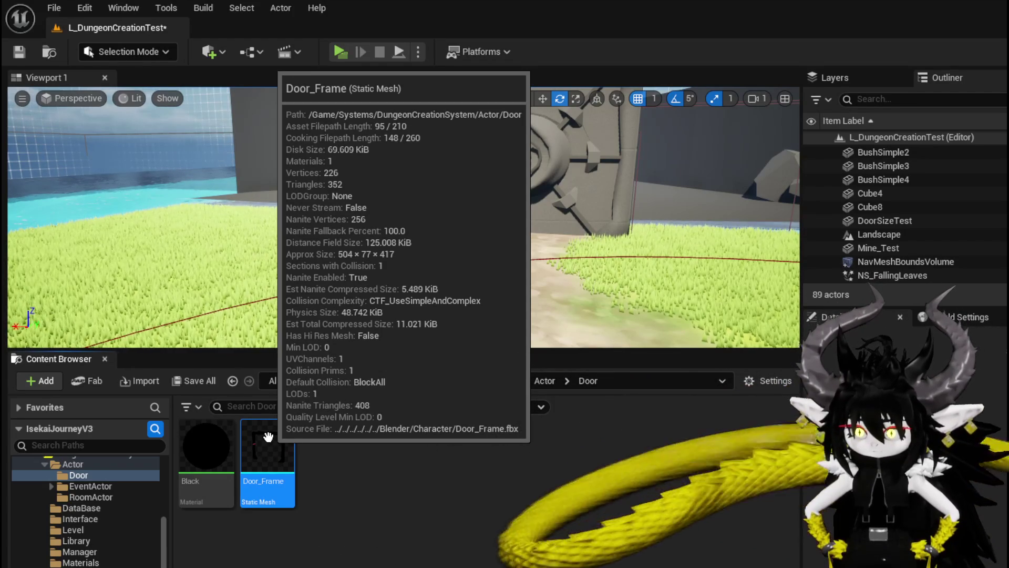
Set Door_Frame's Collision Complexity to Use Complex Collision As Simple and save it.
double_click(268, 437)
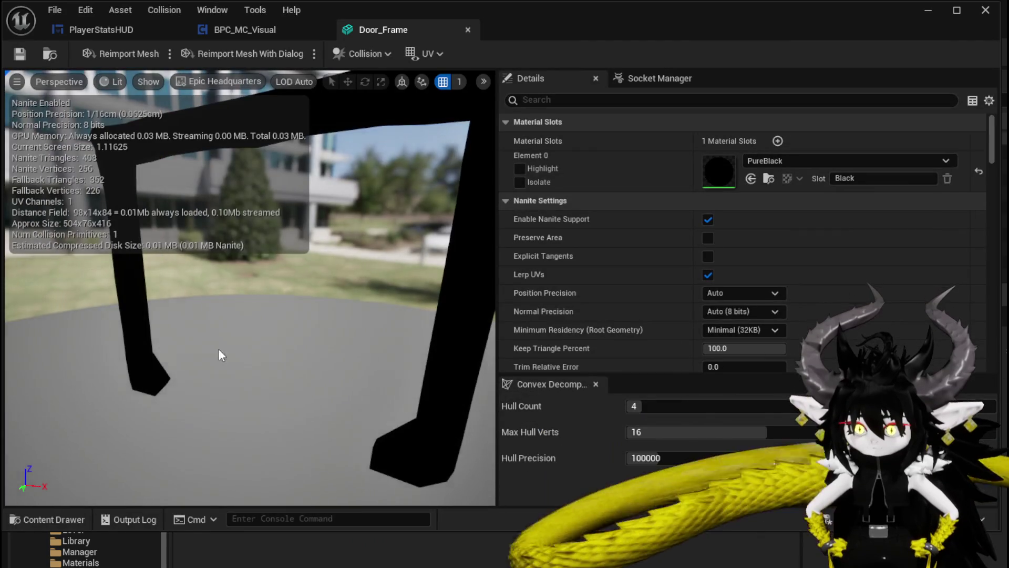
mouse_move(221, 355)
mouse_down()
mouse_move(226, 336)
mouse_move(226, 378)
mouse_move(237, 368)
mouse_move(231, 326)
mouse_move(231, 341)
mouse_move(247, 339)
mouse_up()
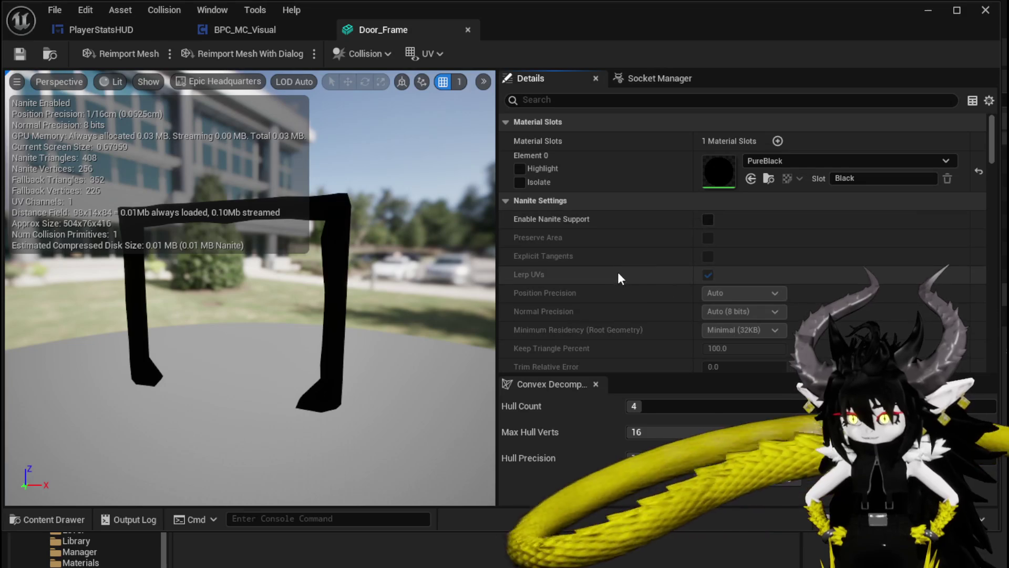
scroll(619, 294, down, 5)
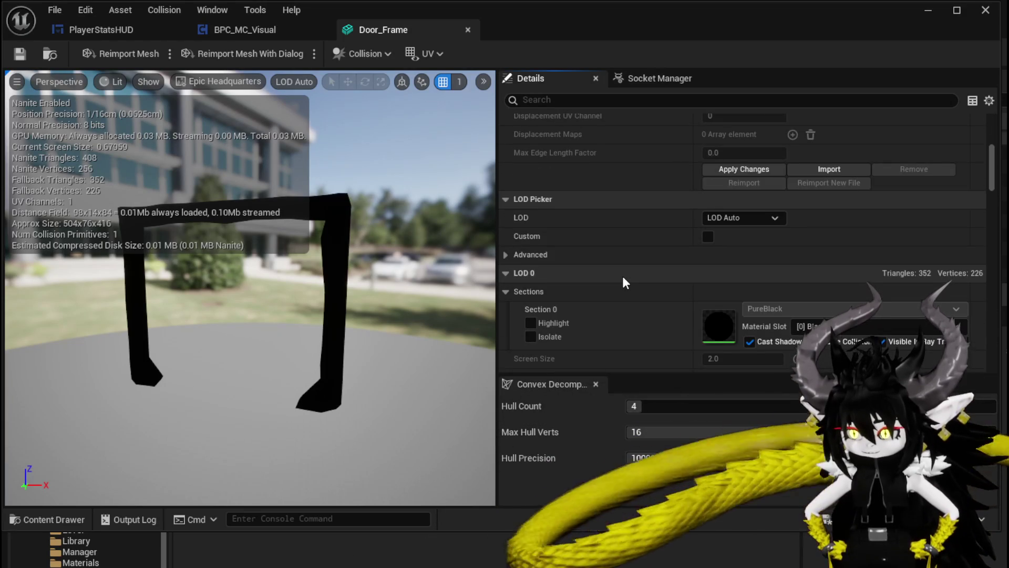
scroll(624, 279, down, 4)
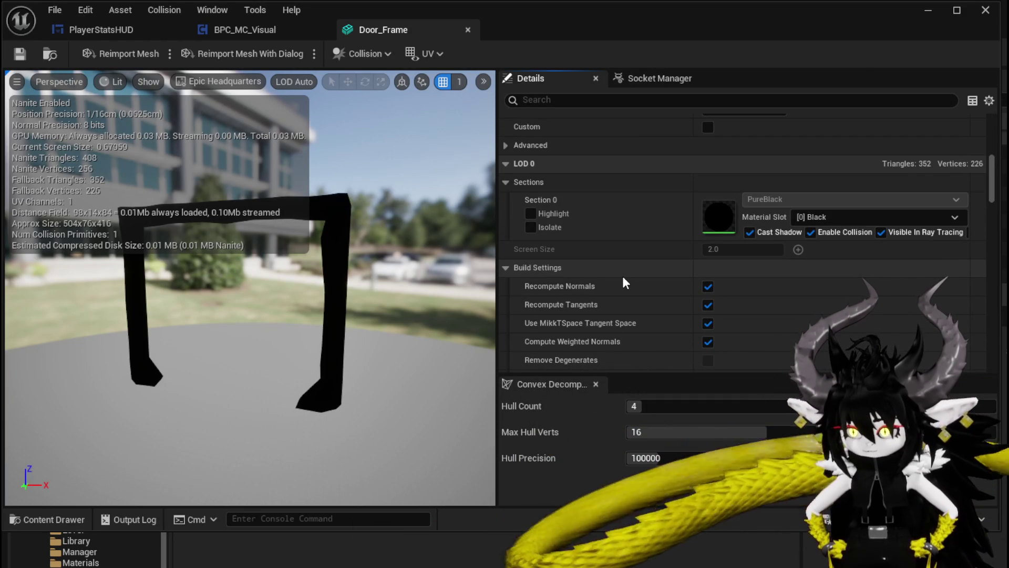
scroll(623, 280, down, 2)
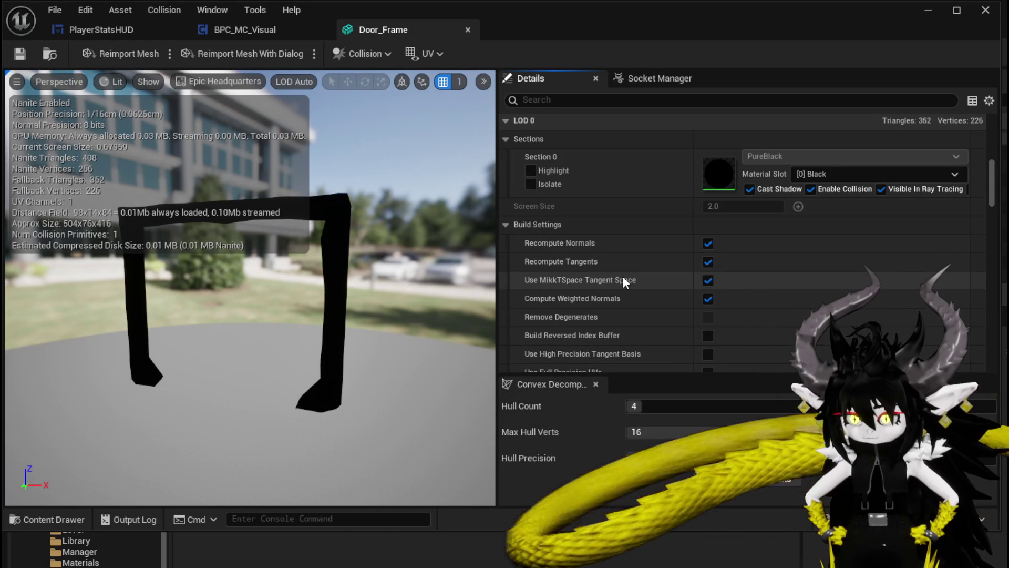
scroll(624, 280, down, 12)
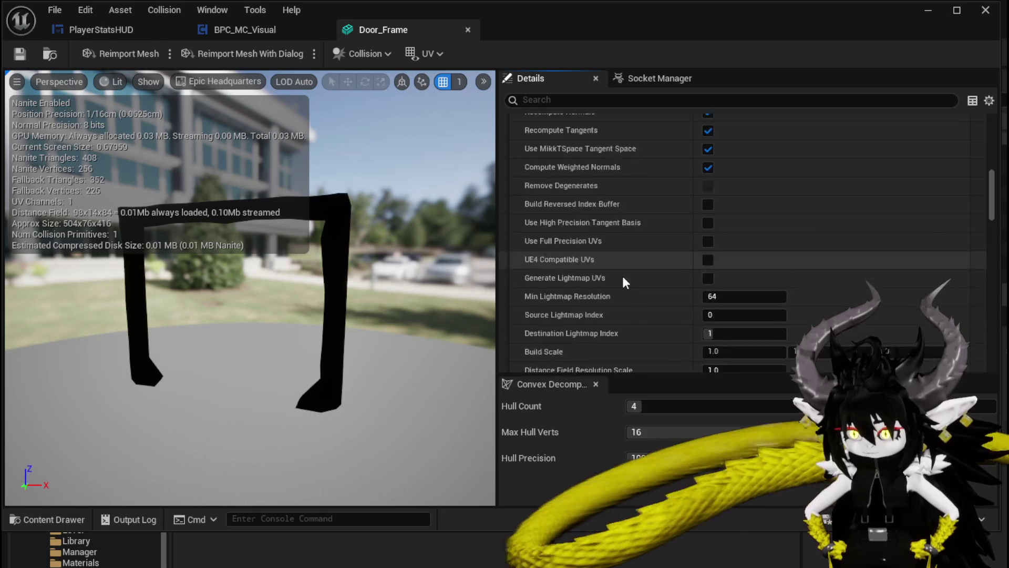
scroll(624, 282, down, 15)
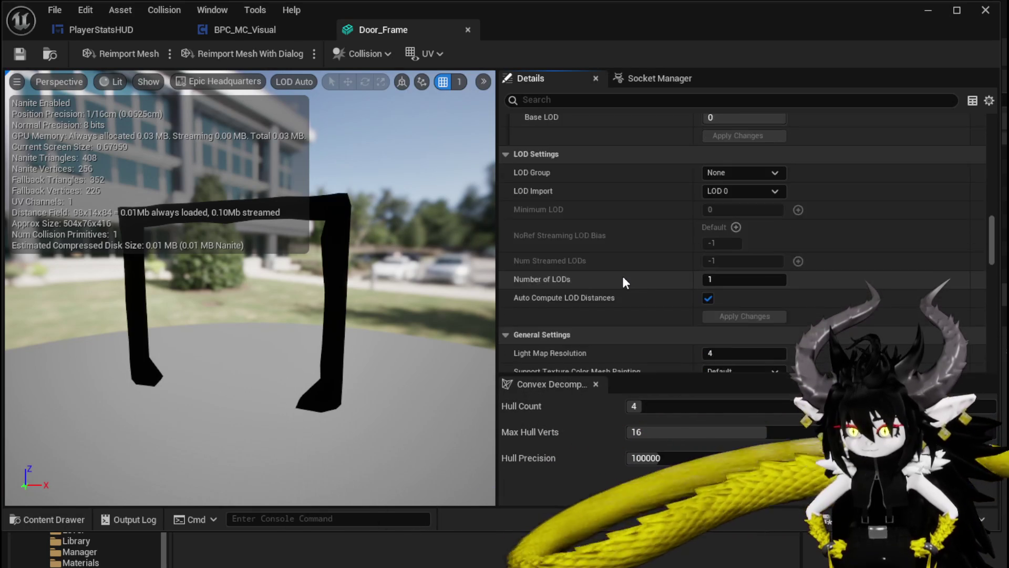
scroll(624, 283, down, 18)
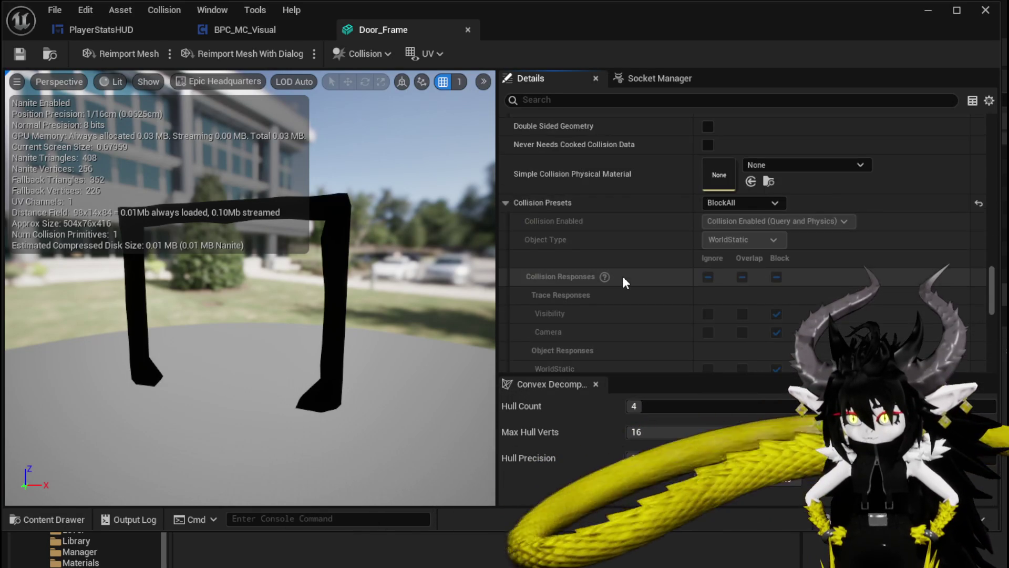
scroll(625, 274, down, 8)
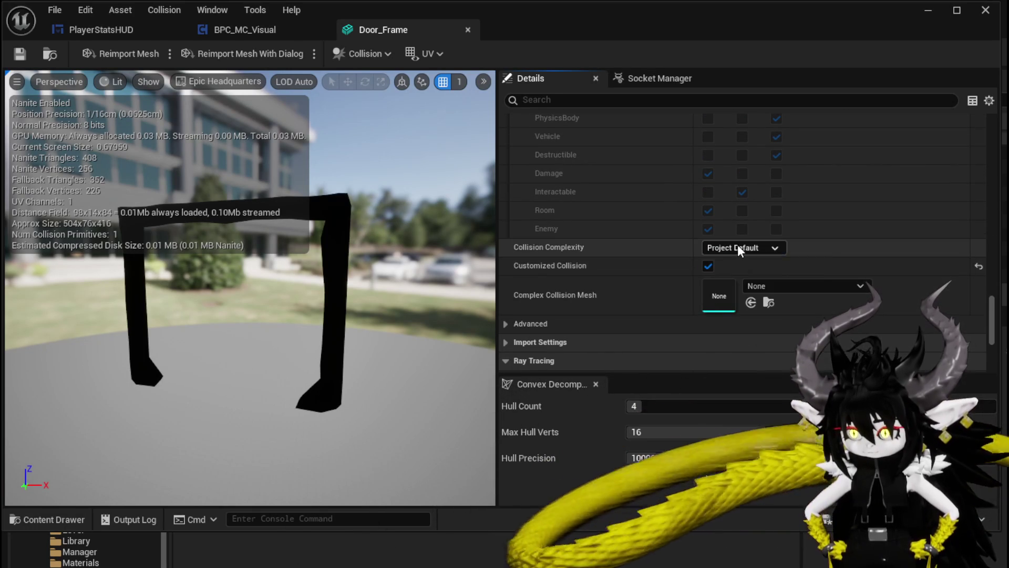
click(737, 246)
key(Escape)
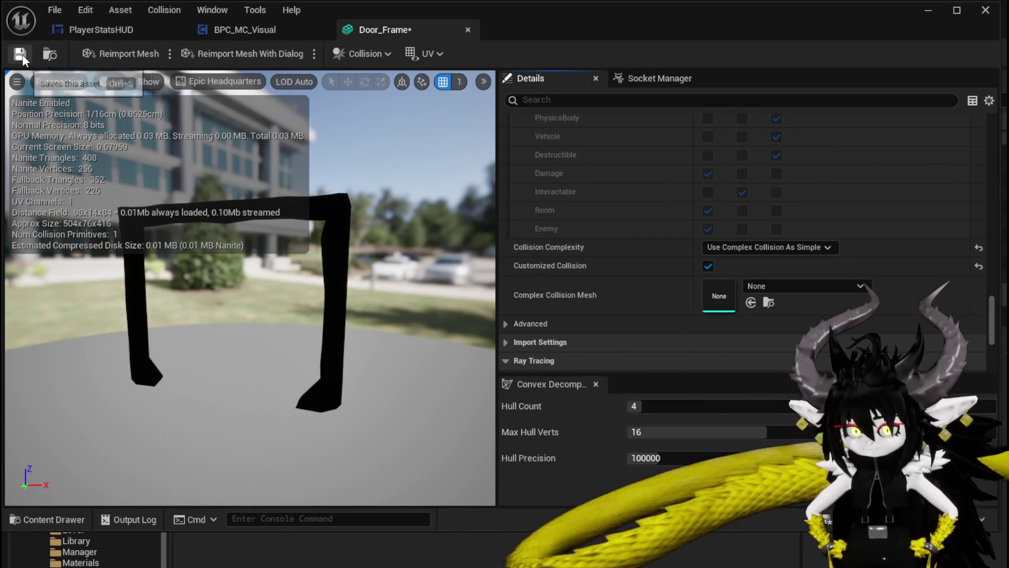
click(22, 54)
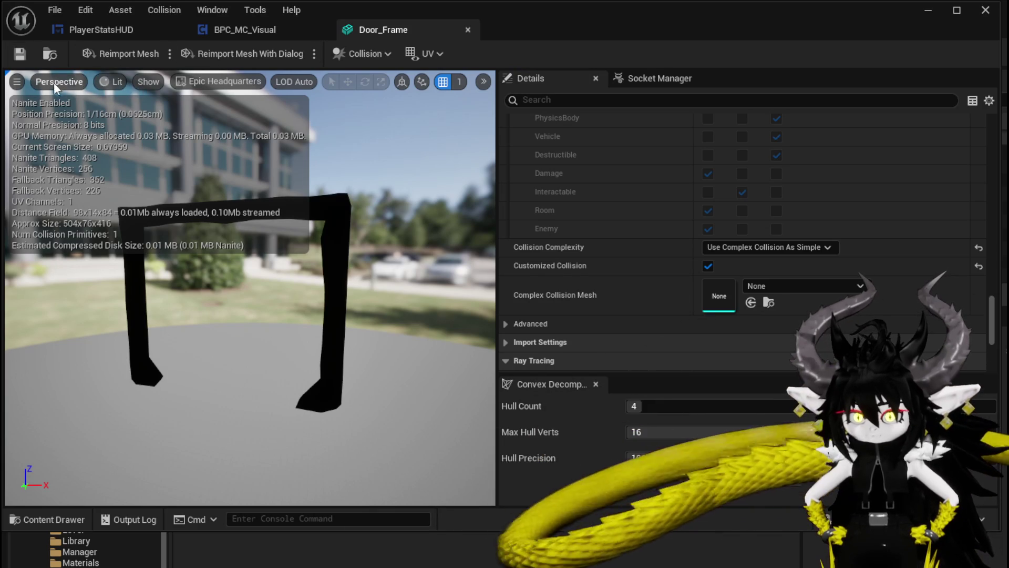
Display the complex collision in the preview, then close the editor, accepting the changes.
click(136, 83)
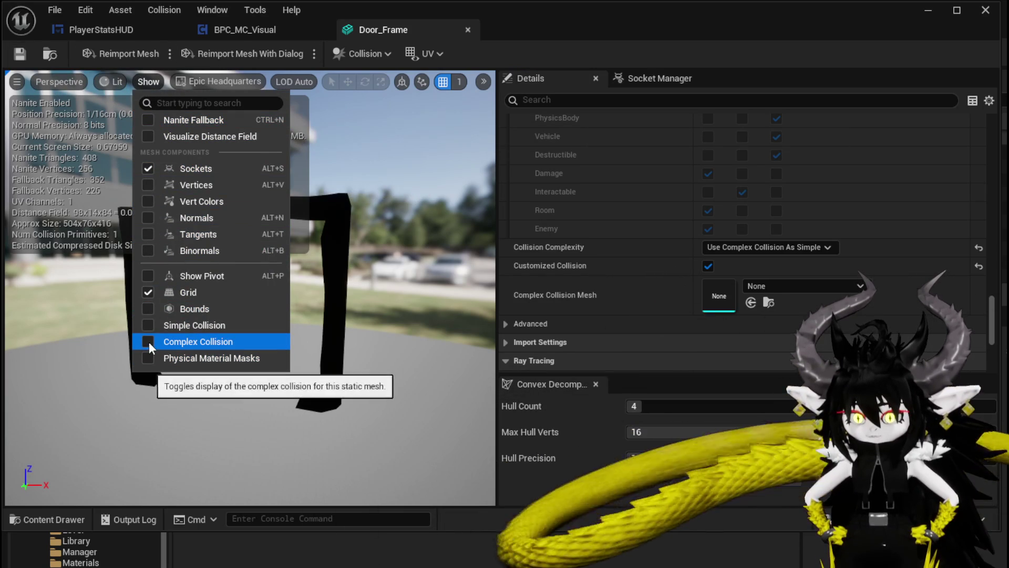
click(149, 342)
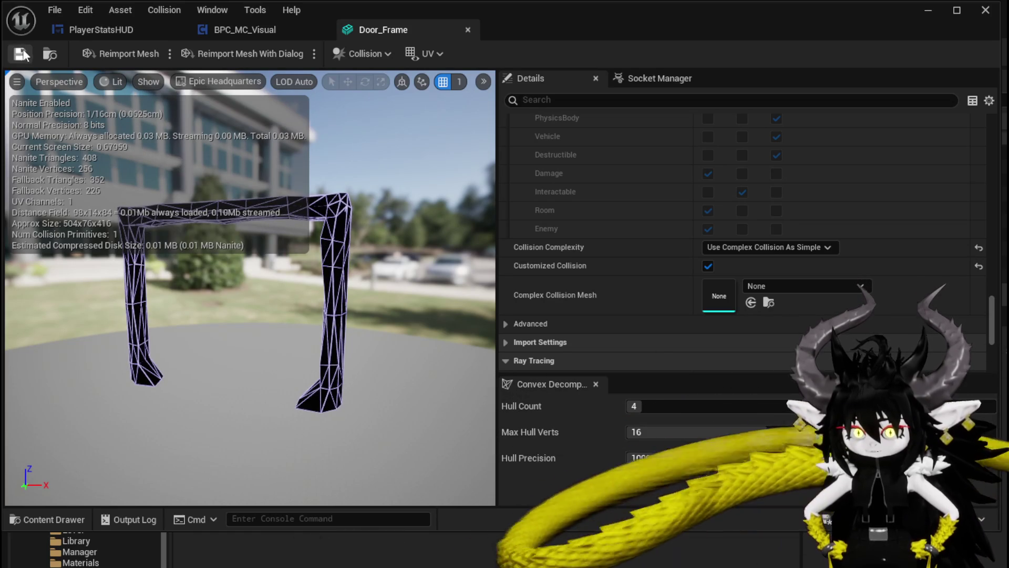
click(468, 30)
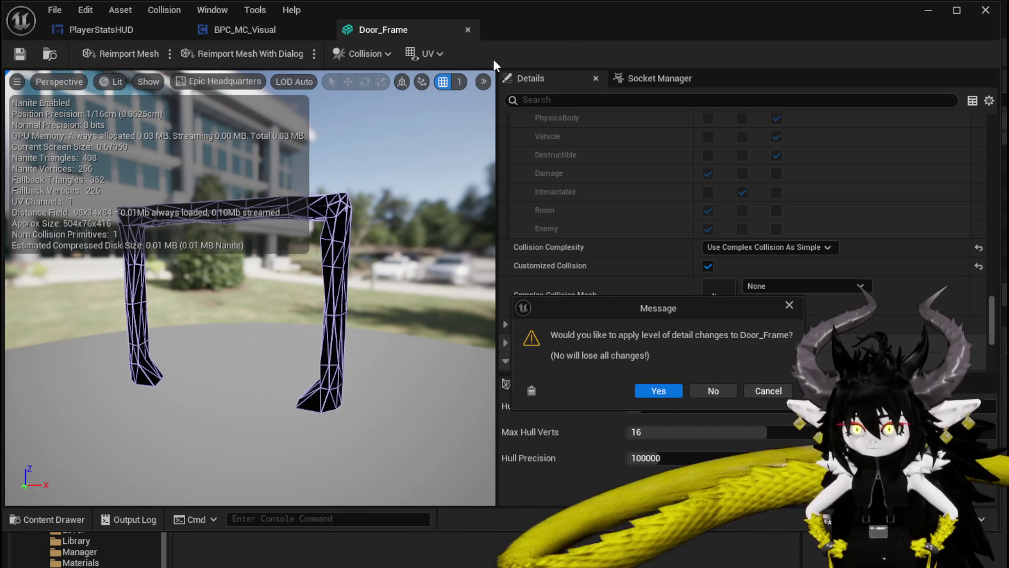
click(665, 393)
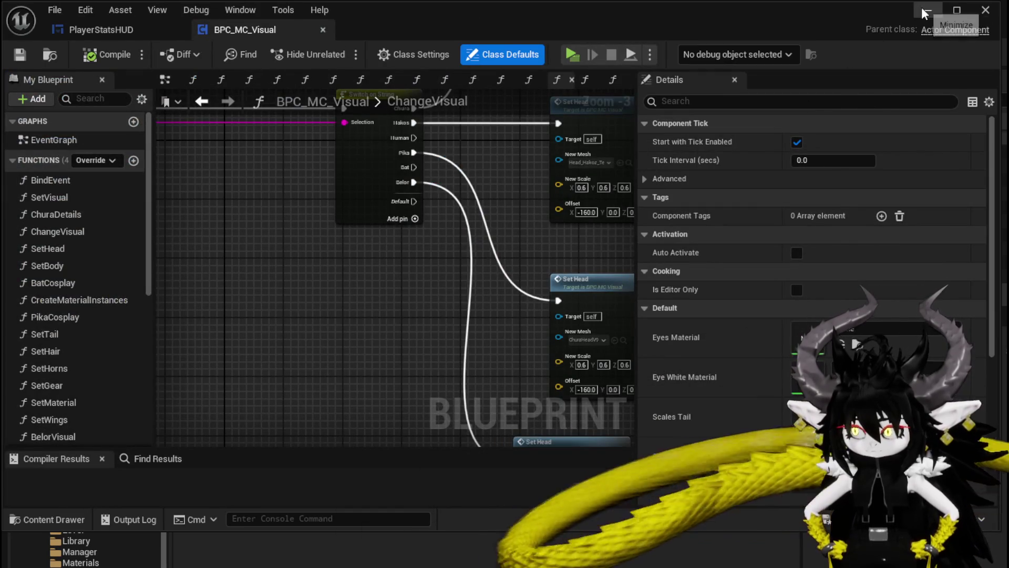
Save all unsaved changed packages from the level editor.
click(924, 10)
key(ctrl+shift+s)
click(757, 511)
Place Door_Frame in the level for a trial, delete it, and save the level.
drag(268, 452, 397, 318)
right_drag(318, 300, 368, 288)
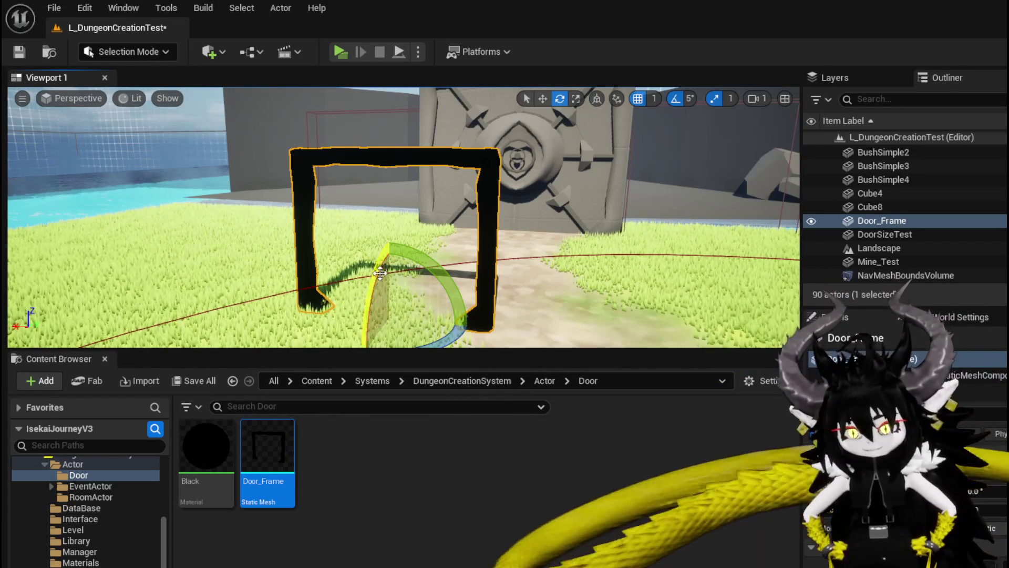
key(Delete)
click(15, 51)
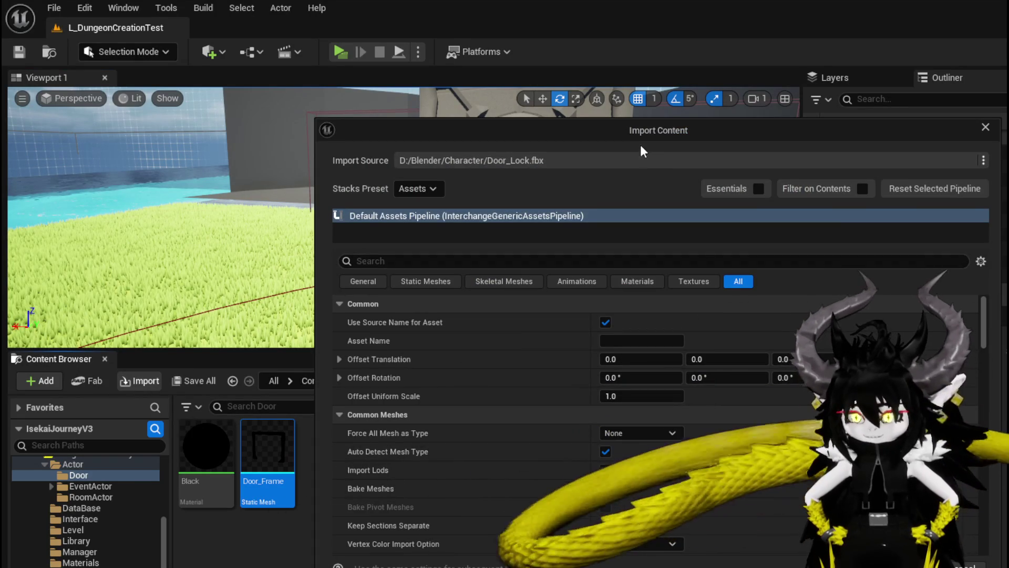
Force Door_Lock.fbx to import as a skeletal mesh and turn off Nanite building.
click(639, 433)
click(588, 467)
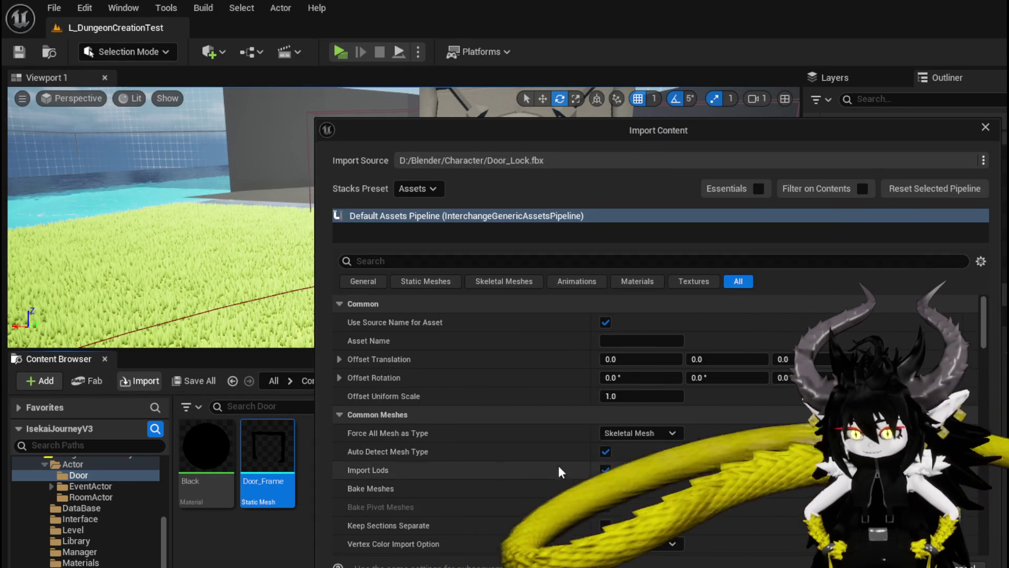
scroll(412, 447, down, 5)
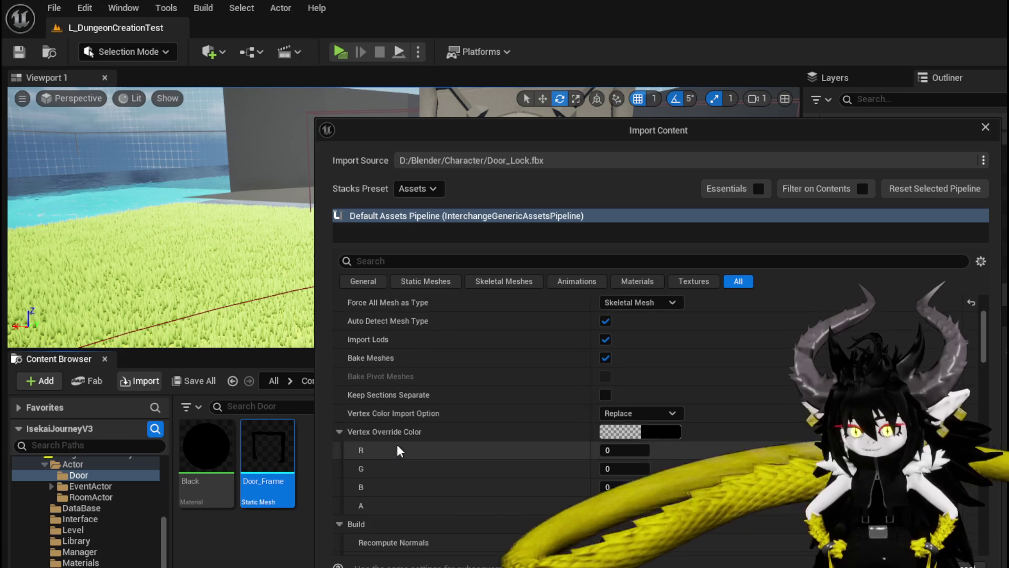
scroll(396, 444, down, 6)
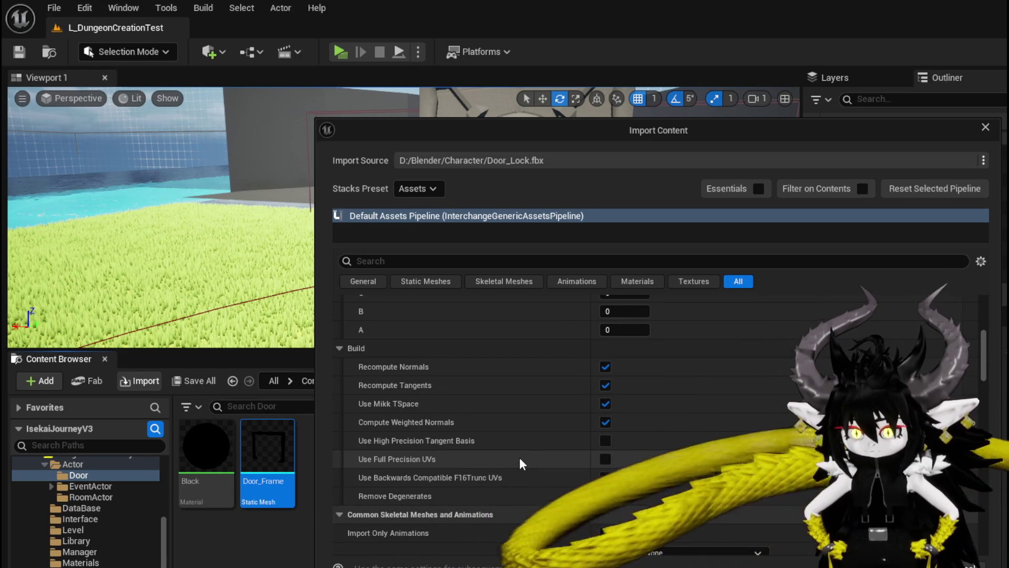
scroll(520, 461, down, 3)
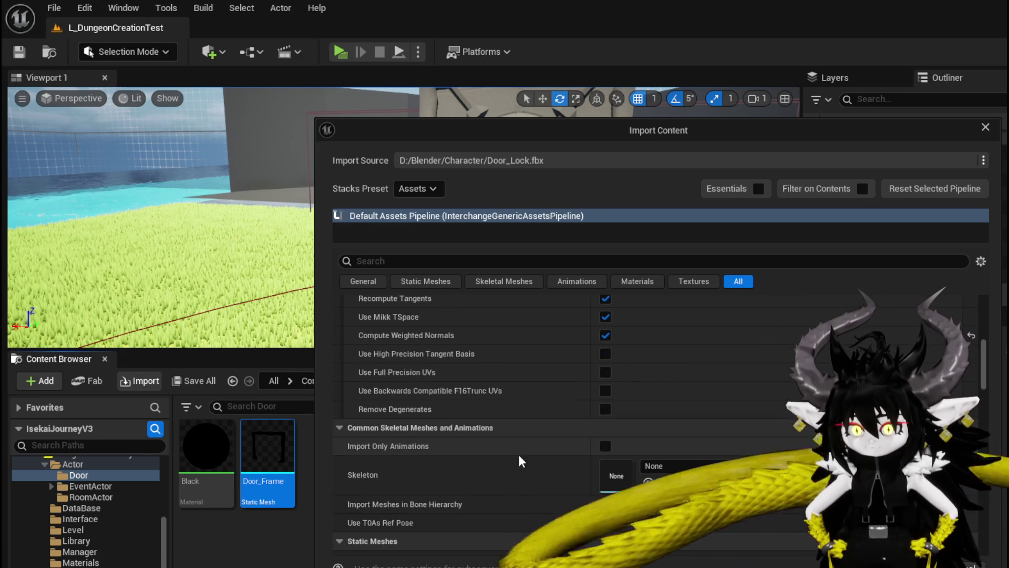
scroll(519, 462, down, 4)
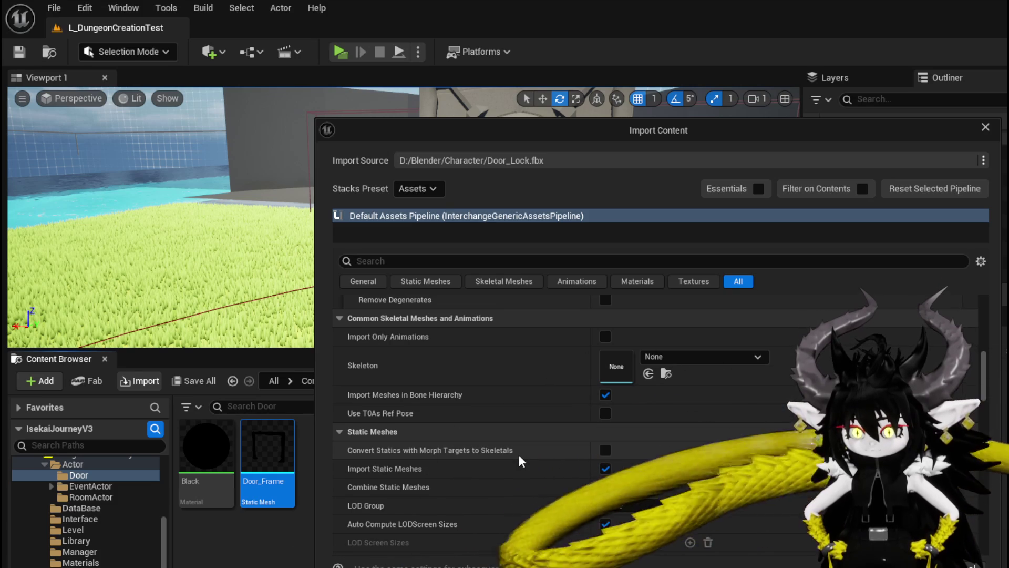
scroll(519, 459, down, 3)
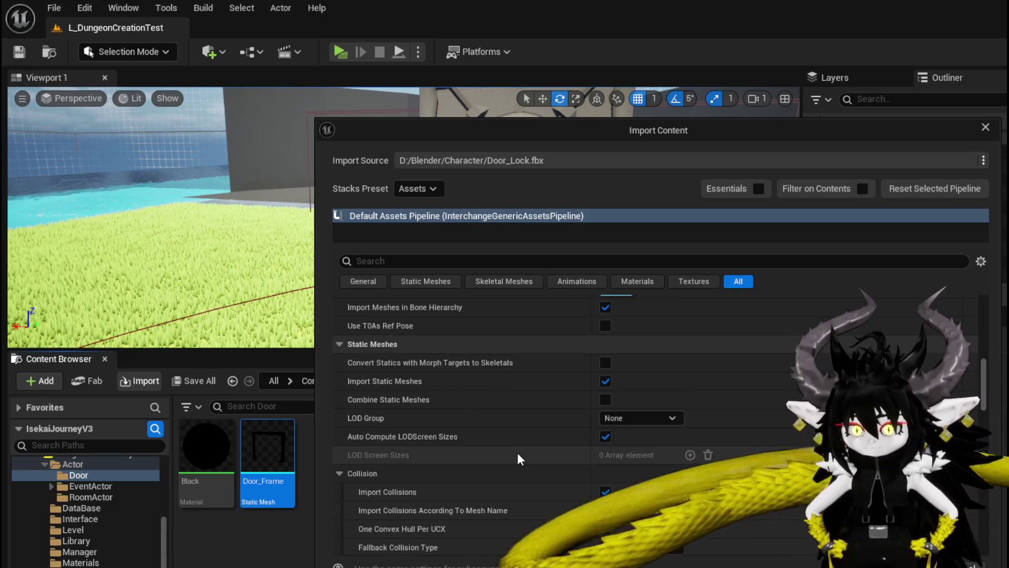
scroll(519, 460, down, 4)
scroll(520, 460, down, 4)
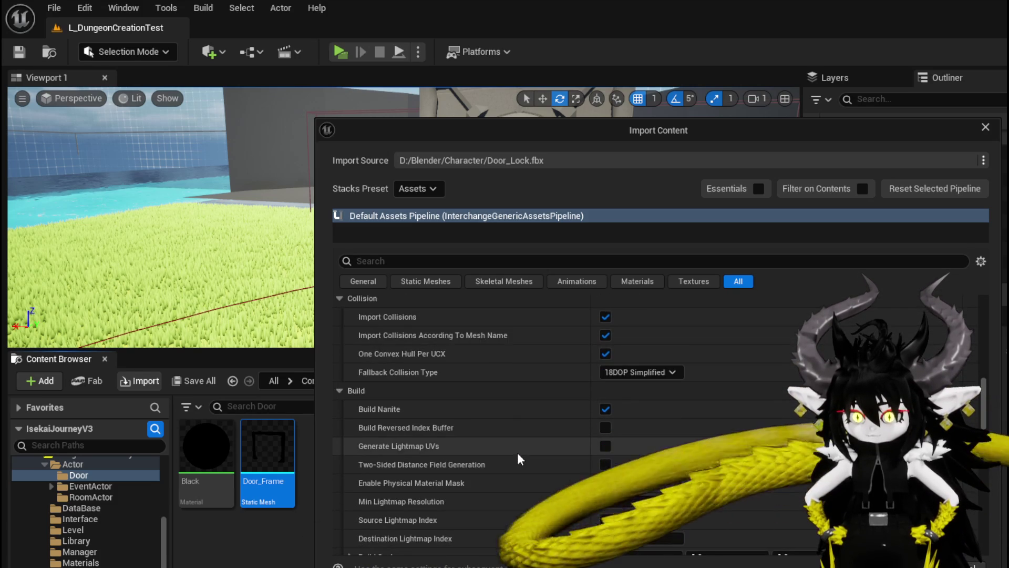
click(605, 409)
Import Door_Lock with morph targets, creating its skeleton and physics asset.
scroll(553, 422, down, 3)
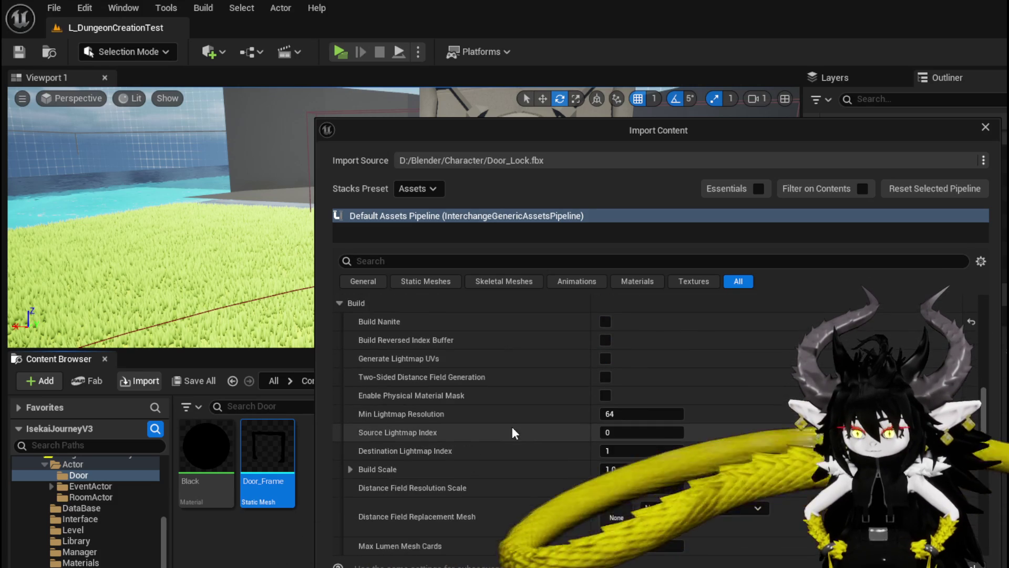
scroll(513, 429, down, 2)
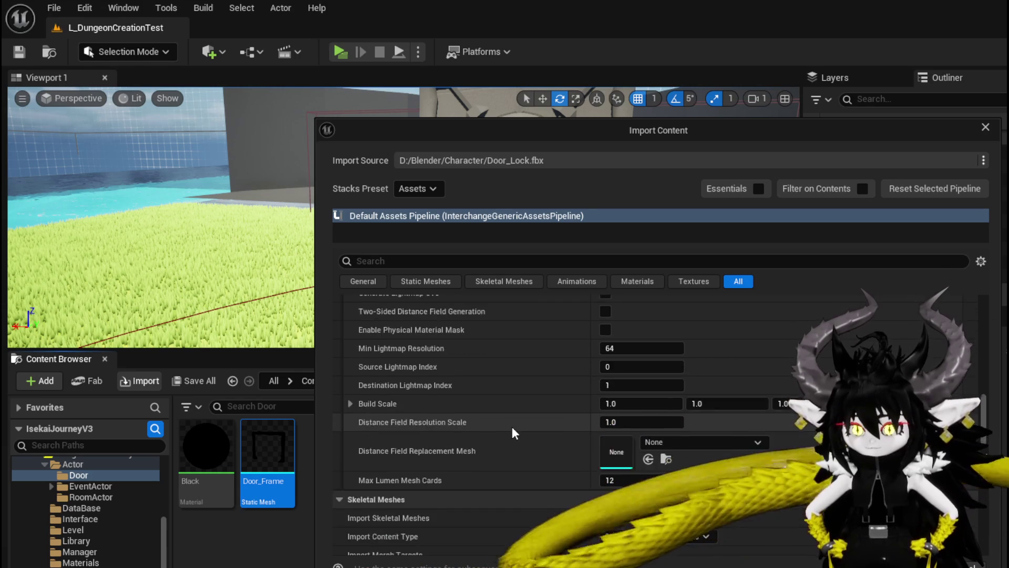
scroll(512, 427, down, 4)
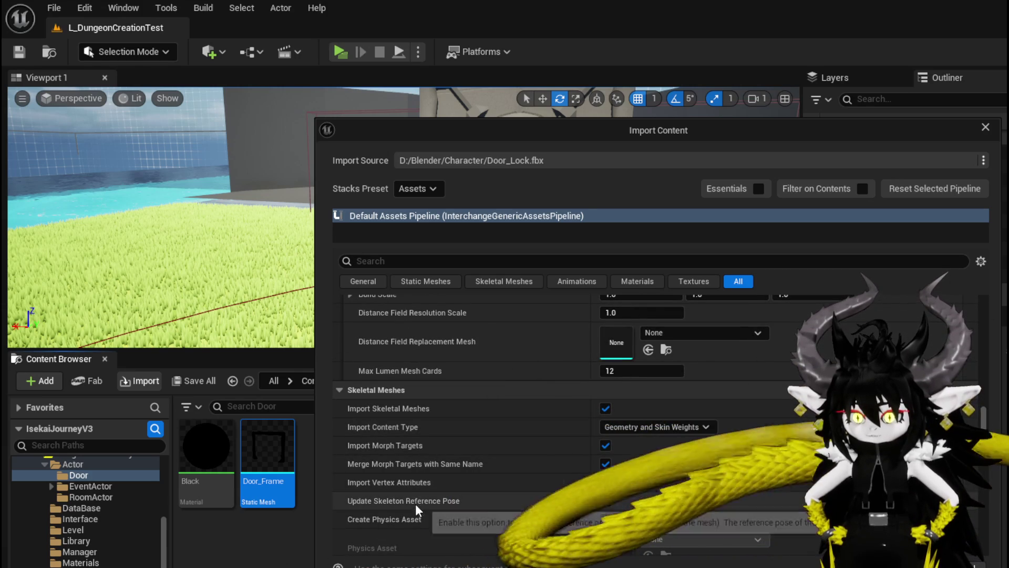
mouse_move(415, 467)
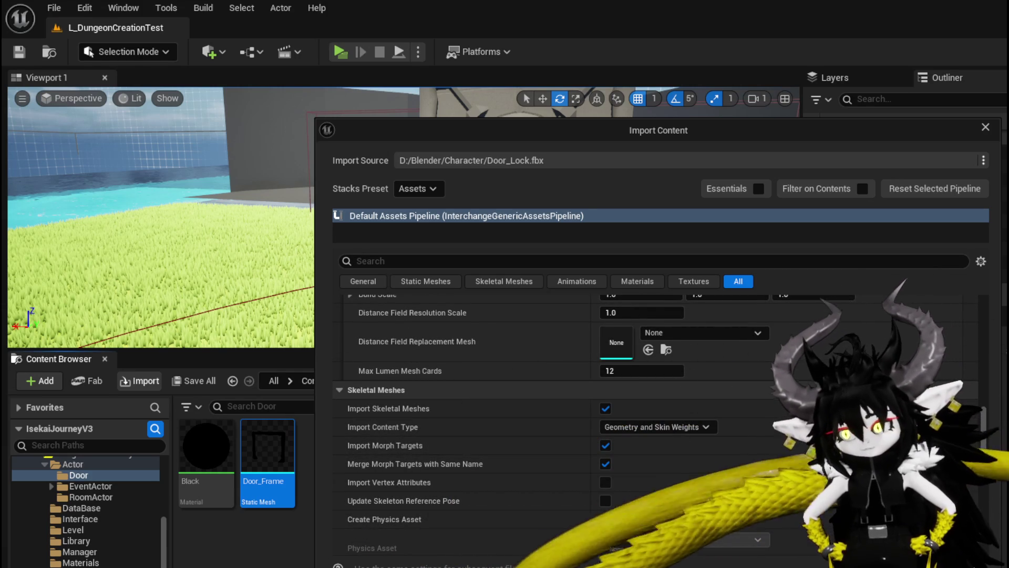
click(681, 549)
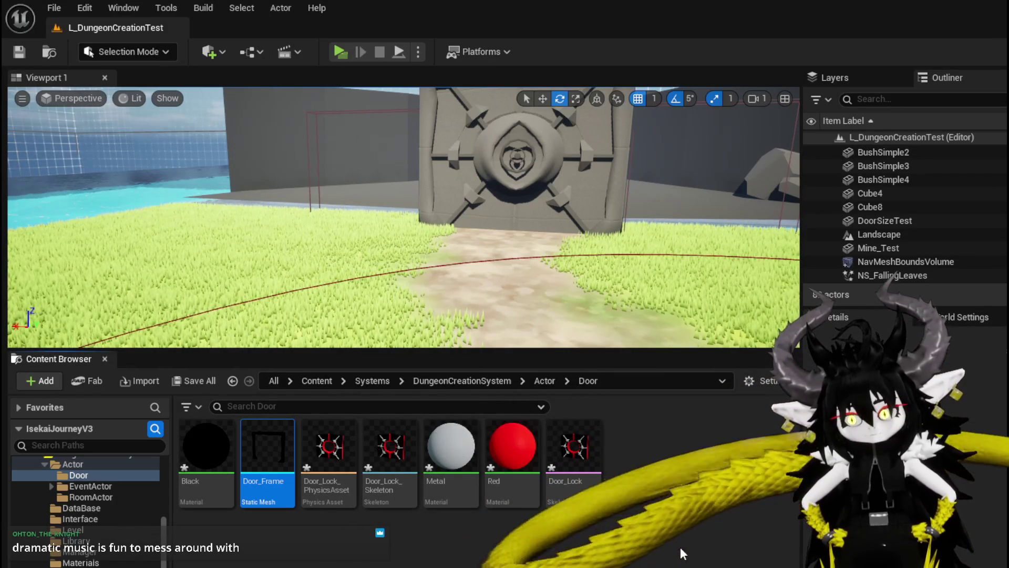
Save the new Door_Lock assets and preview its DoorOpen and Unlock morph weights.
key(ctrl+shift+s)
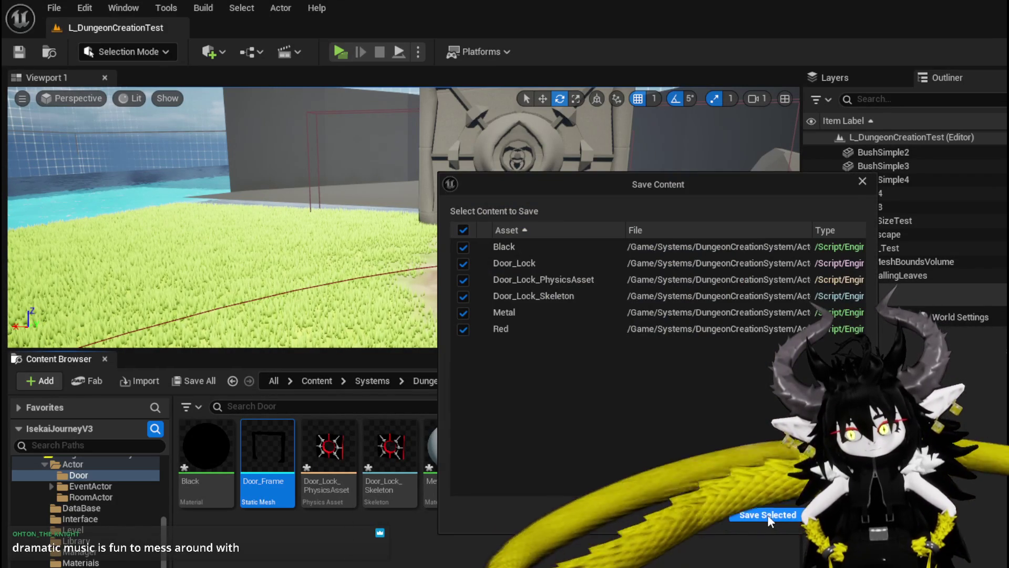
click(768, 515)
double_click(573, 452)
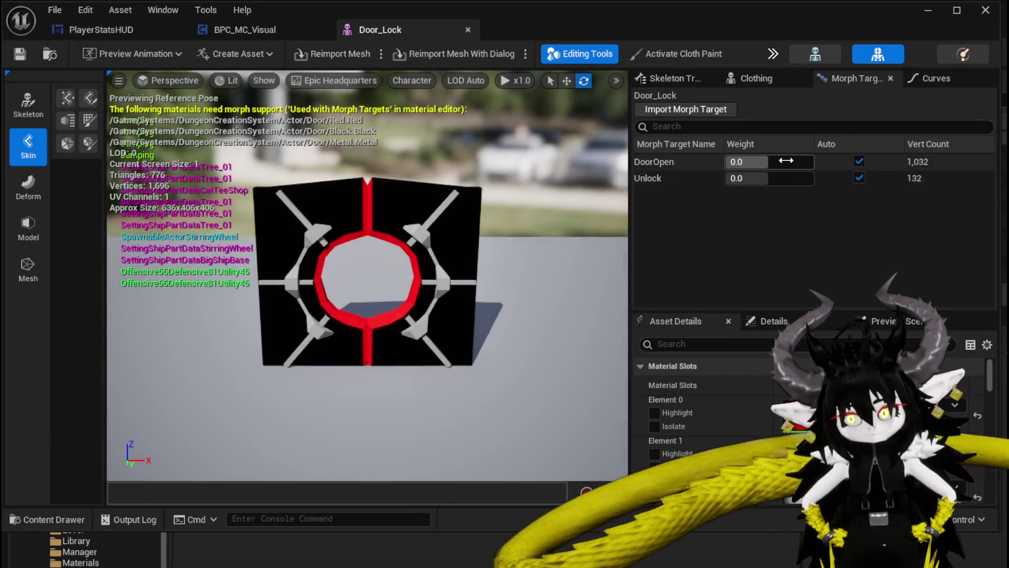
mouse_move(746, 162)
mouse_down()
mouse_move(783, 159)
mouse_move(787, 178)
mouse_move(744, 178)
mouse_up()
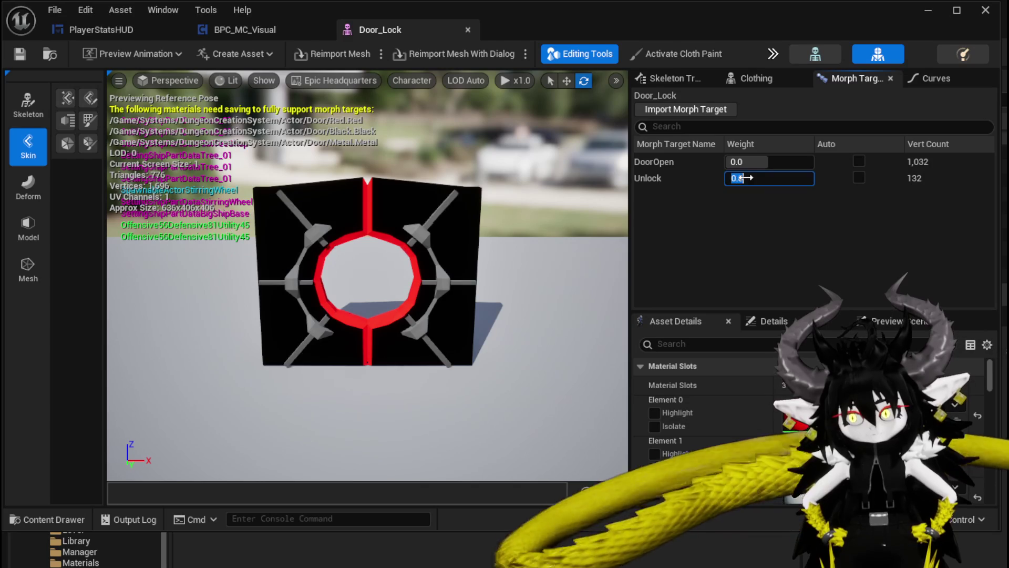
click(428, 292)
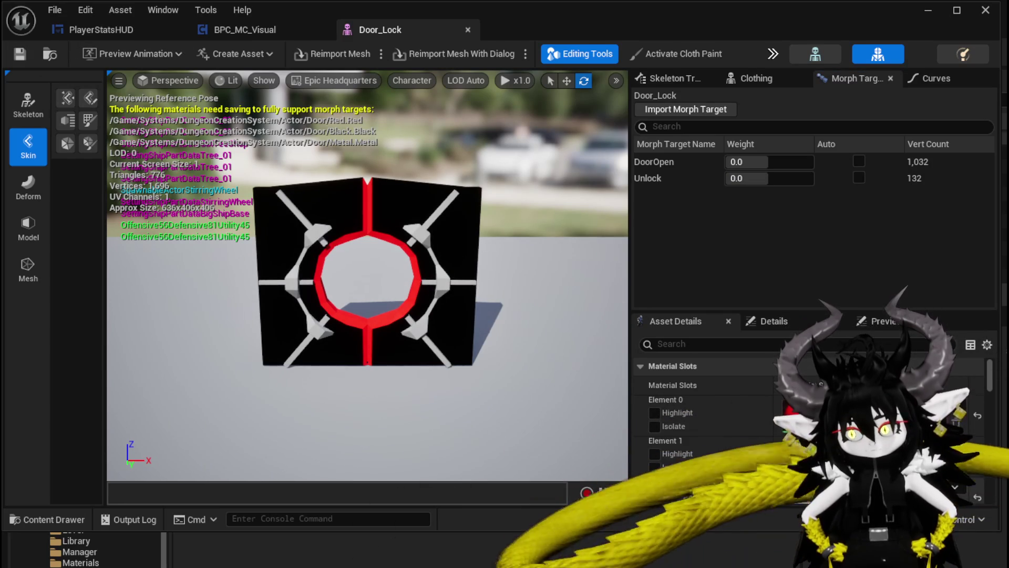
Give a Door_Lock material slot the Metal material and close the editor windows.
click(883, 406)
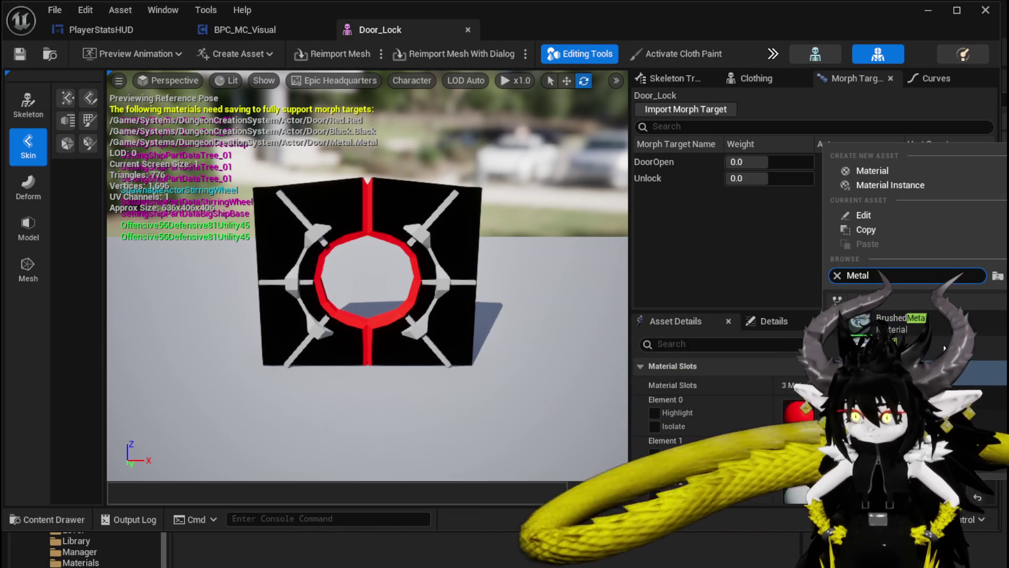
text(Metal)
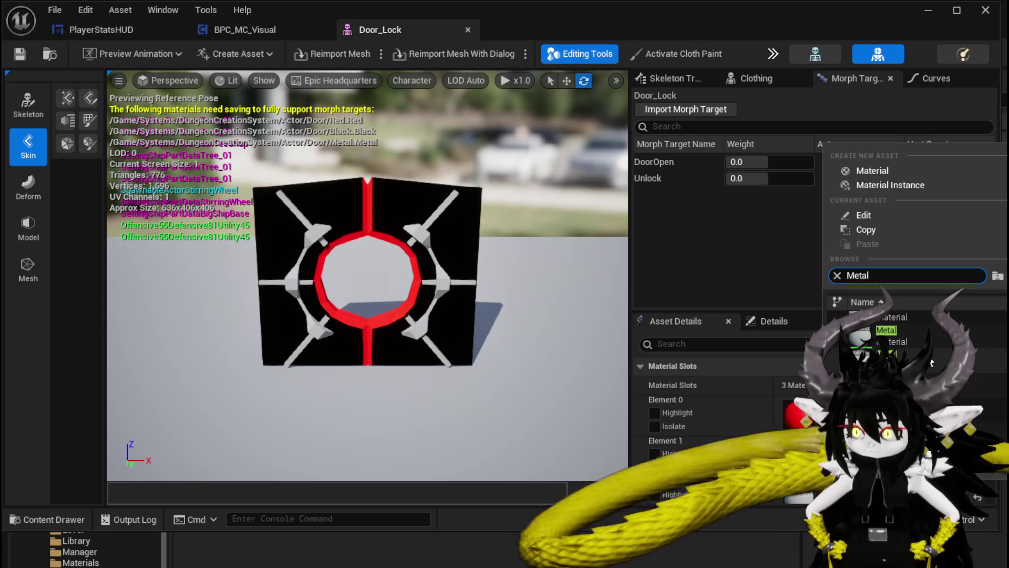
key(Return)
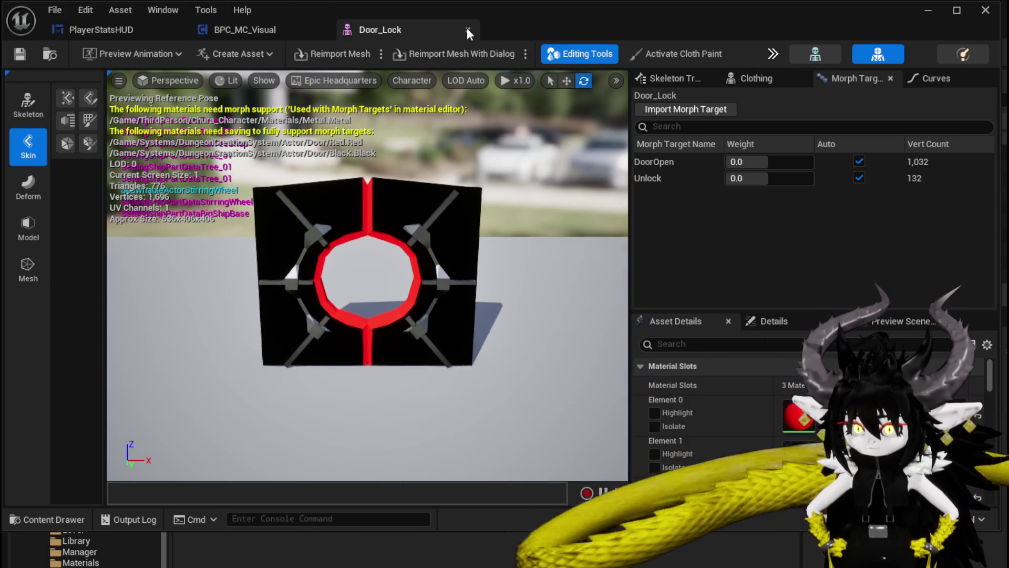
click(468, 30)
click(927, 10)
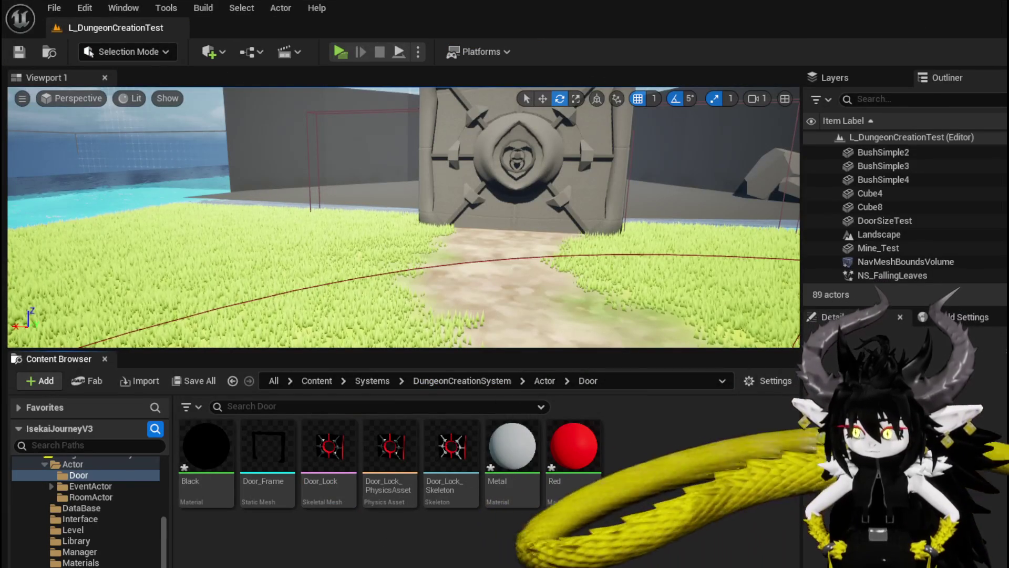
Save the Black, Metal and Red materials and set Door_Eye's Force All Mesh Type override.
key(ctrl+shift+s)
click(742, 515)
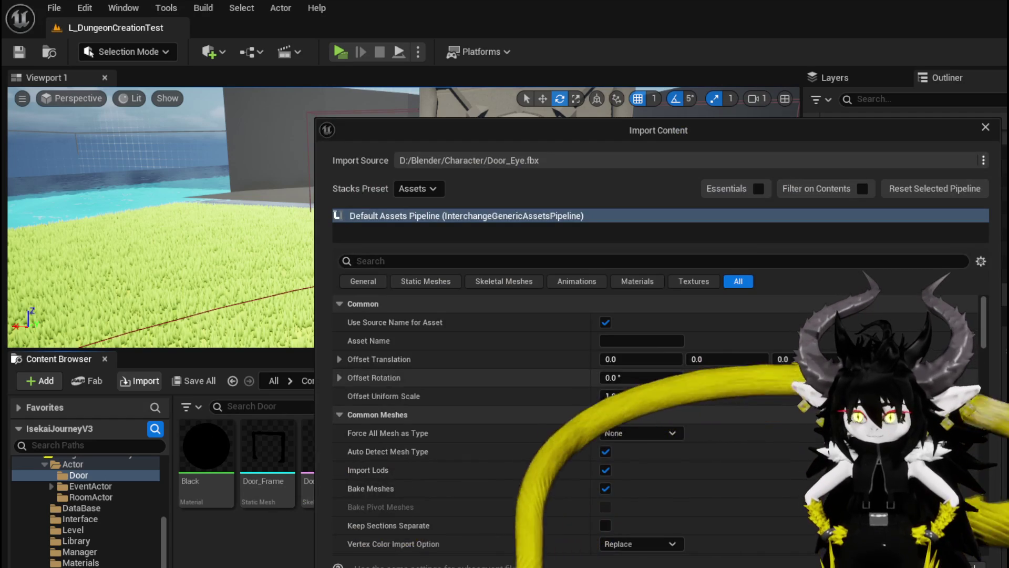
scroll(674, 385, down, 5)
scroll(674, 386, up, 3)
click(653, 368)
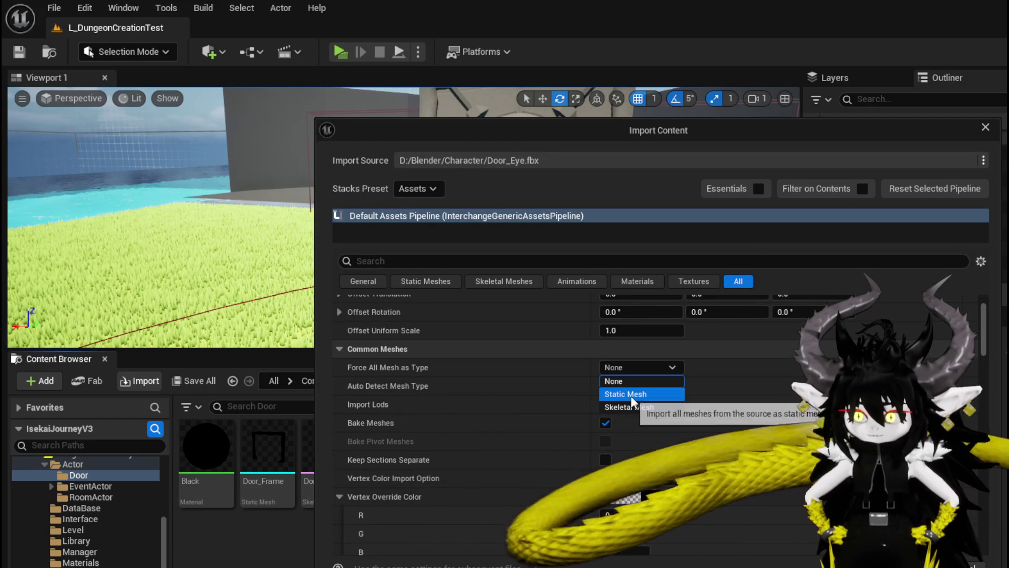
click(631, 394)
click(638, 369)
click(621, 407)
Leave the Skeleton set to None and import Door_Eye.fbx into the Door folder.
scroll(526, 388, down, 10)
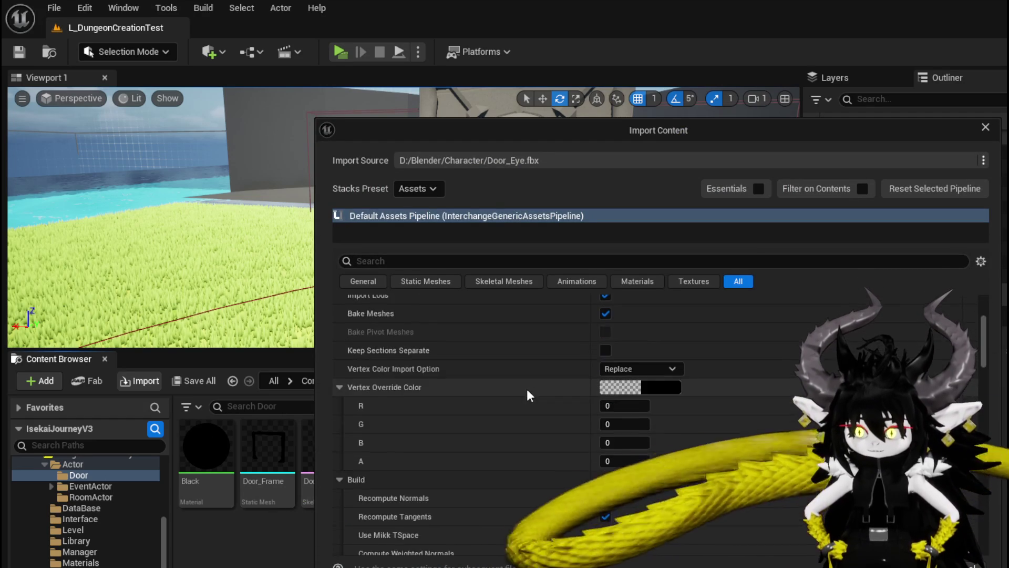
scroll(526, 384, up, 3)
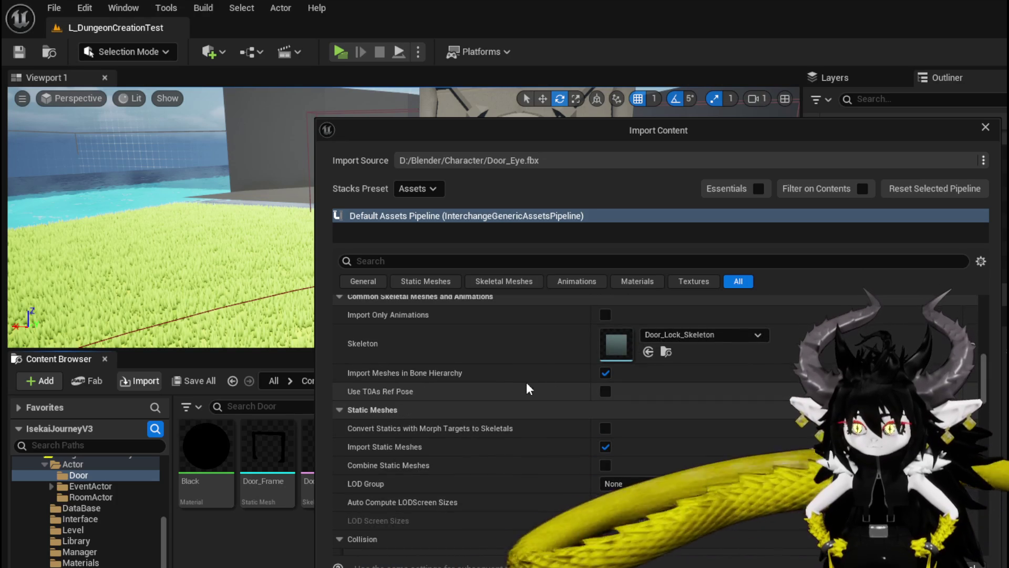
scroll(610, 379, down, 9)
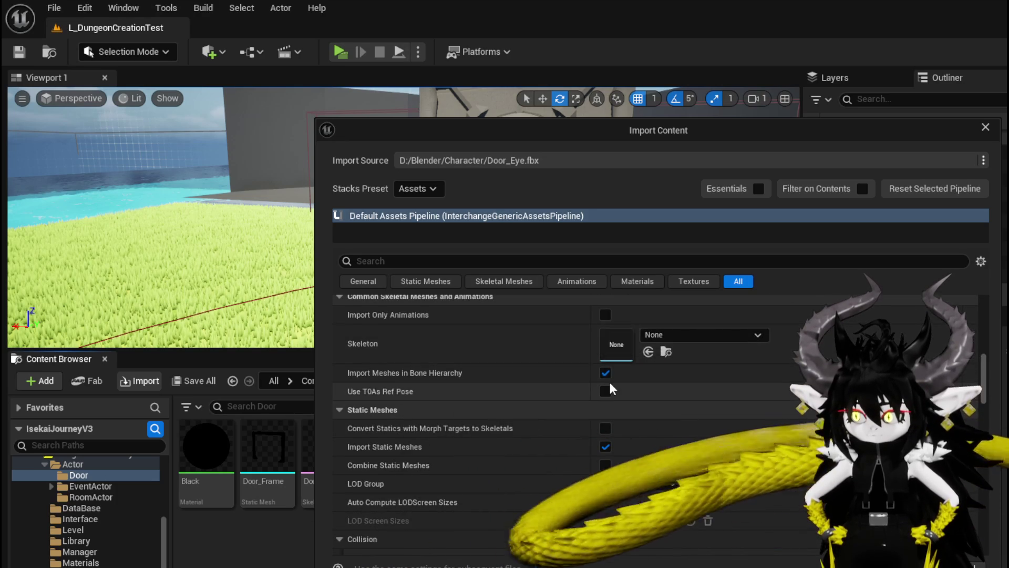
scroll(751, 379, down, 6)
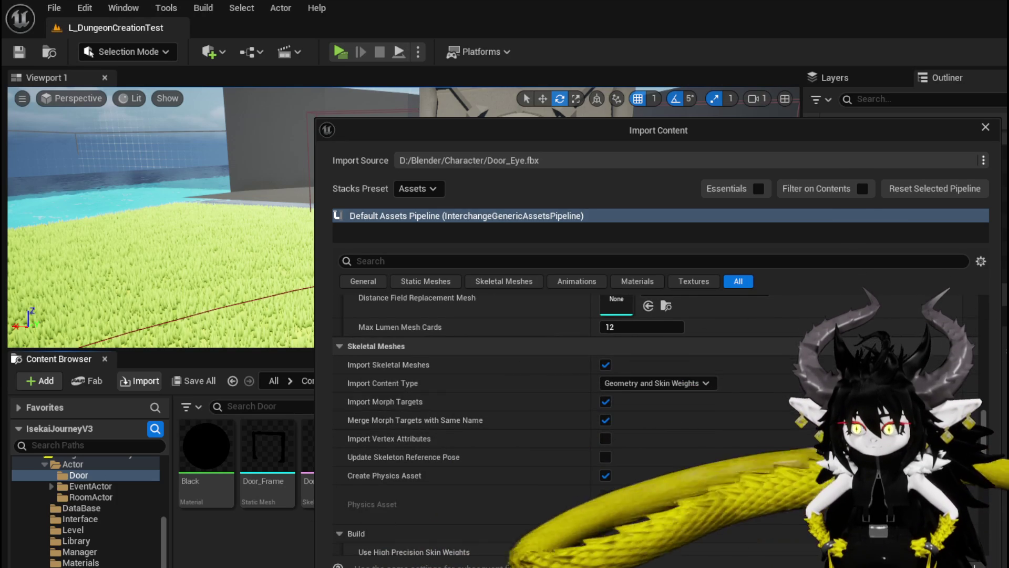
click(784, 559)
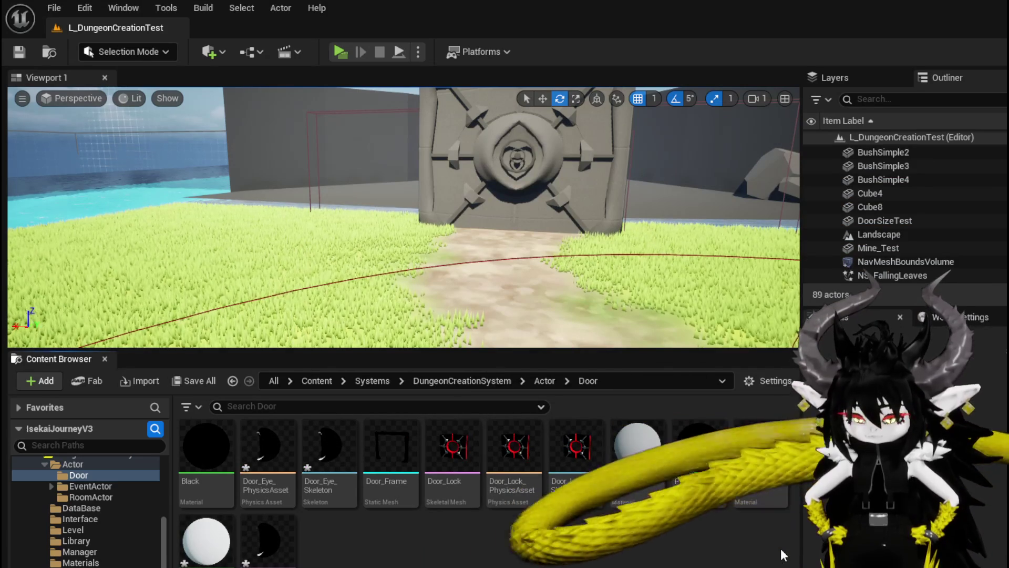
Save the new Door assets and select Door_Eye, Door_Eye_PhysicsAsset and Door_Eye_Skeleton.
key(ctrl+shift+s)
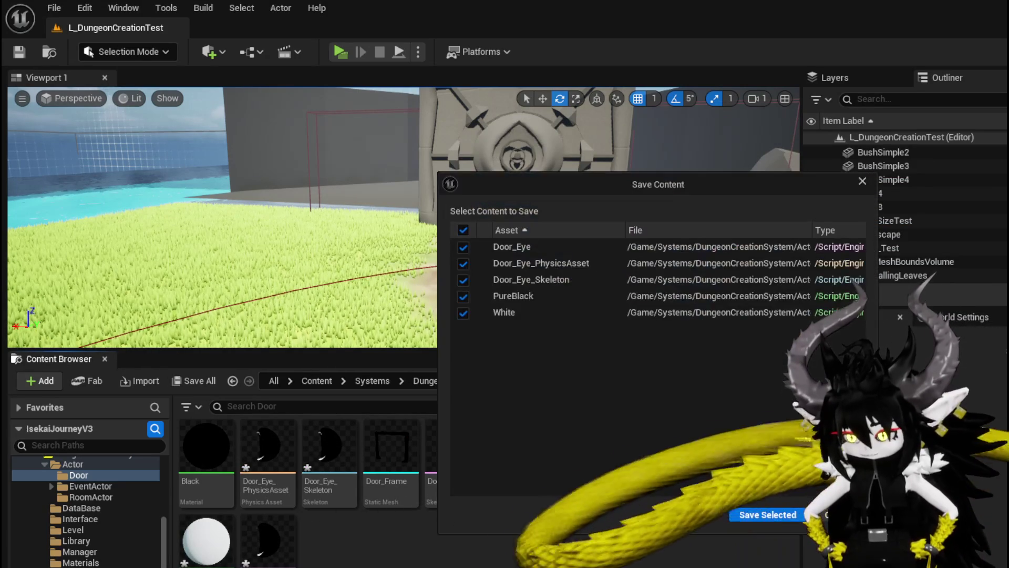
click(779, 515)
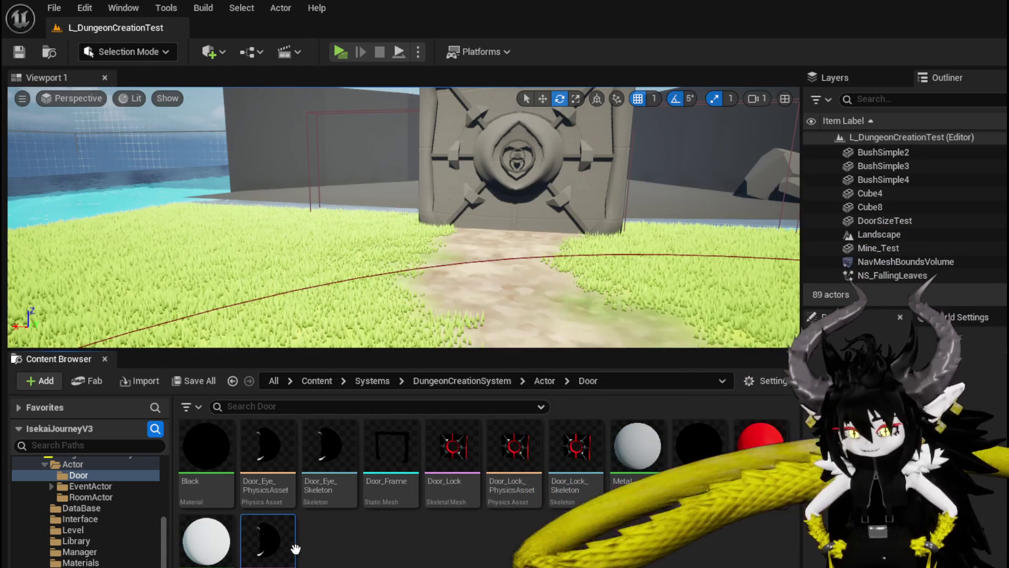
click(268, 542)
click(264, 476)
ctrl+click(330, 463)
Delete those Door_Eye assets, save, and make the DoorEye object active in Blender.
key(Delete)
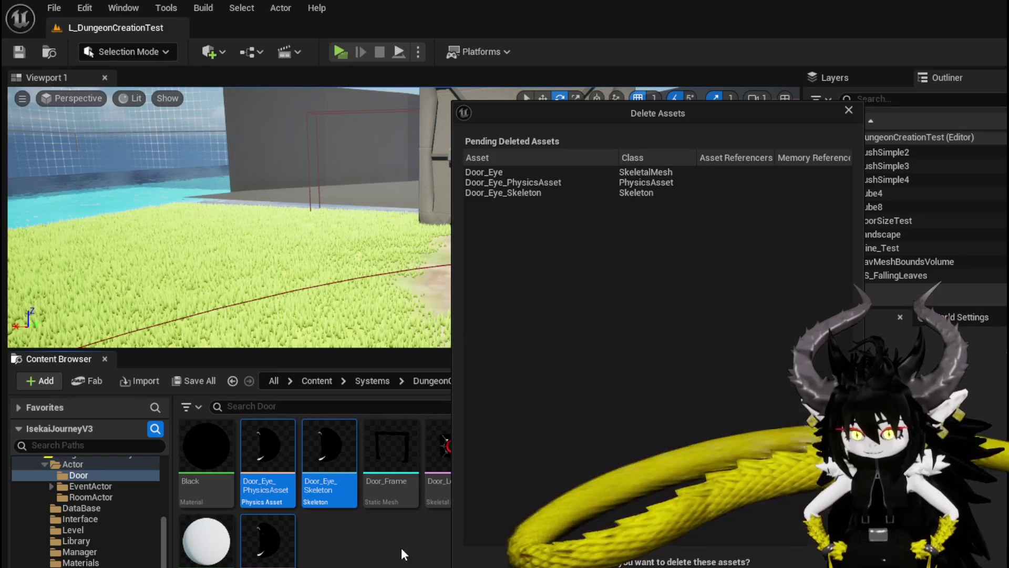
key(Return)
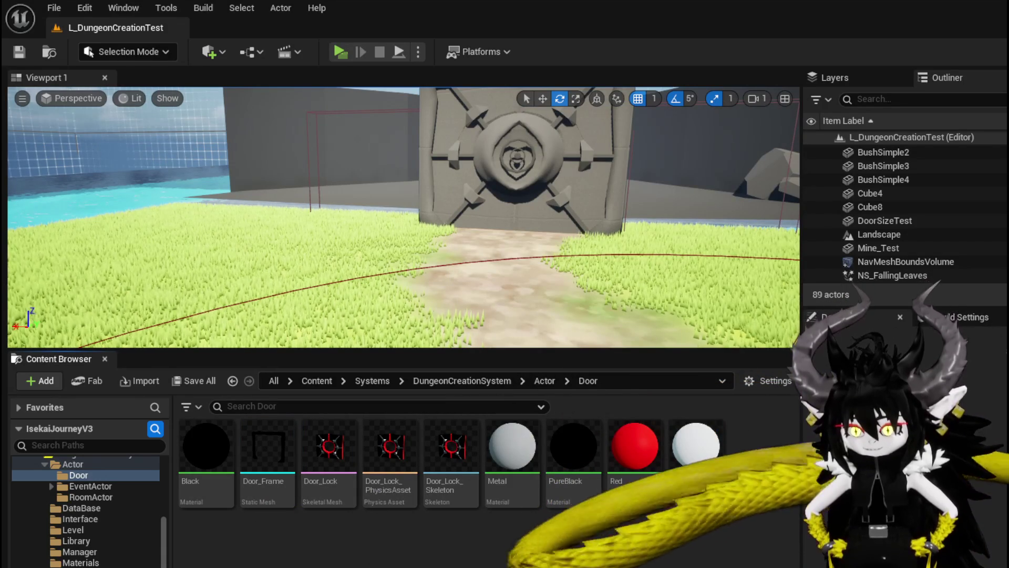
key(ctrl+s)
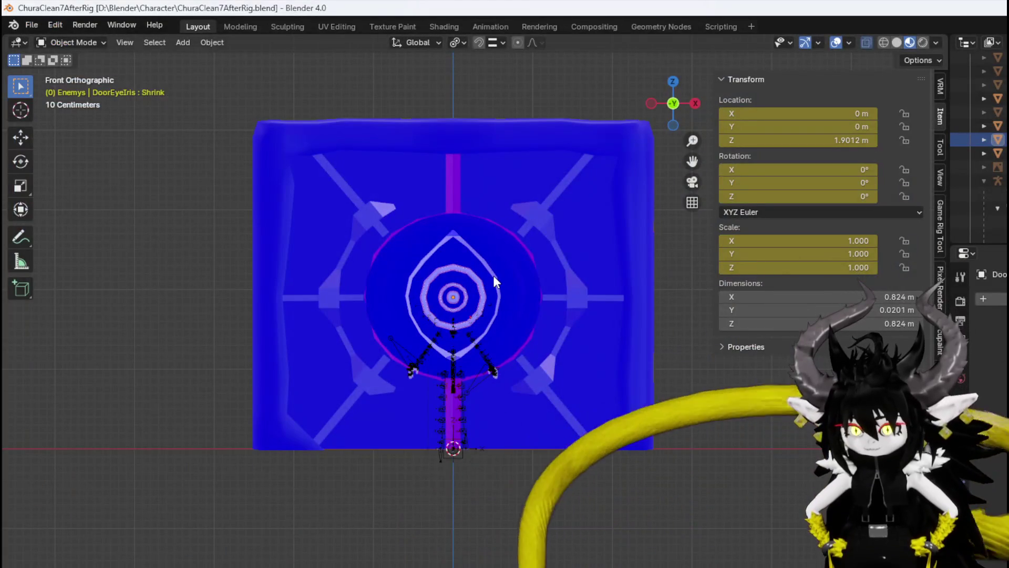
click(493, 275)
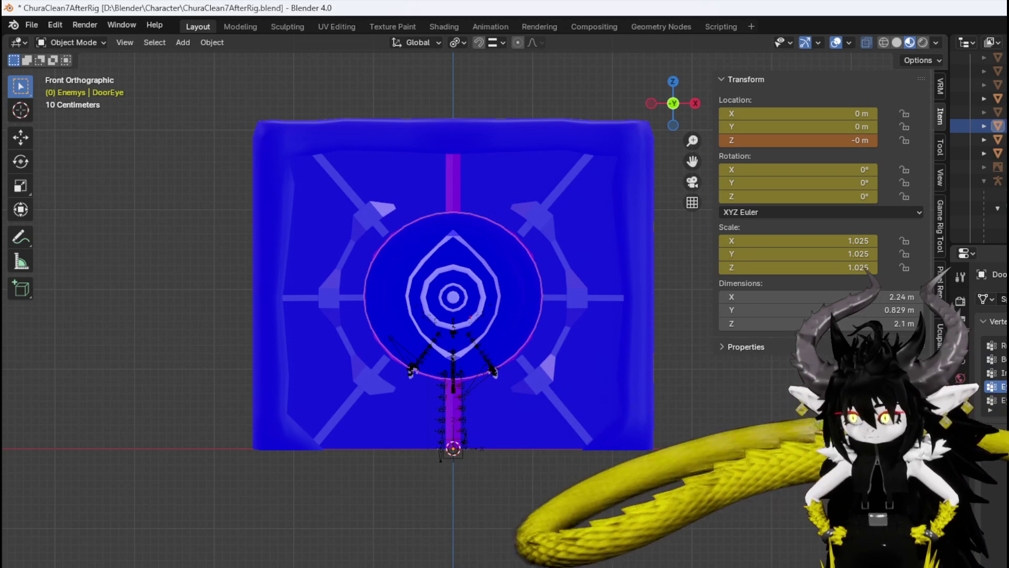
Make Key 1 (EyeClose) the active shape key, enter Edit Mode, and select an eyelid vertex in front view.
click(997, 470)
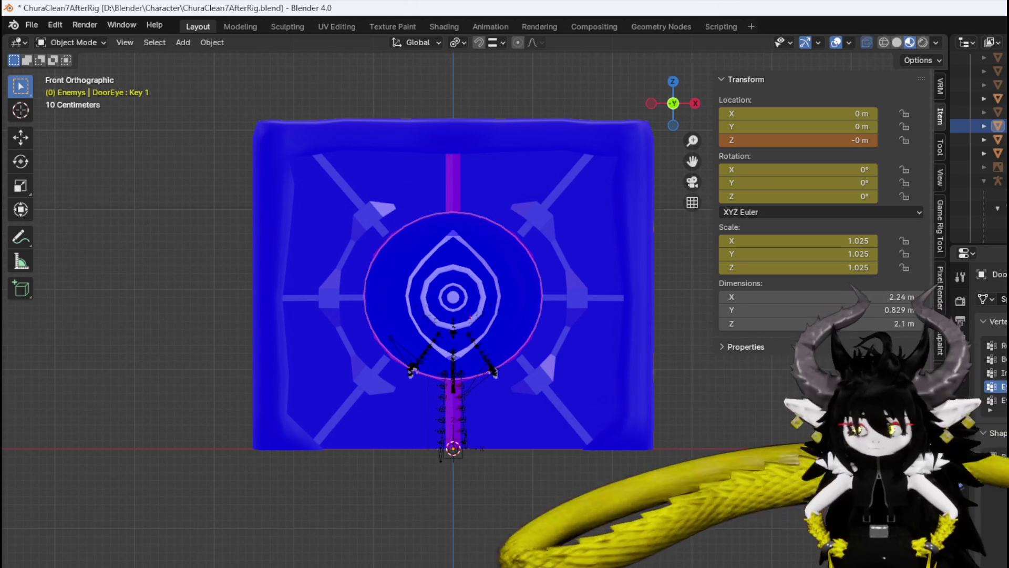
click(68, 42)
click(68, 71)
scroll(463, 263, up, 3)
middle_drag(453, 274, 469, 282)
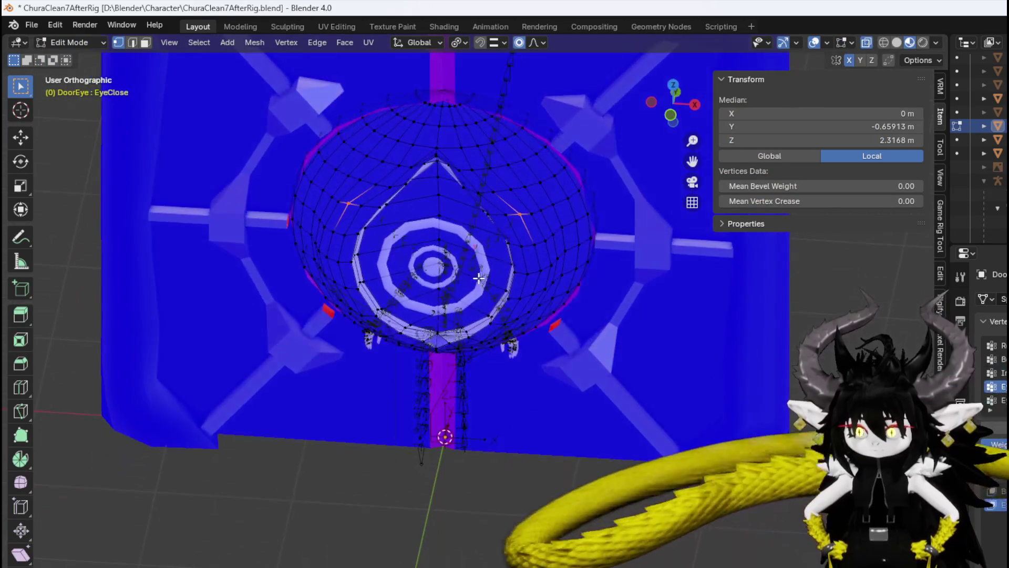
mouse_move(534, 247)
middle_down()
mouse_move(554, 271)
mouse_move(531, 234)
mouse_move(541, 169)
mouse_move(532, 264)
middle_up()
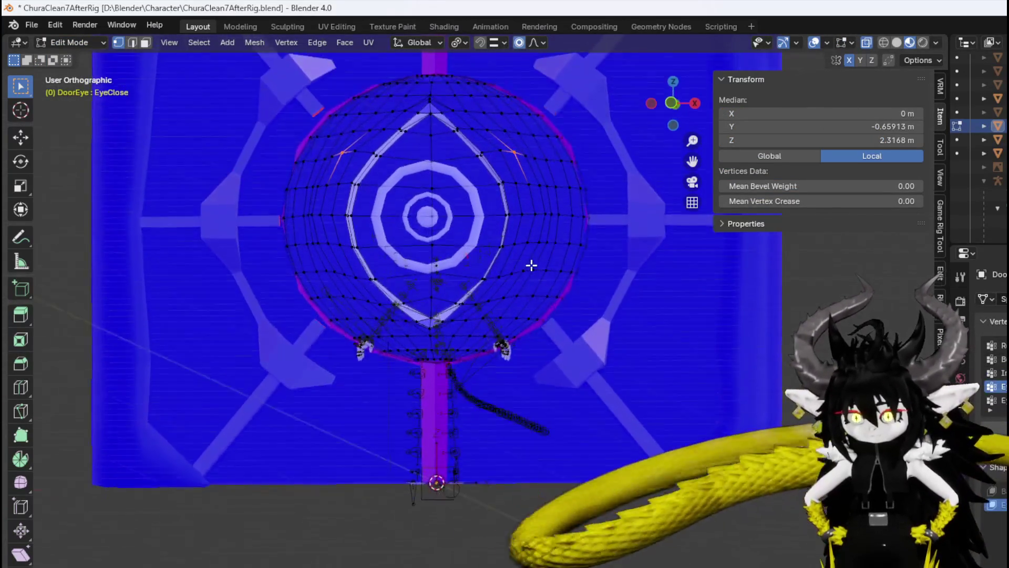
scroll(509, 266, up, 3)
click(530, 198)
scroll(547, 216, down, 4)
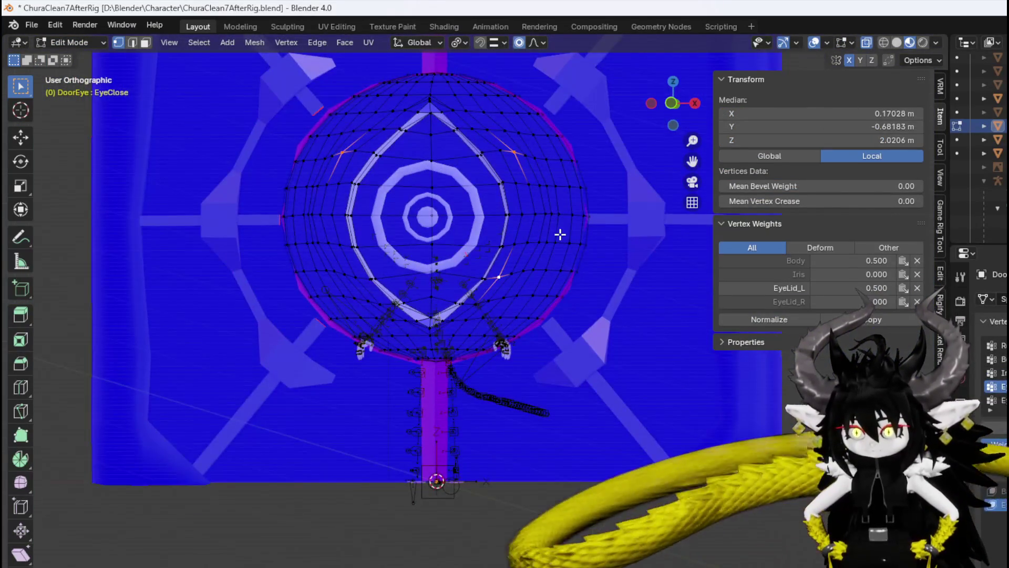
key(KP_1)
Proportionally move the eyelid vertices, then slide the eye's right-corner vertex along X.
key(g)
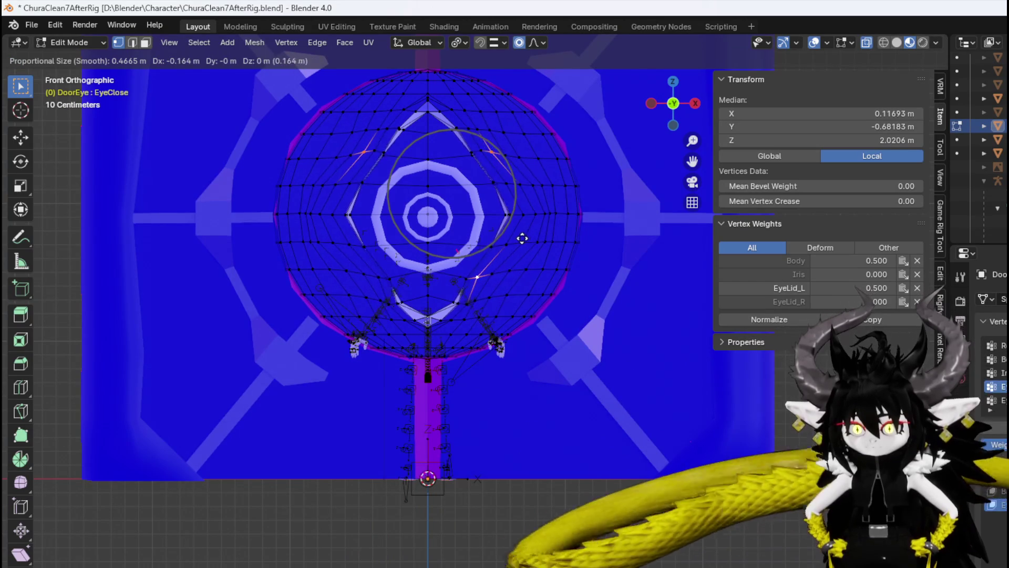
scroll(518, 238, down, 2)
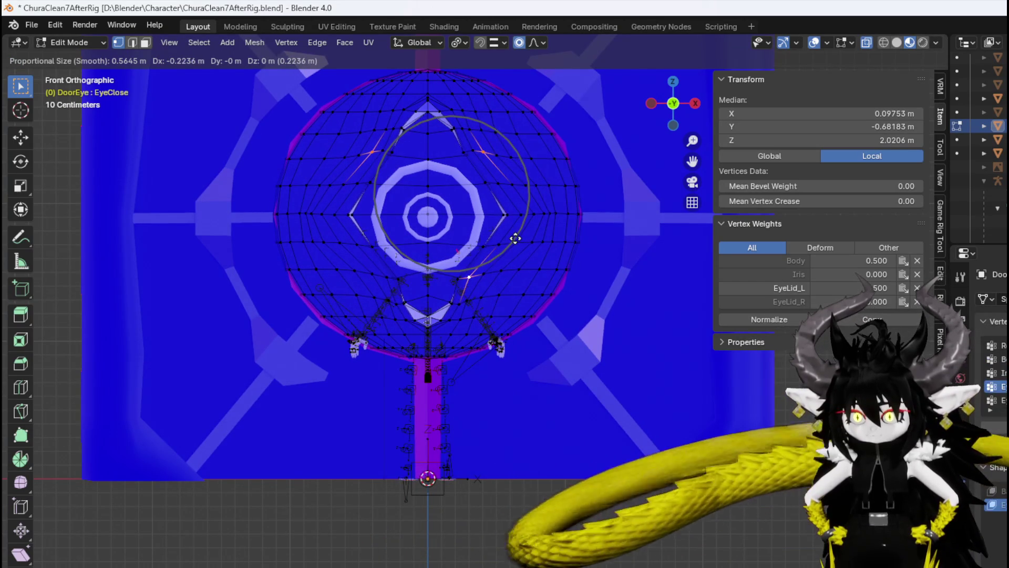
scroll(512, 238, down, 2)
scroll(511, 240, up, 2)
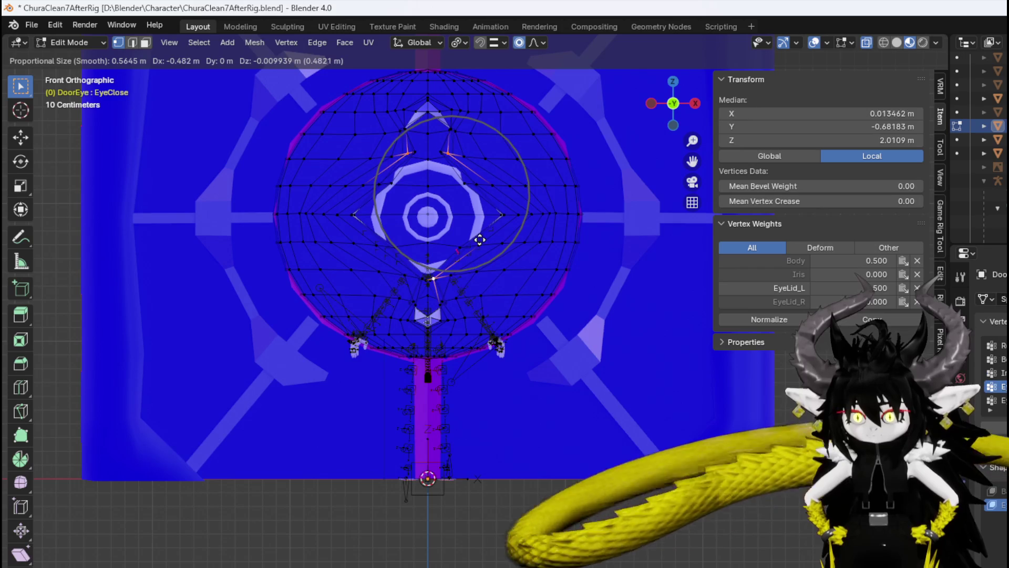
click(480, 239)
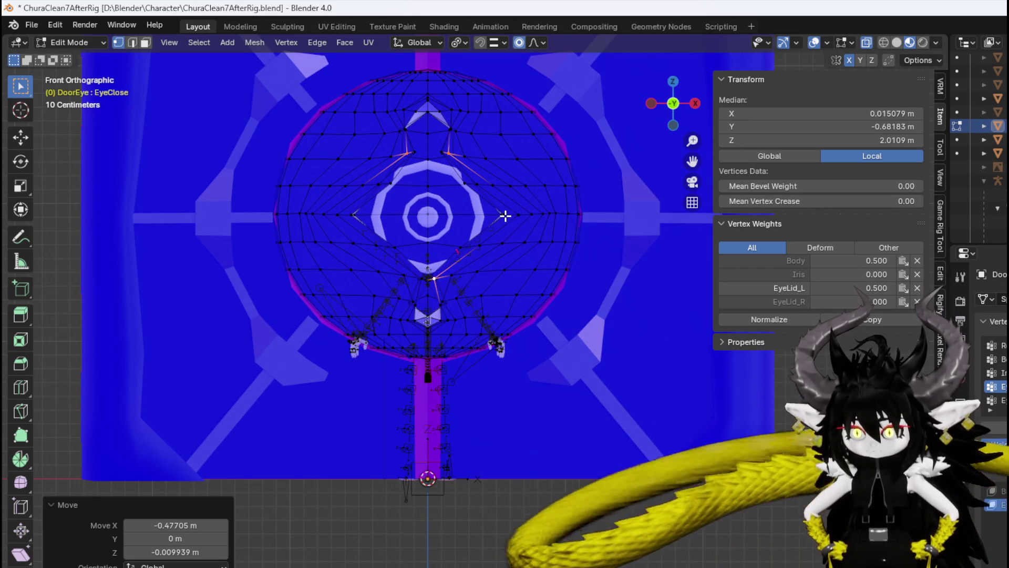
click(504, 215)
mouse_move(510, 214)
middle_down()
mouse_move(570, 228)
mouse_move(583, 243)
mouse_move(556, 239)
middle_up()
scroll(557, 241, up, 1)
key(g)
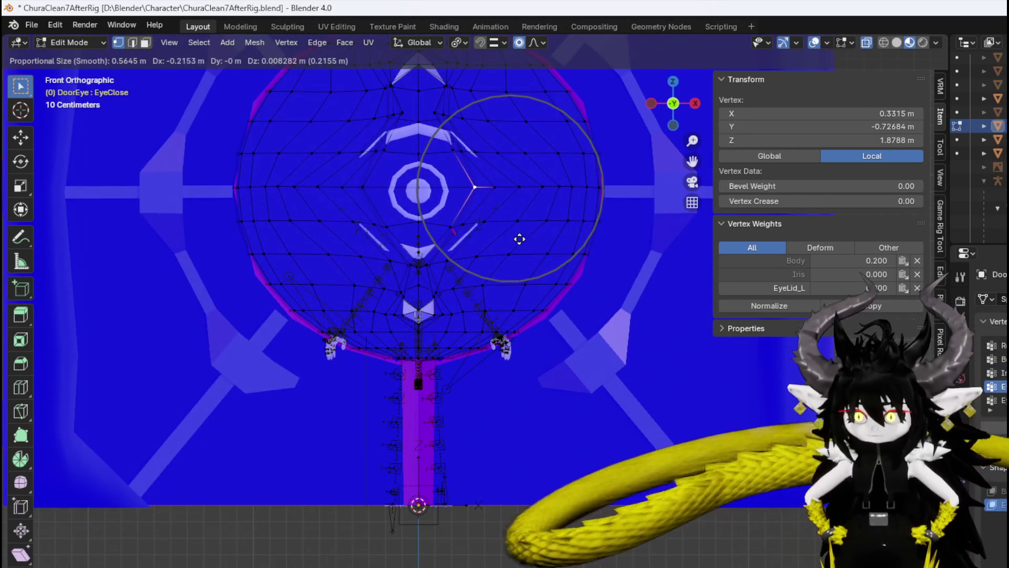
key(x)
click(467, 239)
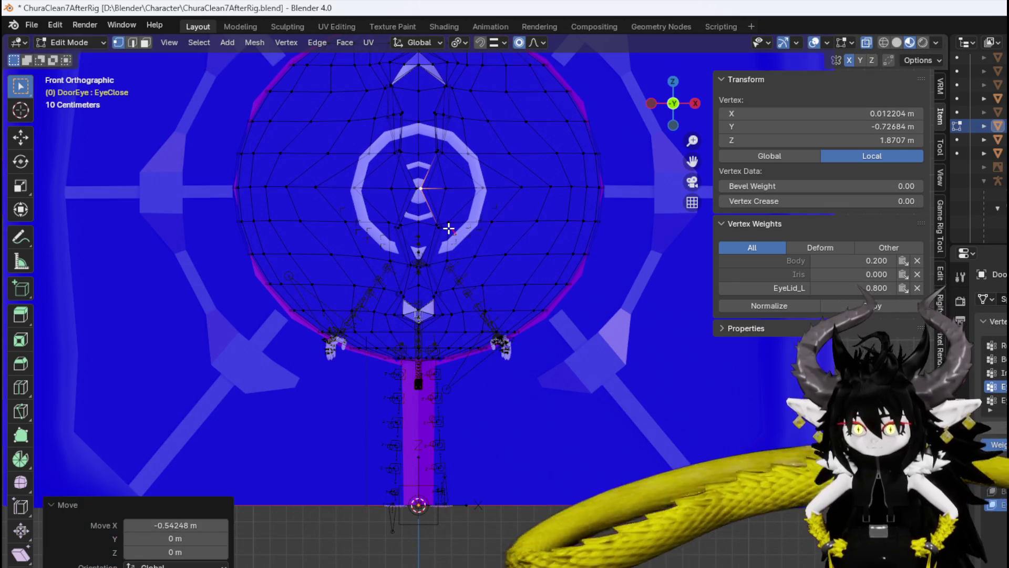
Slide a vertex on the eye's centre seam sideways along X with proportional falloff.
click(443, 228)
middle_drag(443, 228, 430, 219)
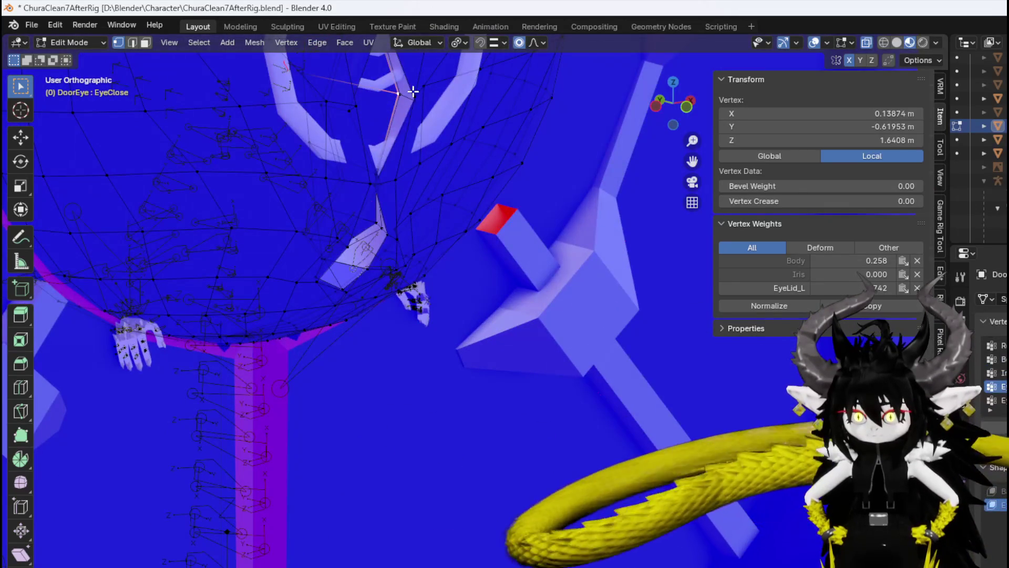
middle_drag(413, 91, 448, 174)
scroll(463, 305, up, 5)
click(504, 436)
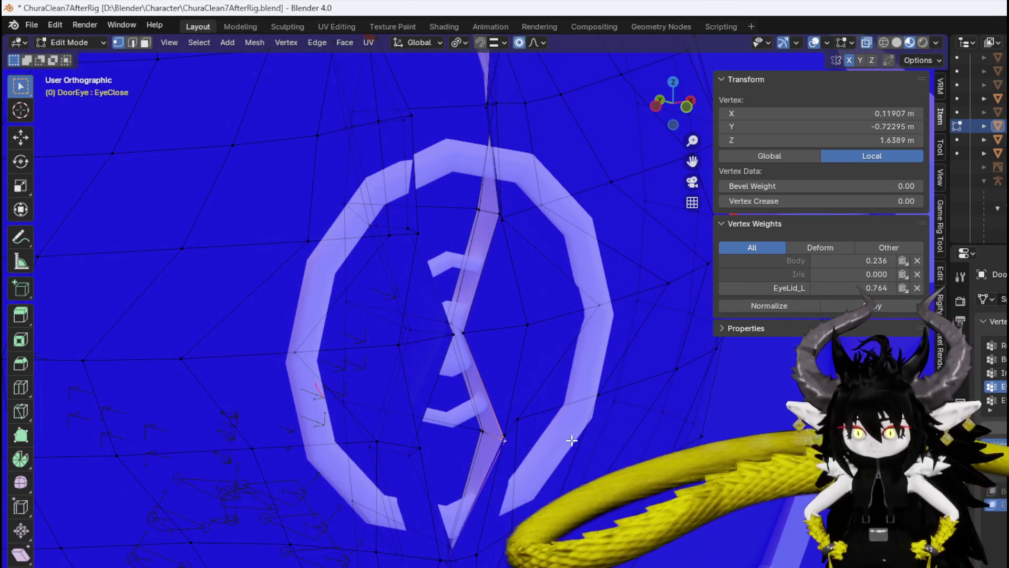
key(g)
key(x)
scroll(546, 443, up, 4)
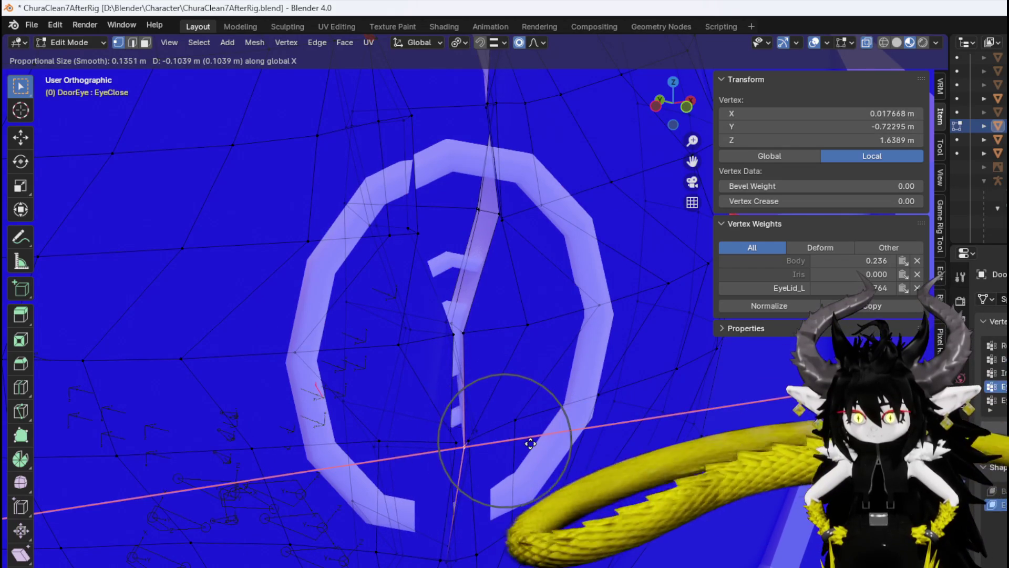
click(528, 442)
middle_drag(527, 442, 454, 412)
Slide three more seam vertices inside the ring along X toward the centre line.
click(439, 416)
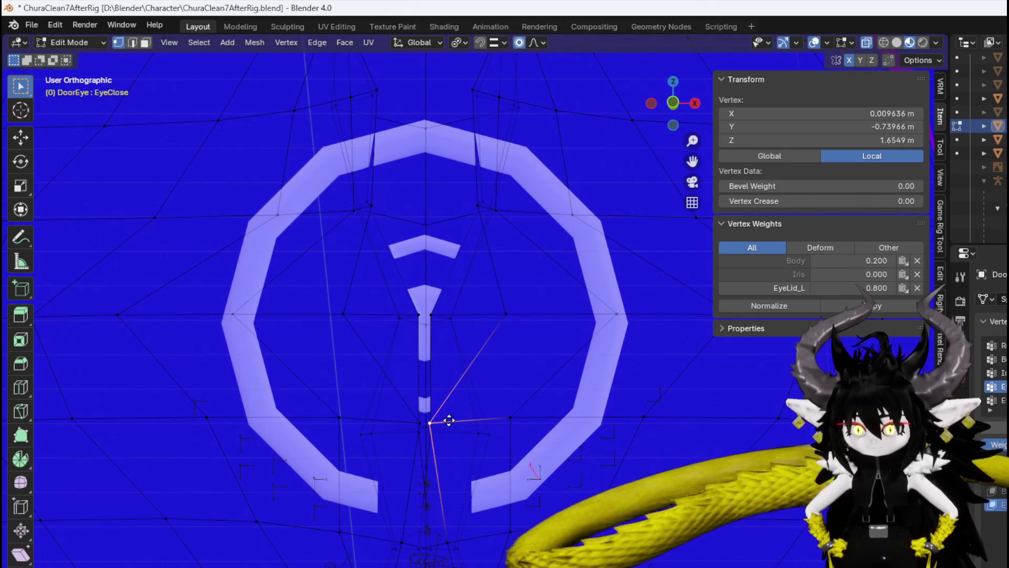
key(g)
key(x)
click(472, 422)
click(506, 314)
key(g)
key(x)
click(494, 347)
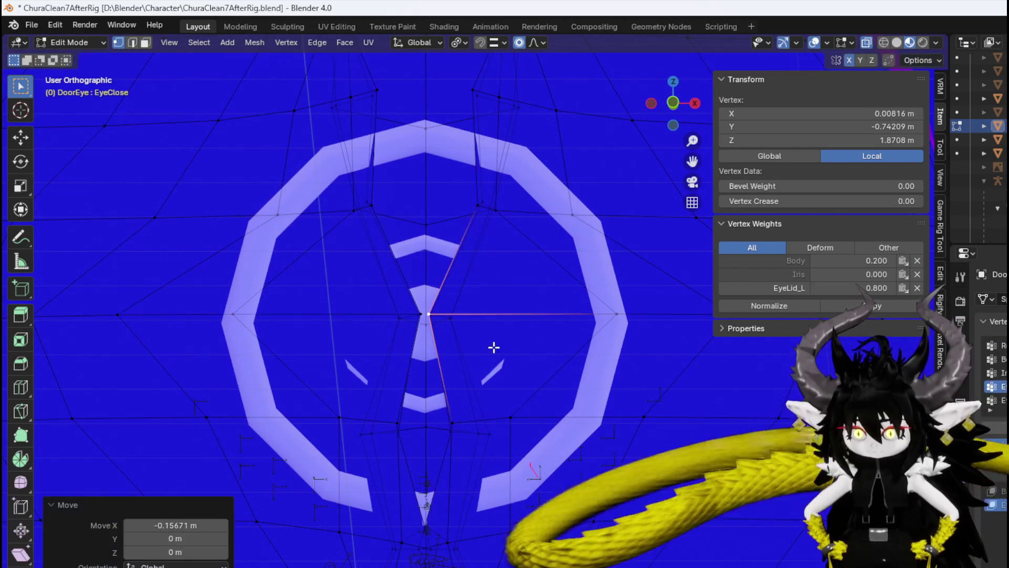
click(466, 425)
key(g)
key(x)
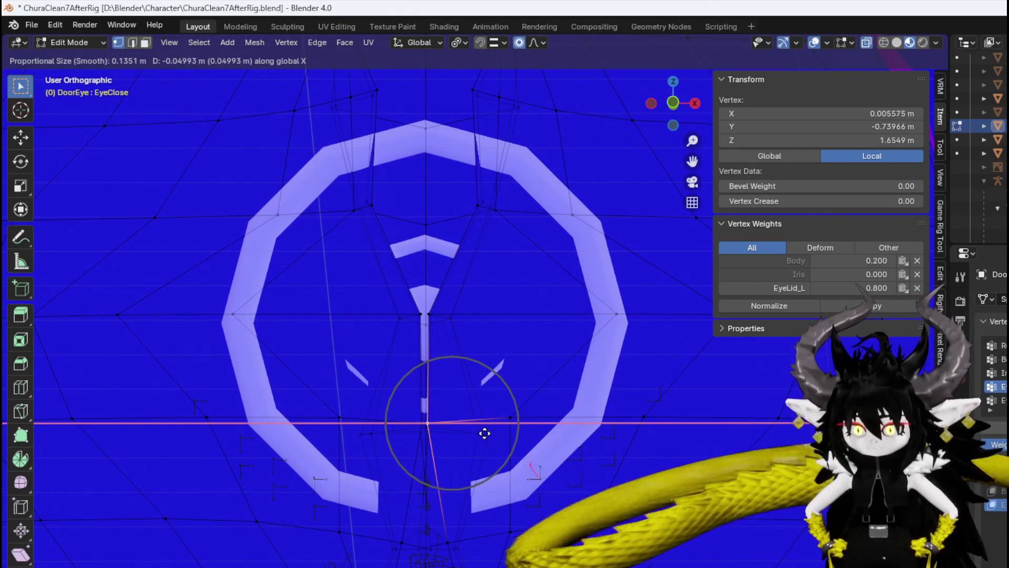
click(483, 433)
Move the vertices at the top of the ring and above it along X onto the centre line.
click(479, 206)
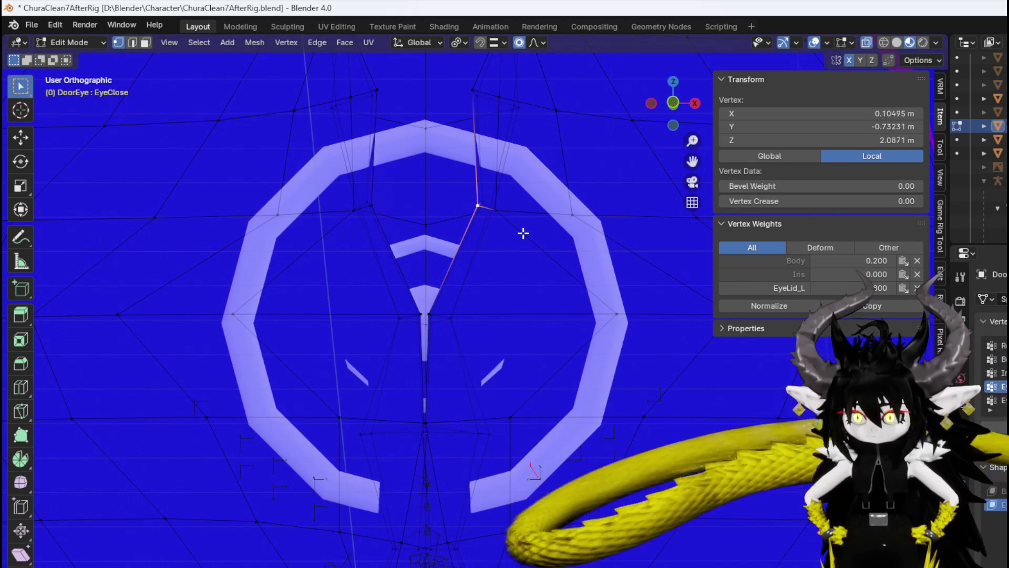
key(g)
key(x)
click(513, 234)
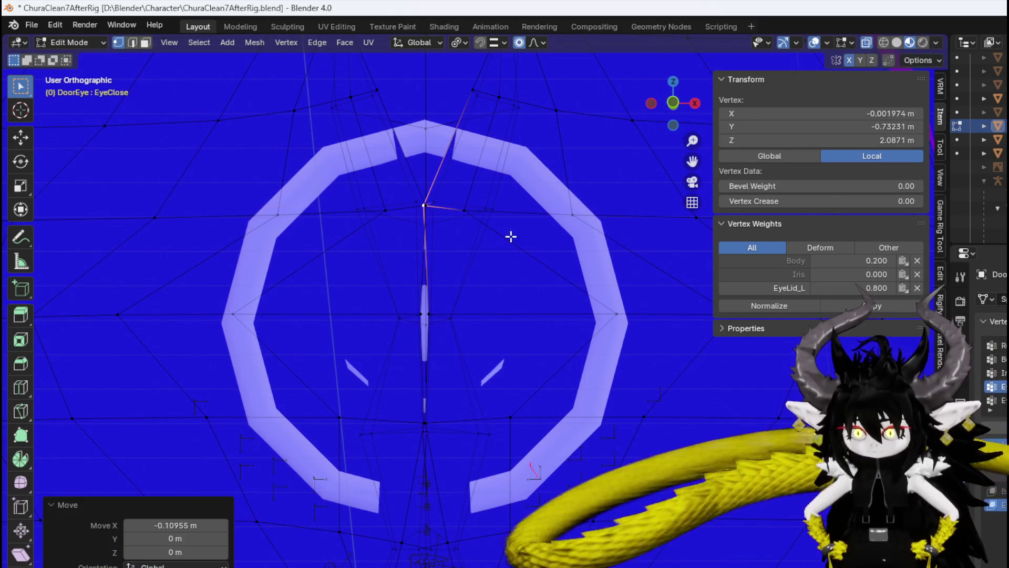
shift+middle_drag(485, 173, 503, 363)
click(489, 261)
key(g)
key(x)
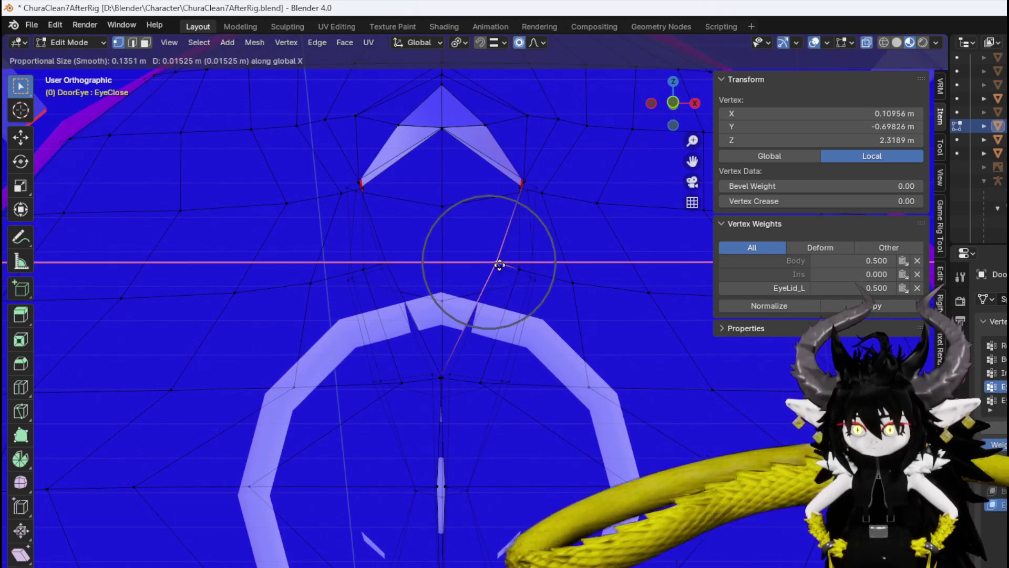
click(446, 255)
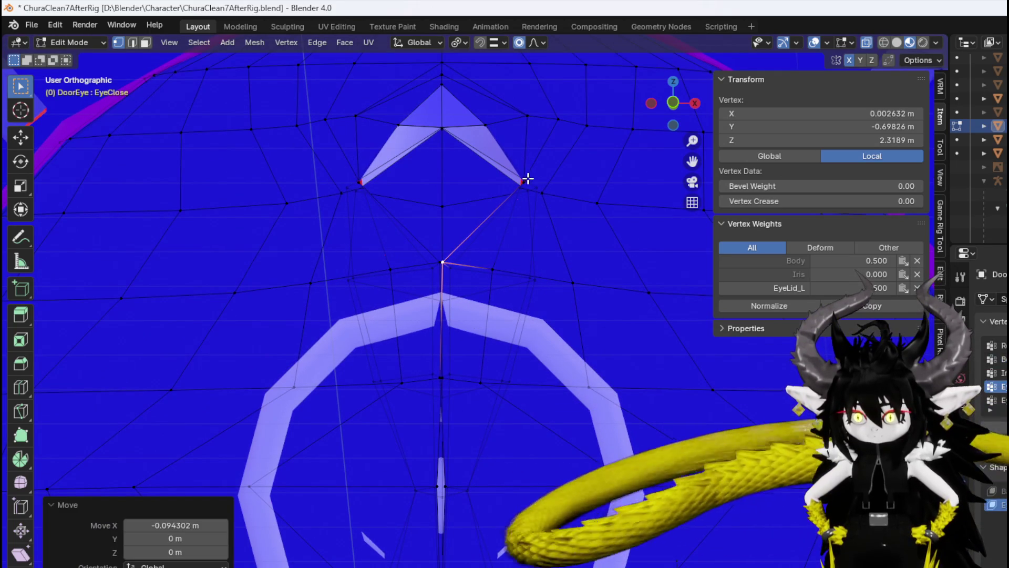
Slide the chevron's right-tip vertex sideways along X in two moves.
click(526, 180)
key(g)
key(x)
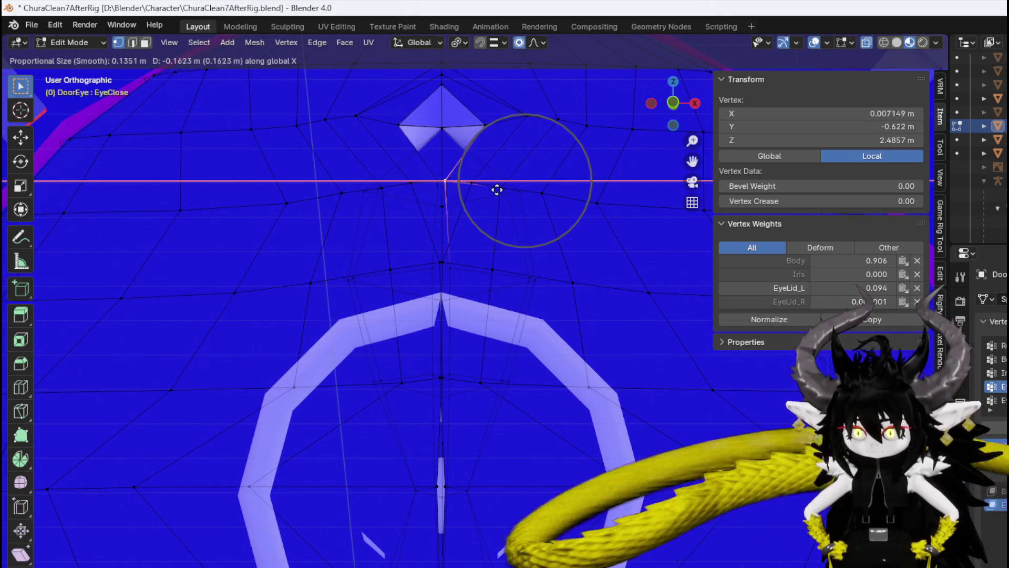
click(476, 181)
key(g)
key(x)
click(550, 219)
Slide the lower seam vertices below the ring and near the lower diamond along X.
mouse_move(550, 219)
shift+middle_down()
mouse_move(465, 306)
mouse_move(481, 295)
shift+middle_up()
click(474, 304)
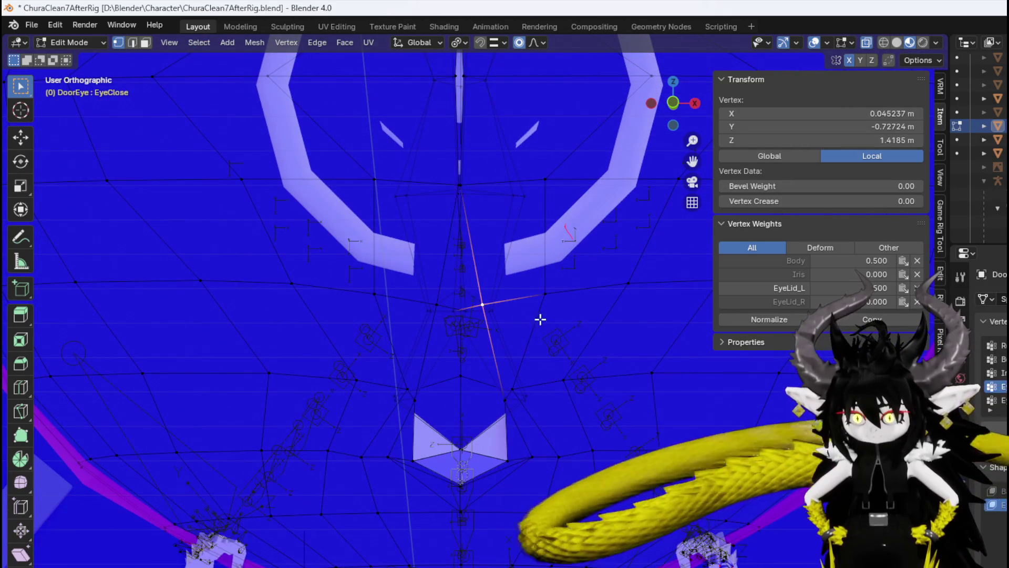
key(g)
key(x)
click(529, 396)
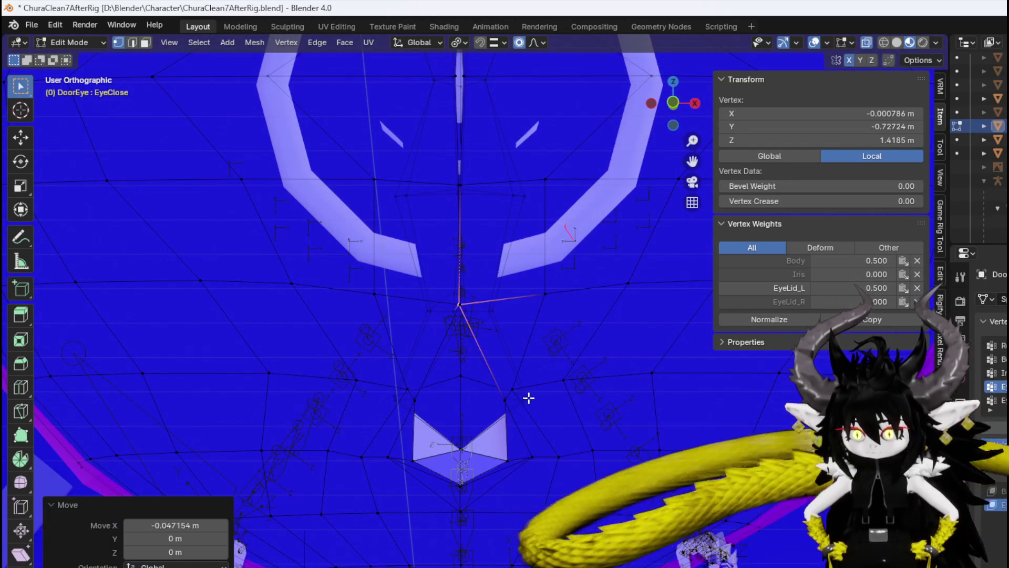
click(513, 401)
key(g)
key(x)
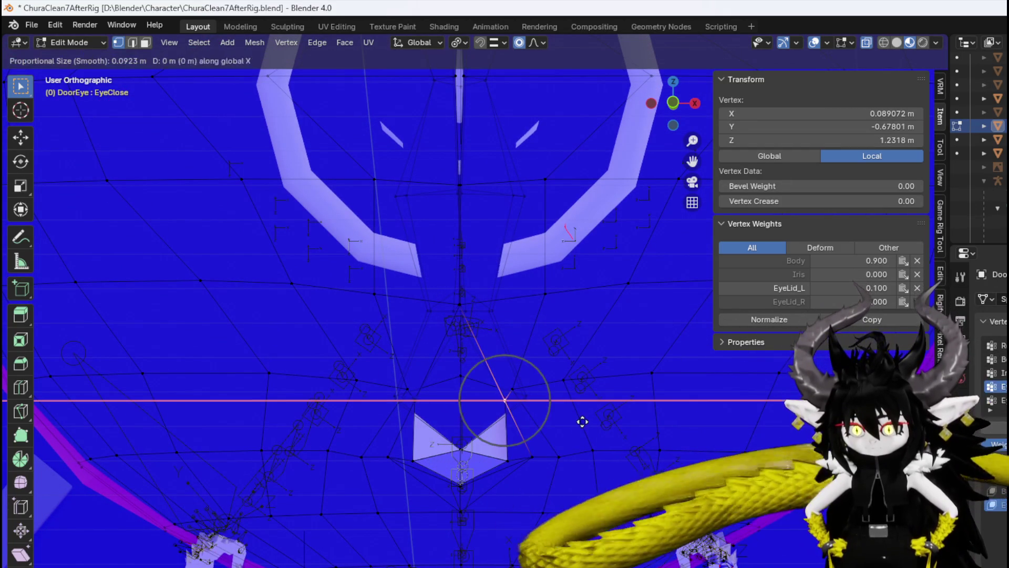
click(537, 423)
click(532, 457)
key(g)
key(x)
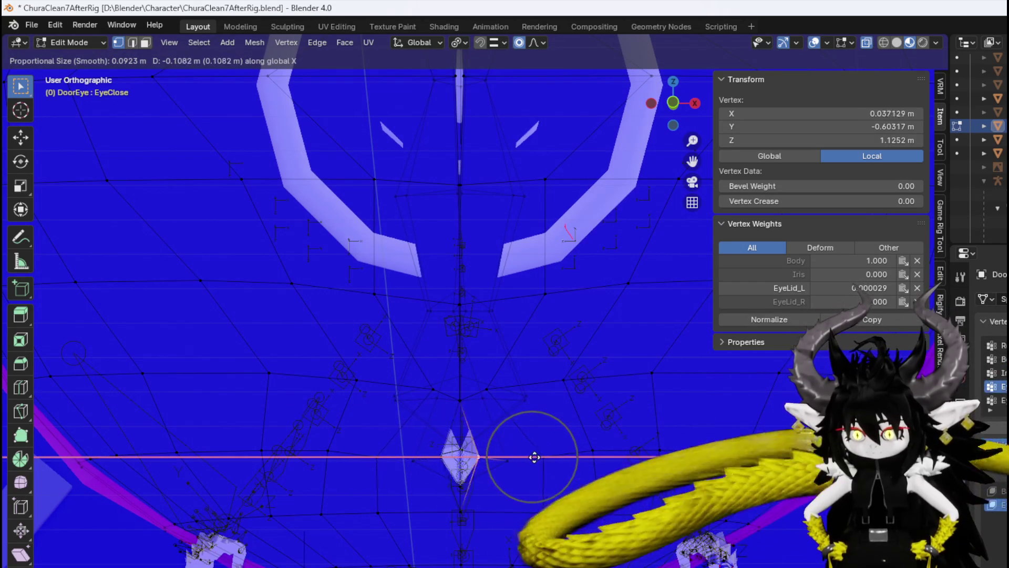
click(517, 458)
Freely move a vertex at the eye's lower edge with proportional falloff and select an edge vertex.
mouse_move(480, 484)
middle_down()
mouse_move(473, 360)
mouse_move(399, 399)
mouse_move(422, 373)
mouse_move(560, 398)
middle_up()
key(g)
click(524, 394)
mouse_move(464, 388)
middle_down()
mouse_move(425, 396)
mouse_move(388, 431)
mouse_move(411, 429)
middle_up()
click(453, 390)
mouse_move(453, 390)
middle_down()
mouse_move(443, 415)
mouse_move(371, 408)
mouse_move(370, 421)
mouse_move(390, 436)
mouse_move(462, 399)
mouse_move(386, 376)
mouse_move(396, 354)
mouse_move(441, 383)
middle_up()
Shift the vertex at the eye's lower edge slightly along Y instead of X.
click(410, 354)
key(g)
key(x)
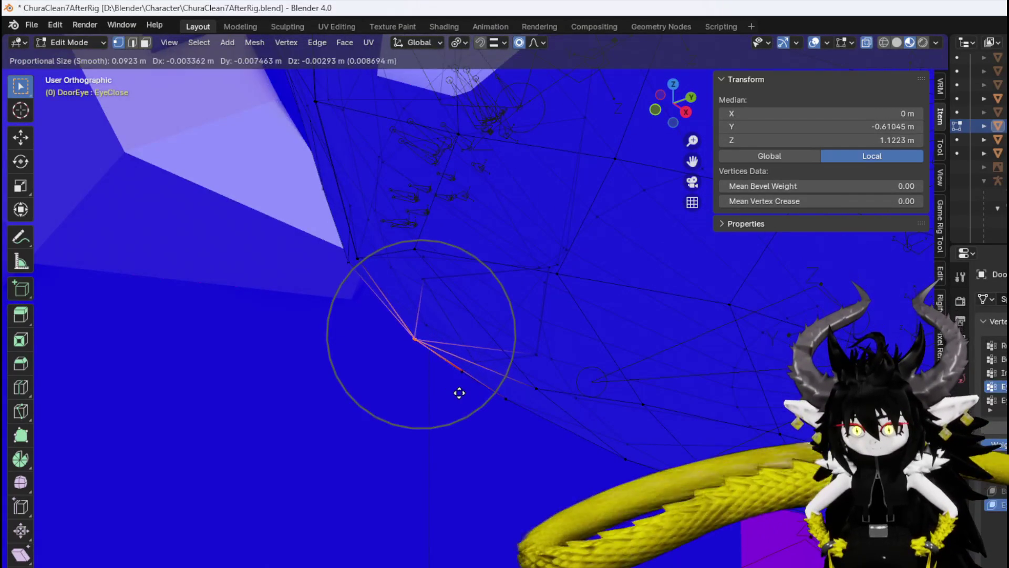
key(Escape)
key(g)
key(y)
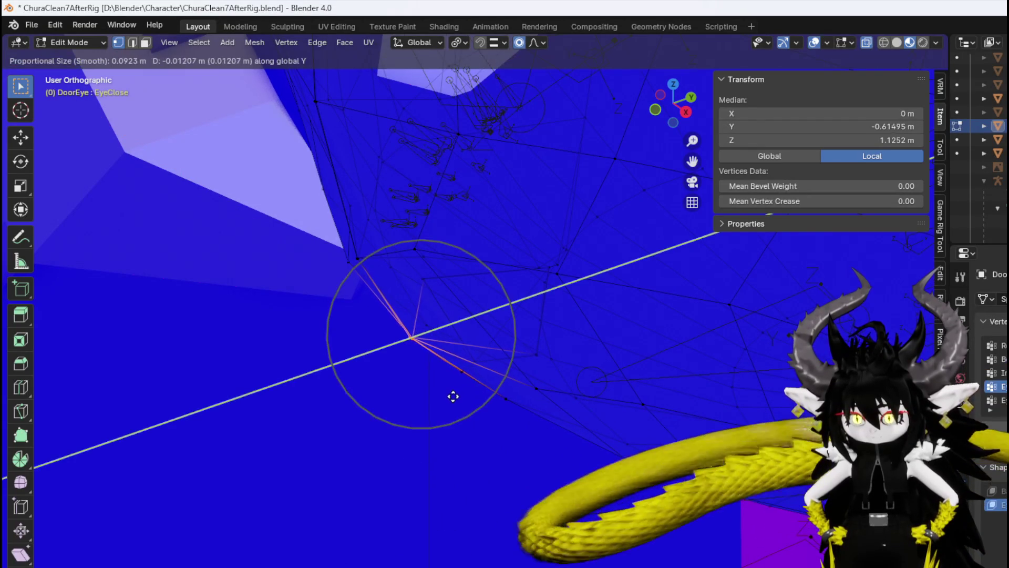
click(452, 397)
mouse_move(450, 398)
middle_down()
mouse_move(499, 333)
mouse_move(500, 368)
mouse_move(482, 334)
mouse_move(484, 403)
middle_up()
Reposition two vertices below the ring and an eyelid vertex with free proportional moves.
click(444, 382)
key(g)
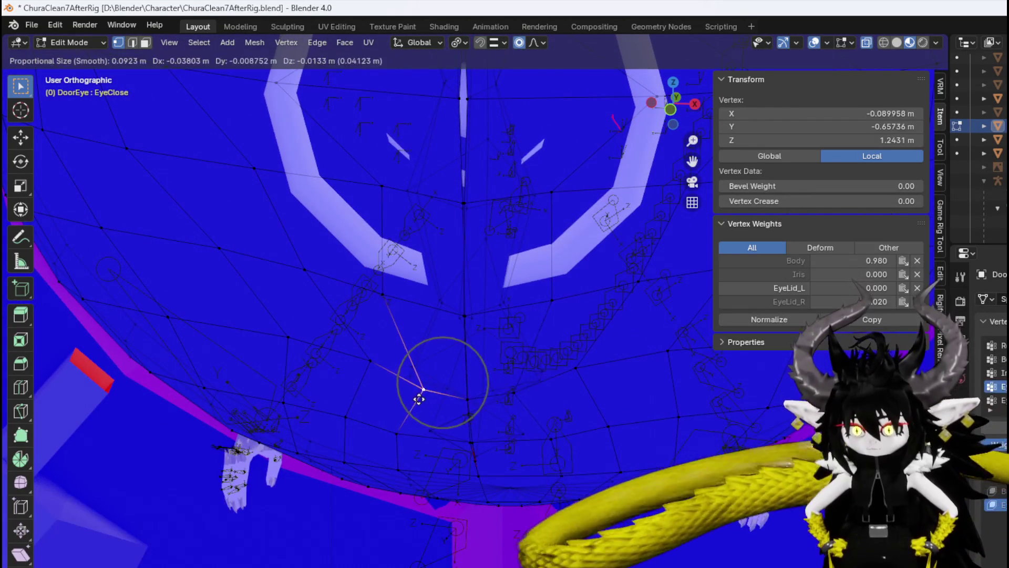
click(410, 401)
click(601, 363)
key(g)
click(628, 397)
mouse_move(629, 397)
middle_down()
mouse_move(505, 436)
mouse_move(463, 423)
mouse_move(453, 374)
mouse_move(496, 443)
middle_up()
click(525, 391)
key(g)
click(534, 414)
Adjust another eyelid vertex and the vertices on the ring's right side.
click(441, 407)
key(g)
click(451, 428)
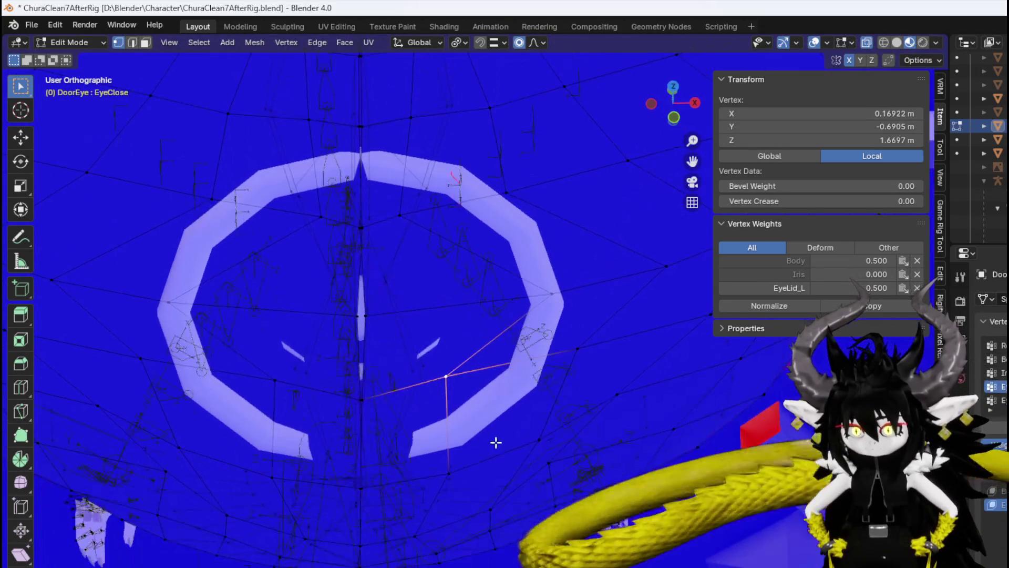
key(g)
click(561, 388)
click(590, 349)
key(g)
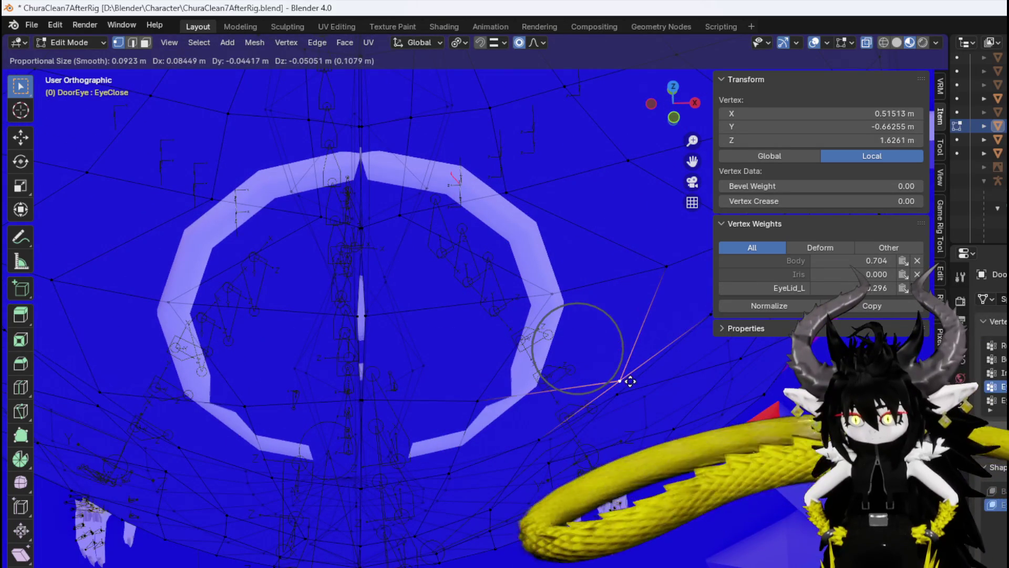
click(624, 376)
shift+middle_drag(624, 376, 594, 422)
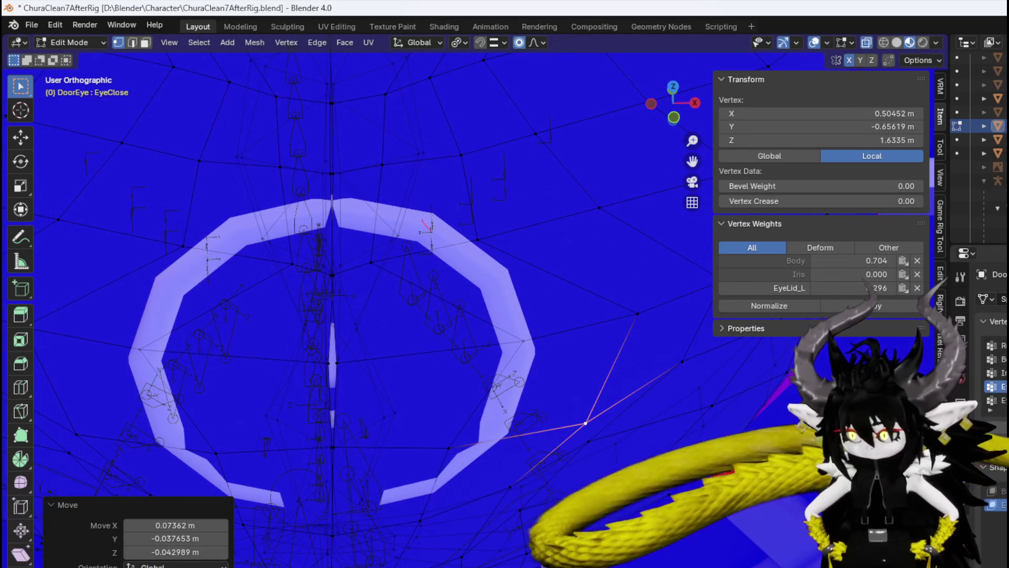
click(523, 343)
key(g)
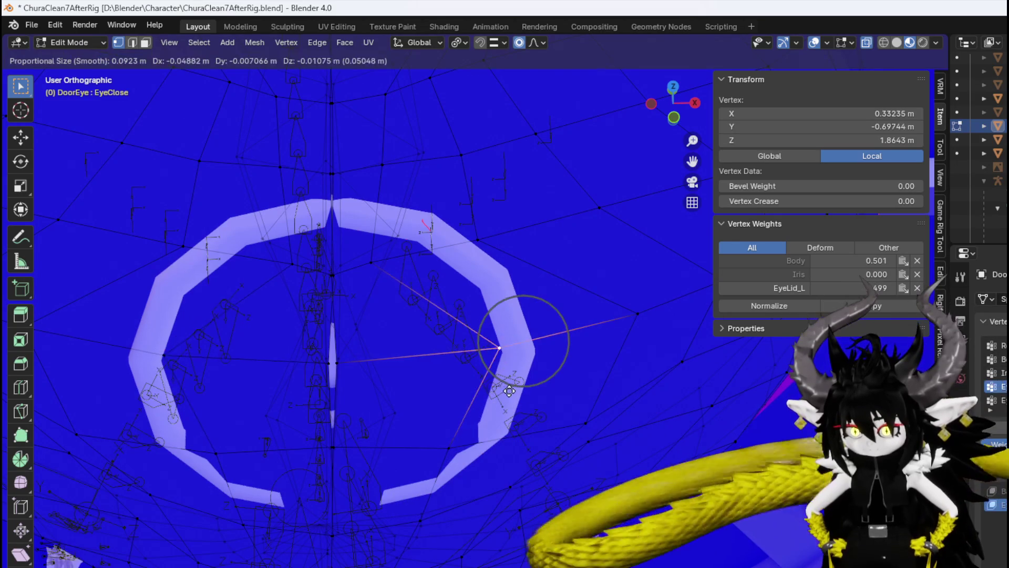
click(446, 400)
Move the vertices inside the ring and along its edge with proportional falloff.
shift+middle_drag(510, 305, 498, 387)
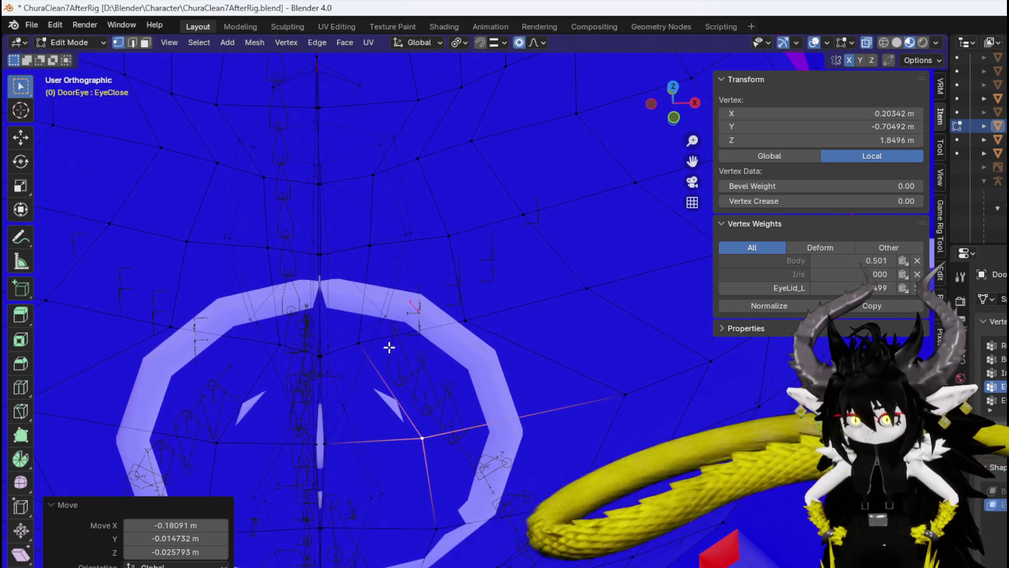
click(356, 345)
key(g)
click(427, 346)
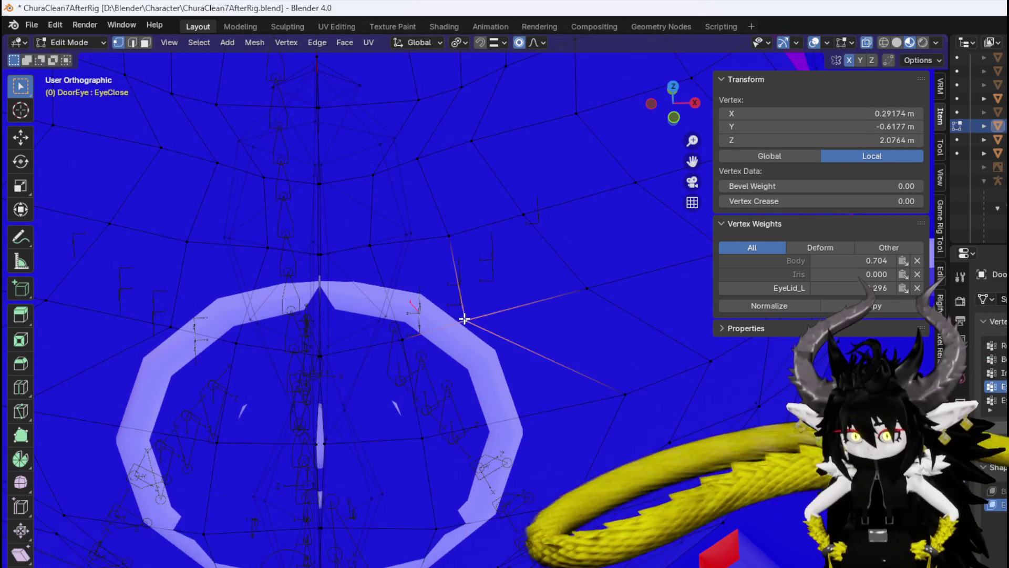
click(450, 349)
key(g)
click(521, 295)
click(626, 394)
key(g)
click(557, 415)
Reposition three more ring vertices at the lower right of the eye.
click(549, 457)
key(g)
click(522, 511)
click(643, 392)
key(g)
click(642, 405)
click(660, 453)
key(g)
click(626, 484)
mouse_move(626, 484)
middle_down()
mouse_move(568, 466)
mouse_move(613, 300)
mouse_move(549, 363)
mouse_move(536, 275)
mouse_move(536, 399)
mouse_move(471, 336)
mouse_move(587, 360)
middle_up()
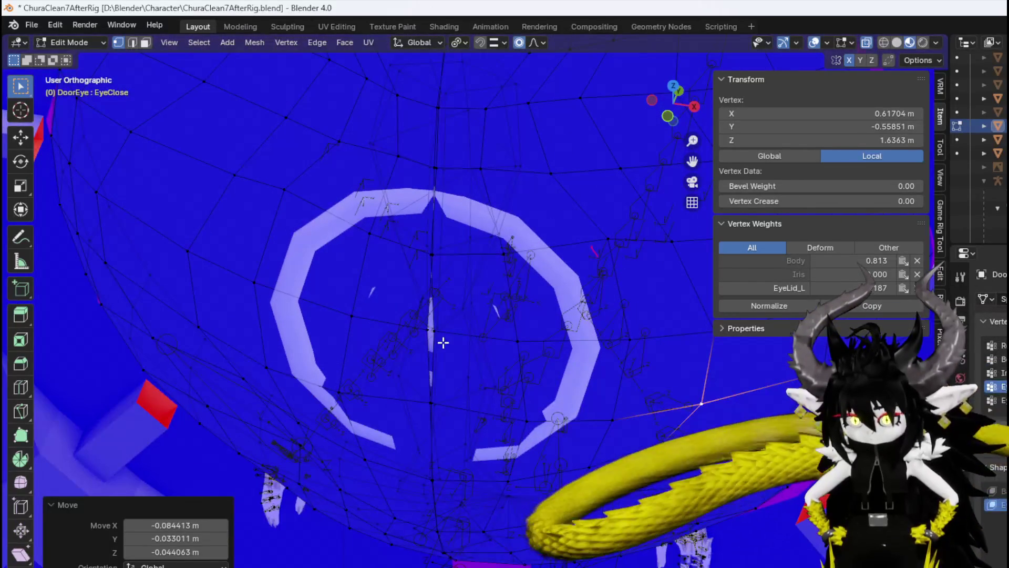
Slide the eye's centre vertex along X to near X 0, then select a lower-rim vertex.
click(439, 337)
middle_drag(514, 342, 447, 356)
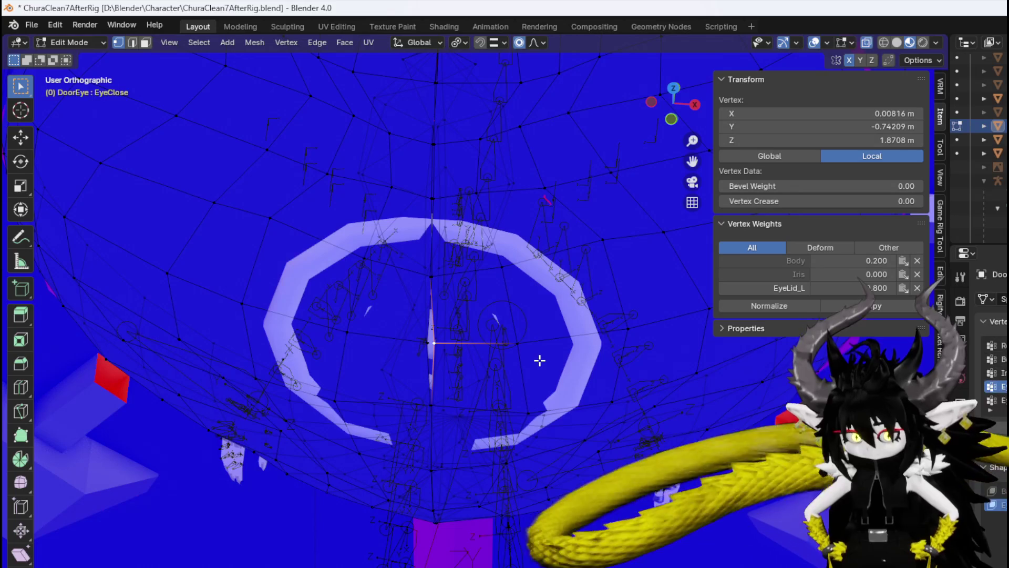
key(g)
key(x)
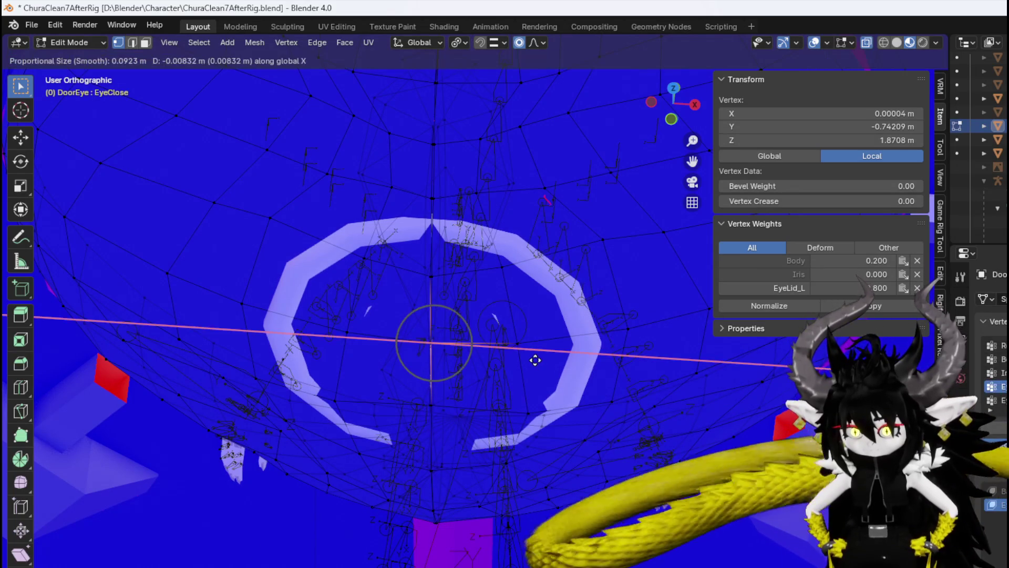
click(535, 360)
mouse_move(535, 360)
middle_down()
mouse_move(431, 361)
mouse_move(519, 435)
mouse_move(480, 395)
mouse_move(545, 399)
middle_up()
click(599, 391)
Move two eyelid rim vertices with proportional falloff.
key(g)
scroll(601, 468, down, 6)
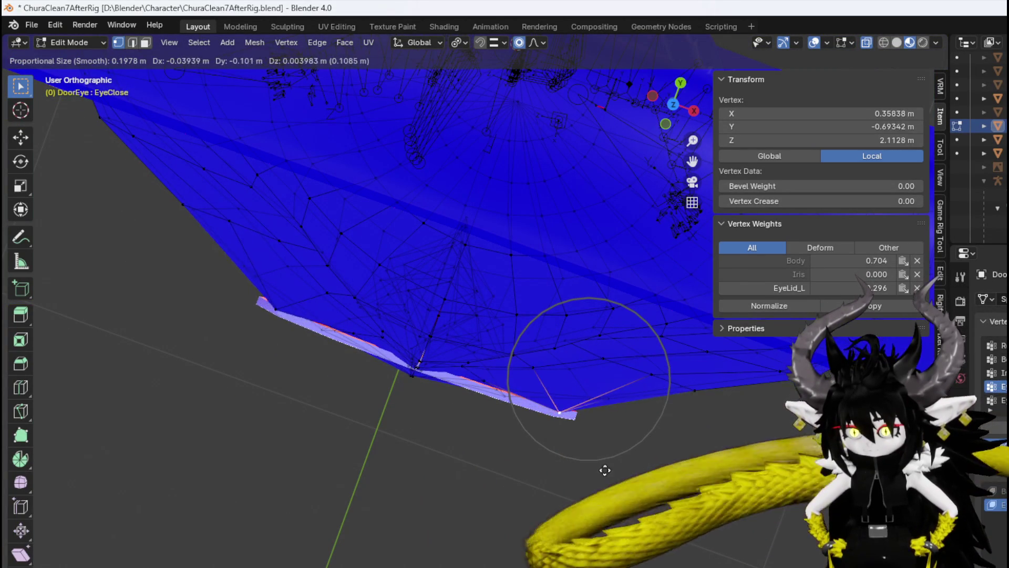
click(565, 437)
key(g)
click(570, 446)
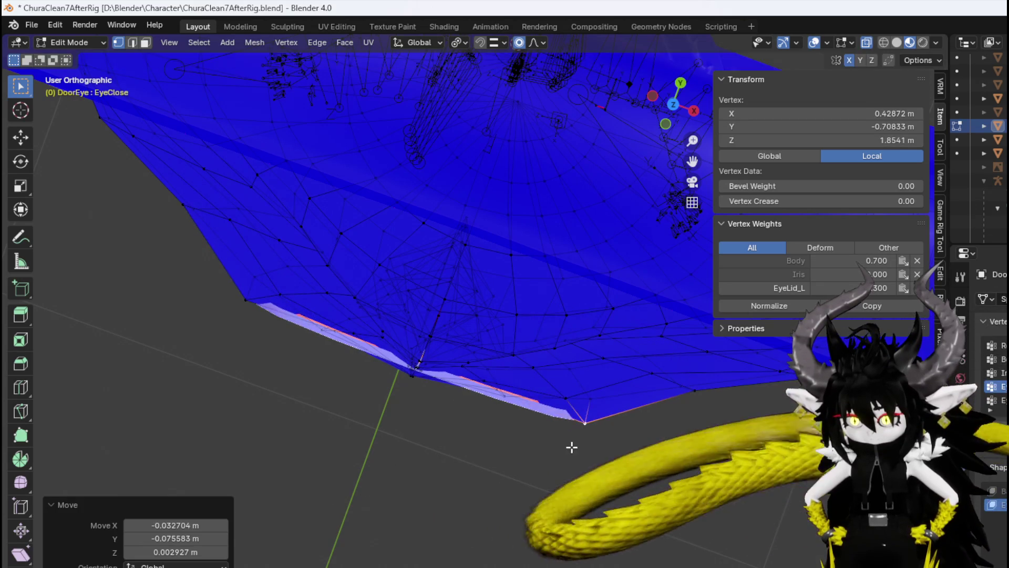
middle_drag(570, 446, 564, 386)
Nudge two eyelid vertices near the ring centre along Y with smooth falloff.
click(479, 326)
key(g)
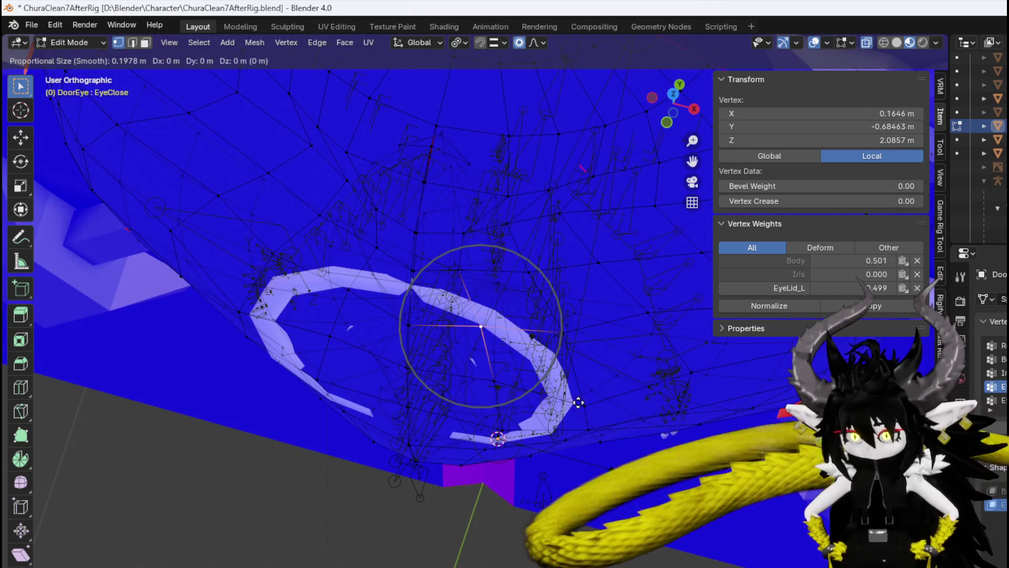
key(y)
click(575, 414)
click(591, 422)
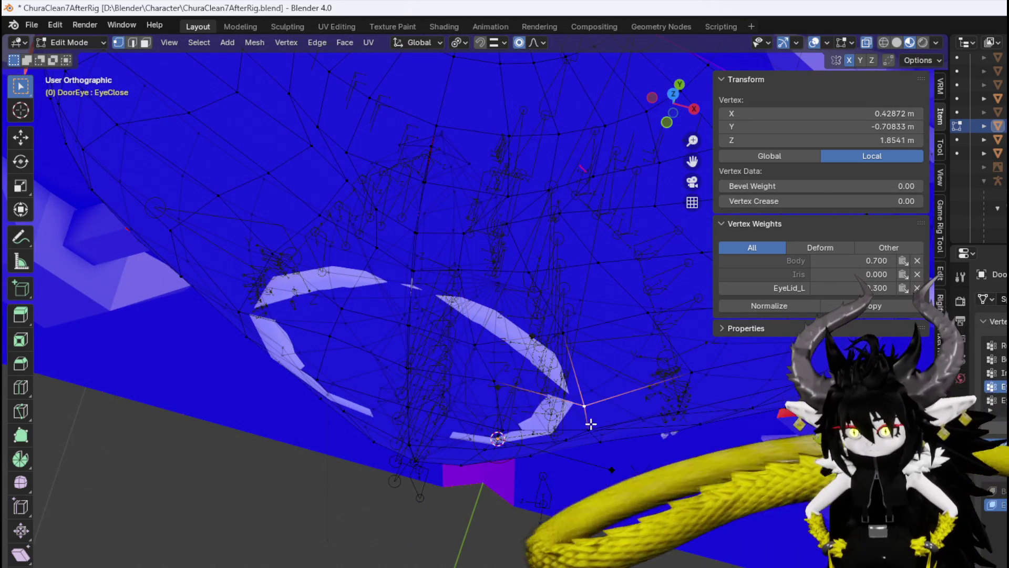
key(g)
key(y)
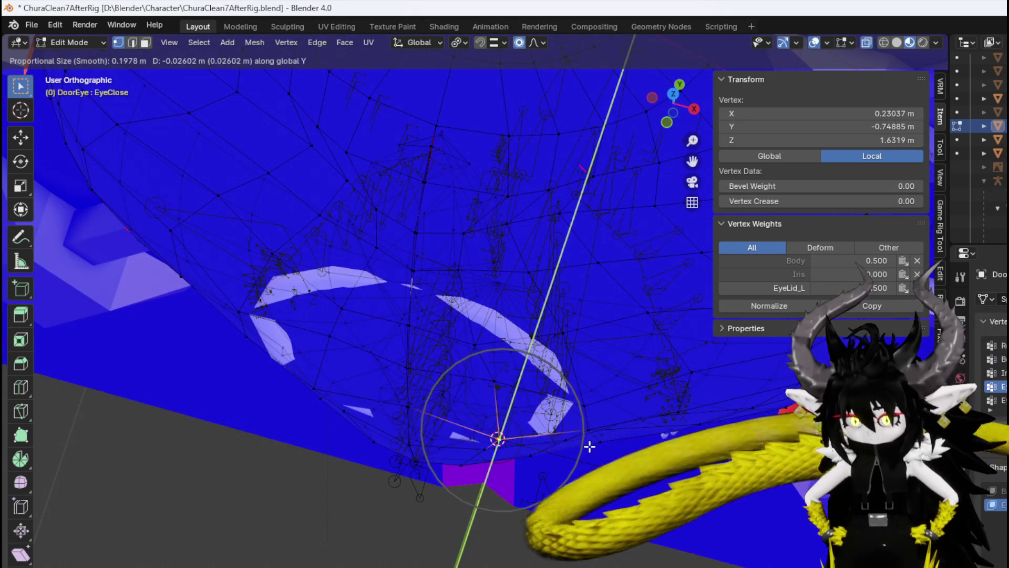
click(590, 446)
In face select mode, shift a large eyelid face along Y.
key(3)
click(551, 393)
key(g)
key(y)
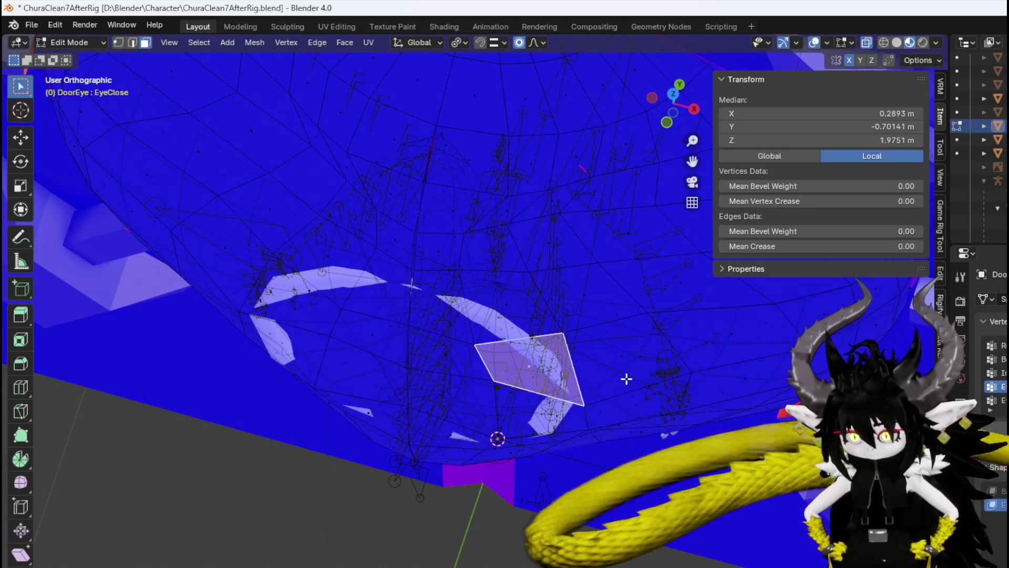
click(629, 393)
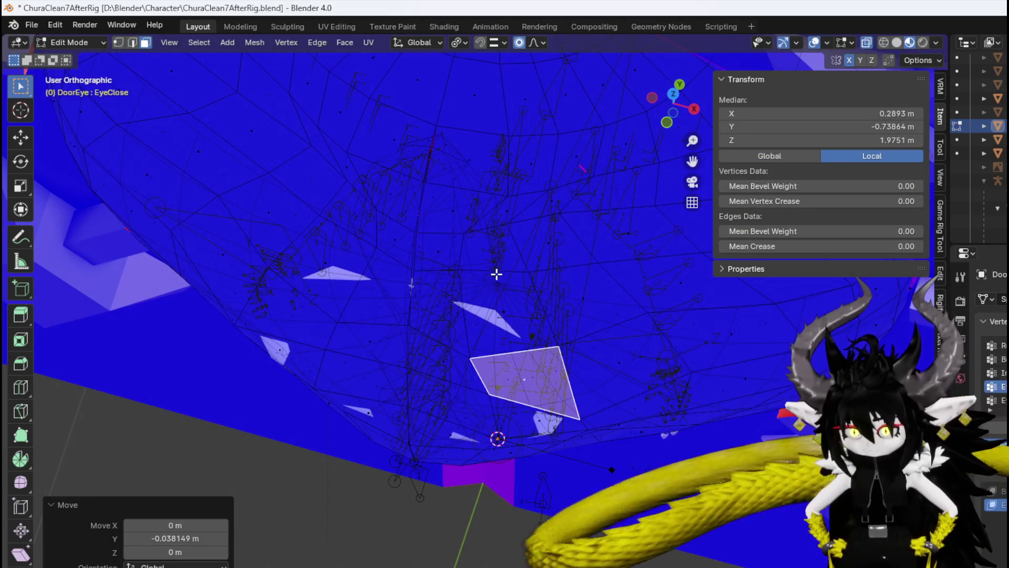
Move eyelid edges, including the vertical edge along Y, to hug the eye sphere.
click(489, 273)
click(549, 303)
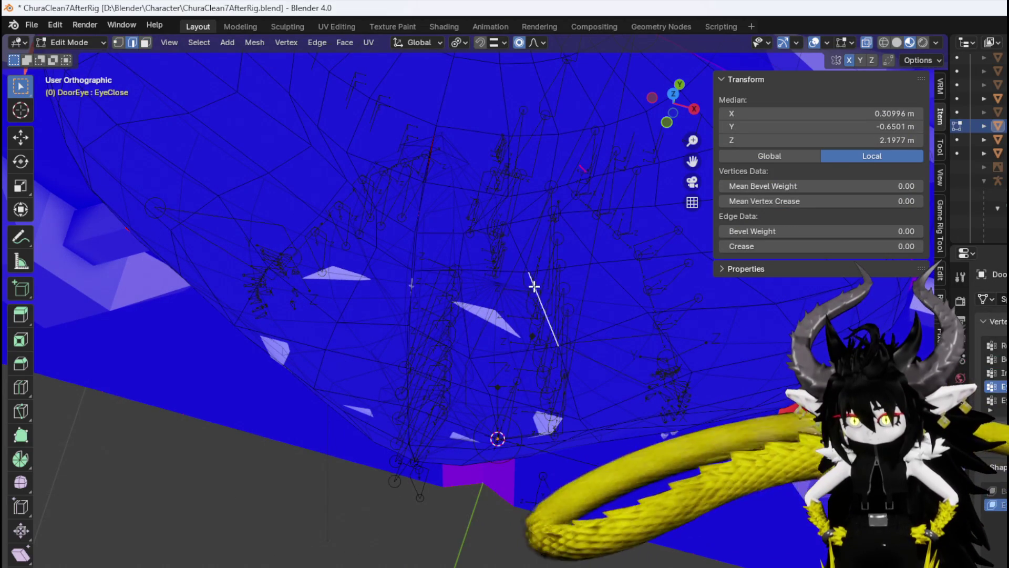
key(g)
click(594, 347)
middle_drag(594, 347, 579, 347)
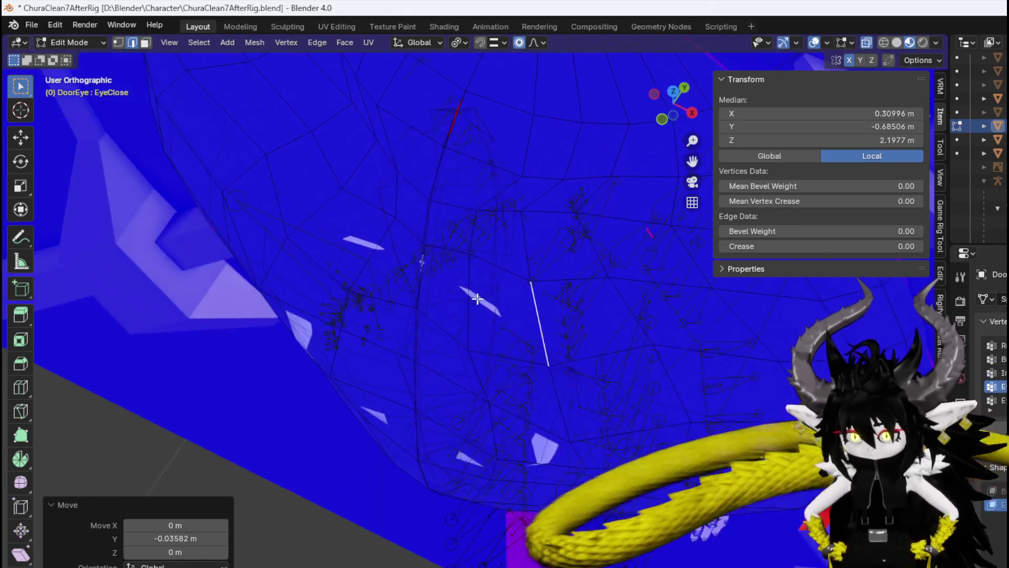
click(478, 287)
key(g)
key(y)
click(578, 339)
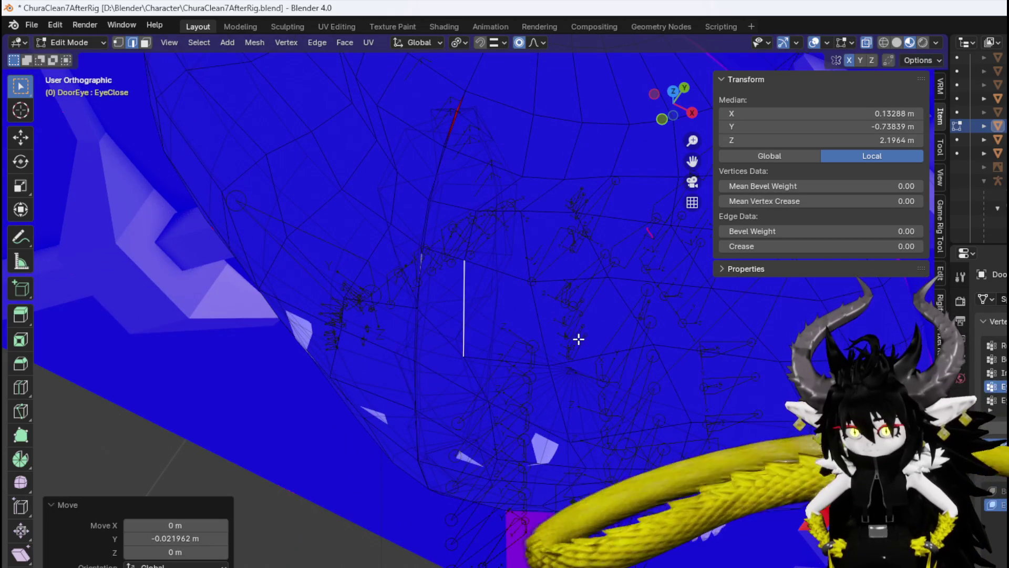
click(503, 386)
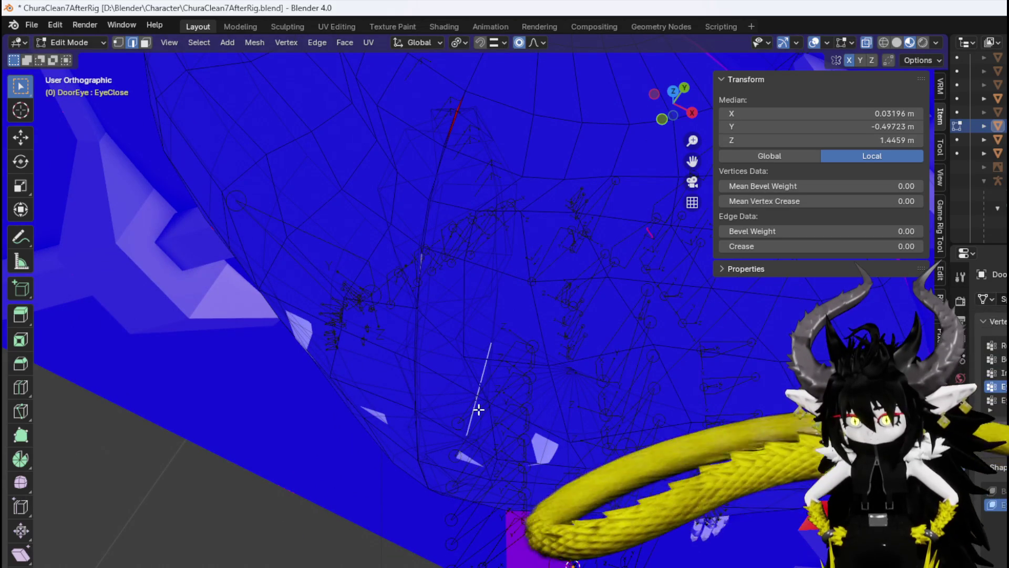
Move a single eyelid vertex along Y twice, checking it from the eye's side.
click(492, 404)
key(g)
key(y)
click(570, 417)
mouse_move(570, 417)
middle_down()
mouse_move(532, 383)
mouse_move(582, 377)
mouse_move(584, 340)
mouse_move(540, 342)
mouse_move(598, 370)
middle_up()
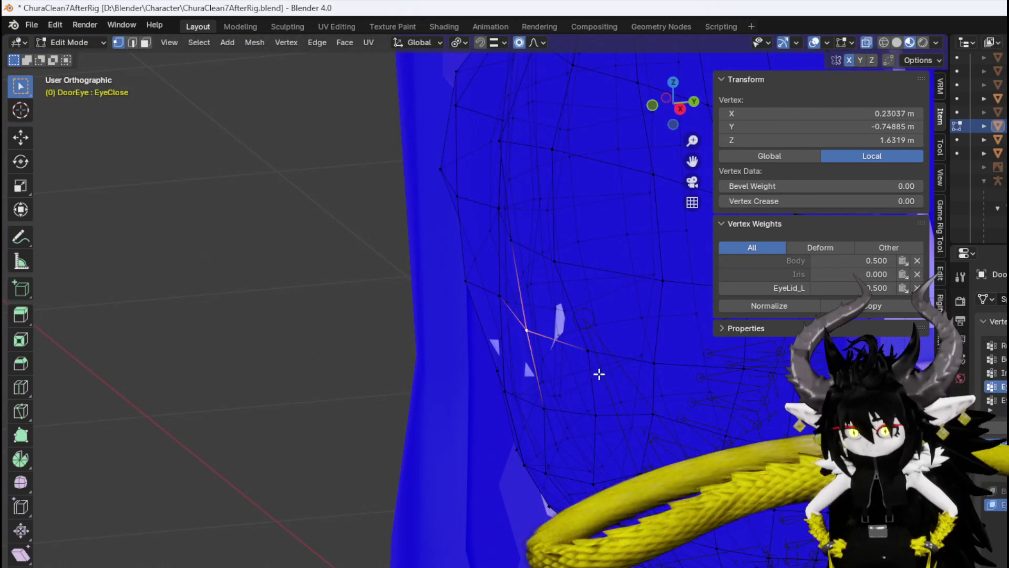
key(g)
key(y)
click(646, 428)
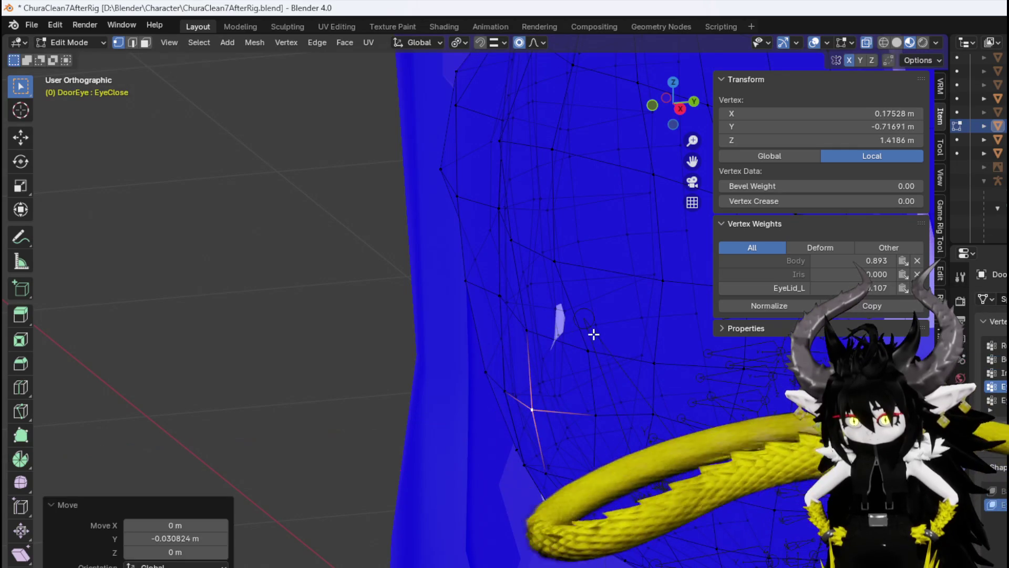
Nudge EyeLid_L-weighted vertices along Y with proportional falloff.
click(597, 338)
click(606, 352)
key(g)
key(y)
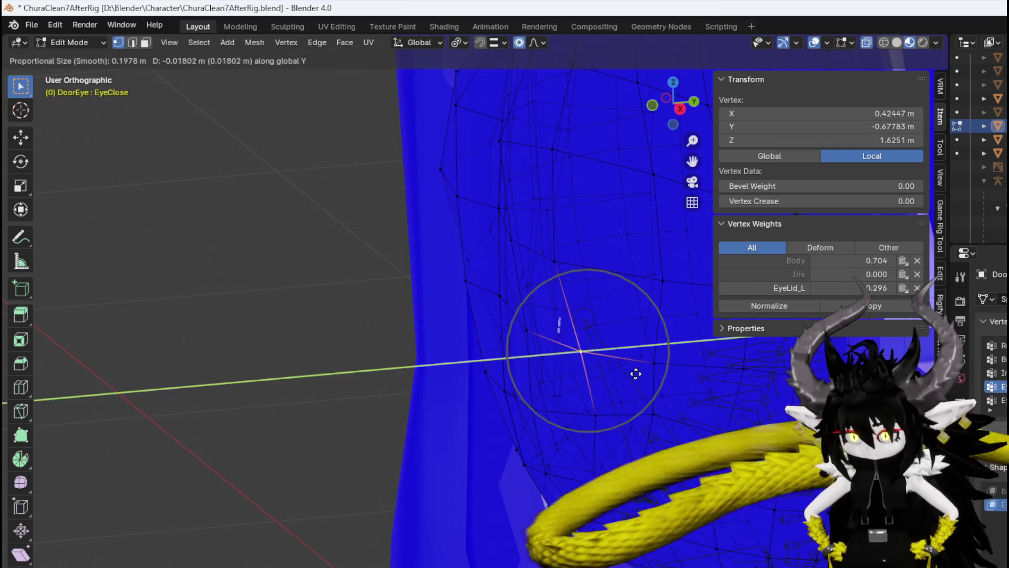
click(624, 375)
key(y)
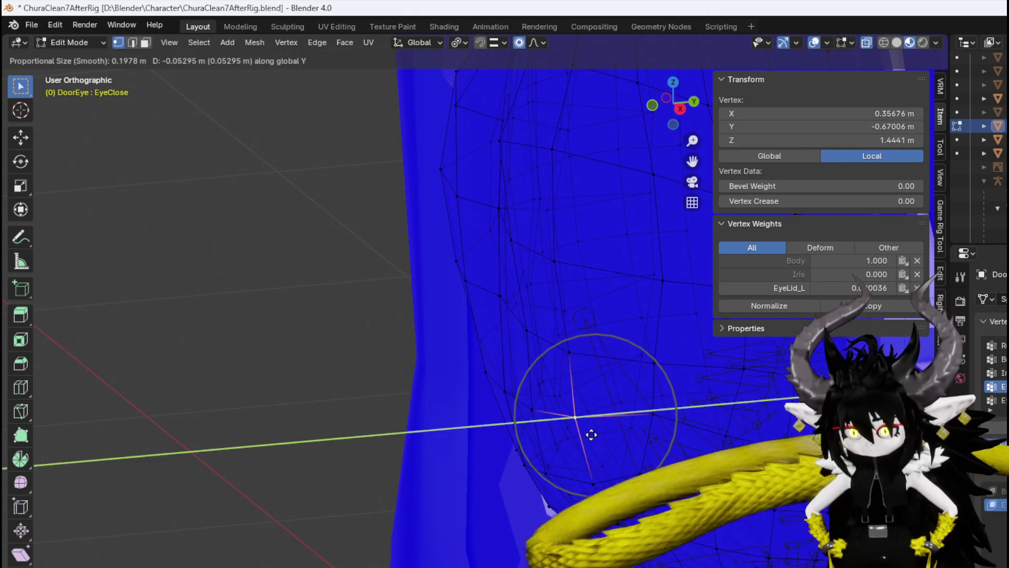
click(591, 433)
mouse_move(583, 433)
middle_down()
mouse_move(597, 401)
mouse_move(615, 500)
middle_up()
key(g)
click(604, 494)
Reposition a lower eyelid vertex twice with adjusted proportional falloff size.
click(638, 467)
mouse_move(638, 466)
middle_down()
mouse_move(681, 444)
mouse_move(694, 457)
middle_up()
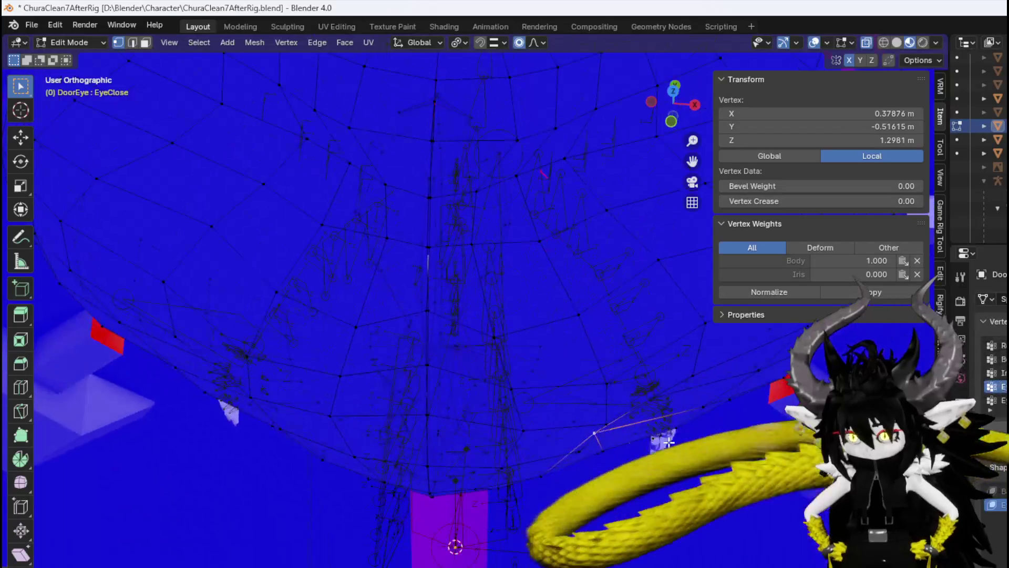
key(g)
scroll(694, 460, down, 4)
scroll(702, 464, down, 1)
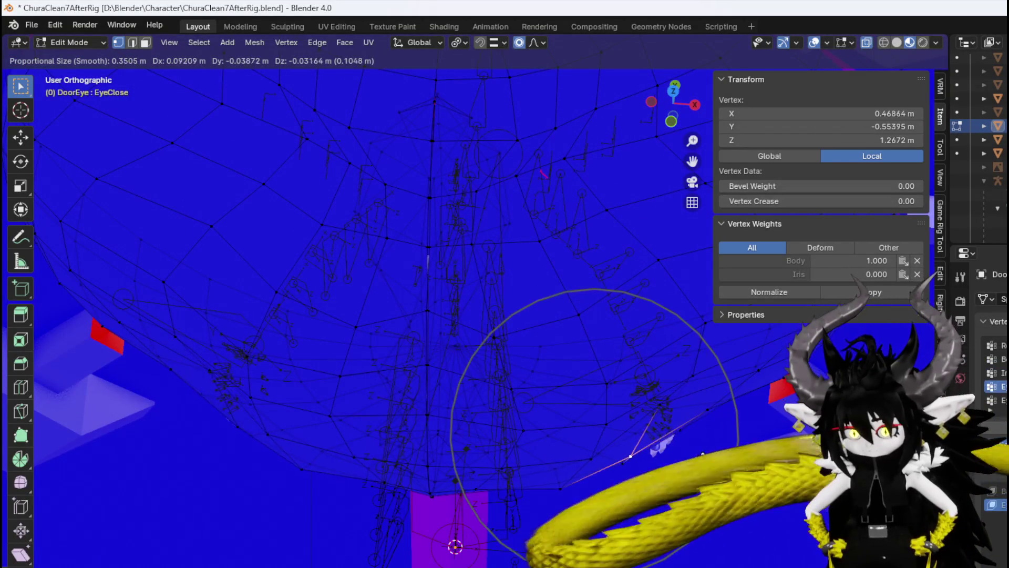
click(713, 461)
key(g)
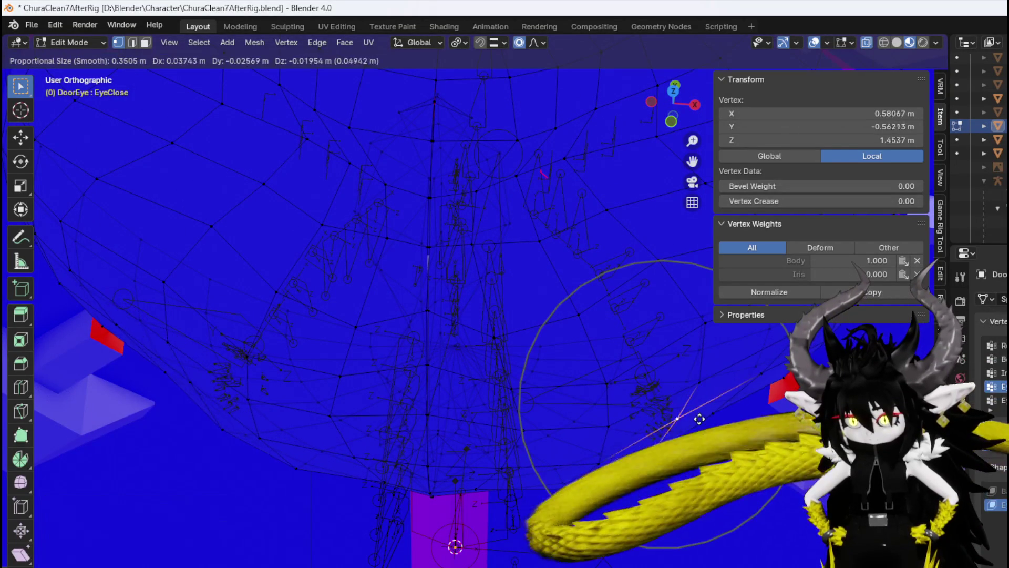
click(694, 383)
middle_drag(694, 383, 641, 434)
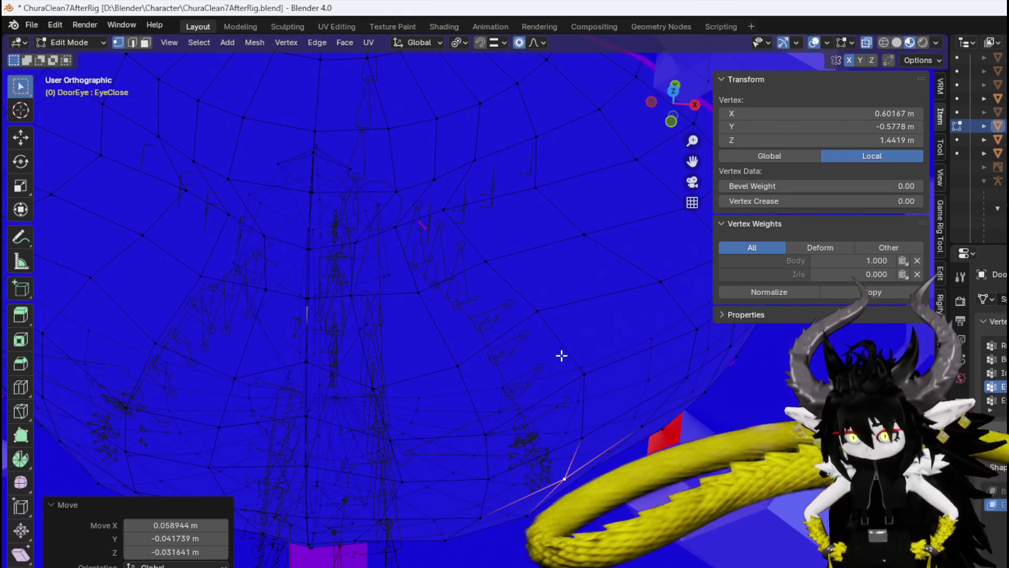
Adjust two more eyelid vertices, including an EyeLid_L-weighted one, around the eye.
click(483, 246)
mouse_move(505, 286)
middle_down()
mouse_move(550, 207)
mouse_move(597, 221)
middle_up()
key(g)
click(563, 314)
middle_drag(563, 314, 541, 333)
click(547, 334)
key(g)
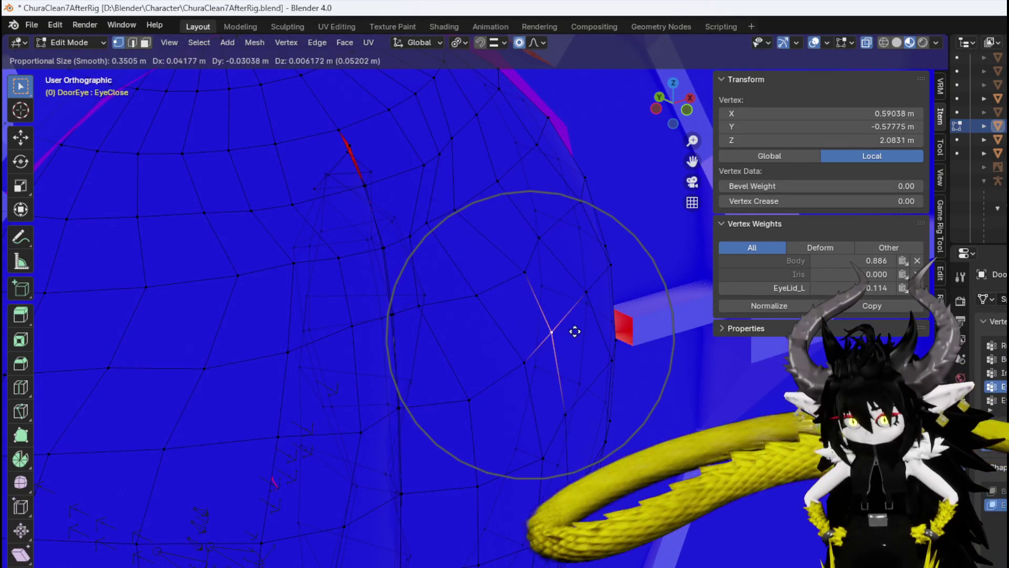
click(572, 405)
key(g)
click(624, 424)
Shift a right-eyelid vertex slightly left, select its mirrored vertex, and return to Object Mode.
mouse_move(624, 424)
middle_down()
mouse_move(589, 347)
mouse_move(515, 300)
mouse_move(435, 282)
mouse_move(266, 302)
mouse_move(309, 331)
mouse_move(403, 313)
middle_up()
scroll(403, 313, down, 3)
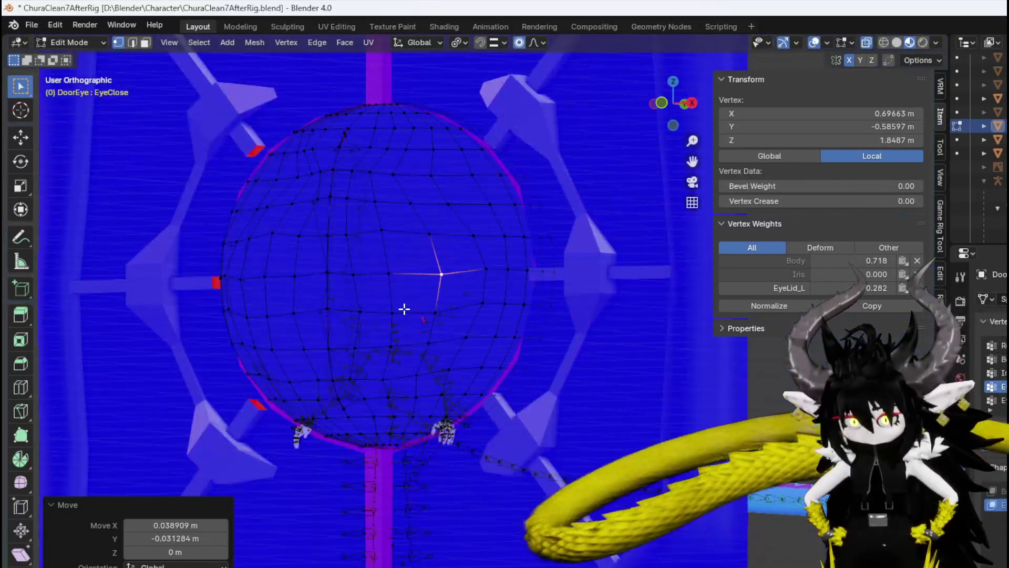
mouse_move(456, 336)
middle_down()
mouse_move(417, 356)
mouse_move(323, 274)
middle_up()
click(344, 278)
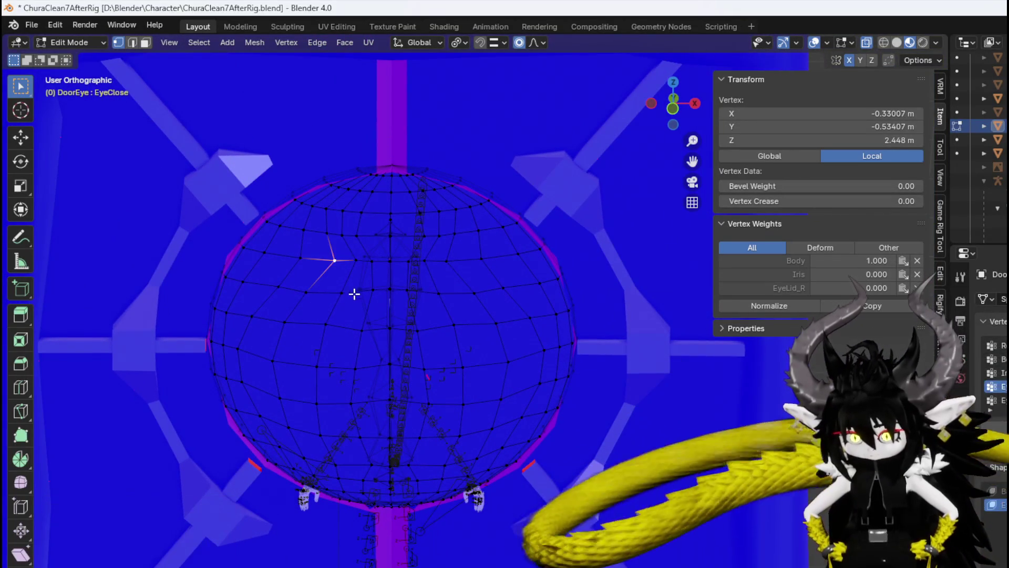
key(g)
click(329, 293)
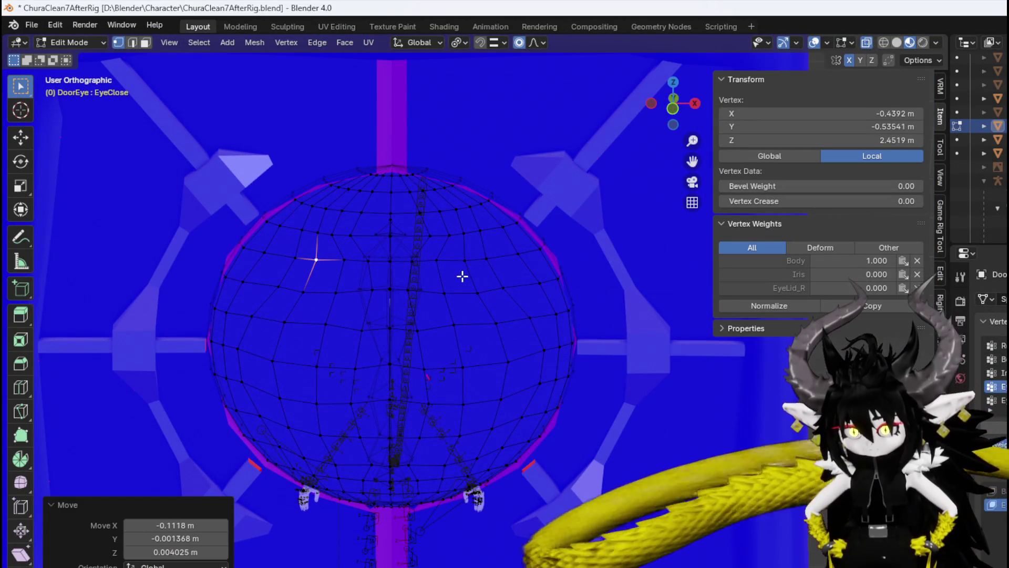
click(467, 262)
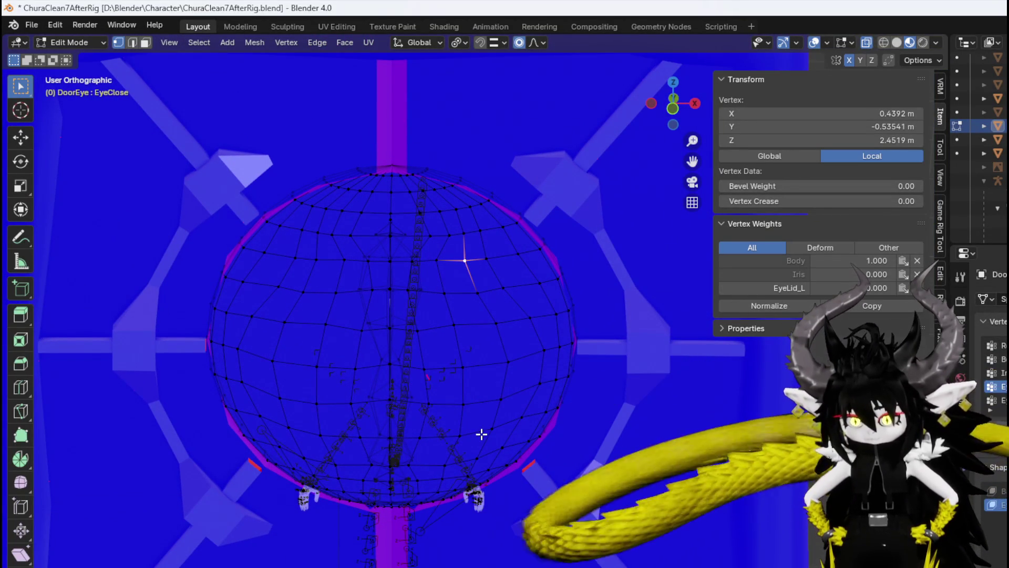
click(69, 42)
click(73, 56)
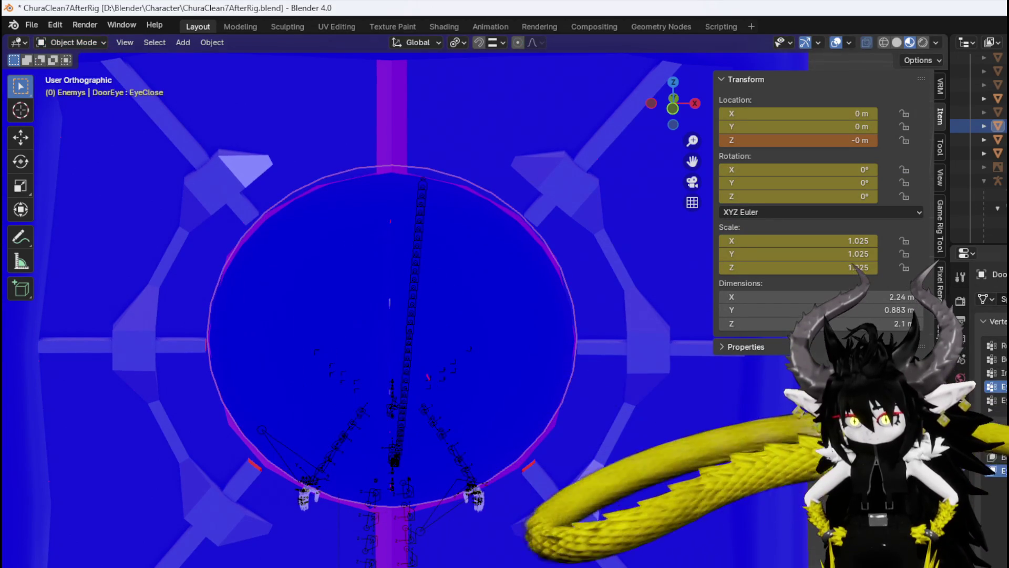
Re-enter Edit Mode and select a vertex high on the eye sphere plus its mirror twin.
scroll(387, 293, up, 3)
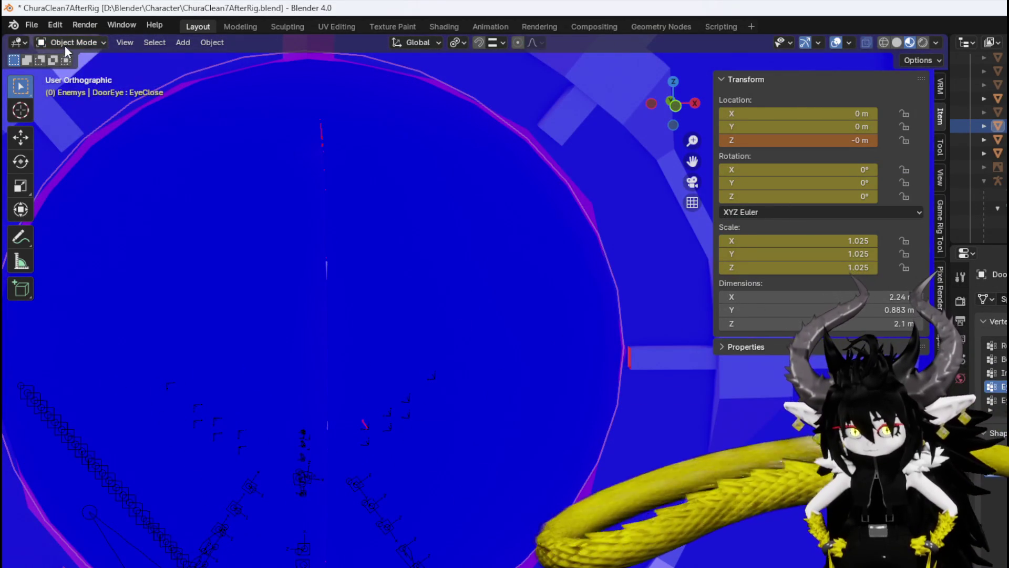
click(65, 45)
click(63, 73)
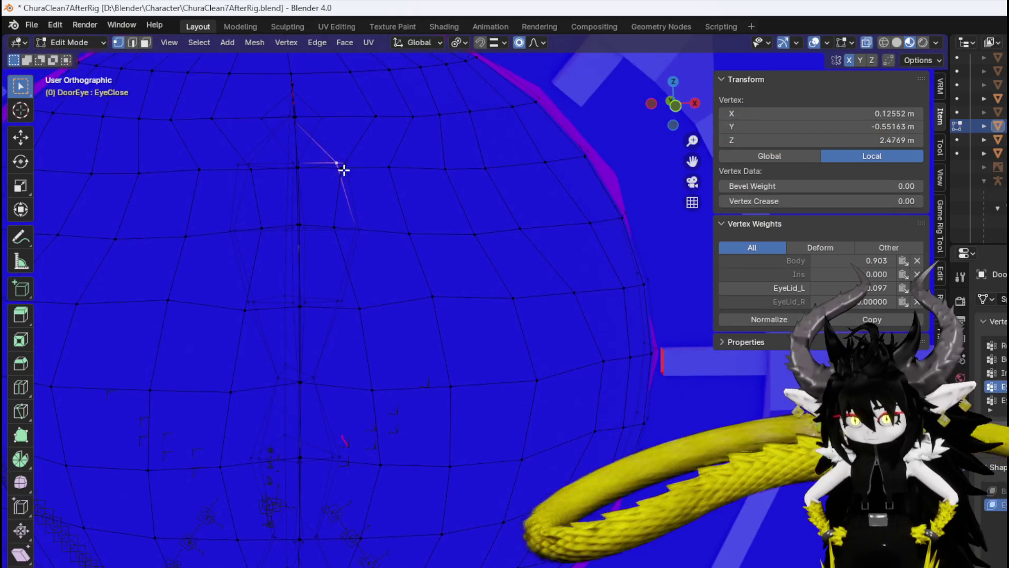
click(416, 170)
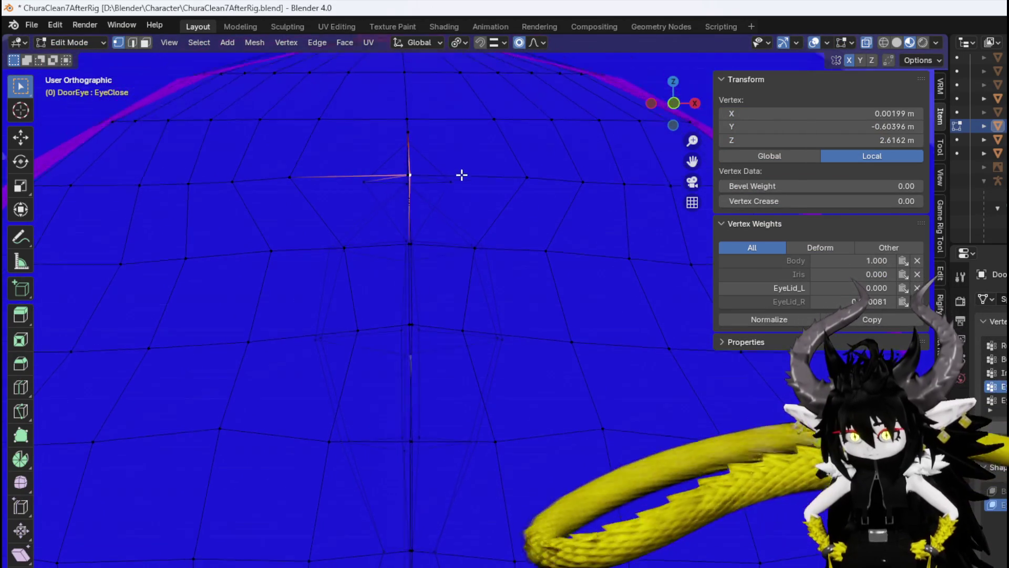
click(445, 173)
key(g)
key(Escape)
mouse_move(410, 137)
middle_down()
mouse_move(444, 158)
mouse_move(471, 196)
middle_up()
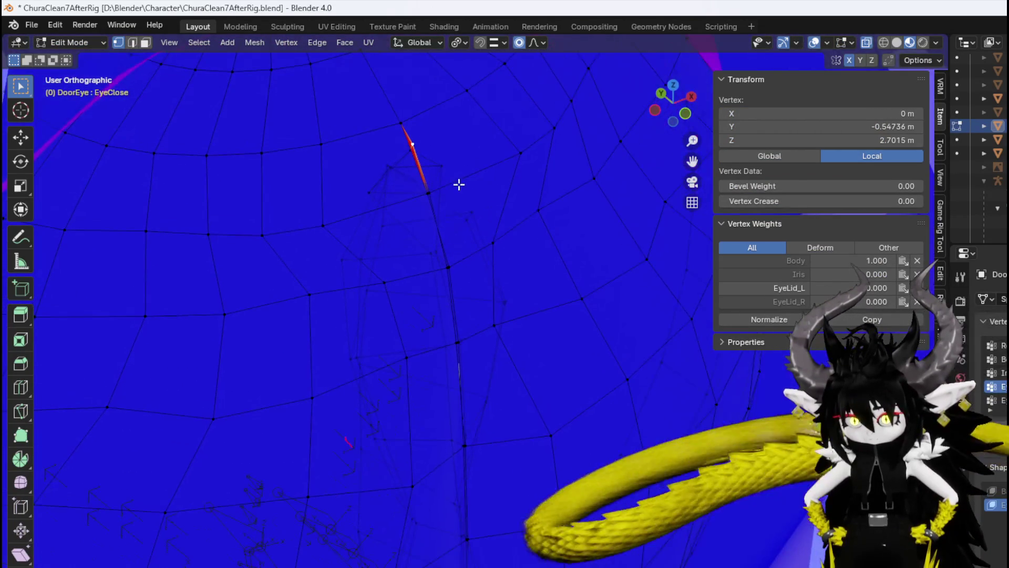
Nudge three vertices near the top of the eye sphere with proportional falloff.
key(g)
scroll(488, 162, up, 8)
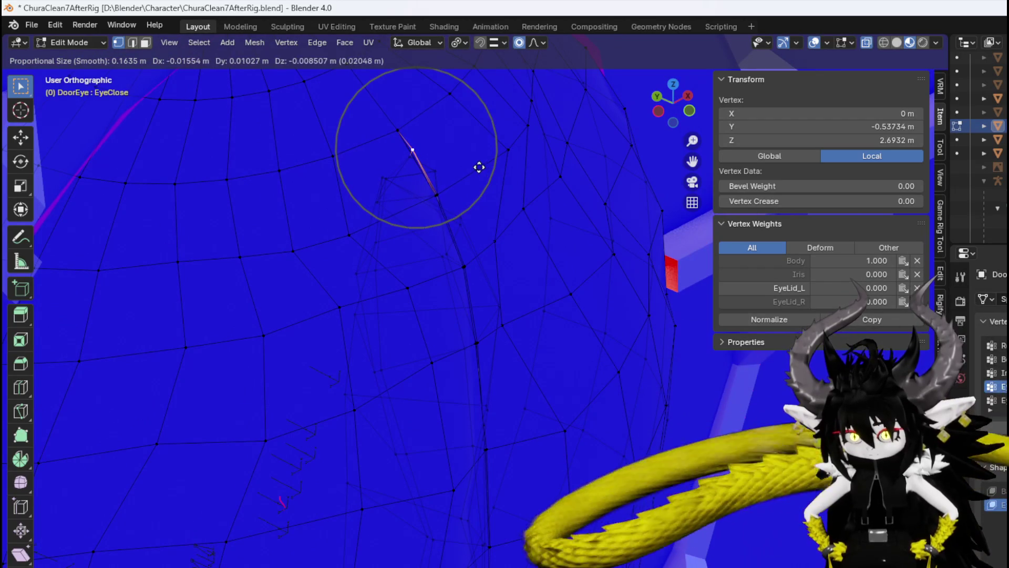
click(468, 173)
middle_drag(469, 174, 412, 198)
click(426, 191)
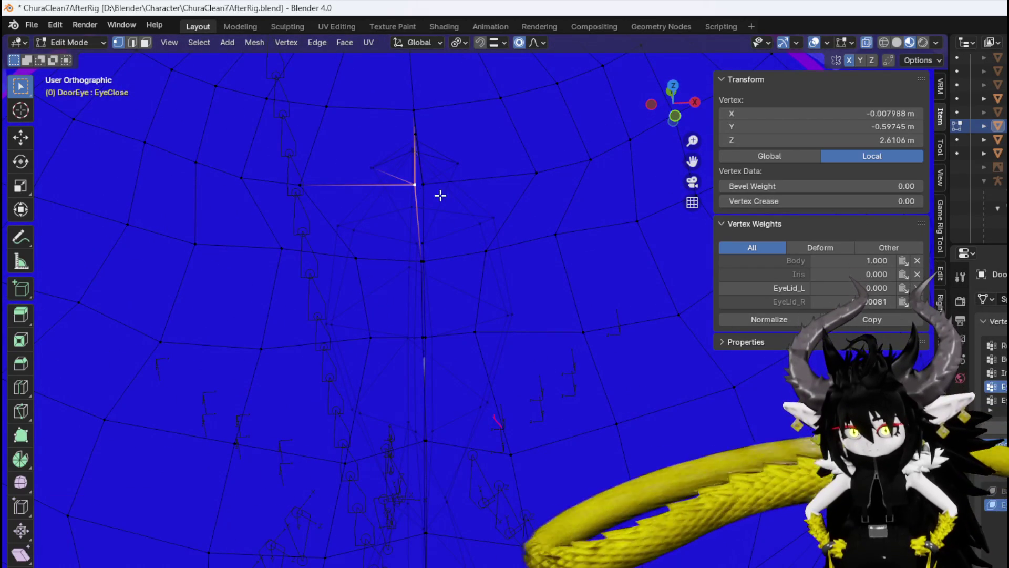
key(g)
click(446, 200)
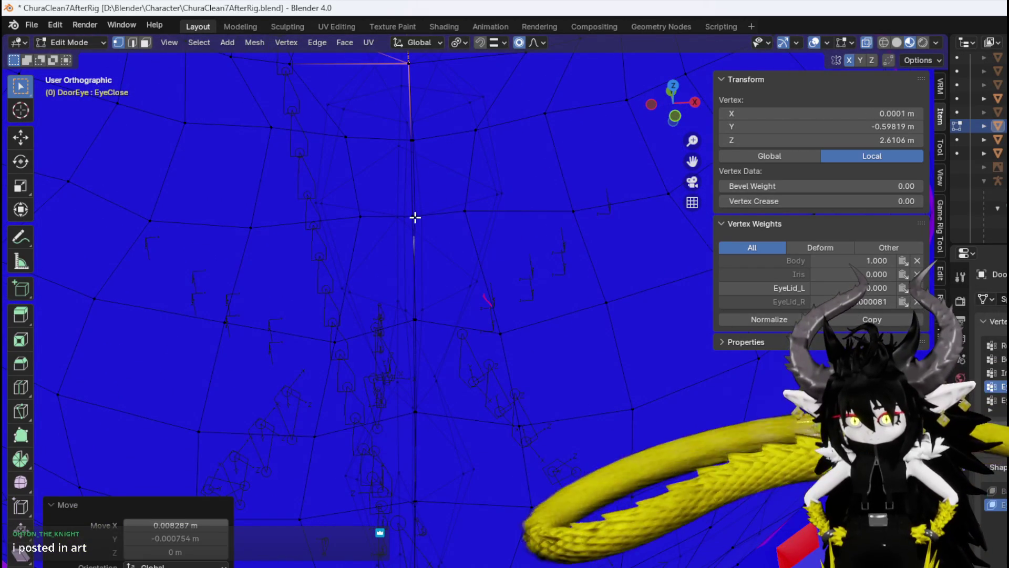
click(415, 214)
key(g)
click(474, 237)
mouse_move(473, 236)
middle_down()
mouse_move(459, 171)
mouse_move(407, 232)
mouse_move(379, 210)
mouse_move(349, 273)
mouse_move(430, 304)
mouse_move(427, 288)
middle_up()
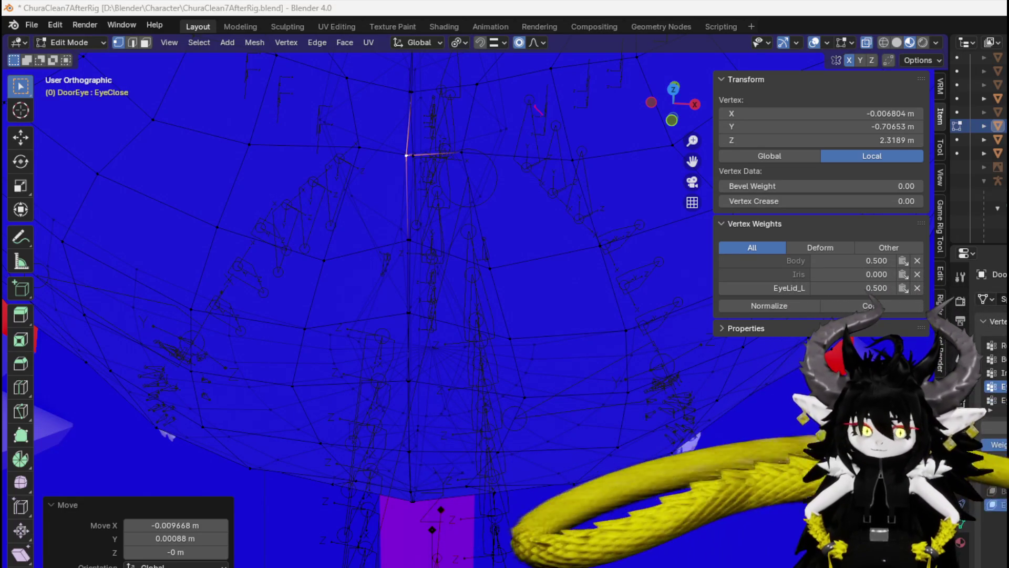
Move another upper eyelid vertex about -0.053 m along X.
scroll(273, 209, down, 5)
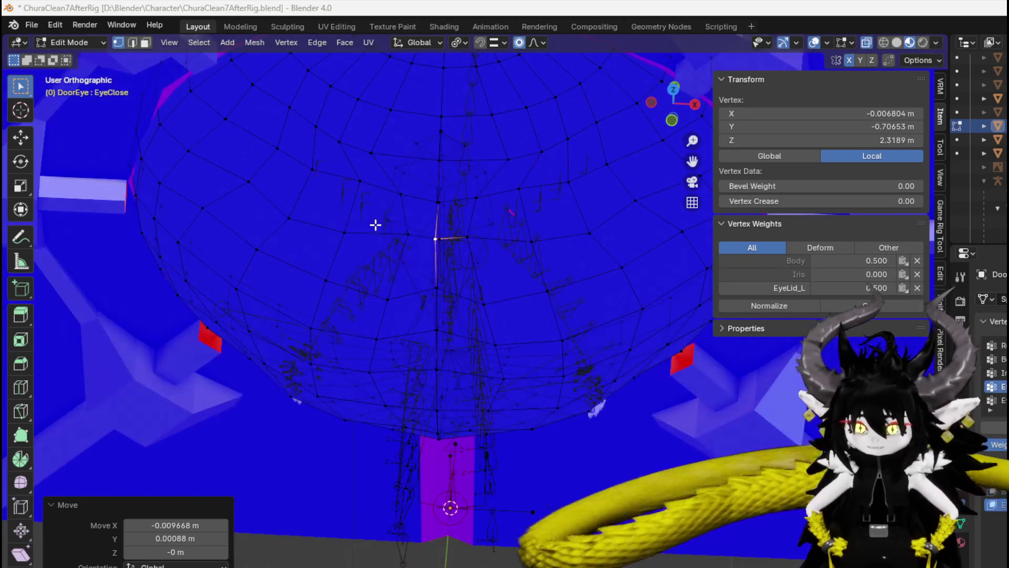
click(505, 141)
mouse_move(505, 141)
middle_down()
mouse_move(545, 158)
mouse_move(534, 108)
mouse_move(534, 126)
middle_up()
key(g)
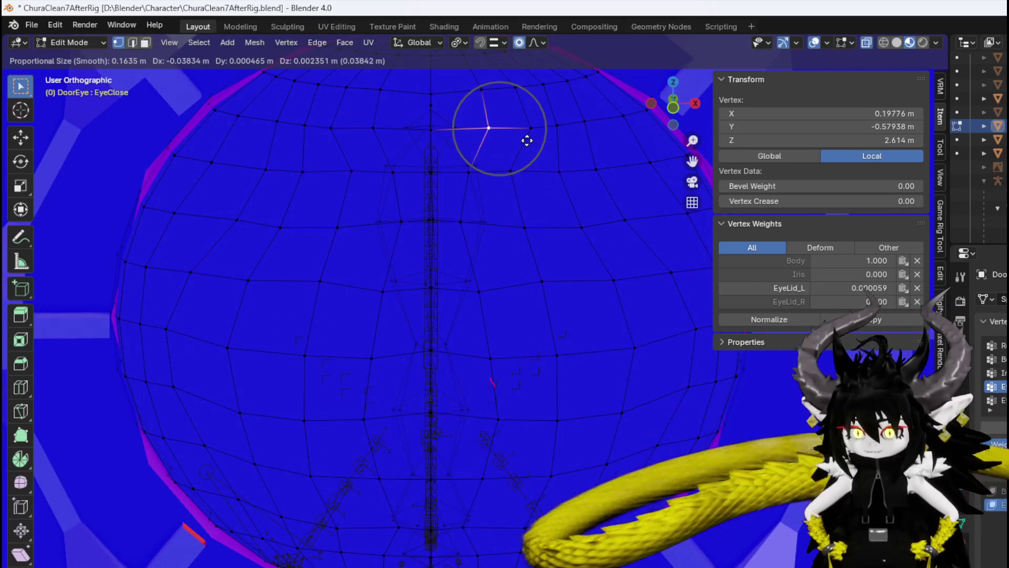
click(522, 140)
scroll(418, 150, down, 4)
click(60, 47)
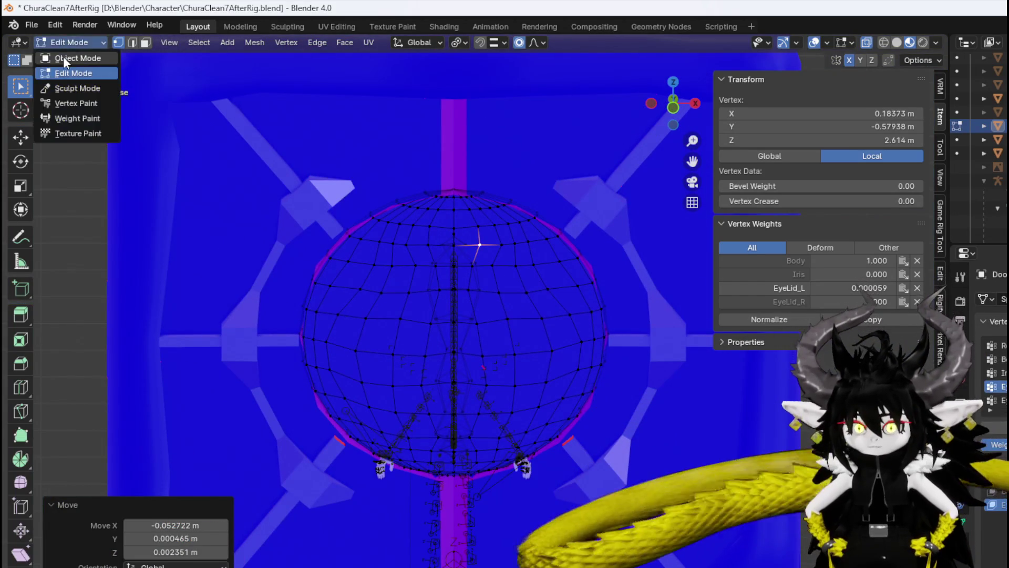
Return to Edit Mode on the DoorEye eyelid and turn the view to its side profile.
click(63, 56)
mouse_move(490, 294)
middle_down()
mouse_move(548, 298)
mouse_move(337, 294)
mouse_move(378, 274)
middle_up()
click(71, 42)
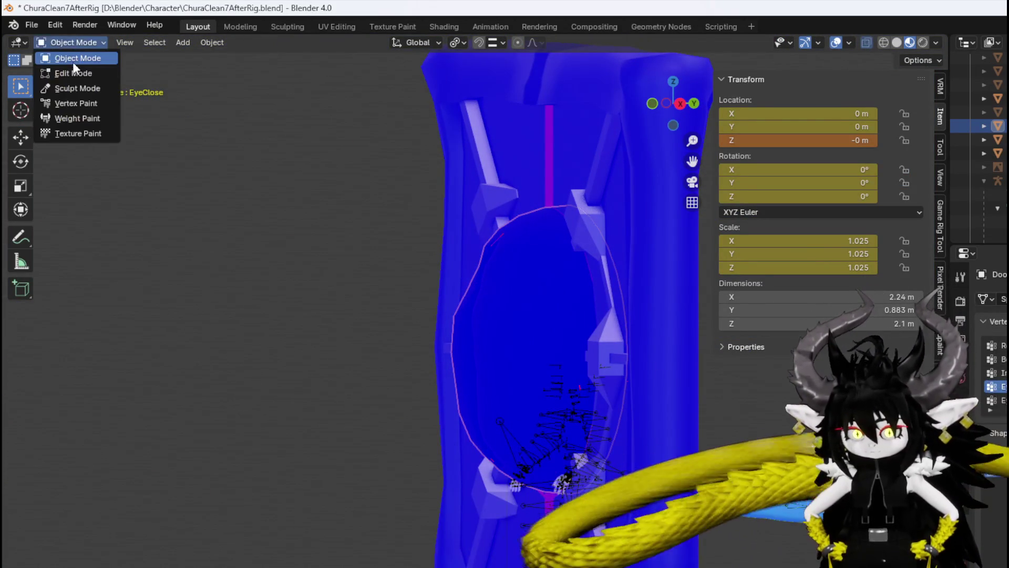
click(74, 72)
mouse_move(447, 236)
middle_down()
mouse_move(475, 234)
mouse_move(424, 242)
middle_up()
scroll(424, 241, up, 1)
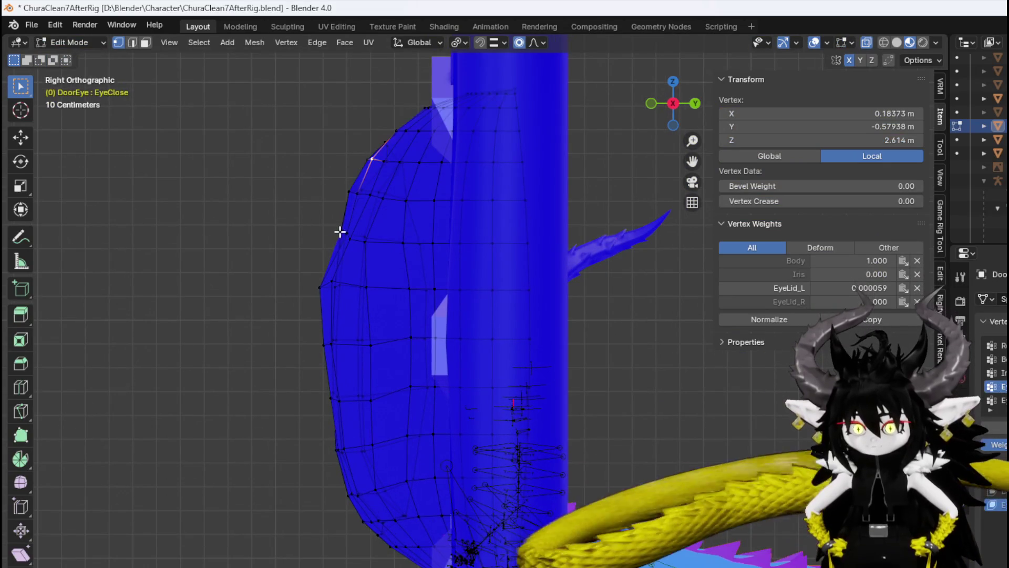
Nudge the first front-edge eyelid vertices with proportional editing to smooth the arc.
click(342, 231)
key(g)
click(397, 264)
click(343, 232)
key(g)
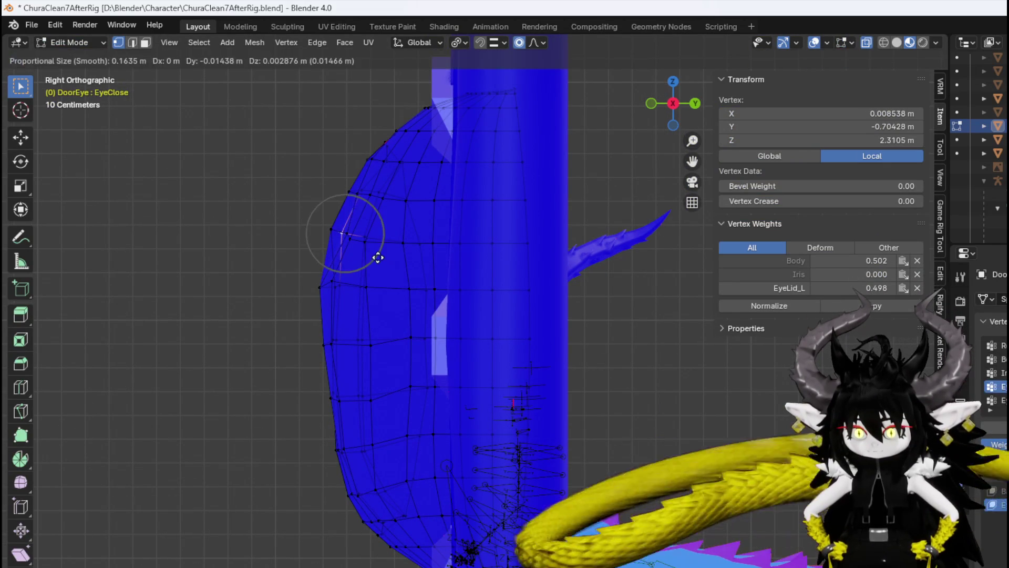
click(350, 239)
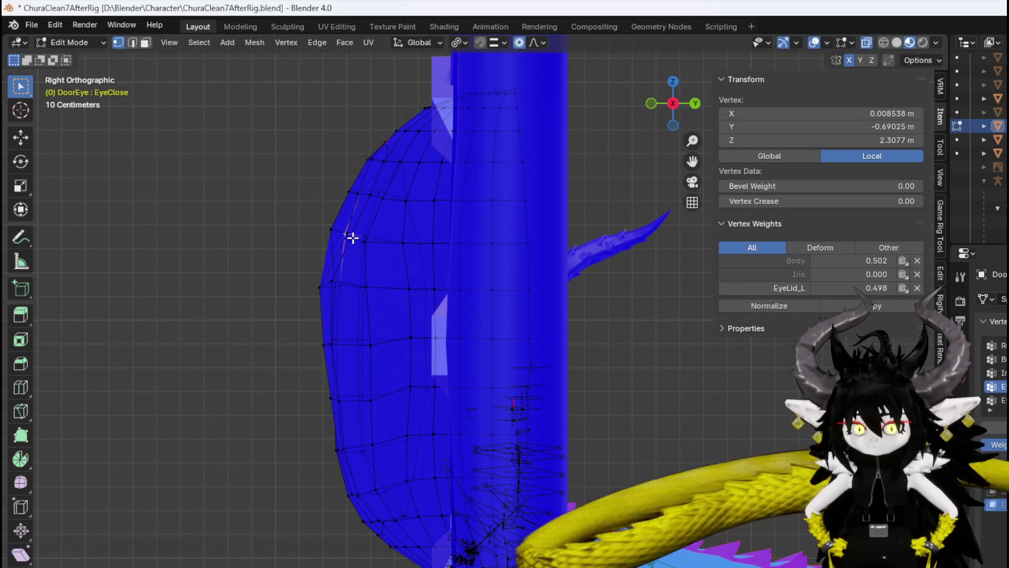
key(g)
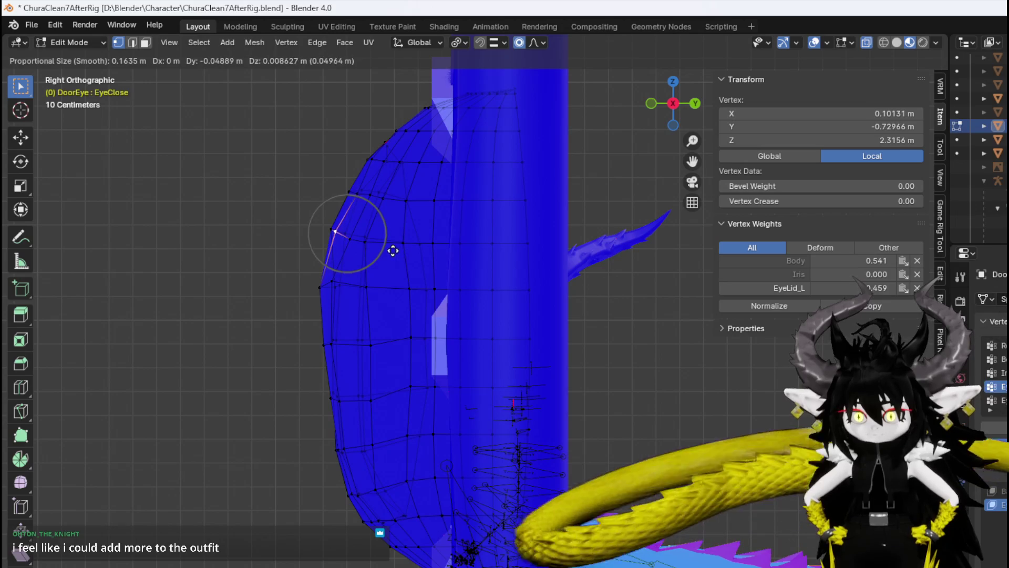
click(353, 242)
click(350, 239)
key(g)
click(381, 253)
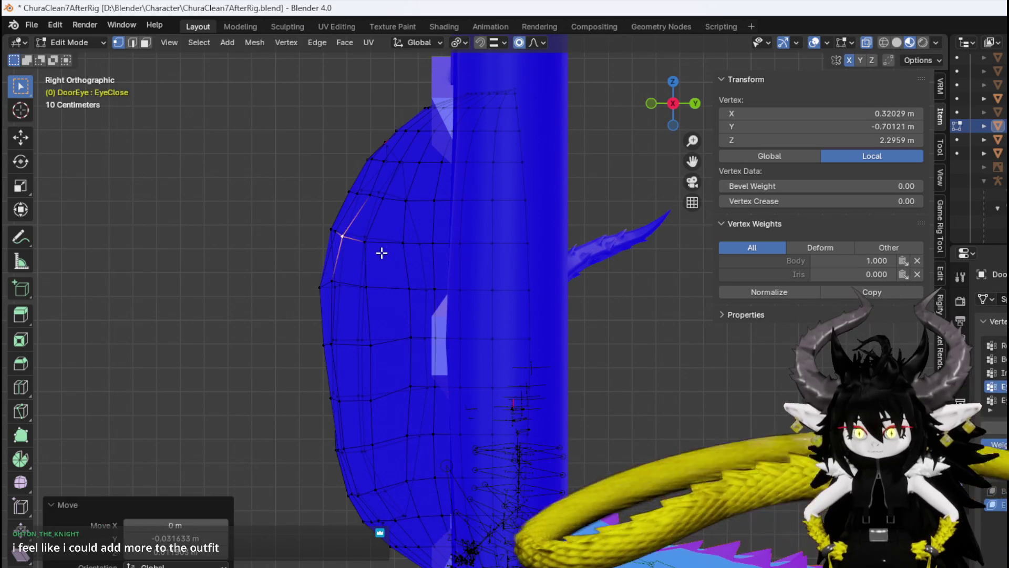
click(332, 230)
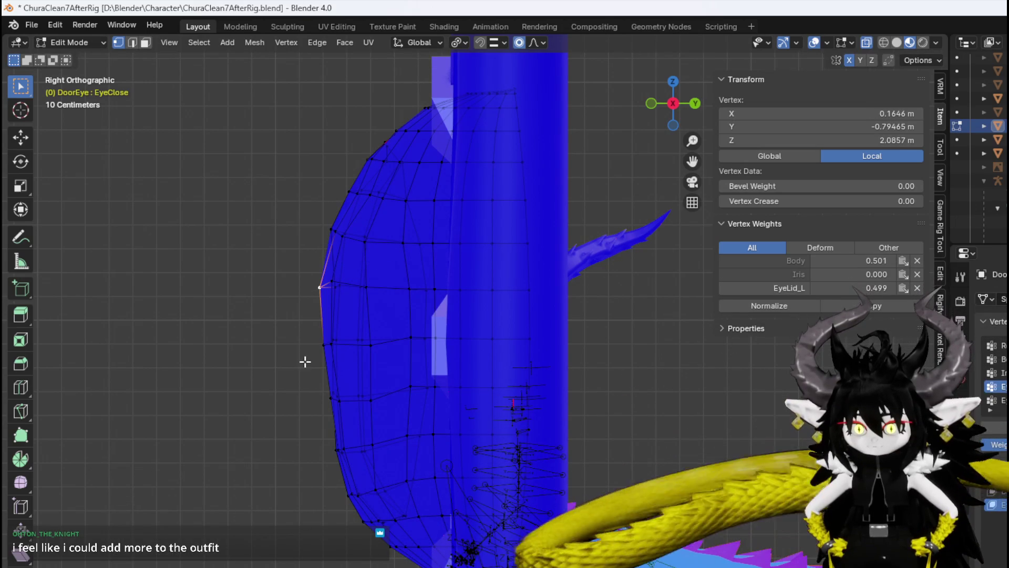
key(g)
click(322, 412)
click(306, 361)
key(g)
click(295, 363)
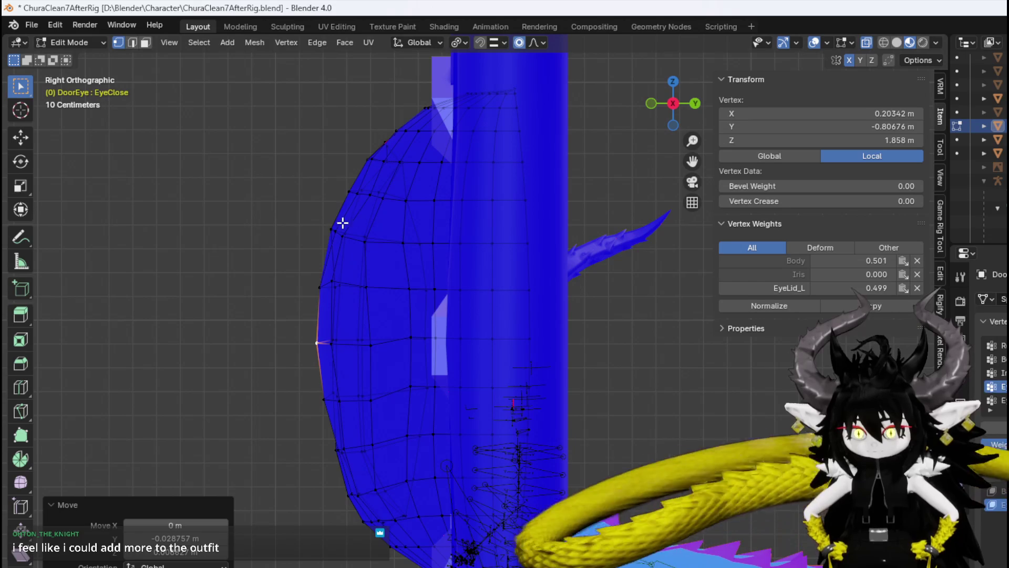
Refine the top and lower lid-edge vertices, the last one moved -0.005751 m in Y.
click(364, 204)
key(g)
click(366, 214)
click(360, 198)
key(g)
click(416, 240)
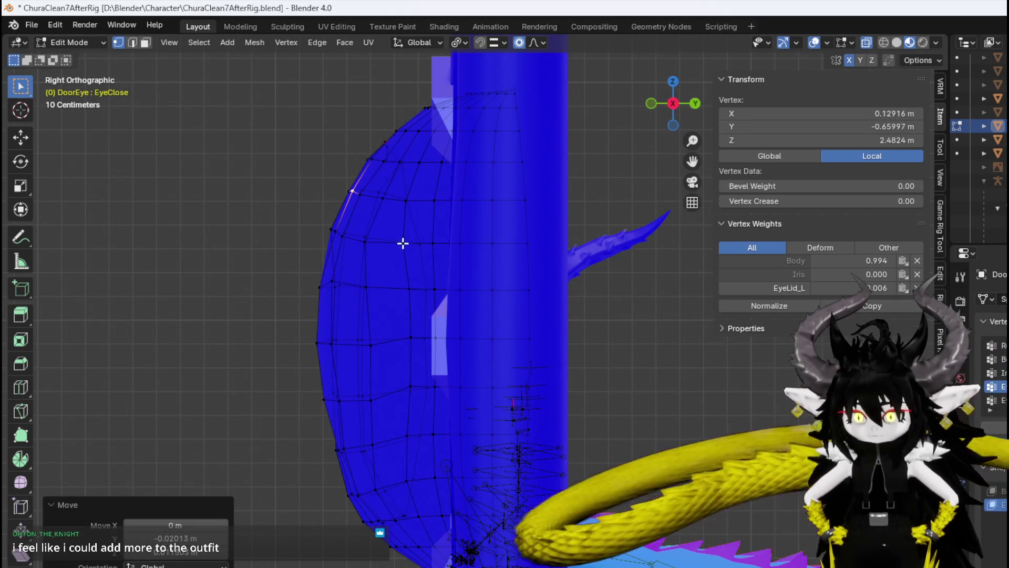
click(338, 284)
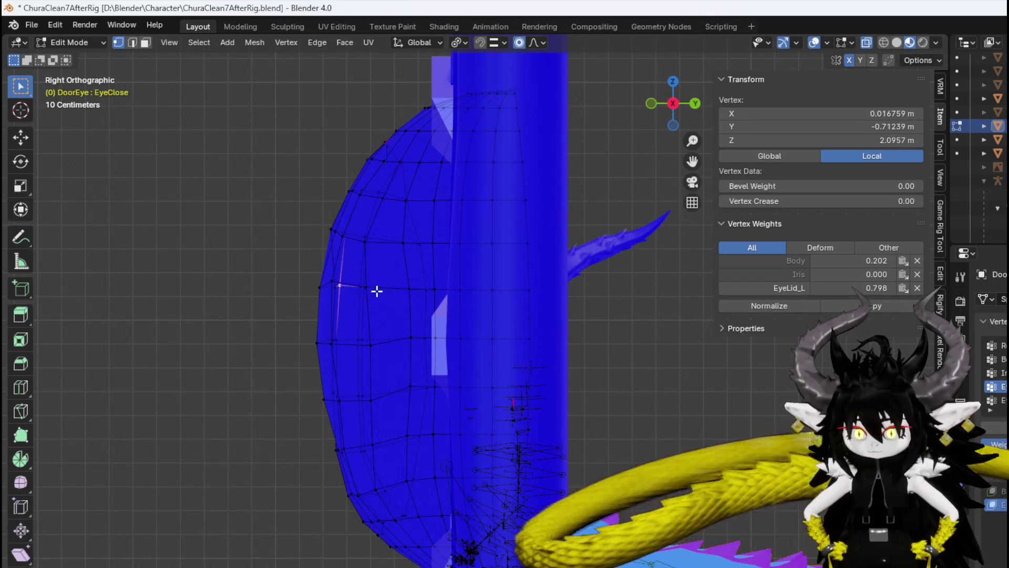
click(342, 290)
key(g)
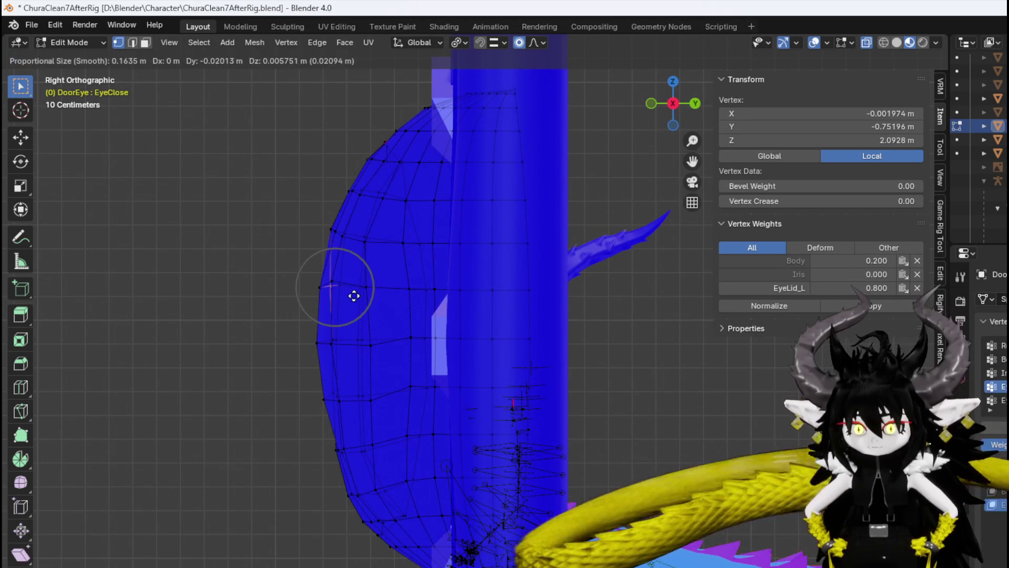
click(350, 296)
click(353, 339)
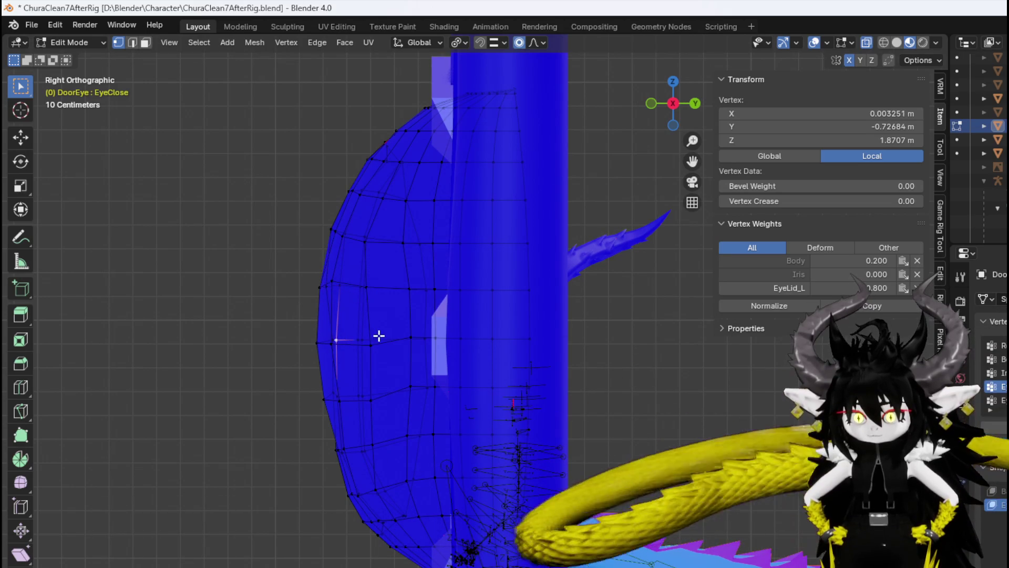
key(g)
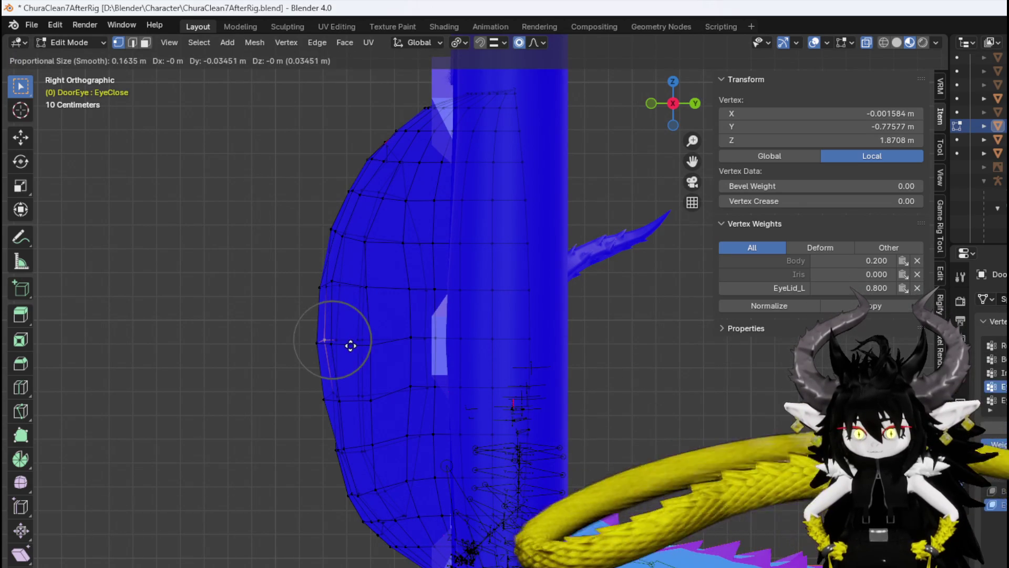
click(349, 342)
click(339, 391)
key(g)
click(387, 399)
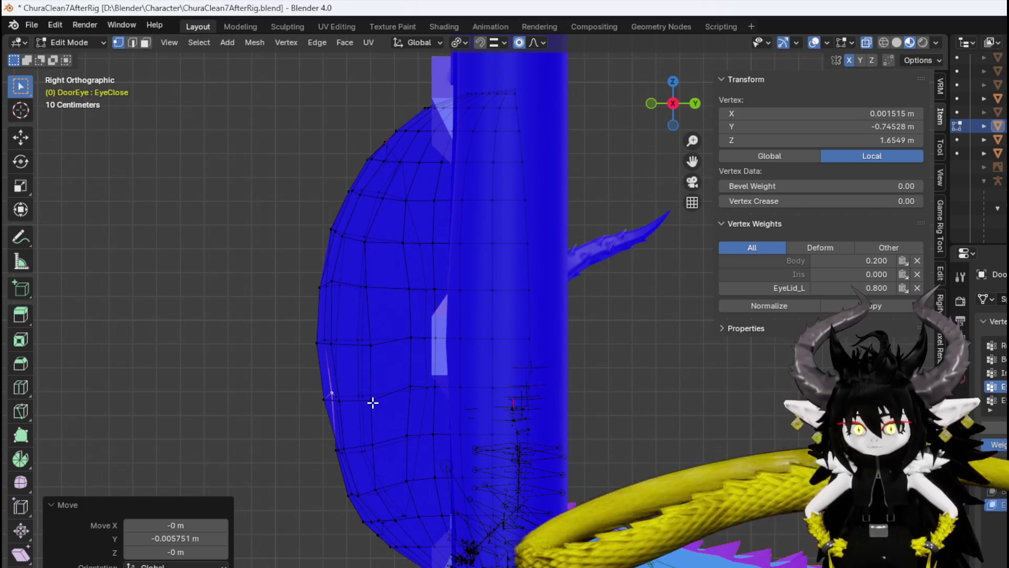
mouse_move(302, 431)
middle_down()
mouse_move(352, 458)
mouse_move(437, 475)
mouse_move(441, 431)
middle_up()
scroll(441, 431, down, 3)
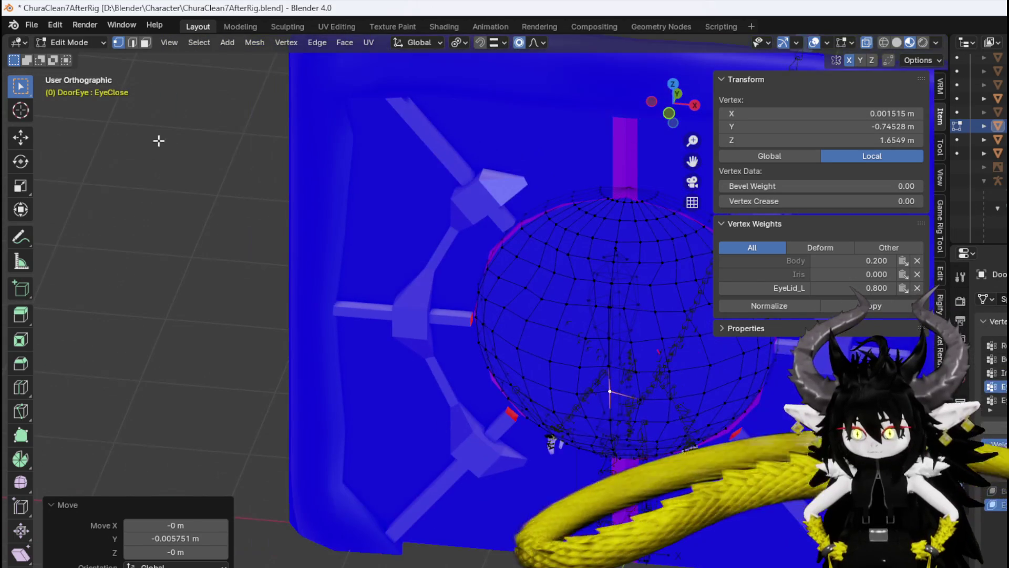
Save the Blender character file.
click(55, 43)
click(31, 25)
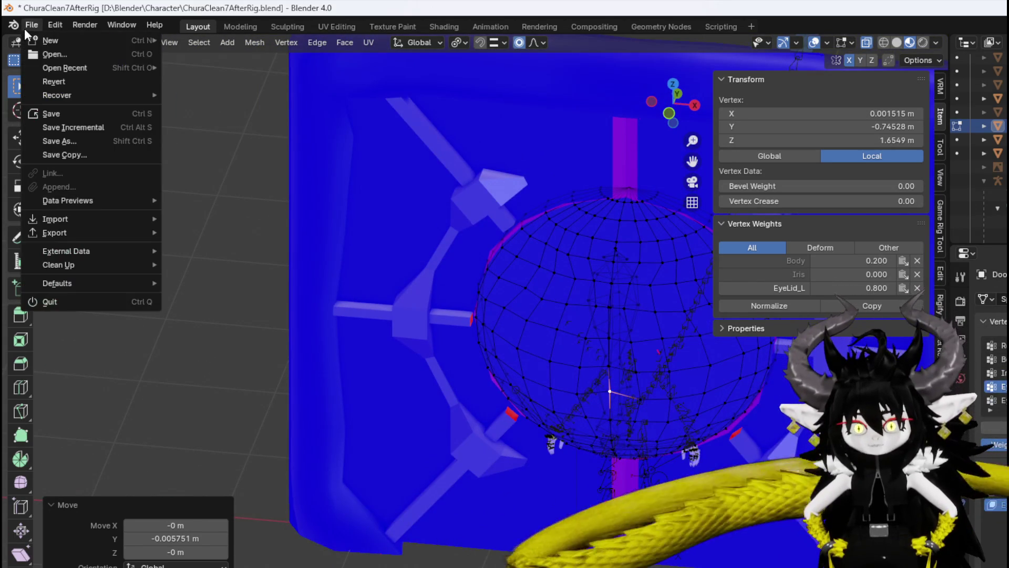
click(56, 111)
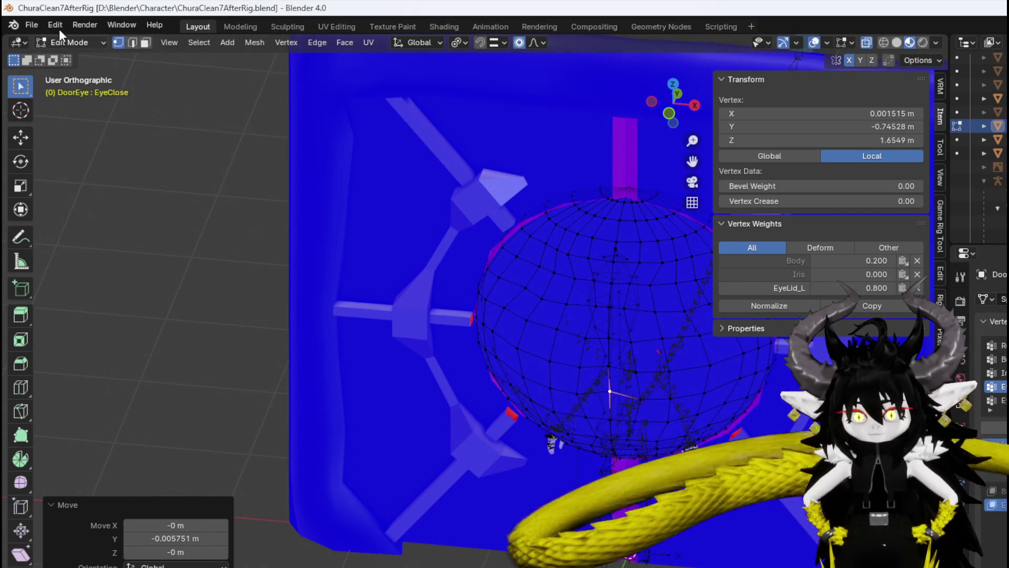
Switch to Object Mode and orbit and pan to frame the door and eye.
click(62, 41)
click(71, 56)
scroll(429, 283, down, 2)
mouse_move(429, 283)
middle_down()
mouse_move(451, 254)
mouse_move(343, 245)
mouse_move(396, 258)
middle_up()
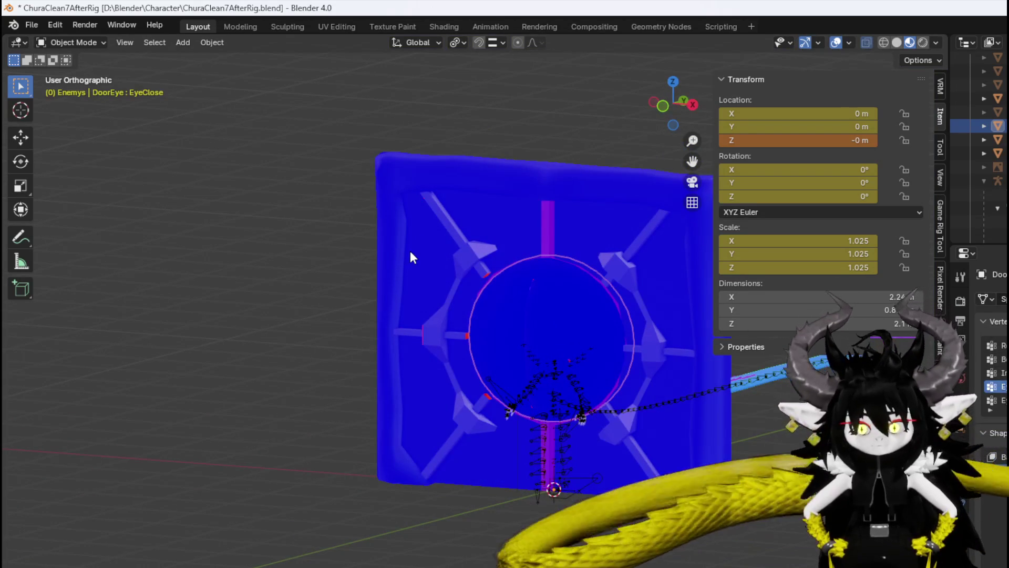
shift+middle_drag(406, 250, 286, 256)
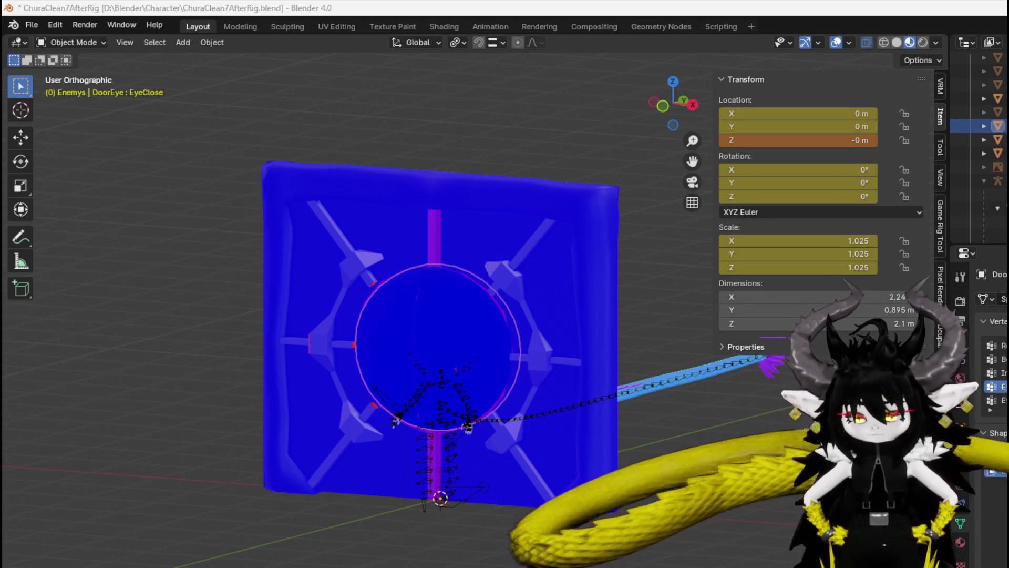
Save ChuraClean7AfterRig.blend, export the door as FBX, and save the file again.
click(32, 25)
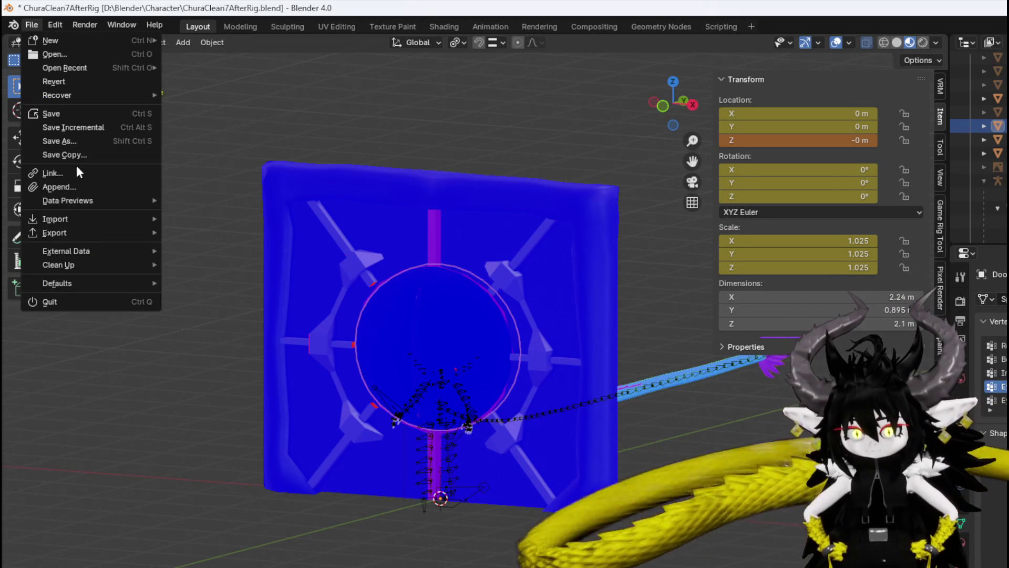
click(76, 112)
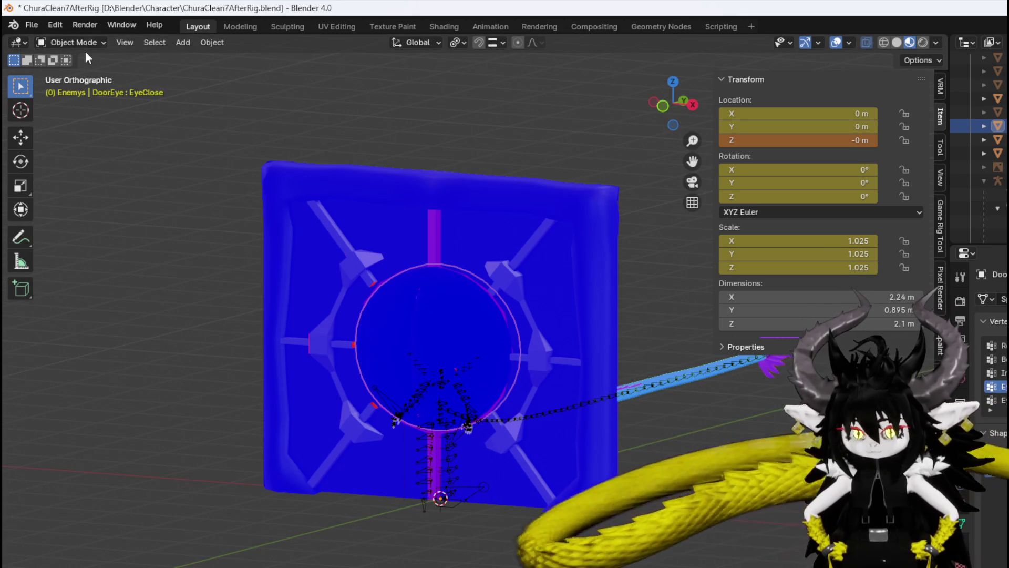
click(36, 24)
mouse_move(61, 232)
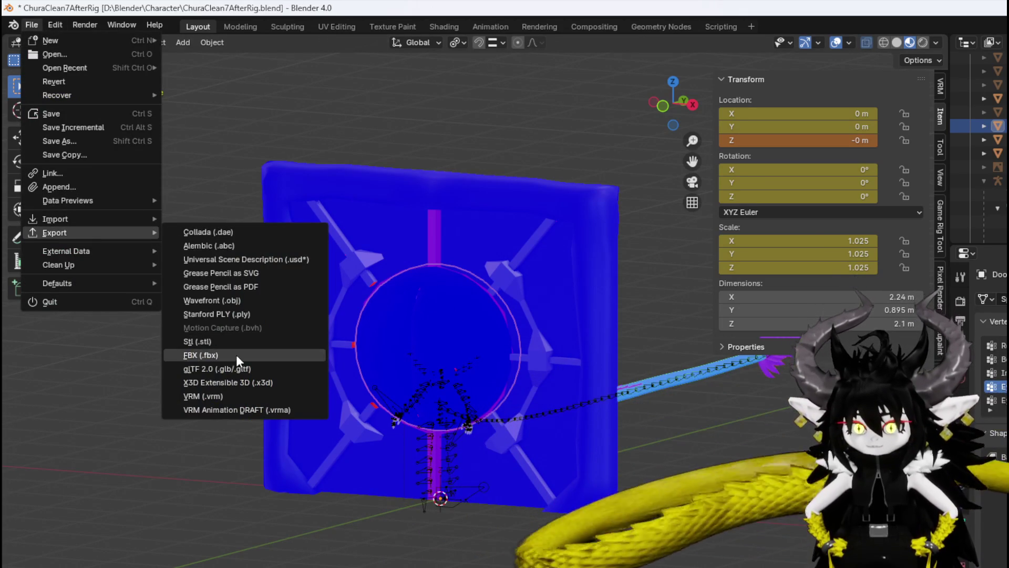
click(235, 353)
key(Escape)
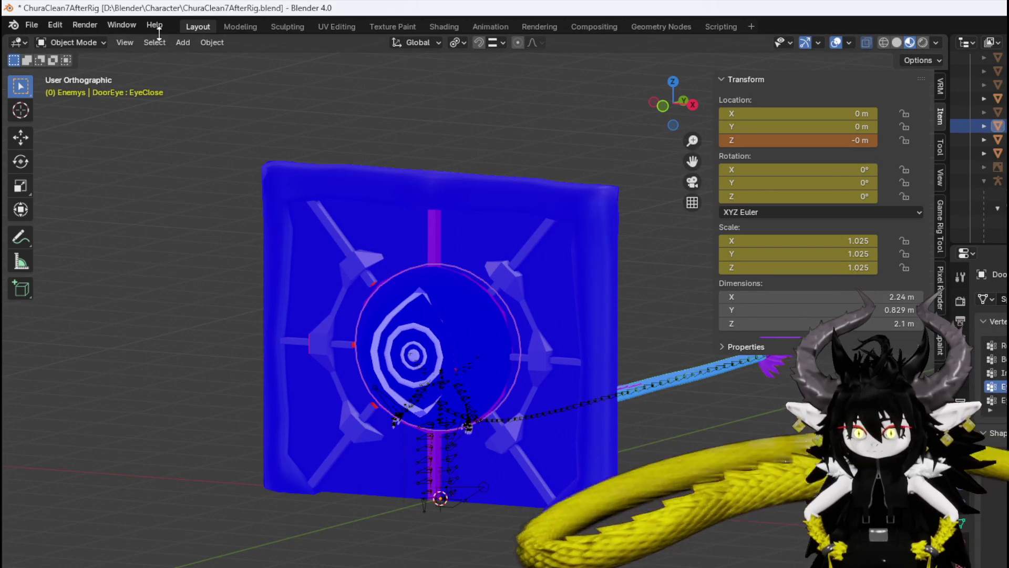
click(32, 26)
click(50, 109)
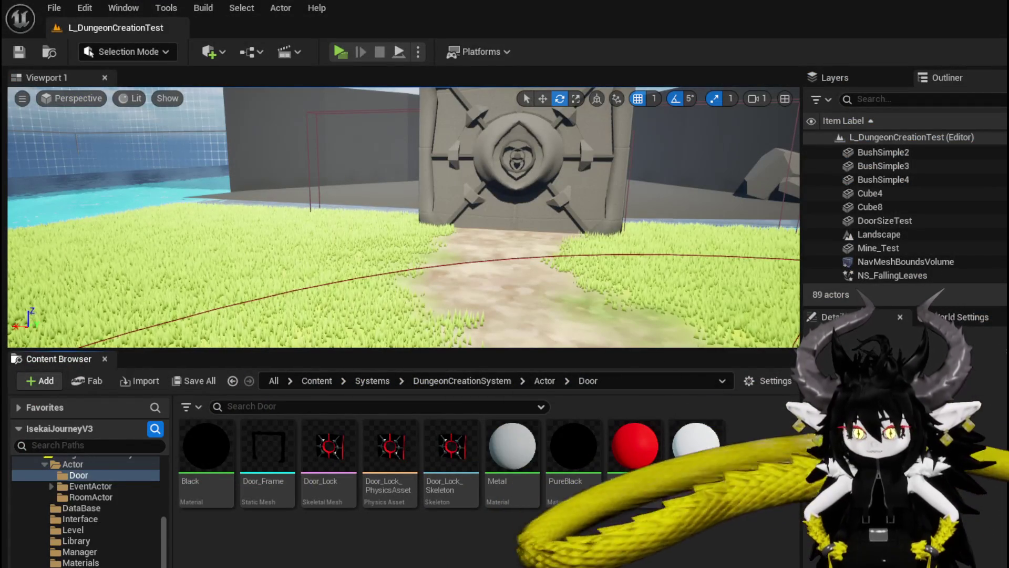
Select Door_Lock, Door_Lock_PhysicsAsset and Door_Lock_Skeleton in the Door folder and delete them.
click(328, 452)
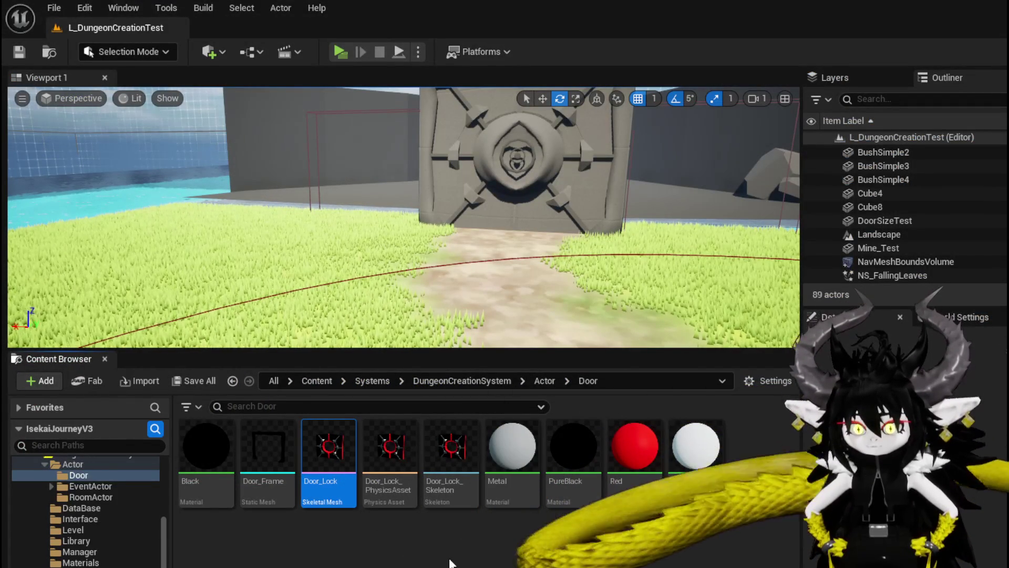
shift+click(451, 449)
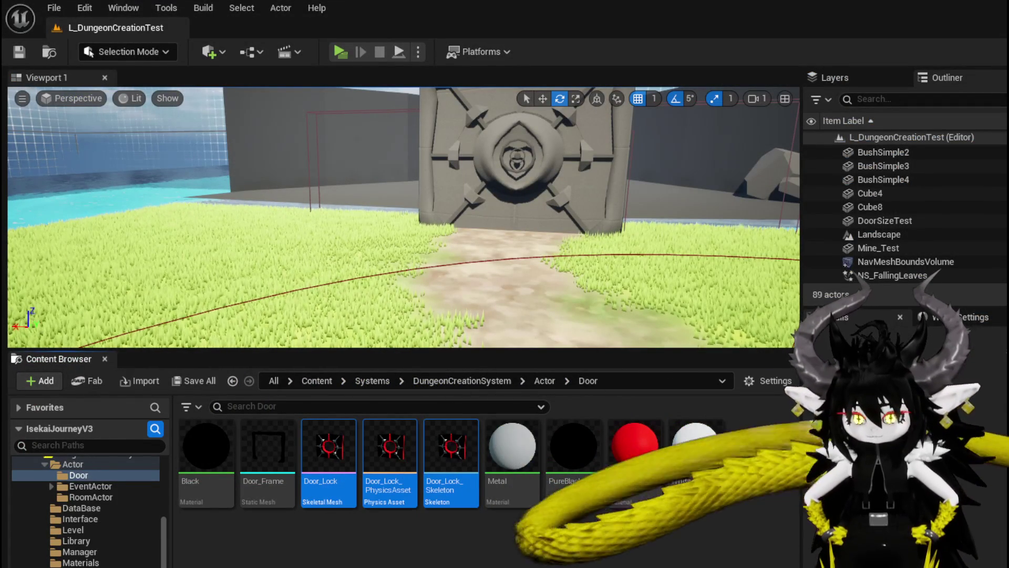
key(Delete)
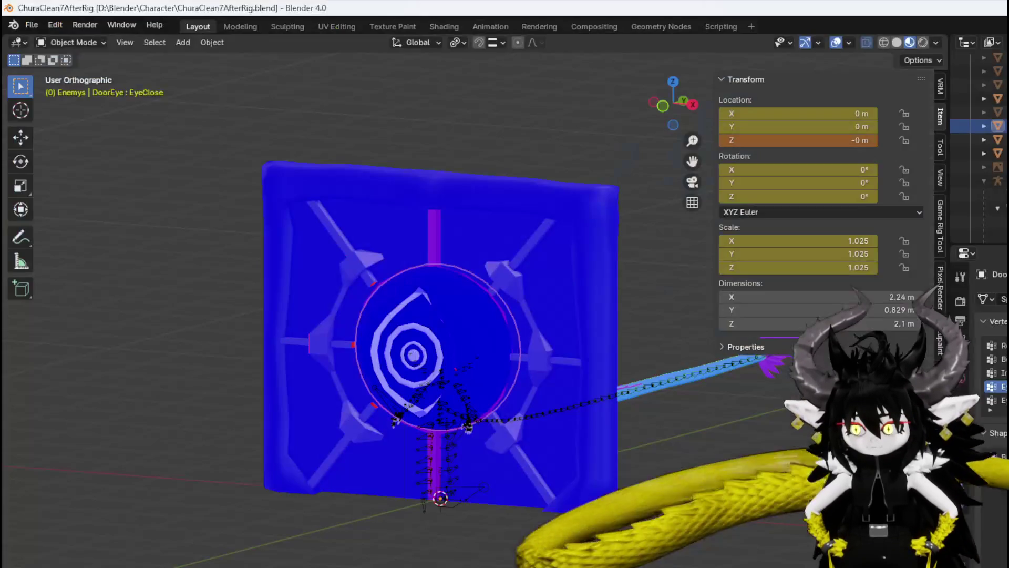
Select the Door object with its DoorOpen shape, view it front-on, and save.
click(456, 240)
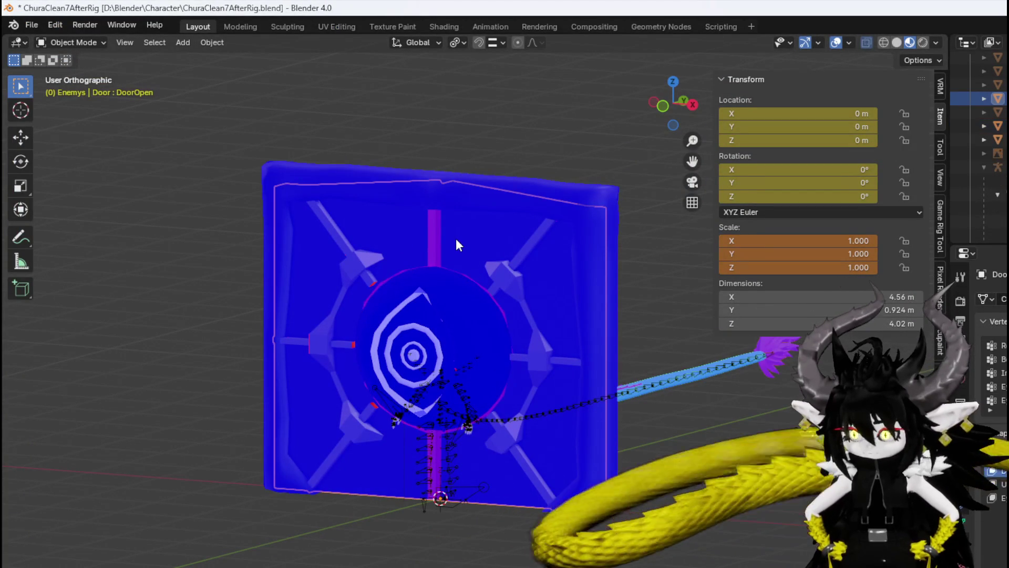
middle_drag(460, 267, 620, 284)
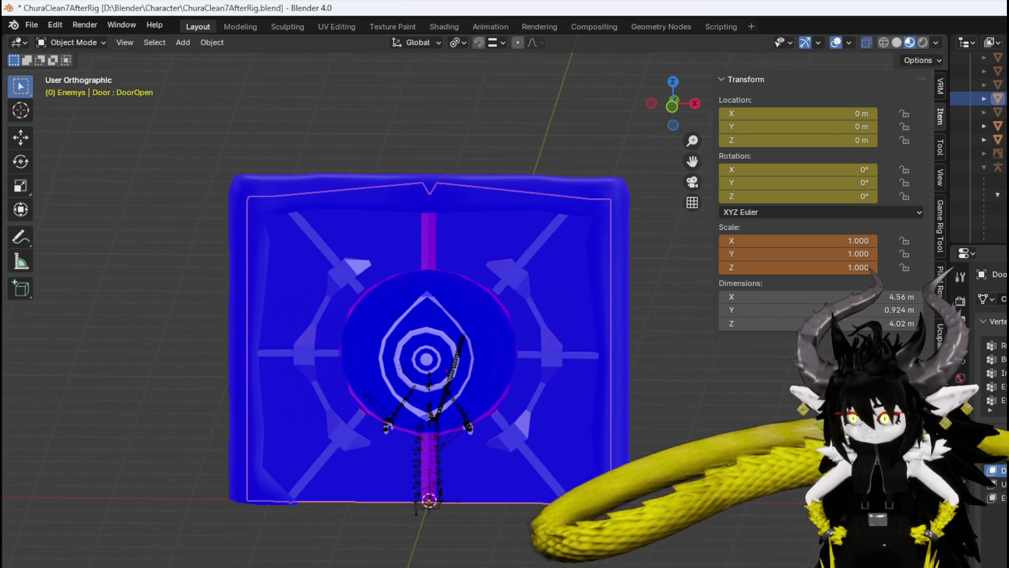
click(33, 23)
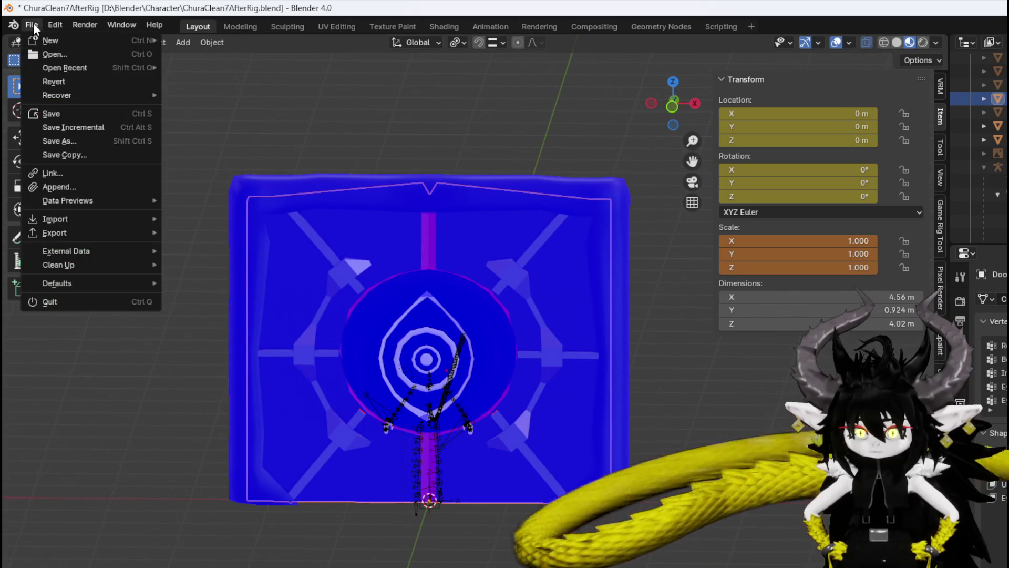
click(58, 114)
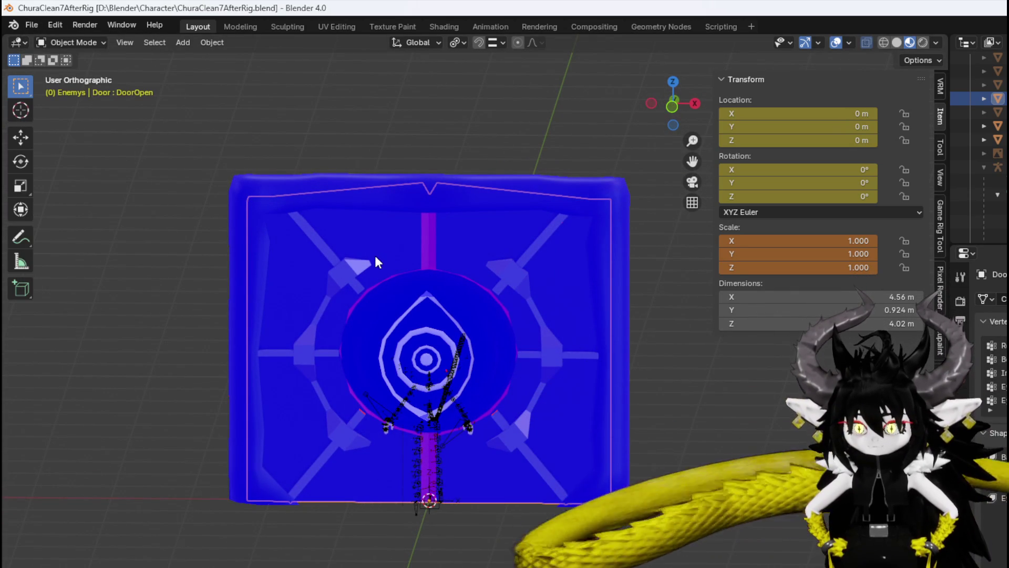
Export the door as Door_Eye.fbx into D:\Blender\Character, then save the blend file again.
click(32, 24)
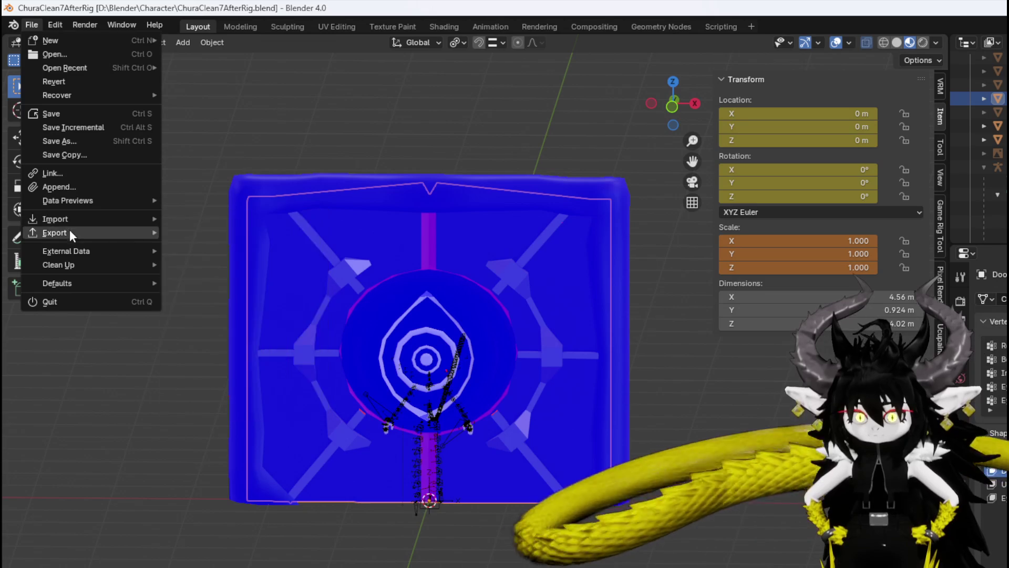
mouse_move(70, 230)
click(217, 354)
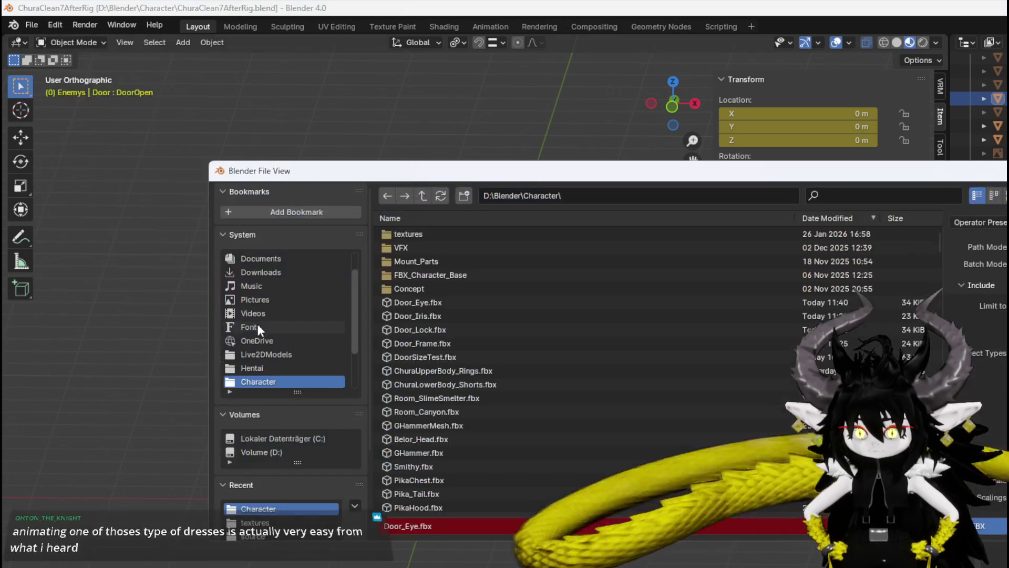
key(Return)
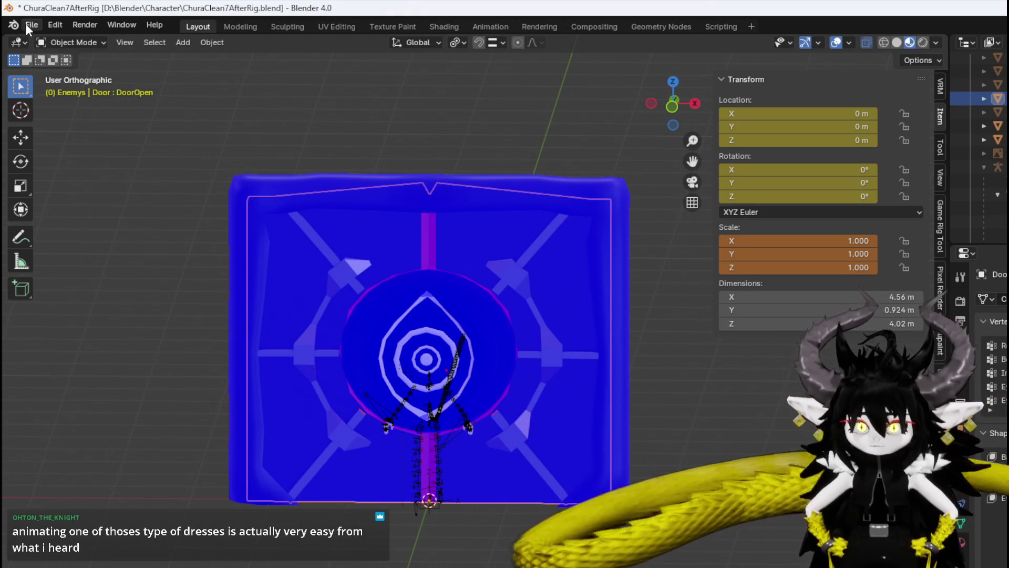
click(25, 24)
click(71, 111)
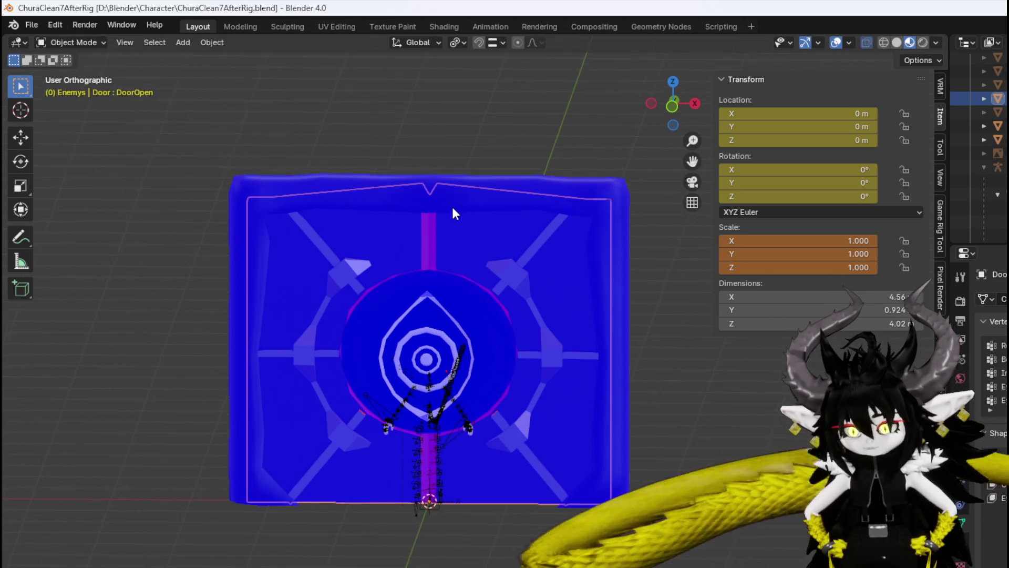
Orbit around the door and test-move it, cancelling to keep it at the origin.
middle_drag(454, 215, 442, 206)
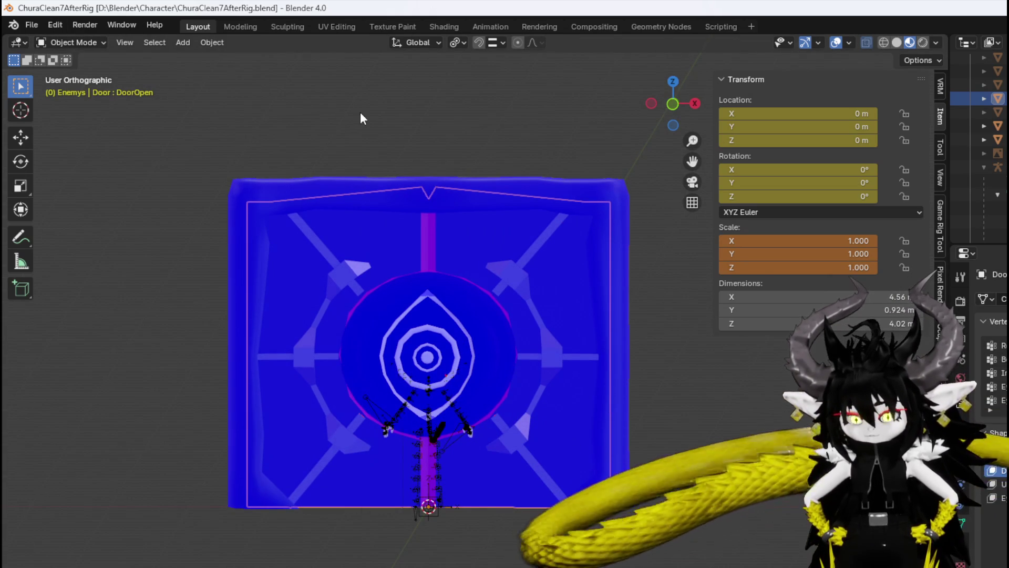
click(32, 25)
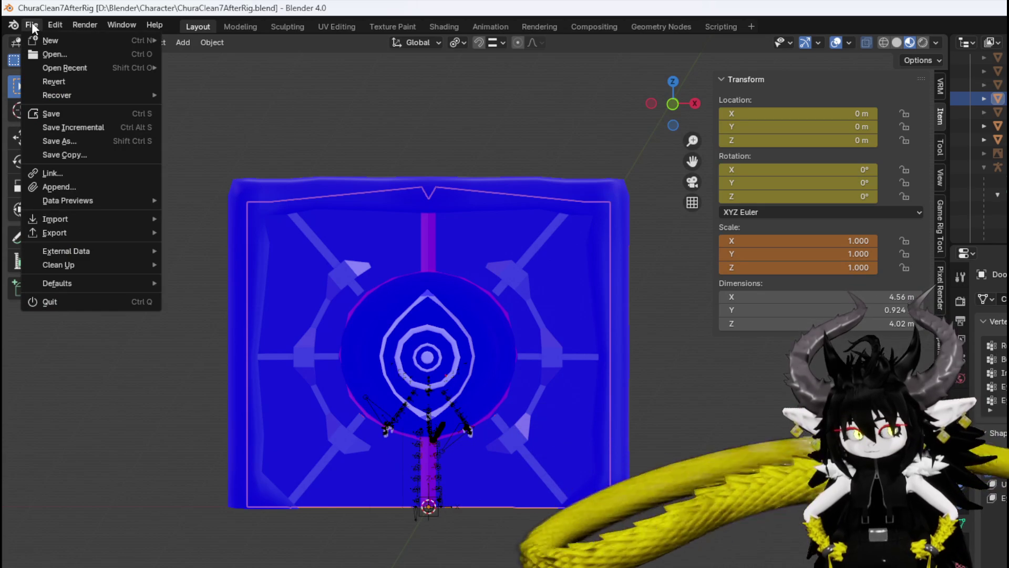
click(32, 26)
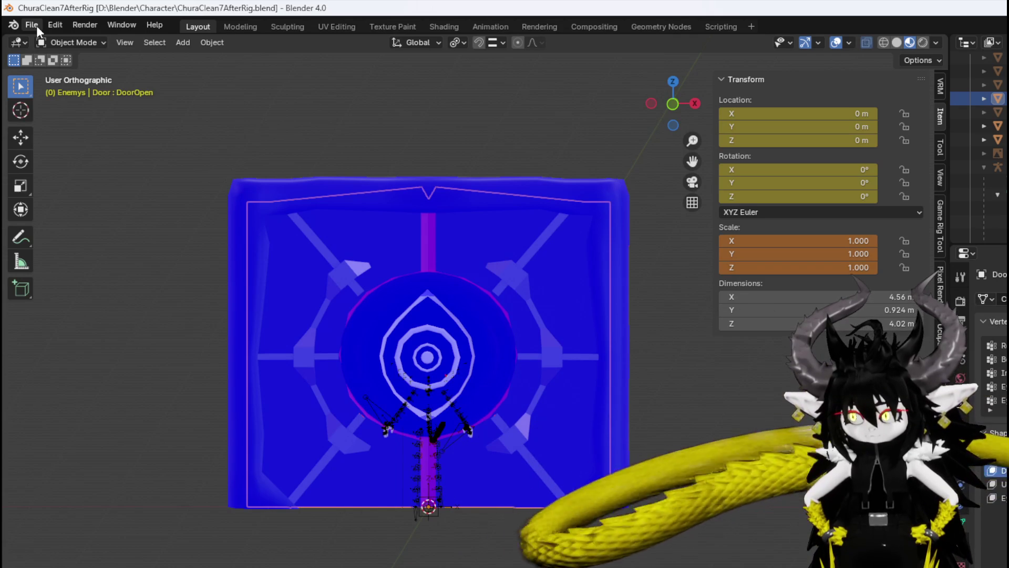
key(g)
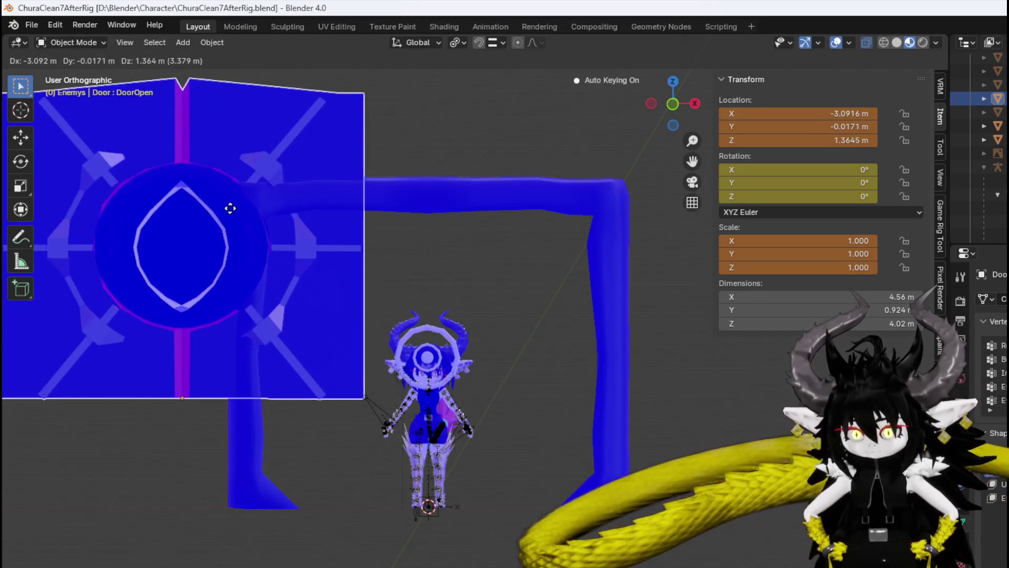
key(Escape)
Export the door as another FBX file and switch over to Unreal Engine.
click(31, 24)
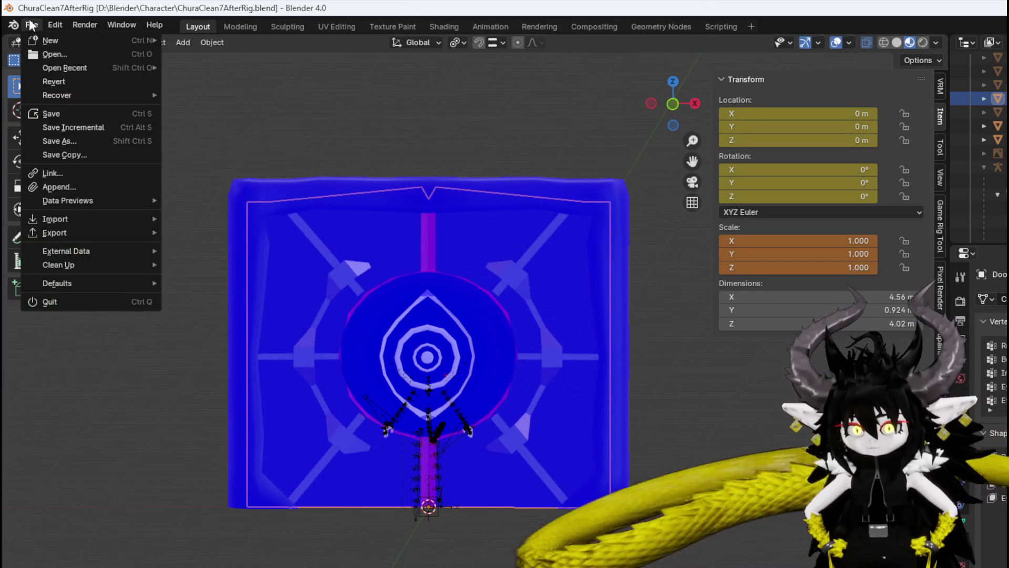
mouse_move(65, 233)
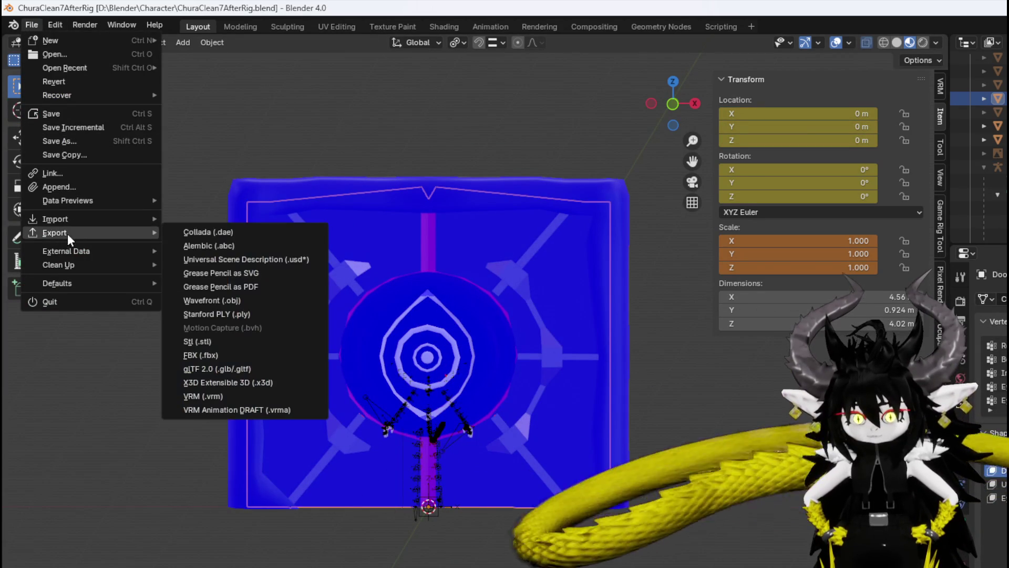
click(222, 349)
key(Escape)
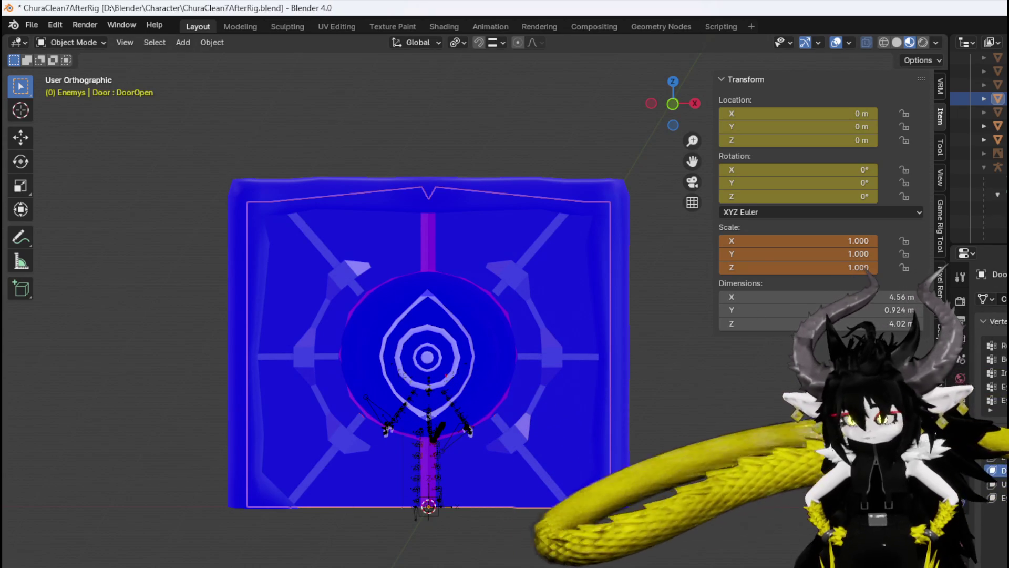
key(alt+Tab)
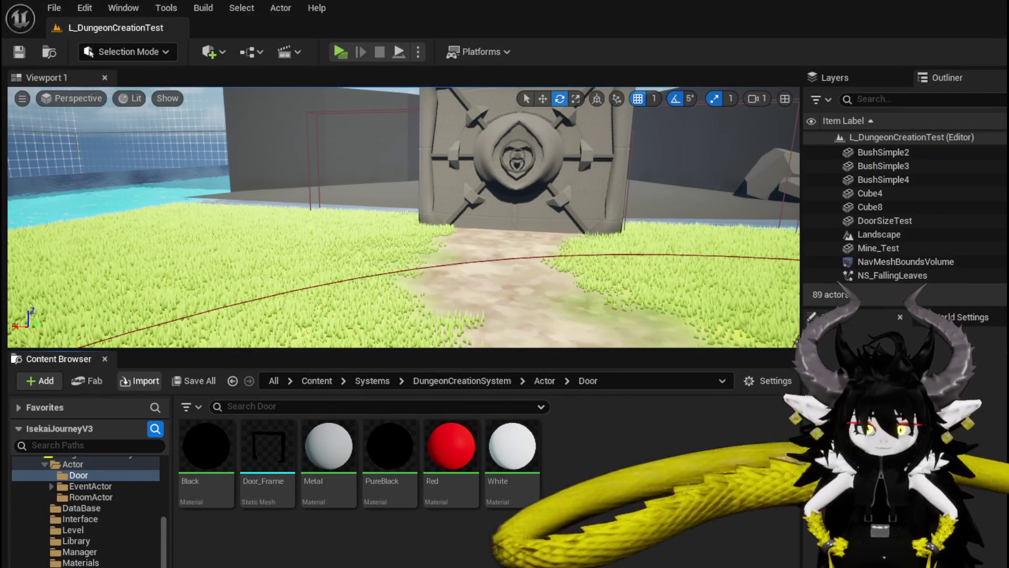
Import Door_Lock.fbx with Force All Mesh as Type set to Skeletal Mesh.
click(139, 381)
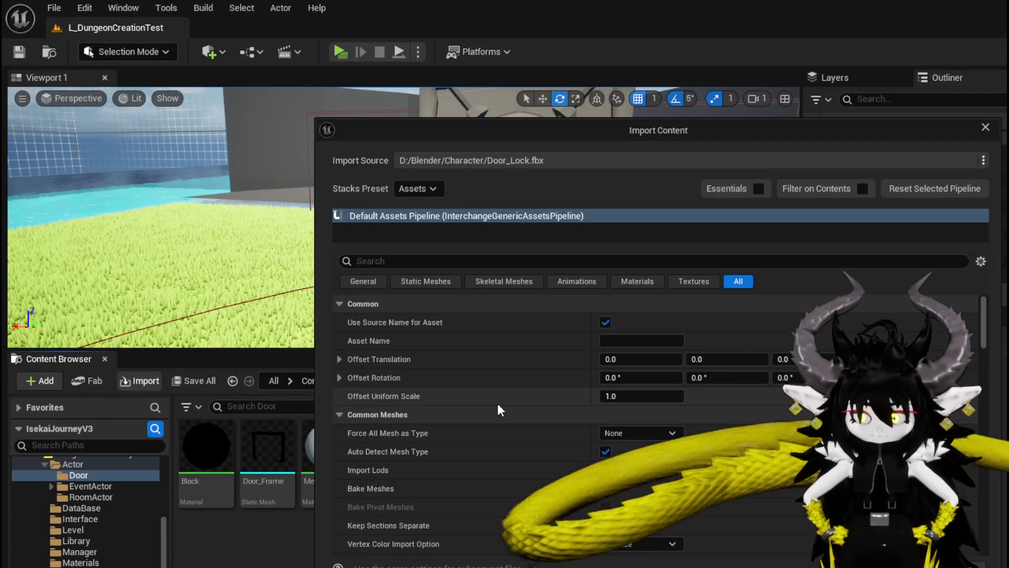
click(621, 432)
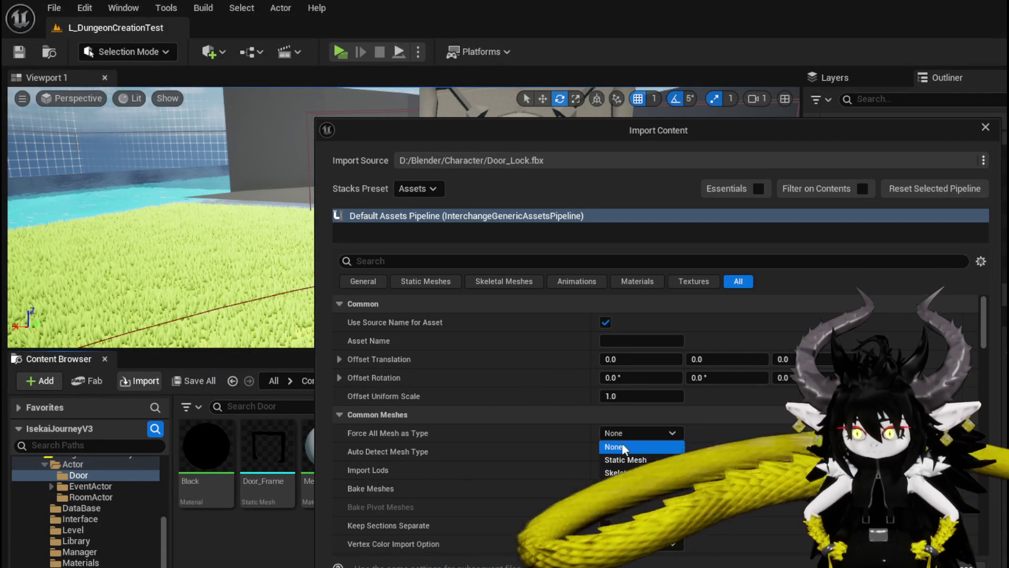
click(613, 462)
scroll(617, 453, down, 10)
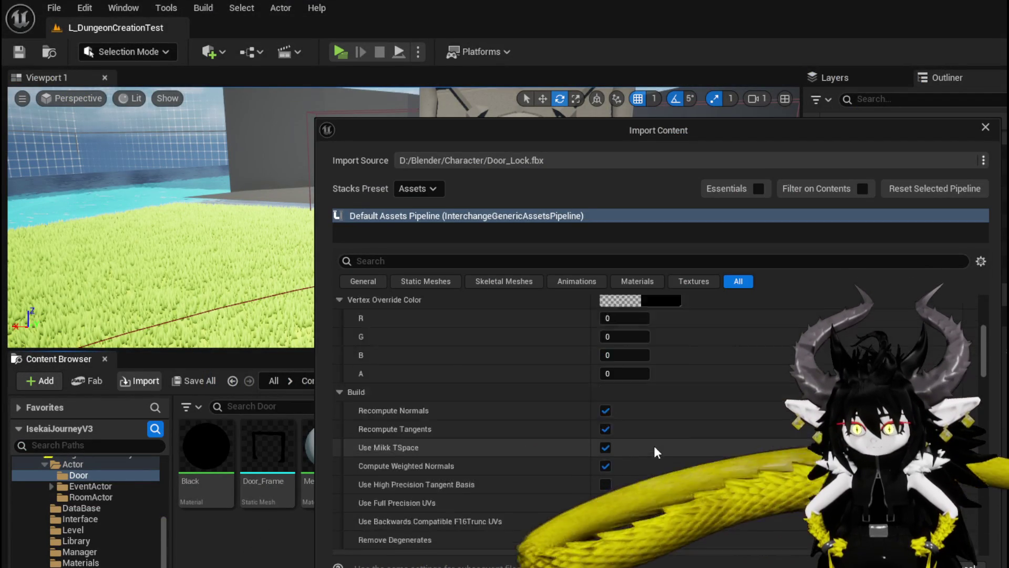
scroll(629, 433, down, 15)
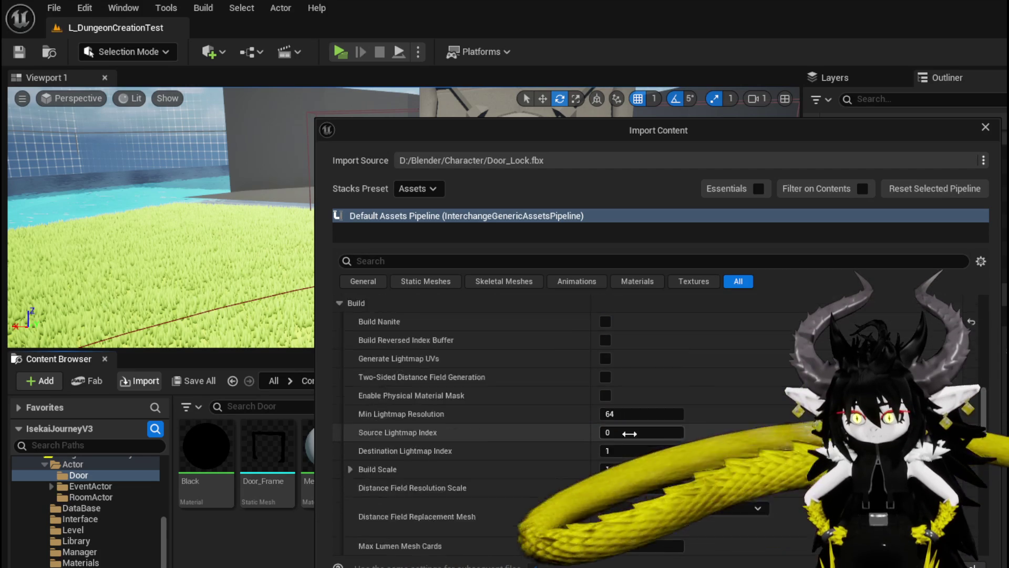
scroll(629, 434, down, 4)
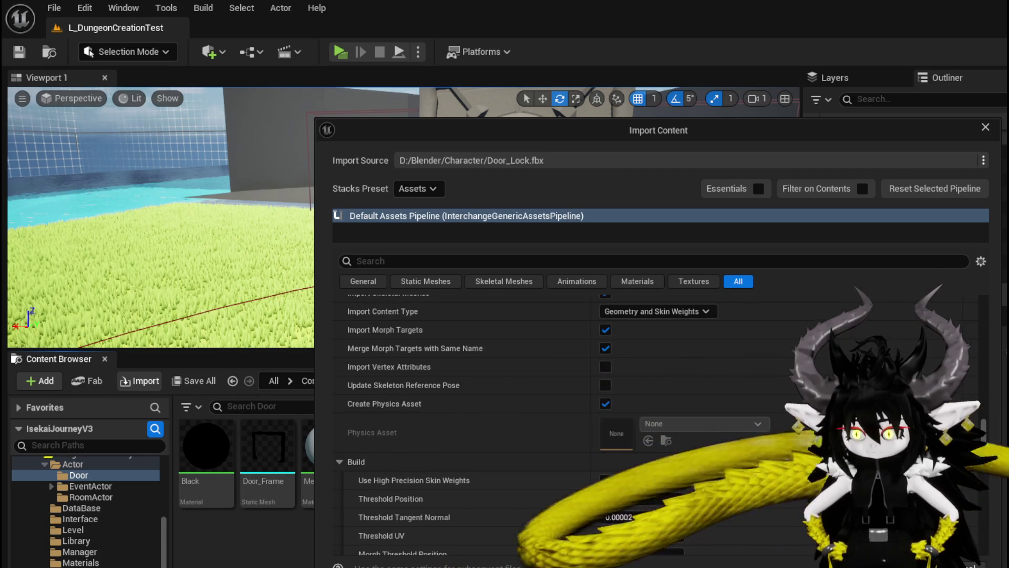
key(Return)
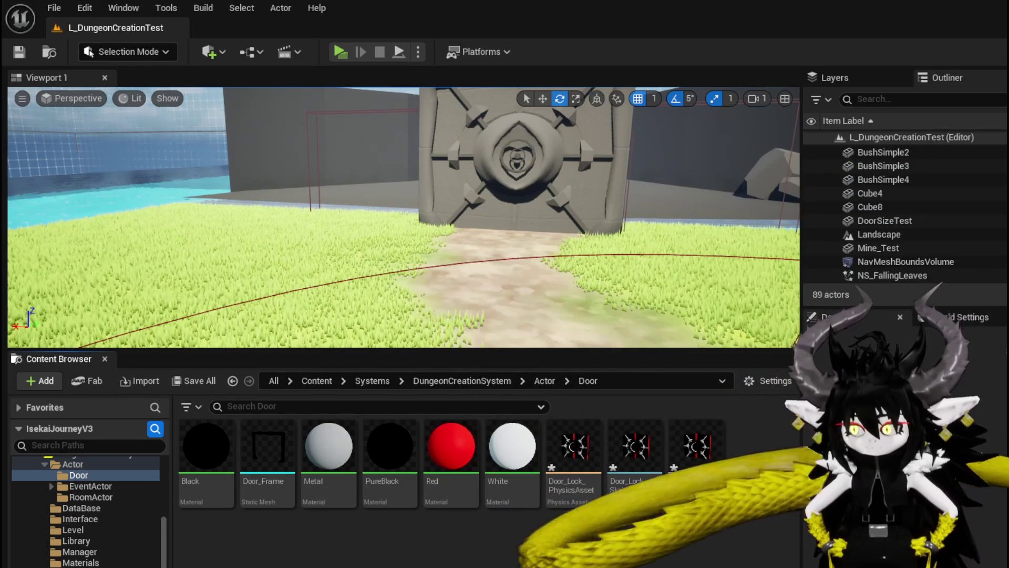
Save the three imported Door_Lock assets and open the Door_Lock skeletal mesh.
key(ctrl+shift+s)
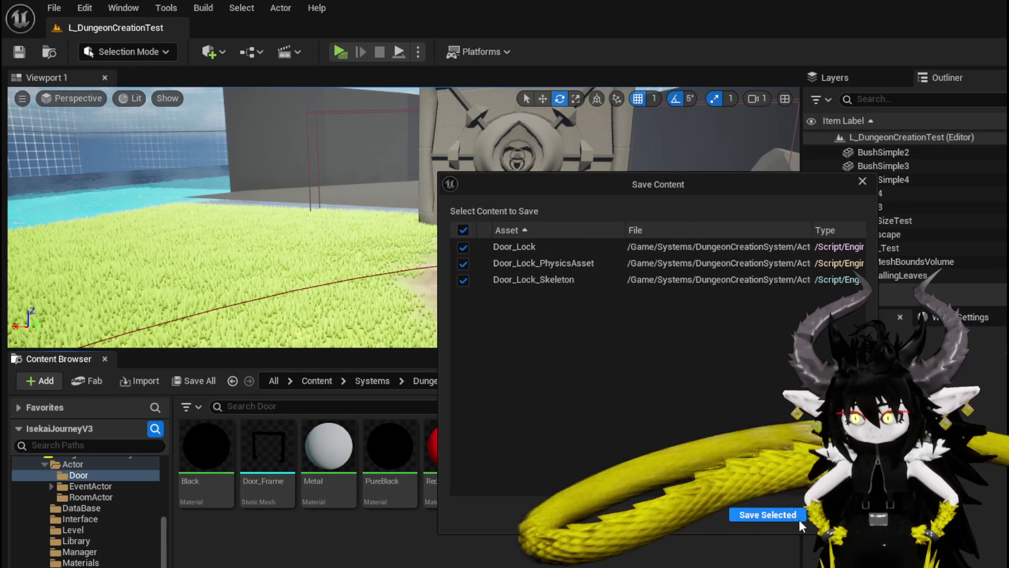
click(791, 515)
double_click(703, 465)
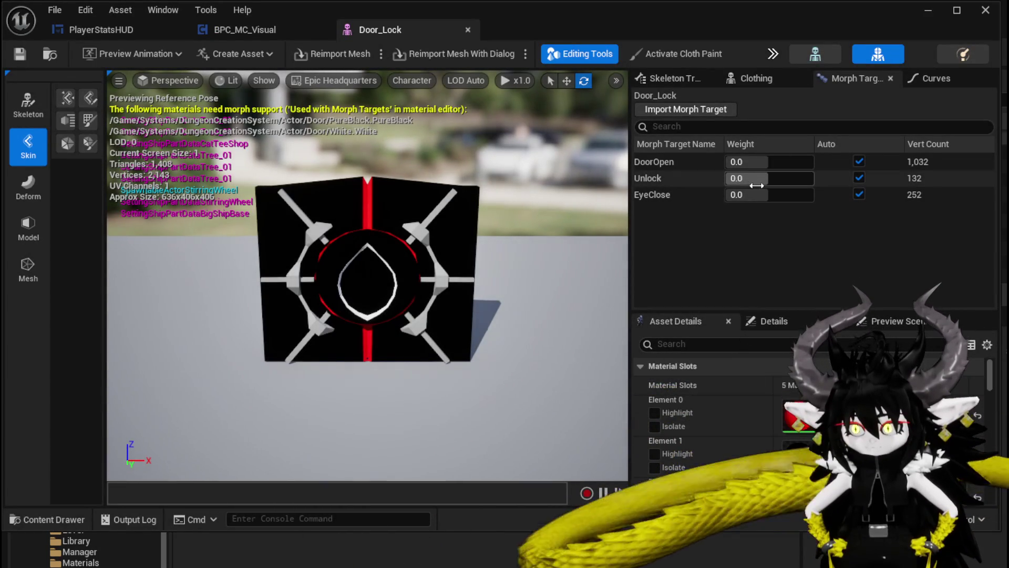
Preview the EyeClose morph target at weight 1, then reset it to 0.
mouse_move(761, 201)
mouse_down()
mouse_move(799, 201)
mouse_move(741, 201)
mouse_up()
text(1)
key(Return)
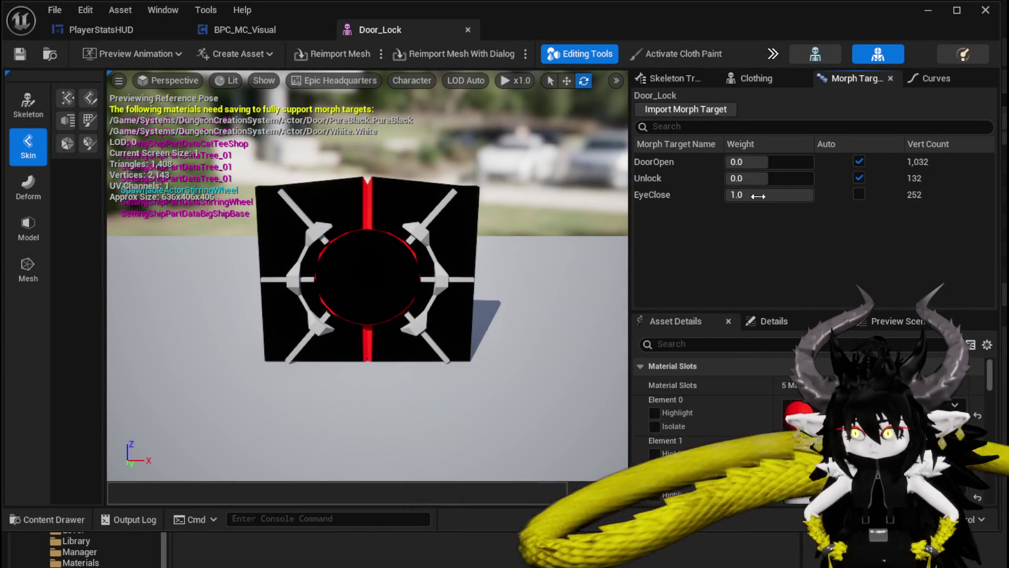
click(744, 195)
text(0)
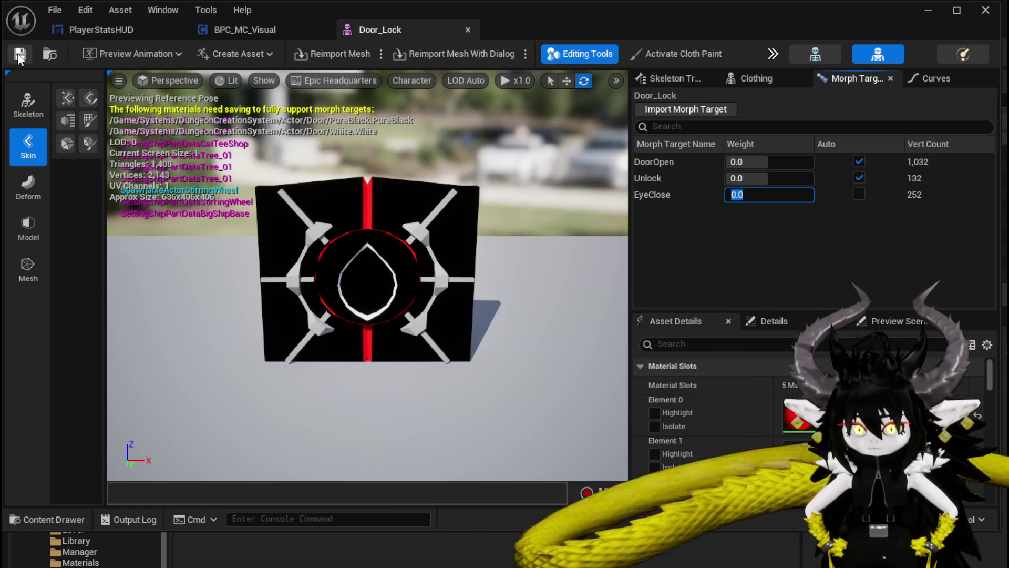
key(Return)
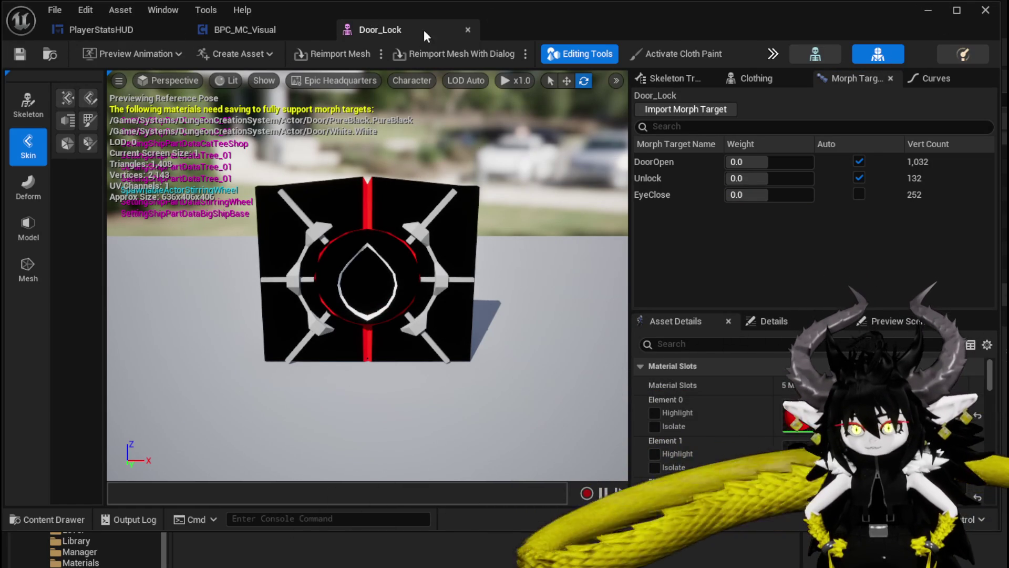
Close the Door_Lock editor, save the changes, and minimize the blueprint window.
click(467, 29)
key(ctrl+s)
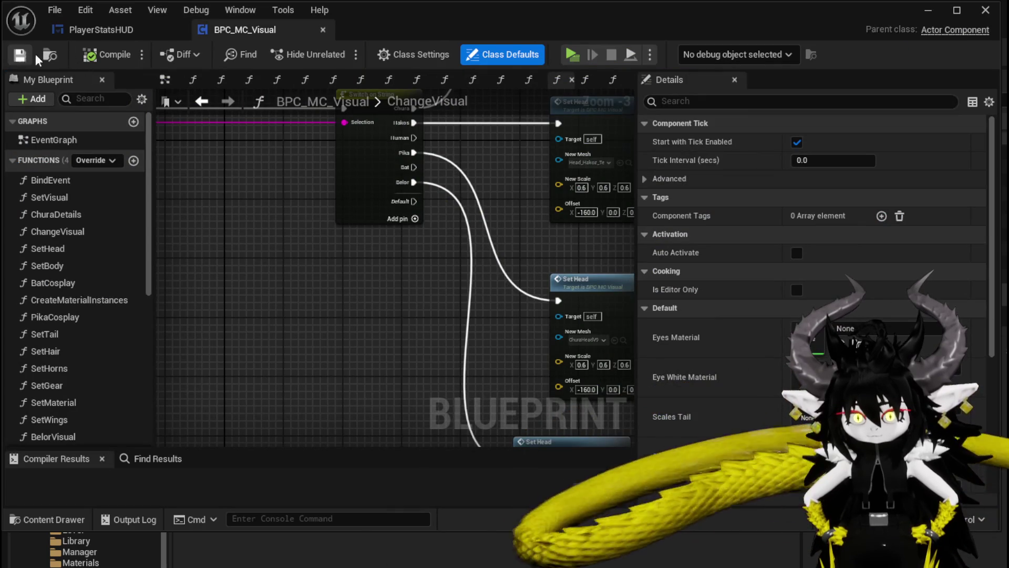
click(928, 10)
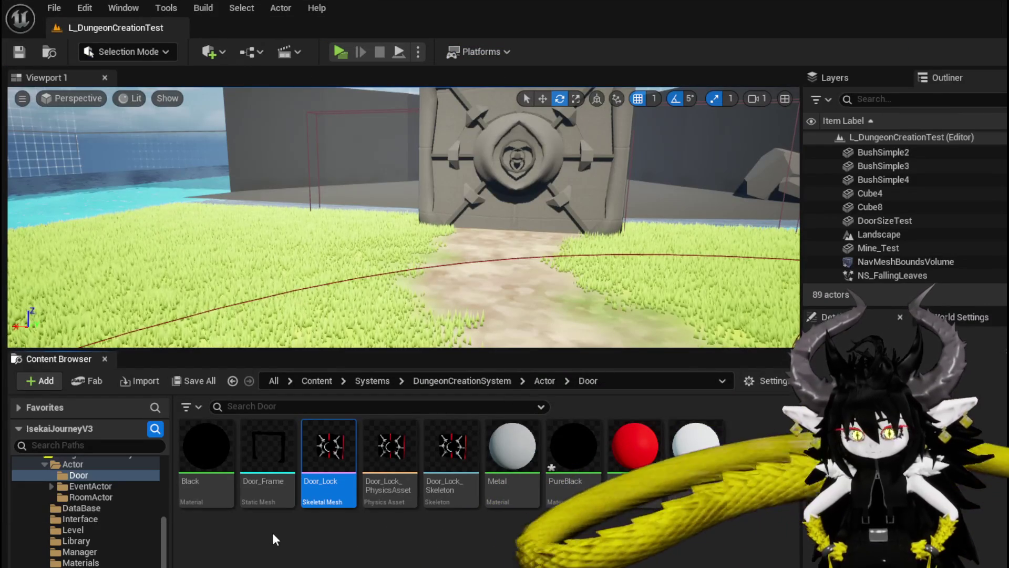
Create a new Actor Blueprint Class named BP_DC_Door in the Door folder.
right_click(275, 542)
click(317, 293)
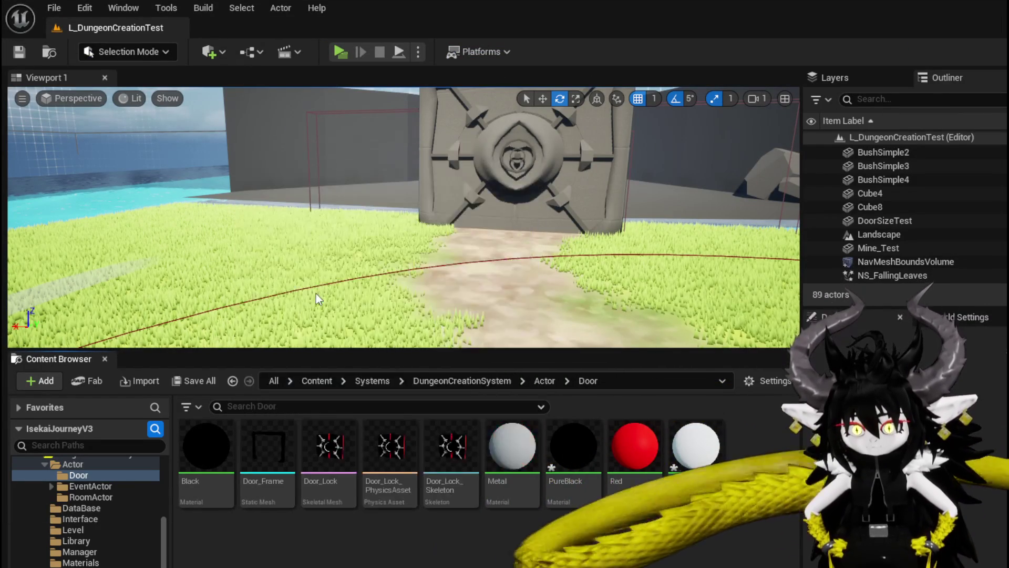
click(524, 237)
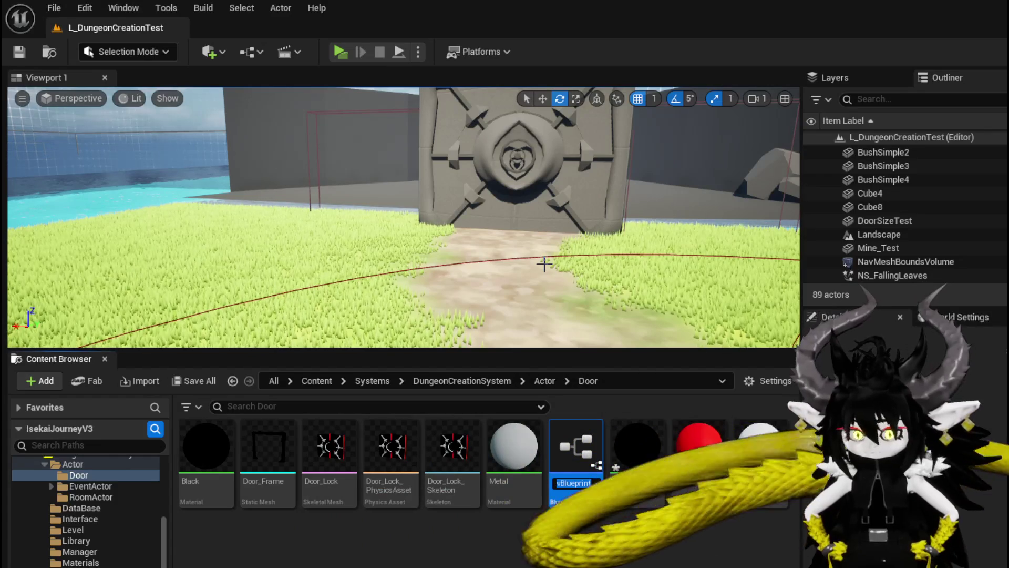
text(BP)
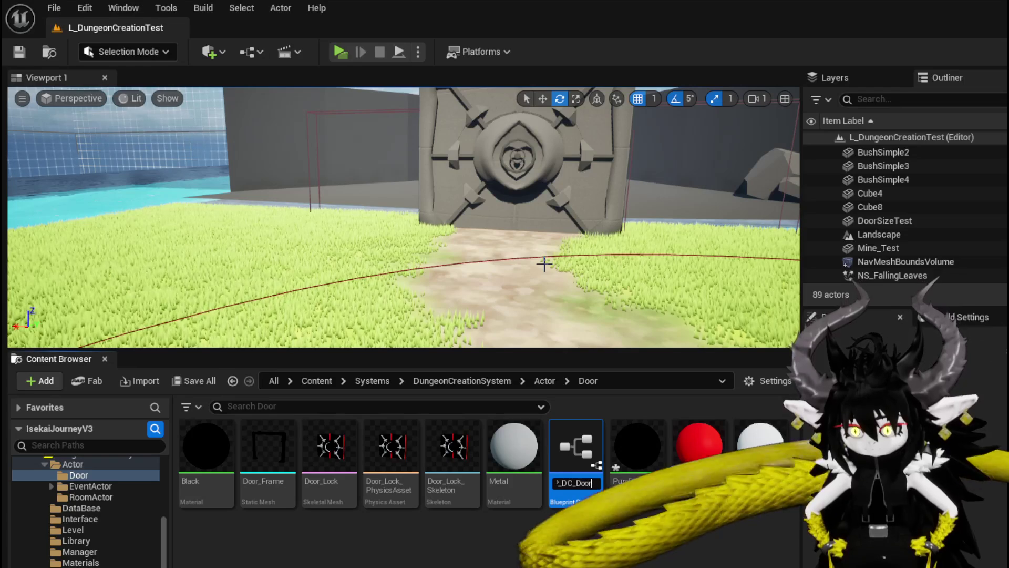
text(r)
key(Return)
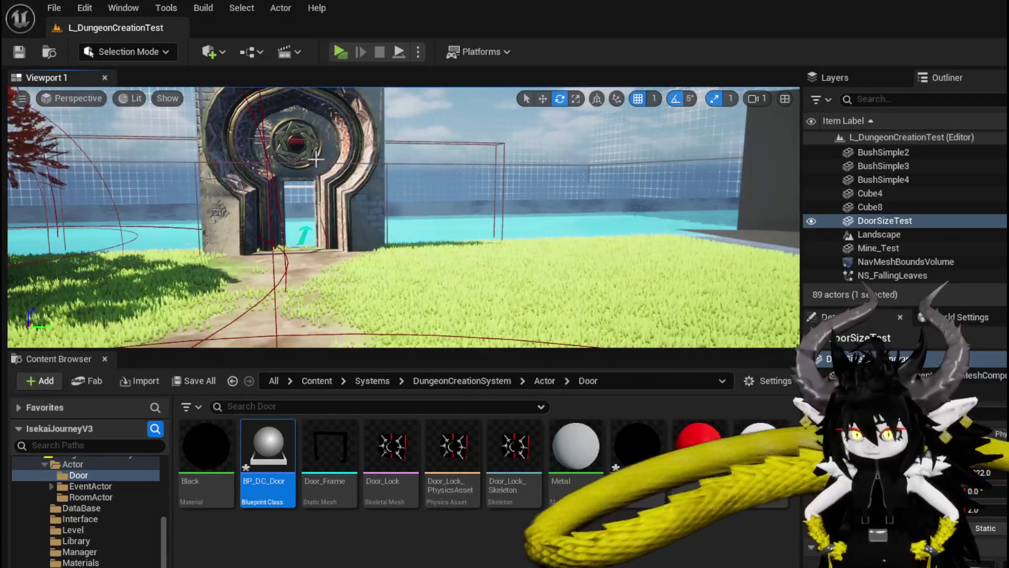
Delete the DoorSizeTest vault door from the level and save the level.
click(554, 296)
right_drag(554, 296, 444, 232)
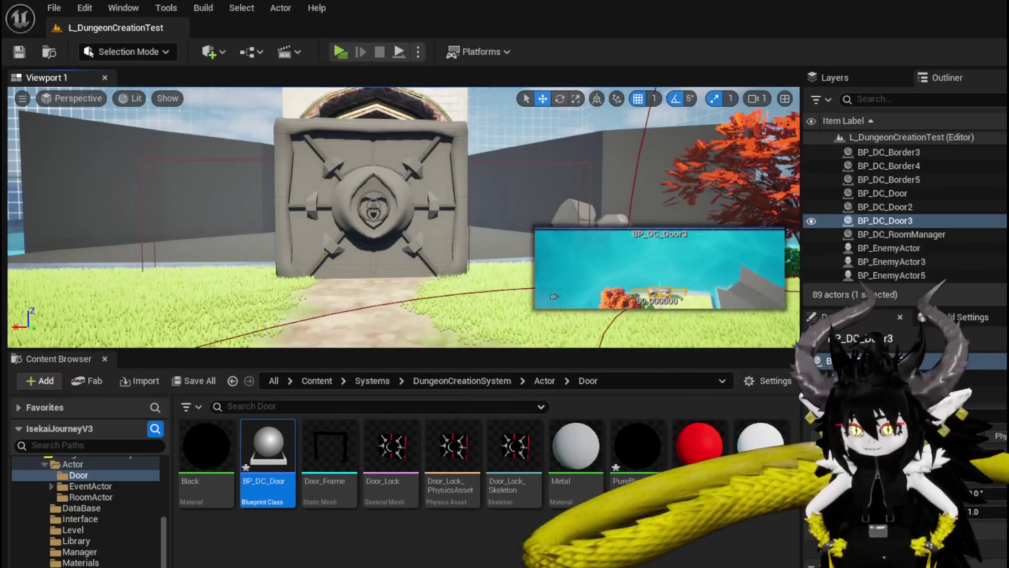
click(444, 231)
key(Delete)
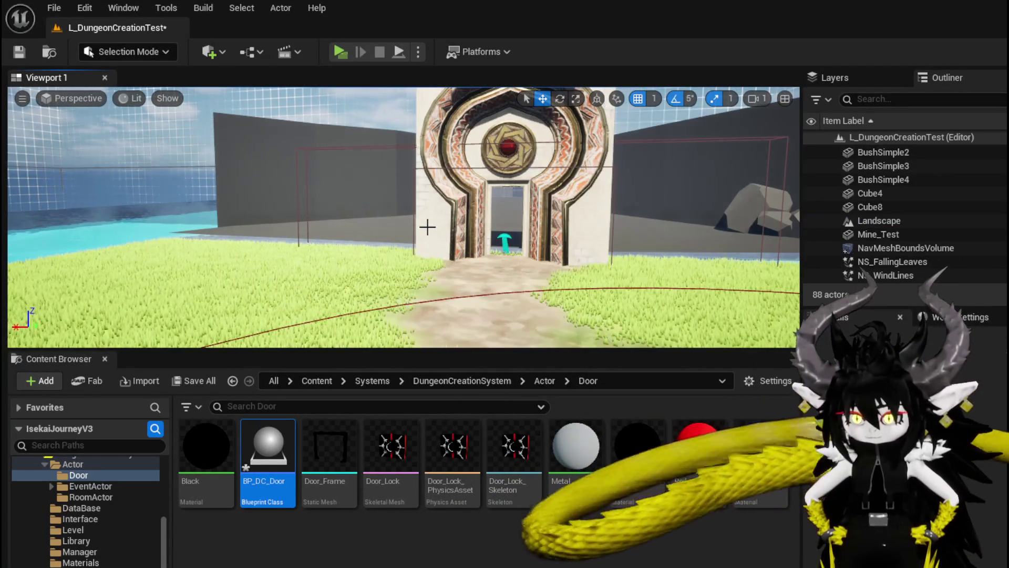
click(20, 52)
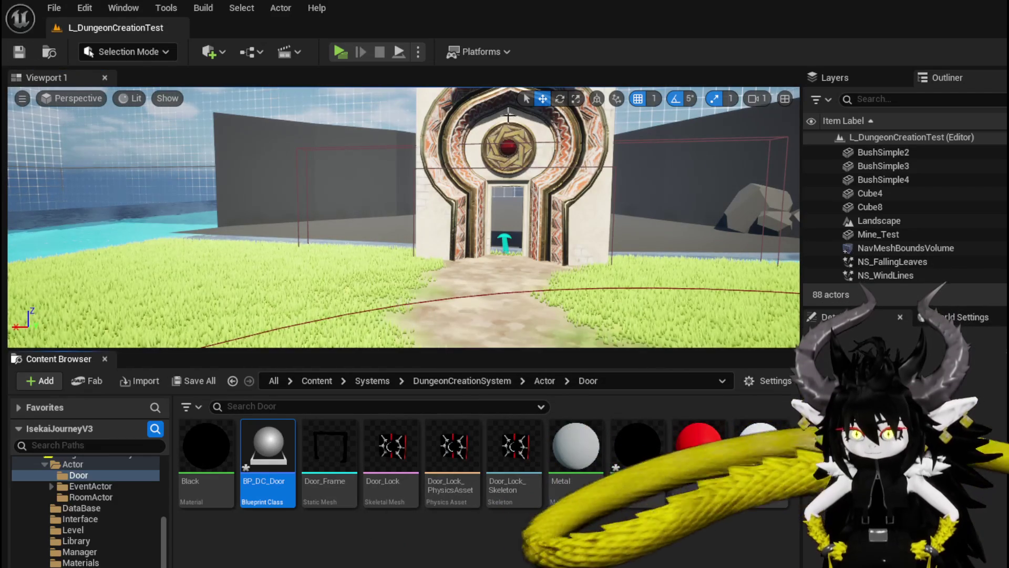
Select the BP_DC_Door actor and open its blueprint for editing.
click(469, 132)
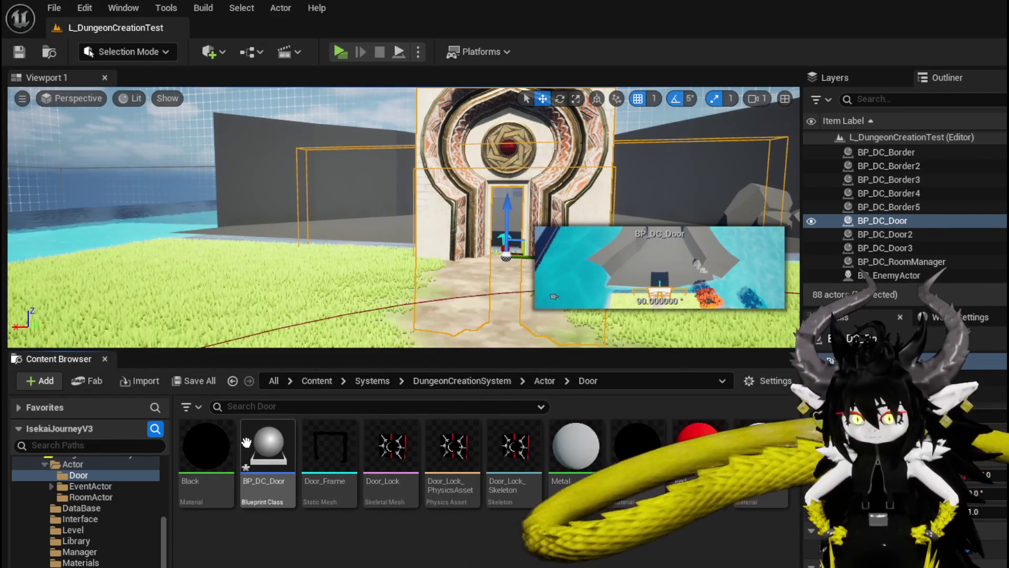
key(Delete)
key(Return)
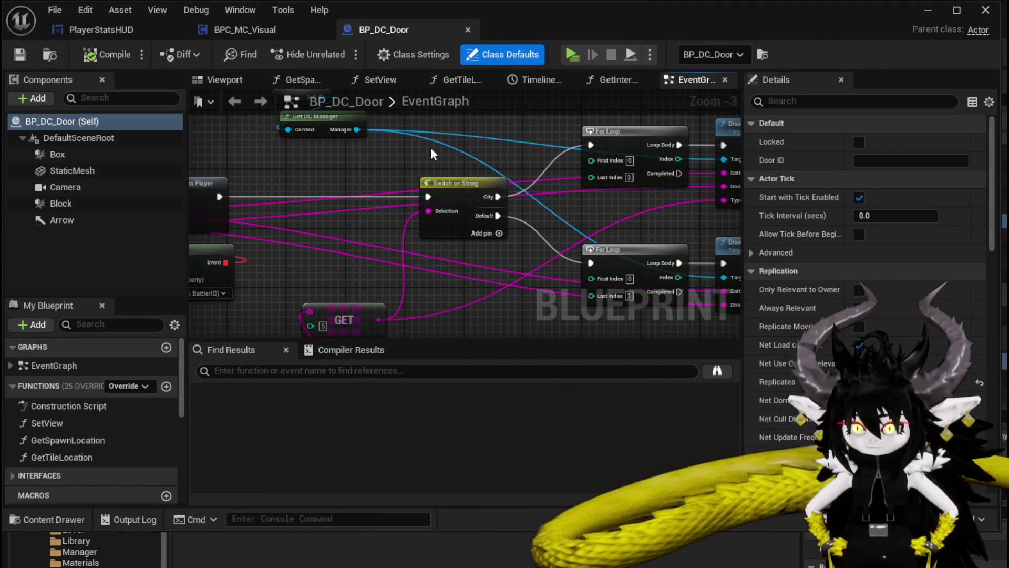
Set the StaticMesh component's mesh to Door_Frame and save BP_DC_Door.
scroll(390, 159, down, 4)
scroll(389, 159, down, 5)
mouse_move(414, 248)
right_down()
mouse_move(389, 248)
mouse_move(548, 308)
mouse_move(464, 175)
mouse_move(502, 268)
right_up()
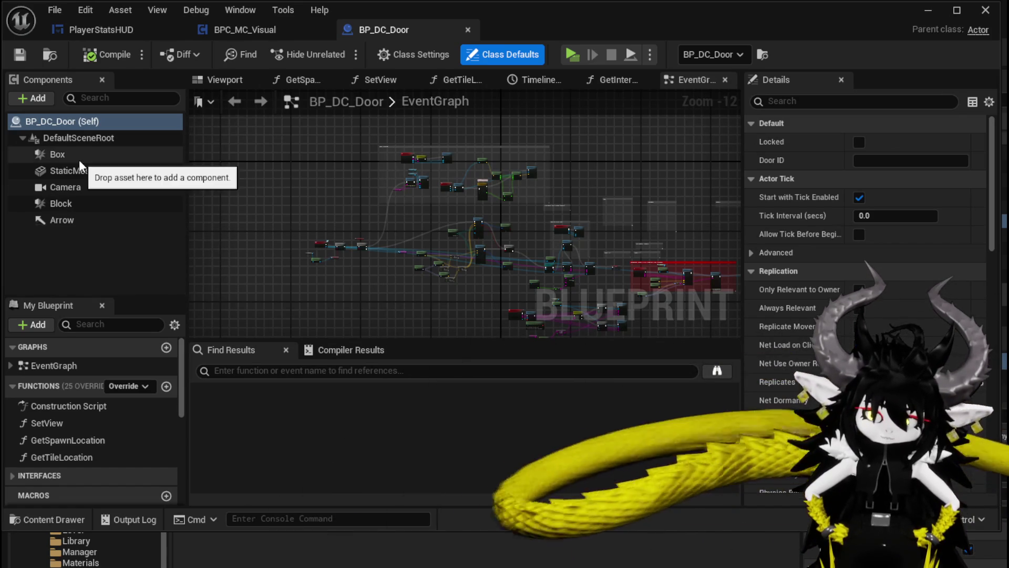
click(88, 170)
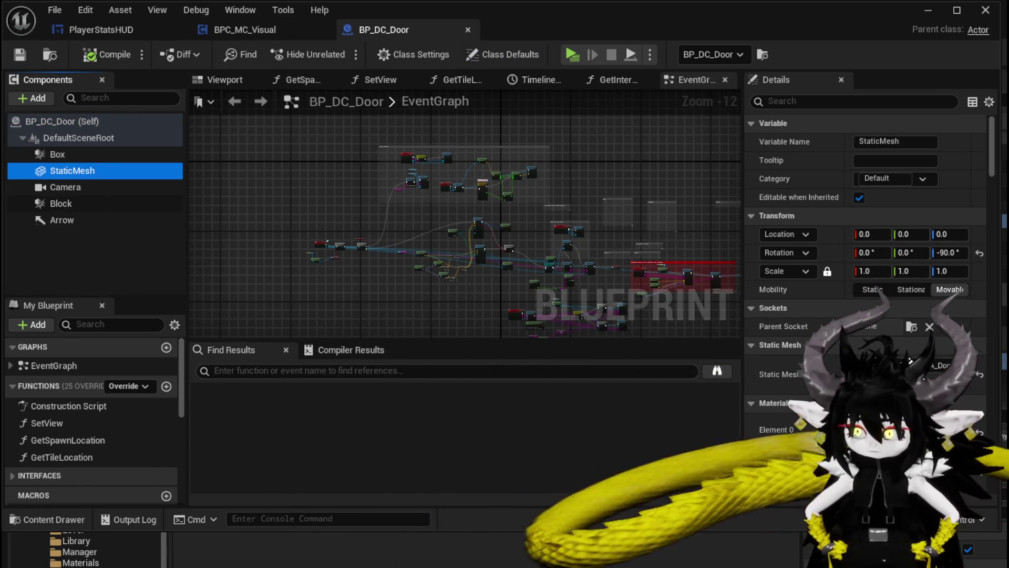
key(ctrl+space)
click(267, 473)
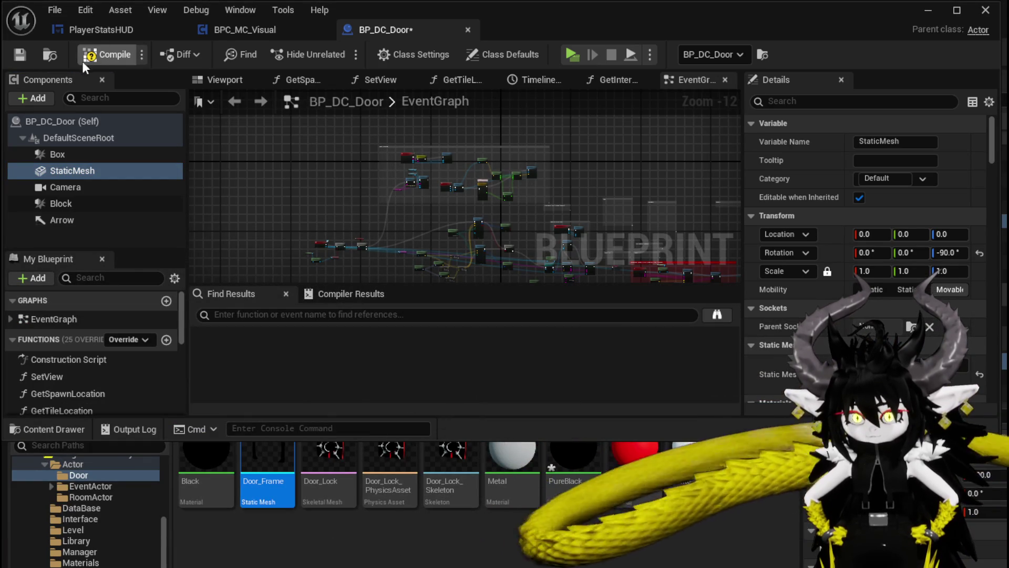
click(8, 62)
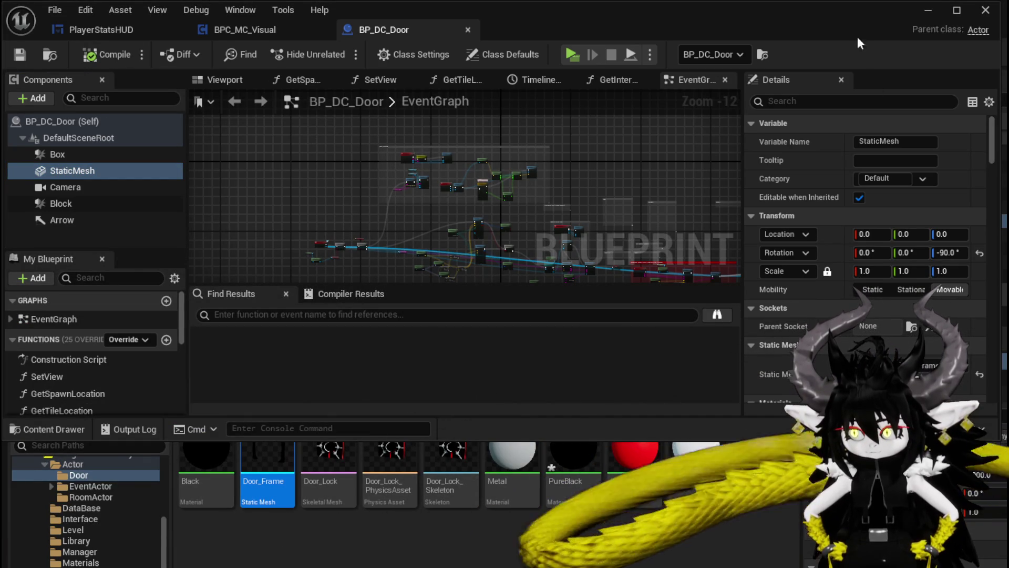
Frame the new door frame in the level viewport to check it.
click(929, 11)
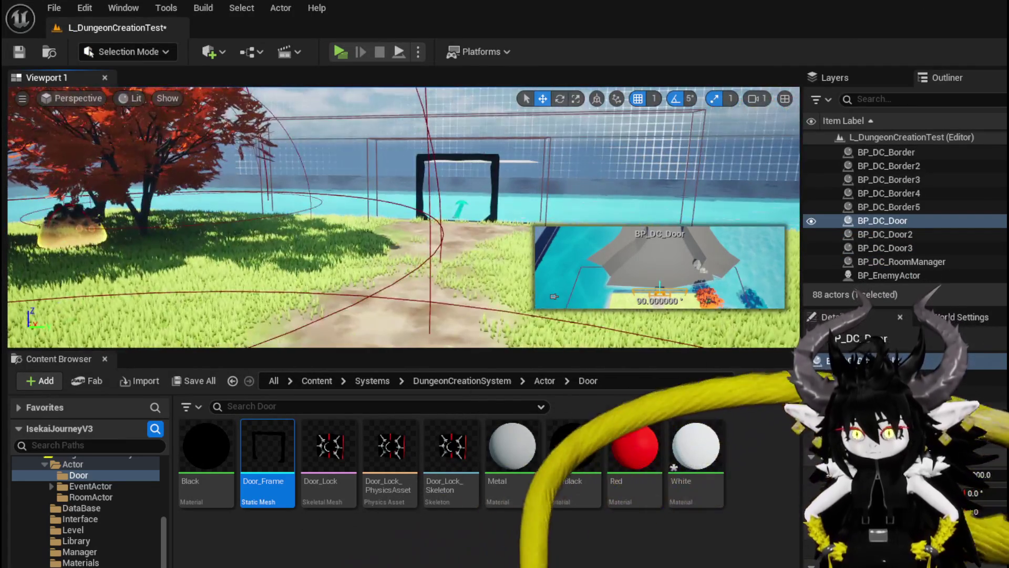
right_drag(400, 210, 442, 211)
key(f)
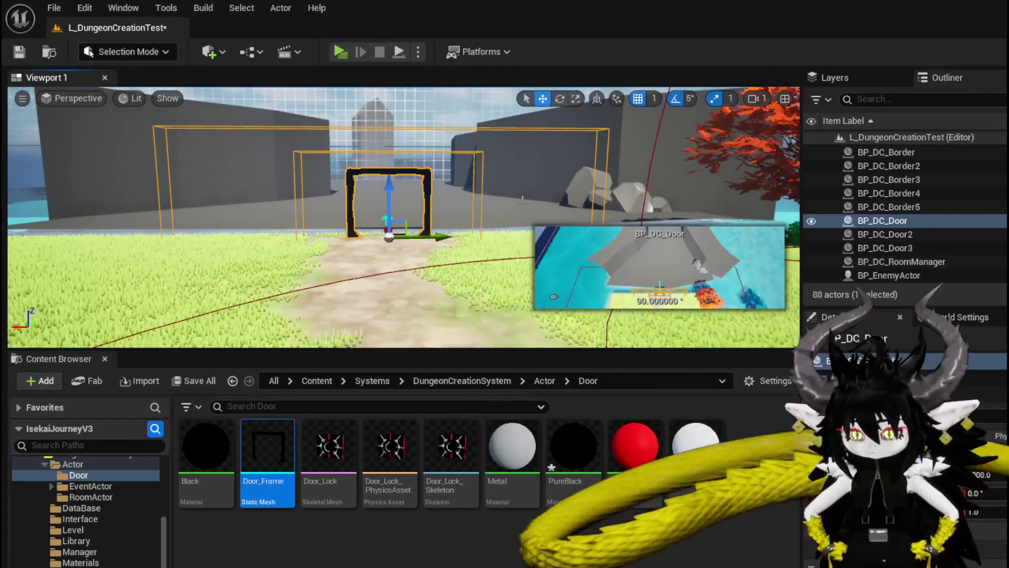
Back in BP_DC_Door, search 'Skele' to add a Skeletal Mesh component.
click(841, 339)
click(39, 98)
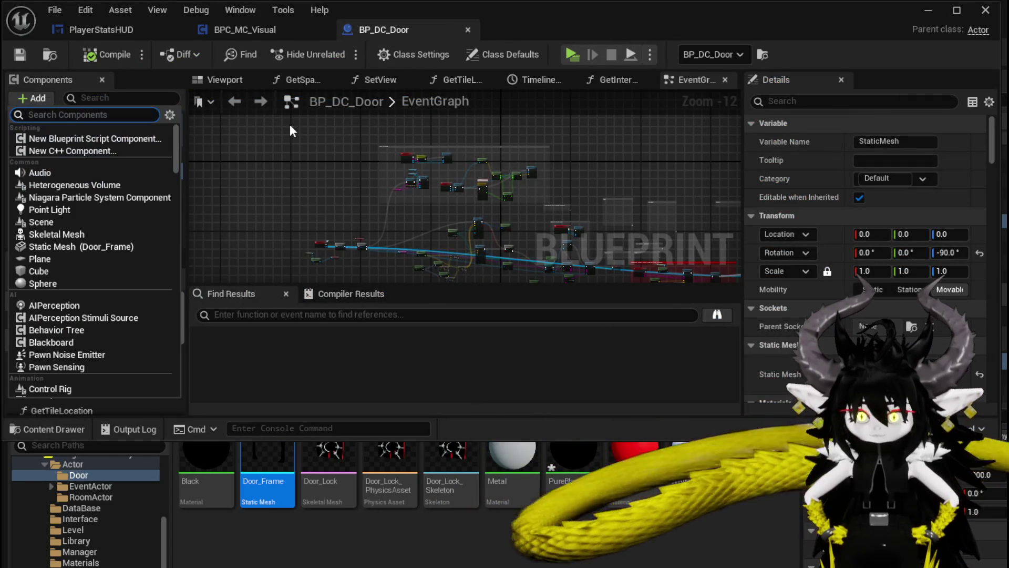
text(Skele)
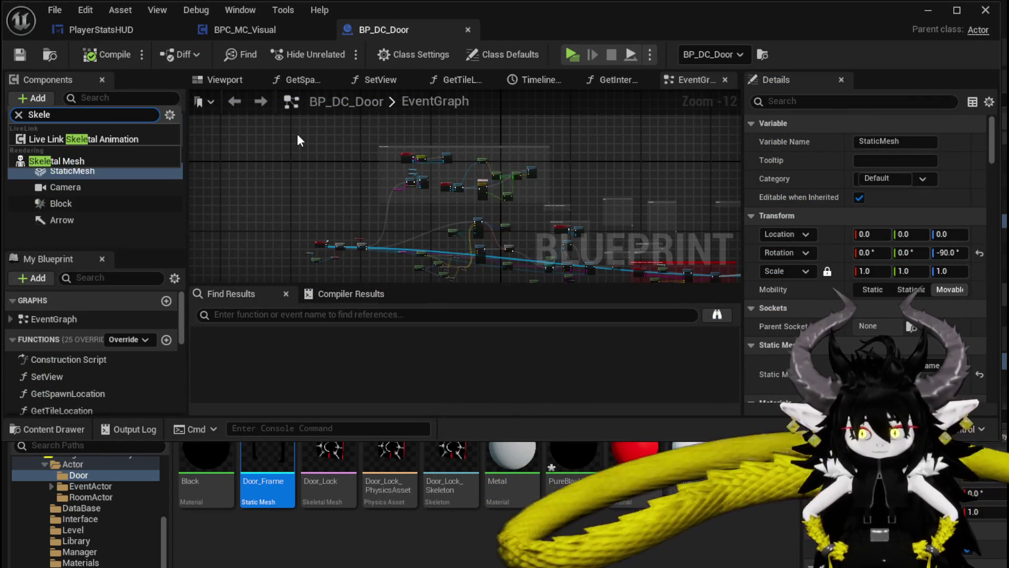
Add a DoorInside skeletal mesh under StaticMesh and assign the Door_Lock mesh to it.
click(53, 161)
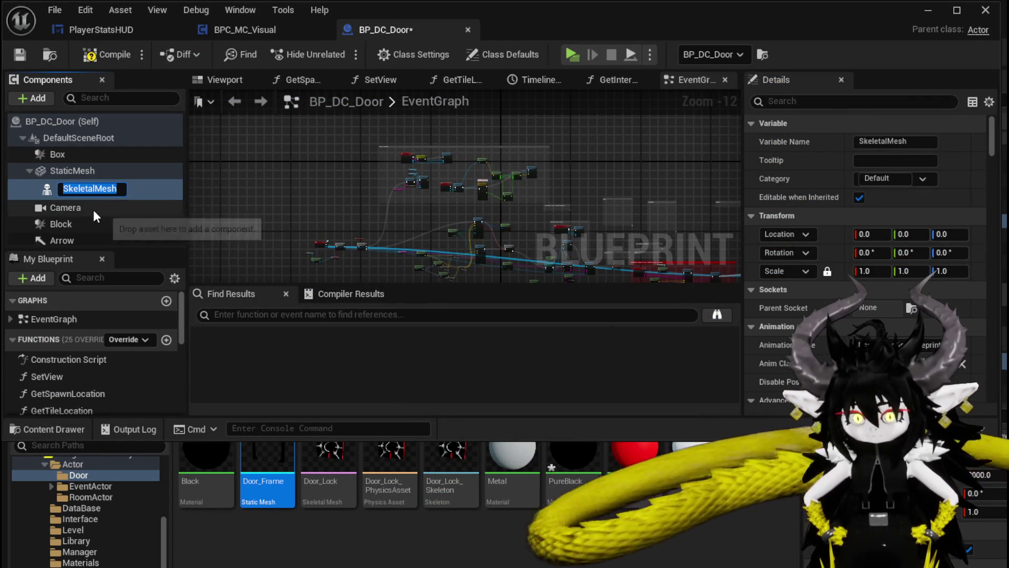
text(DoorInside)
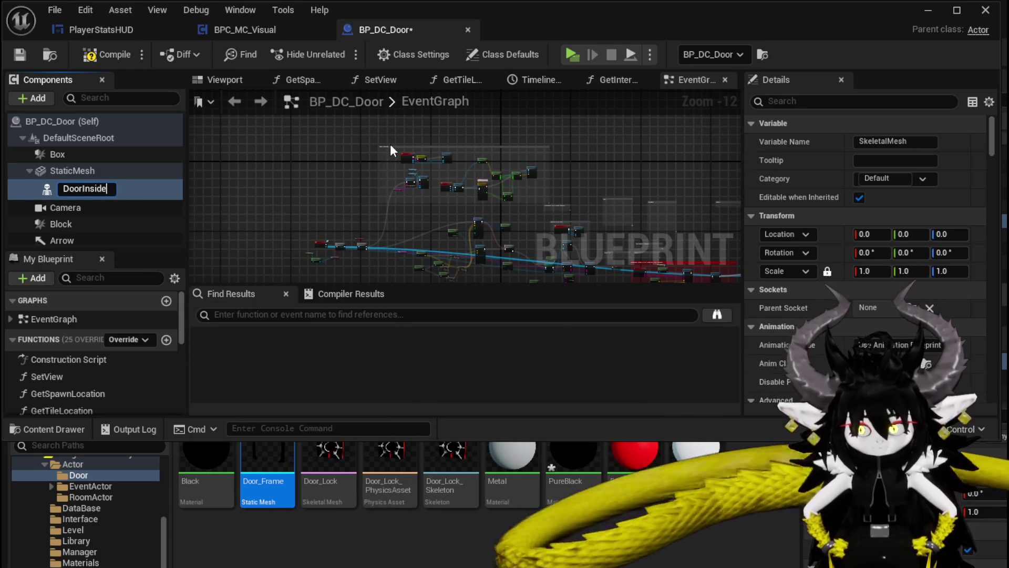
key(Return)
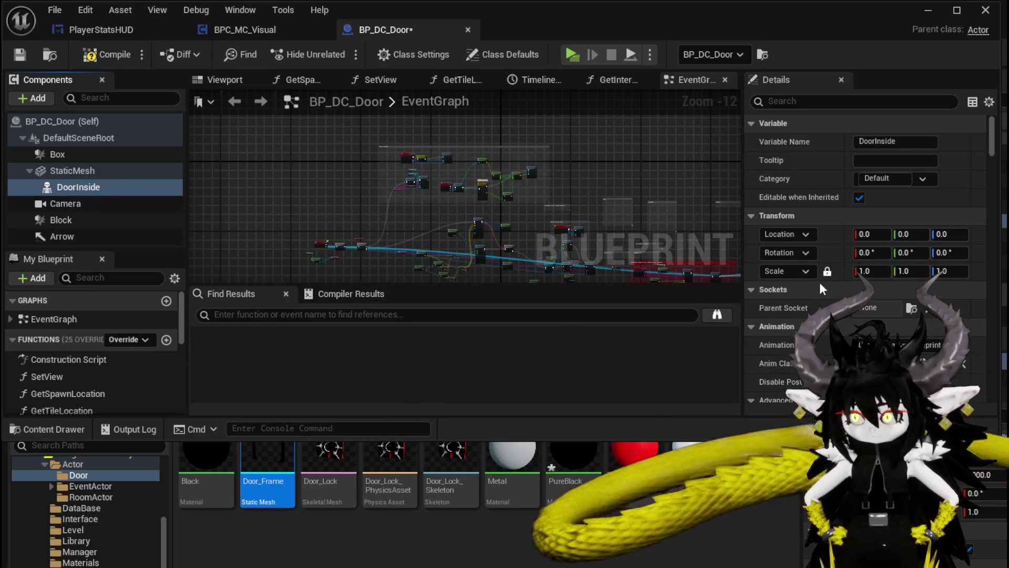
scroll(824, 283, down, 8)
mouse_move(328, 463)
mouse_down()
mouse_move(888, 231)
mouse_move(873, 235)
mouse_up()
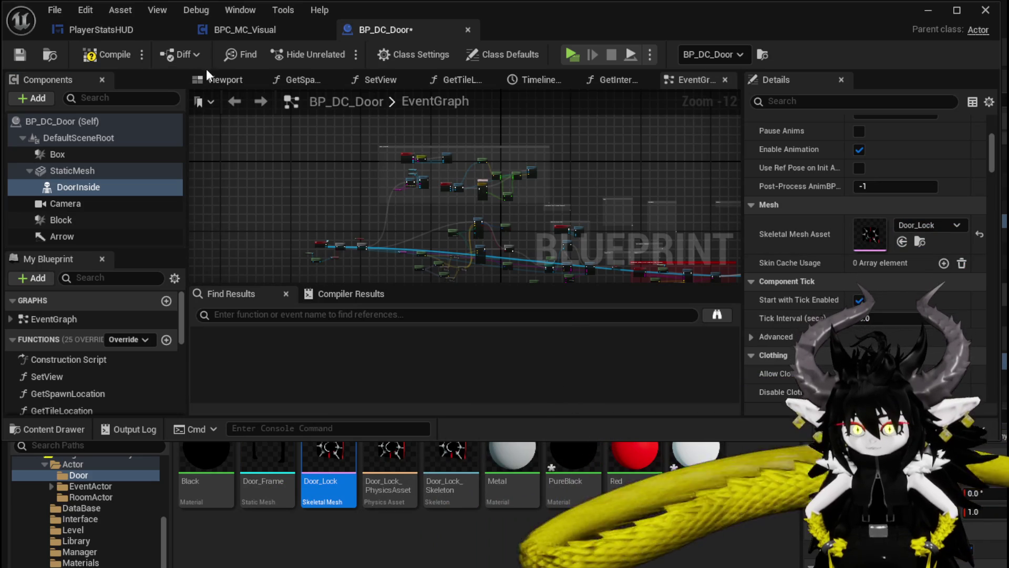
Check the lock in the Viewport preview, then compile and save BP_DC_Door.
click(220, 80)
scroll(308, 149, up, 5)
drag(309, 150, 435, 203)
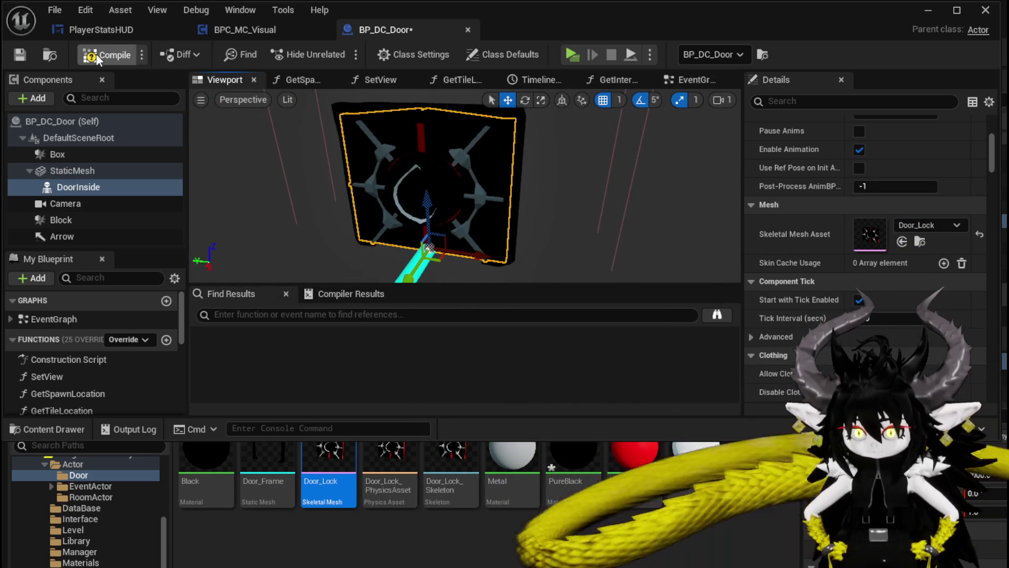
click(96, 53)
click(23, 54)
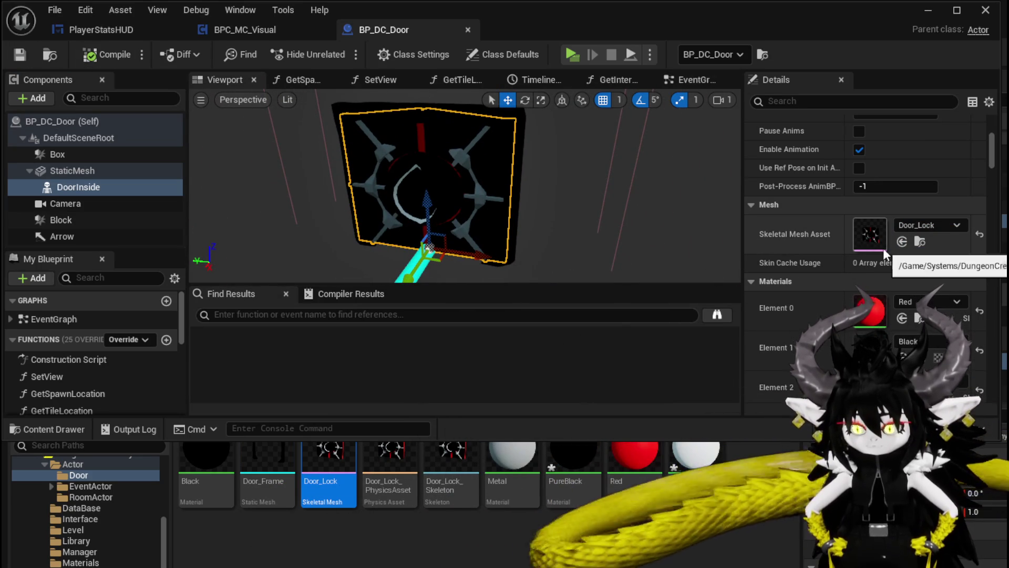
scroll(885, 248, down, 1)
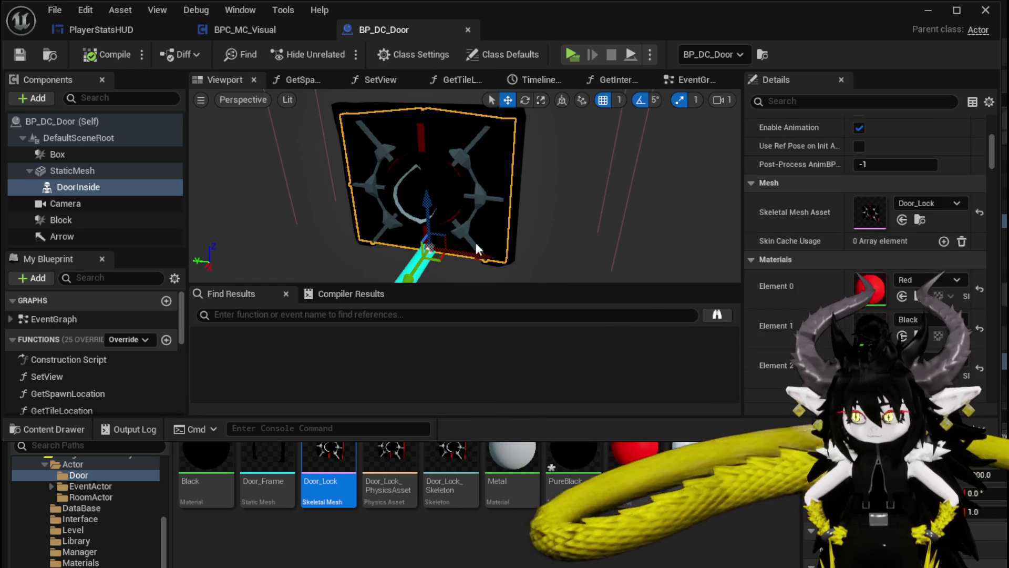
click(31, 98)
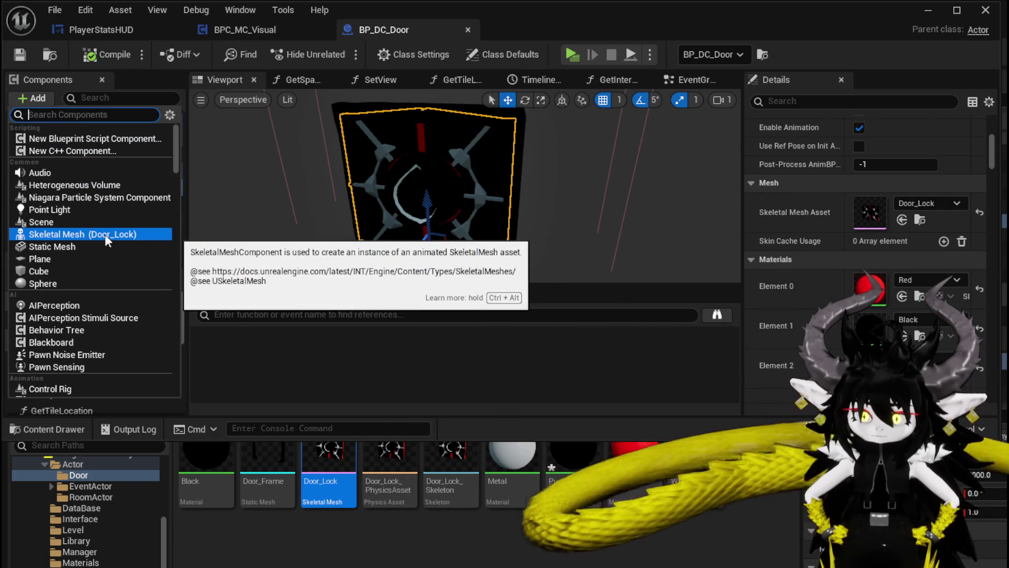
Add a second Door_Lock skeletal mesh named Door_Iris directly under StaticMesh.
click(105, 235)
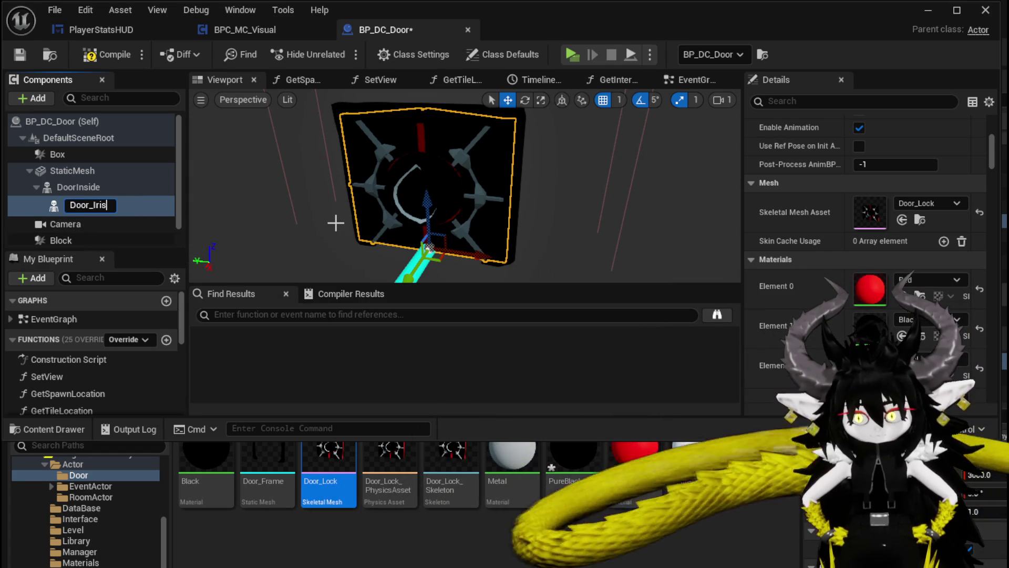
key(Return)
mouse_move(116, 190)
mouse_down()
mouse_move(74, 195)
mouse_move(65, 170)
mouse_up()
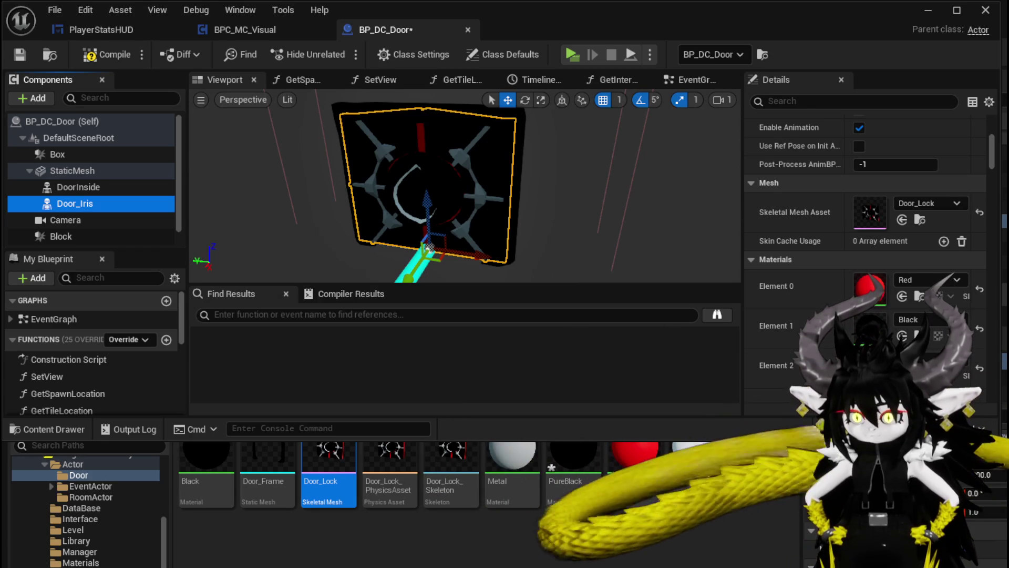
Save all modified assets with Ctrl+Shift+S and Save Selected.
key(ctrl+shift+s)
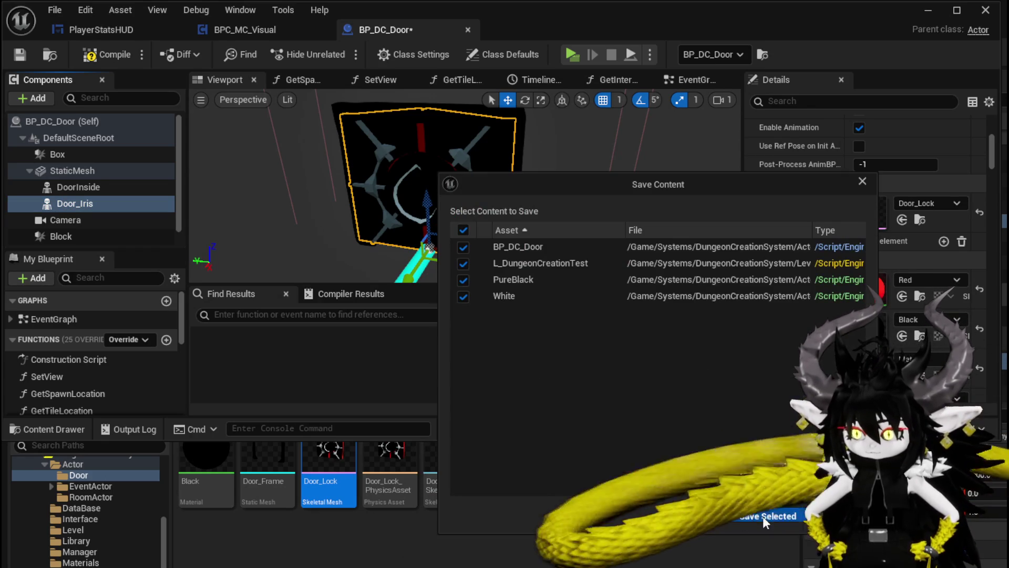
key(Return)
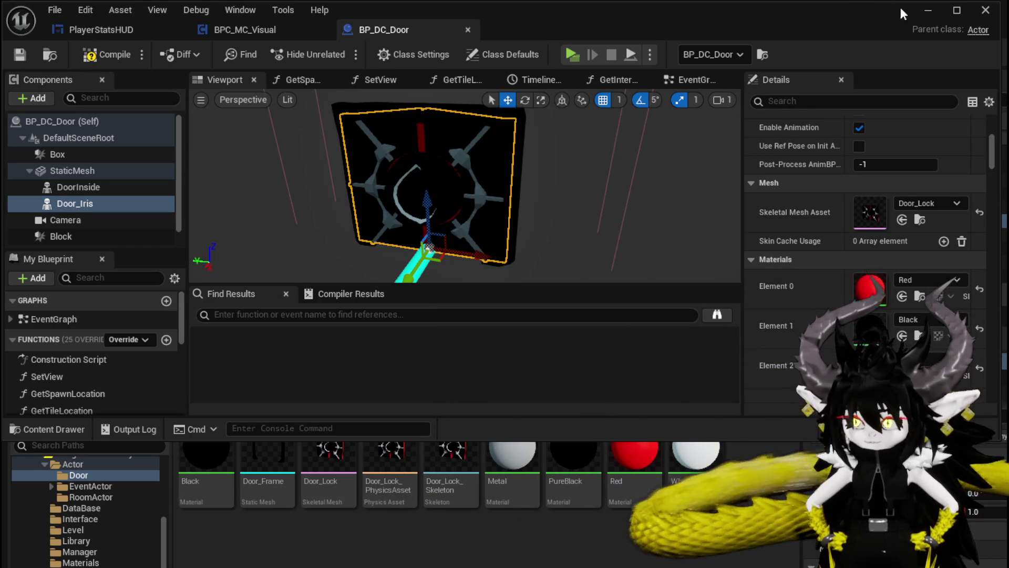
click(928, 11)
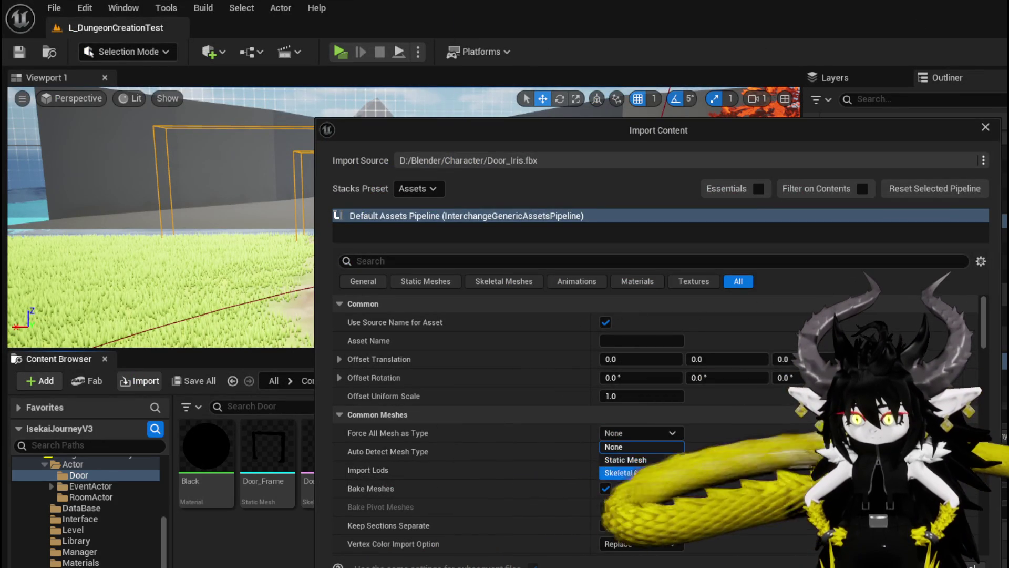
Finish importing the Door_Iris mesh and save its new assets.
scroll(577, 461, down, 15)
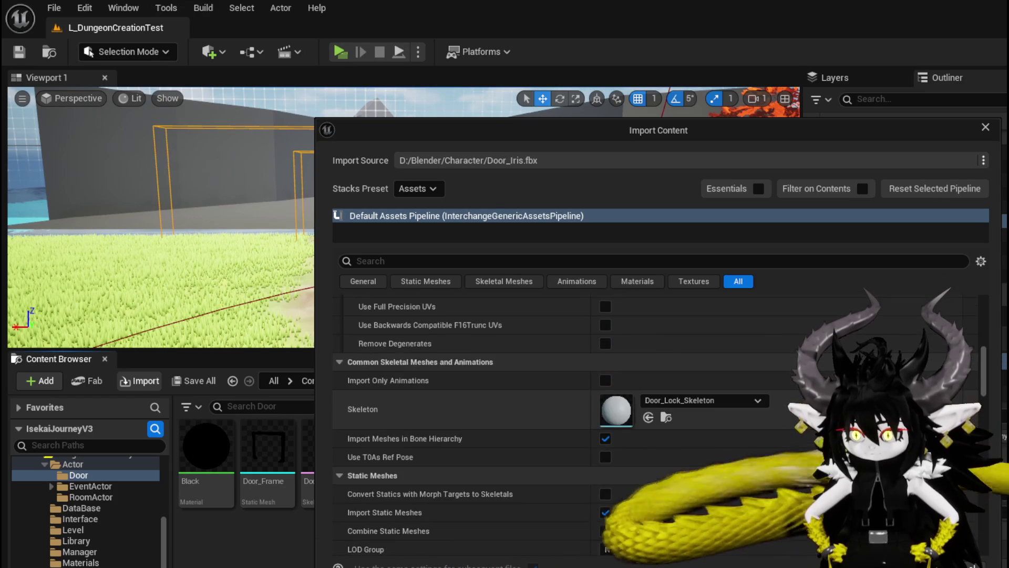
click(721, 555)
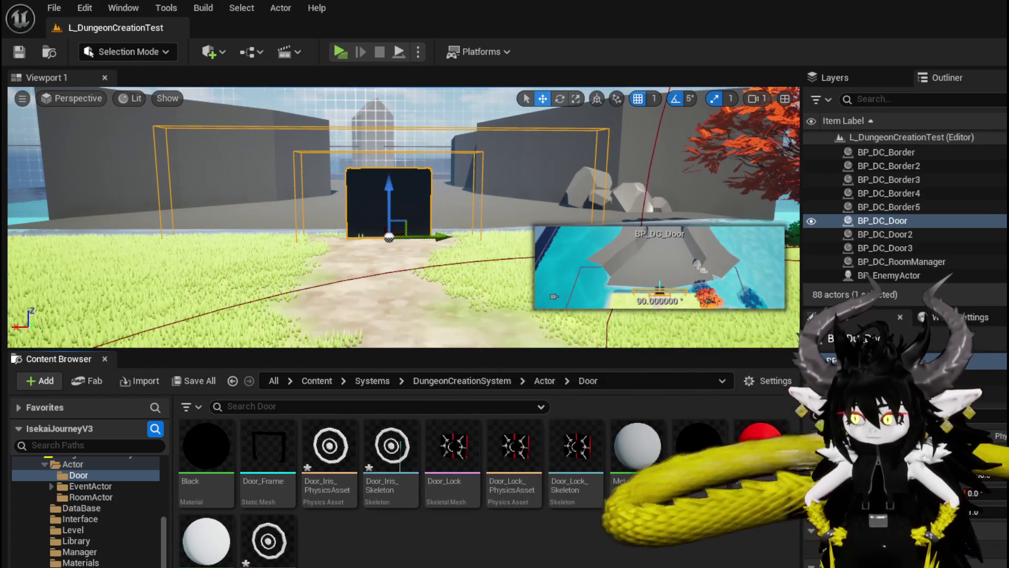
key(ctrl+shift+s)
click(771, 521)
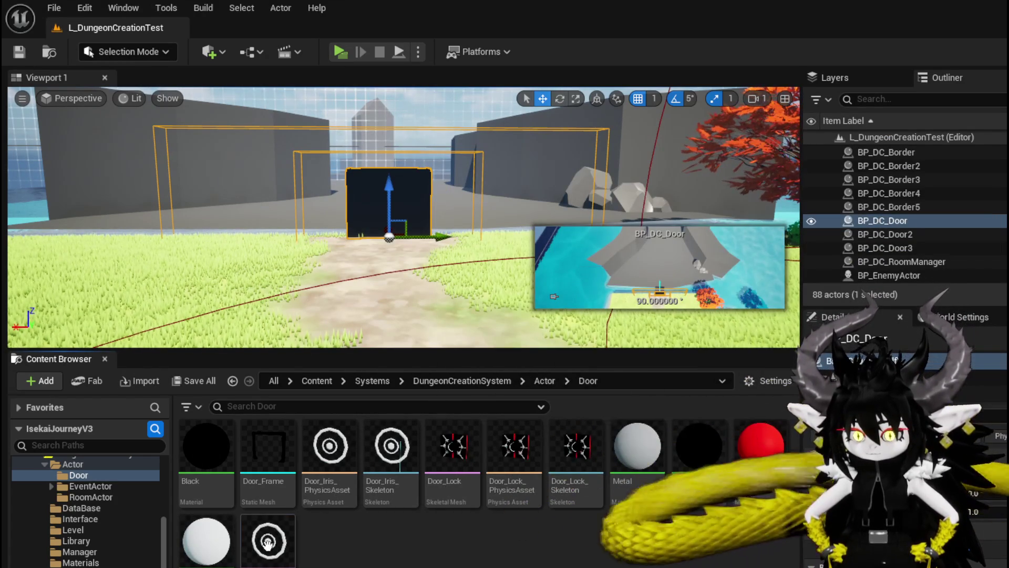
Place a Door_Iris actor in the level, delete it, and return to BP_DC_Door.
drag(320, 328, 338, 284)
mouse_move(338, 284)
right_down()
mouse_move(420, 252)
mouse_move(468, 310)
mouse_move(489, 302)
right_up()
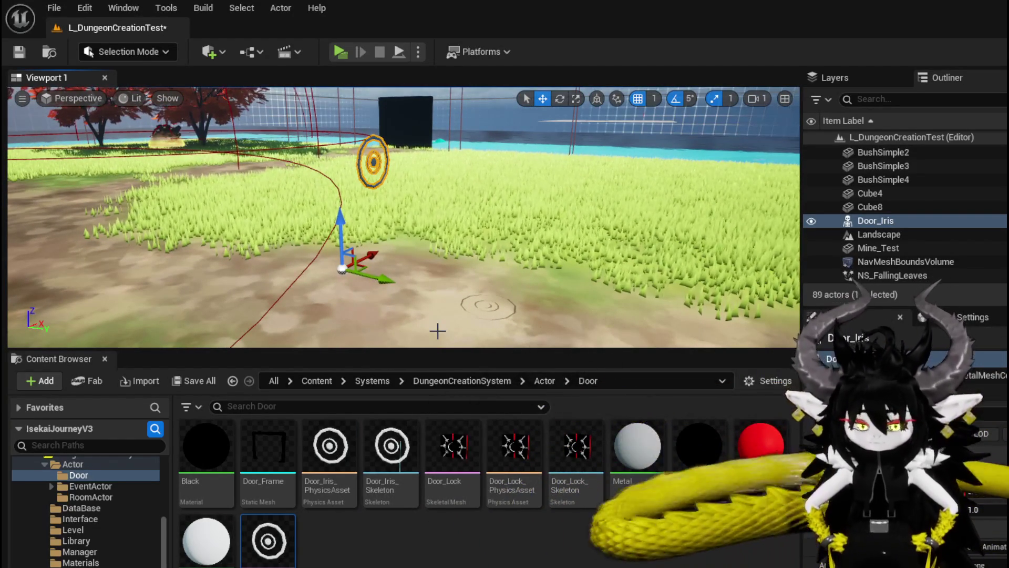
right_drag(461, 325, 442, 325)
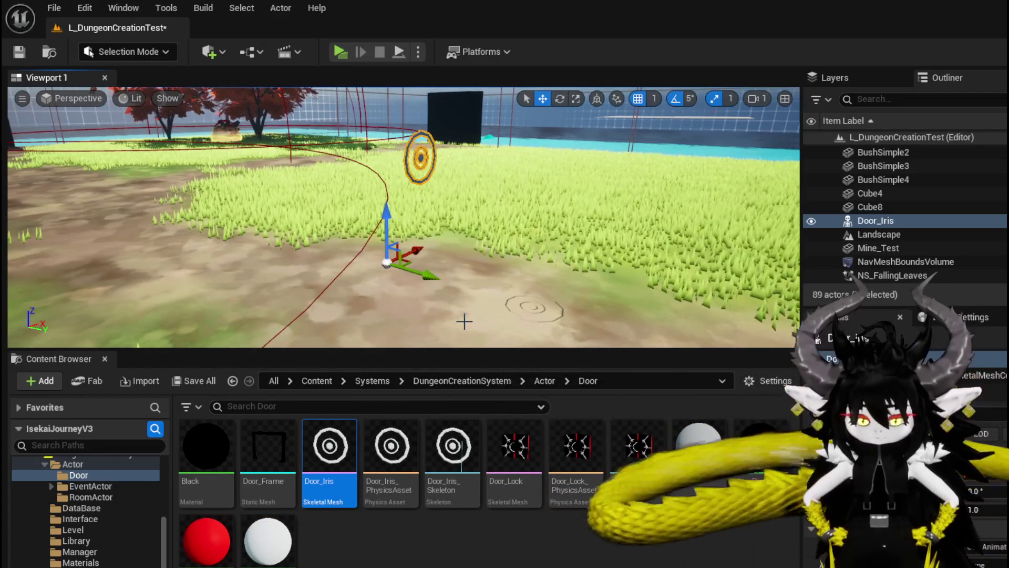
key(Delete)
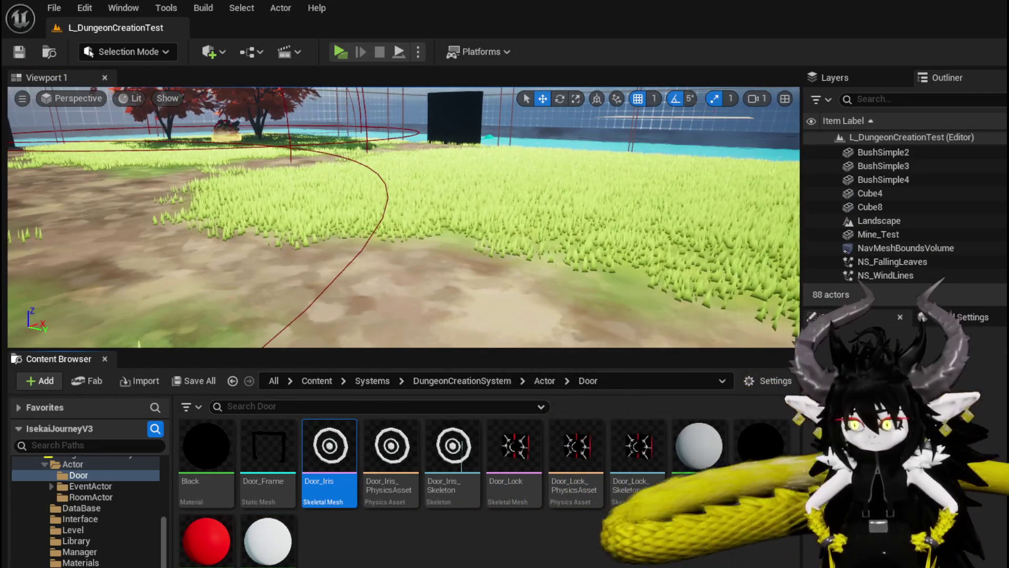
key(alt+Tab)
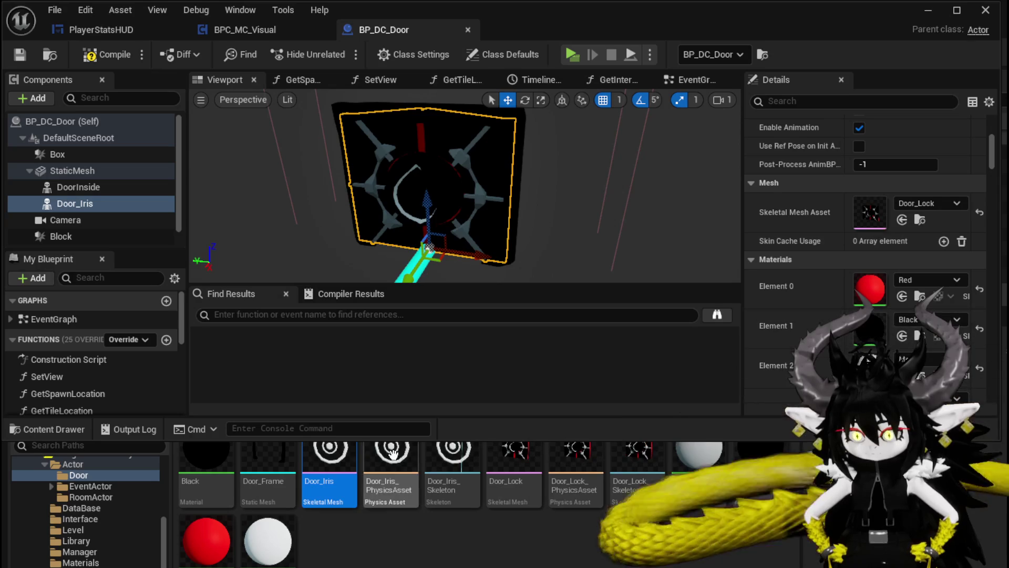
Assign the Door_Iris skeletal mesh to the Door_Iris component and check the door in the level.
mouse_move(328, 464)
mouse_down()
mouse_move(970, 232)
mouse_move(796, 325)
mouse_up()
mouse_move(355, 470)
mouse_down()
mouse_move(342, 488)
mouse_move(847, 259)
mouse_move(894, 215)
mouse_up()
key(Escape)
scroll(403, 220, up, 5)
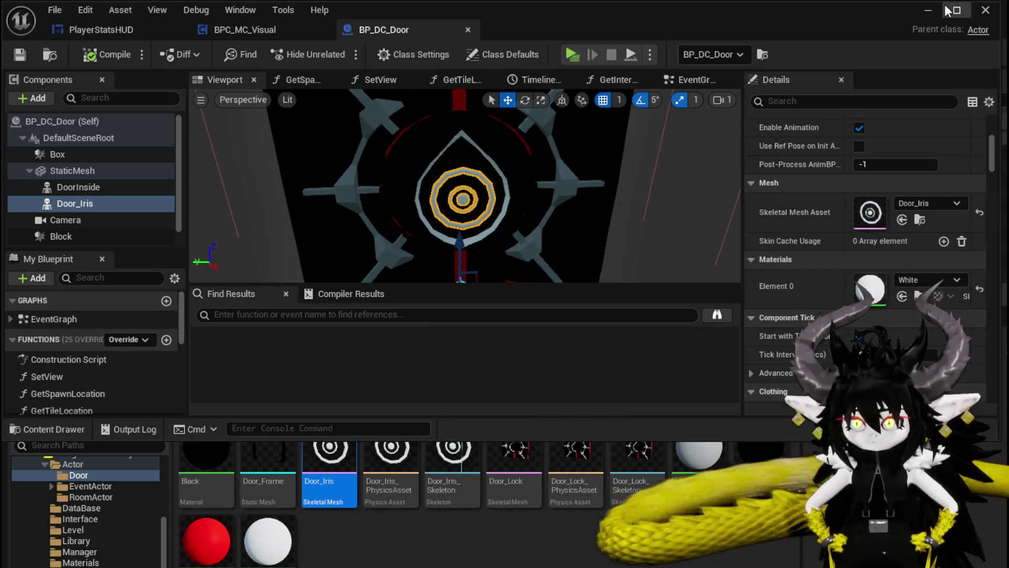
click(931, 9)
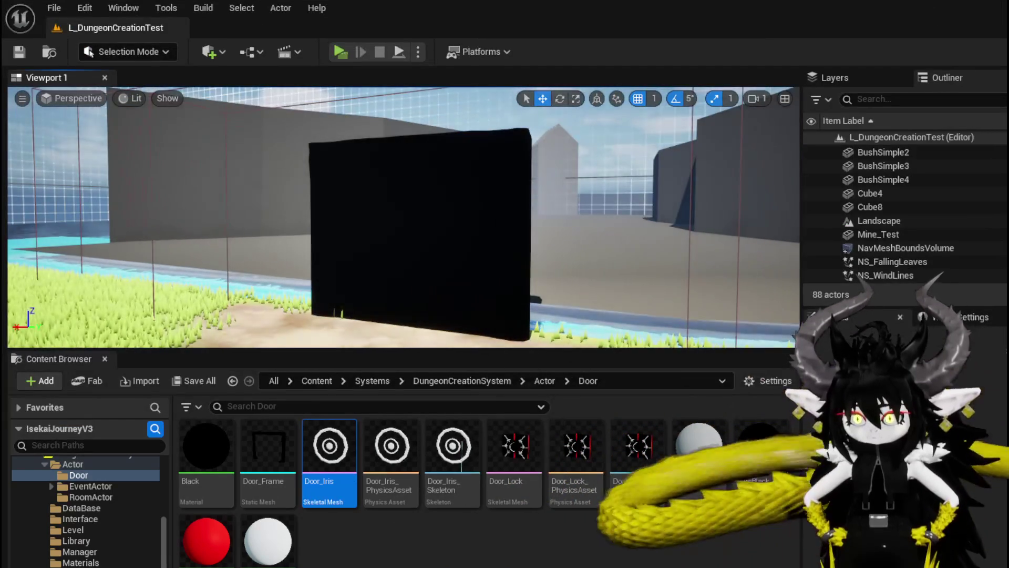
mouse_move(404, 218)
right_down()
mouse_move(368, 221)
mouse_move(400, 216)
mouse_move(392, 231)
mouse_move(431, 226)
right_up()
right_drag(441, 313, 389, 293)
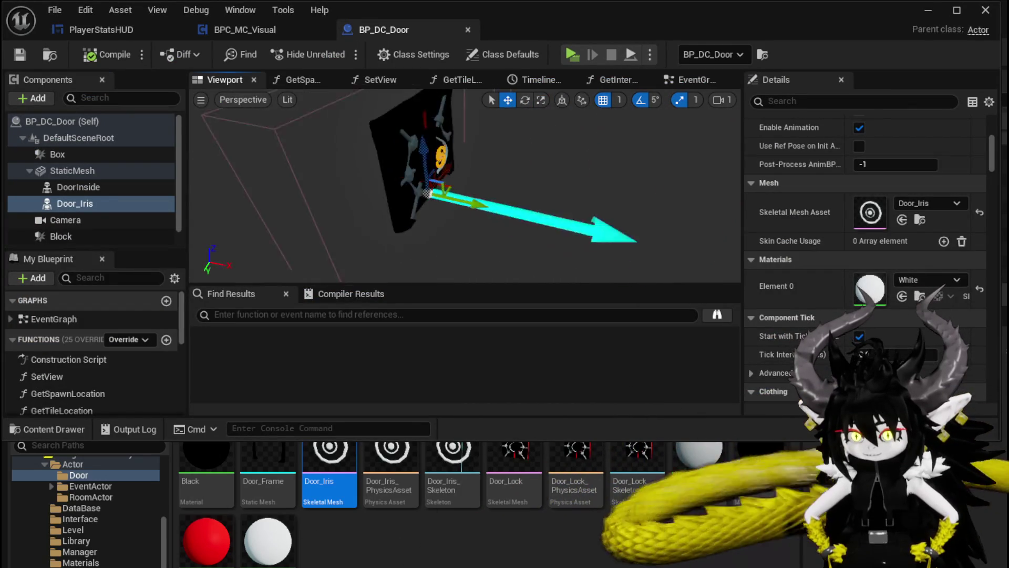
right_drag(443, 221, 443, 222)
Rotate the StaticMesh door's yaw from 90 to 95 and compile BP_DC_Door.
click(73, 171)
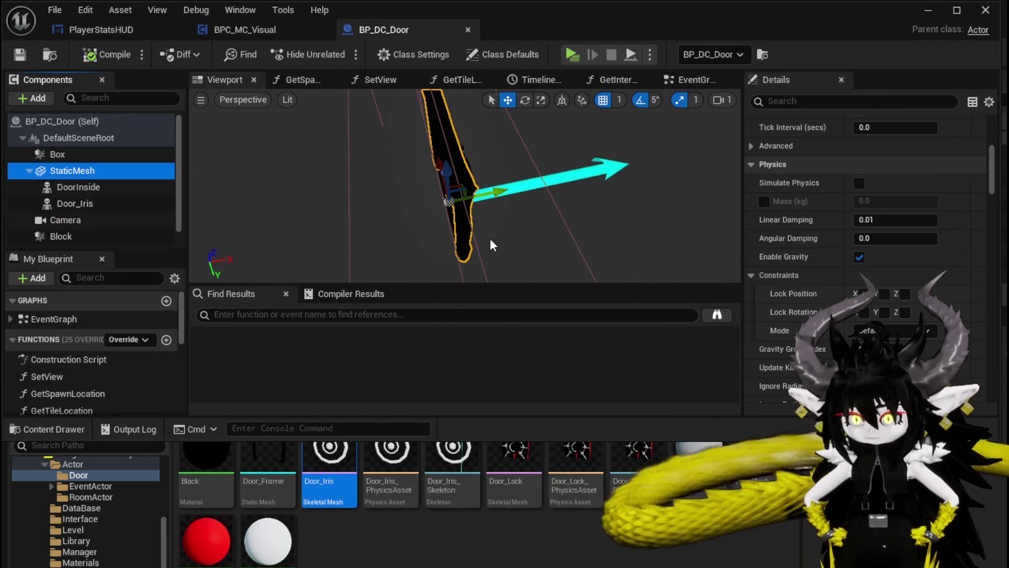
right_drag(502, 247, 461, 207)
key(e)
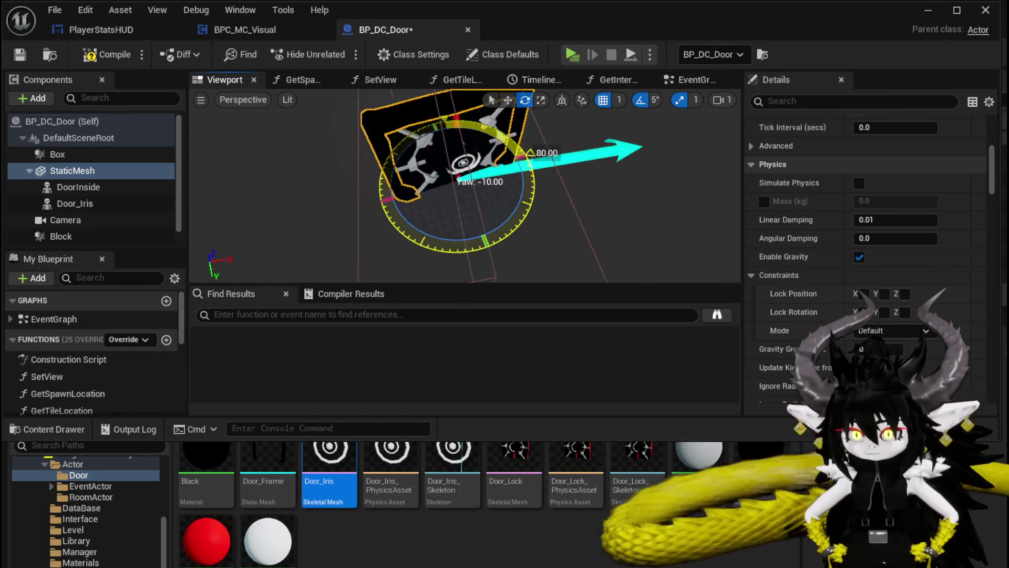
drag(475, 257, 466, 258)
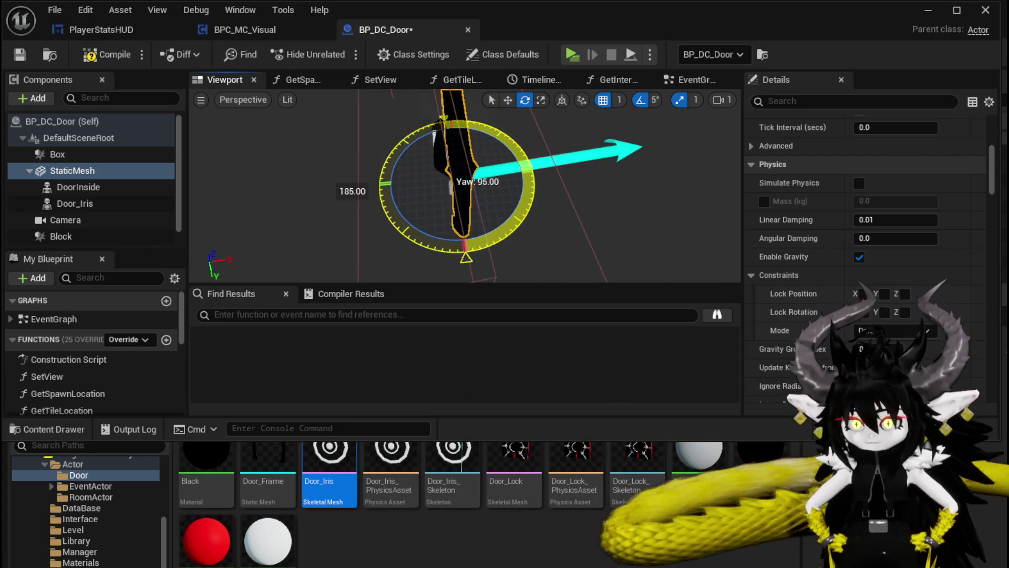
mouse_move(287, 125)
right_down()
mouse_move(315, 131)
mouse_move(342, 121)
mouse_move(286, 125)
right_up()
click(105, 54)
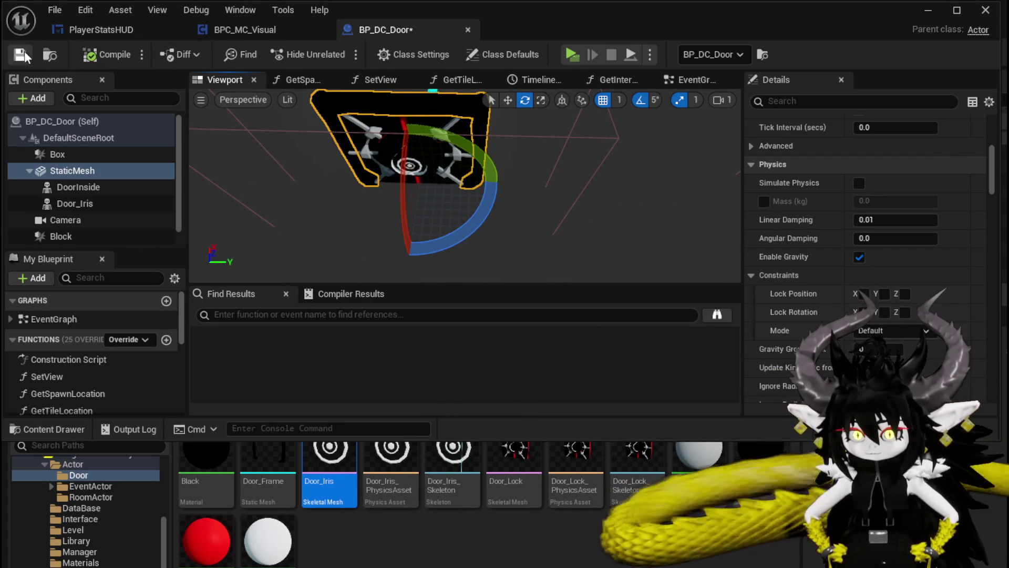
click(928, 10)
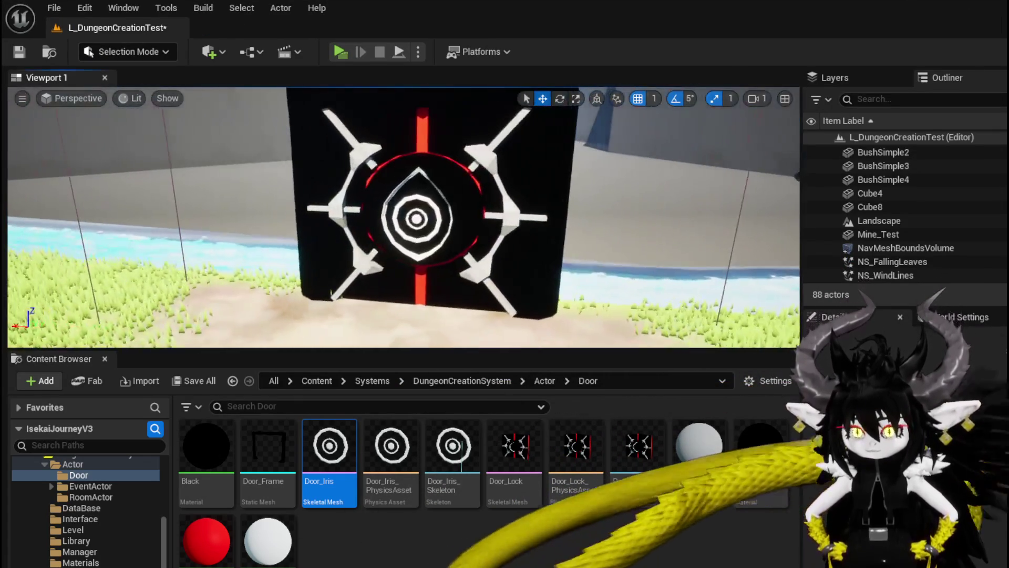
mouse_move(400, 216)
right_down()
mouse_move(473, 213)
mouse_move(315, 213)
mouse_move(326, 213)
right_up()
Start a standalone play session, run to the door, and choose Cave SecretPassage.
click(339, 51)
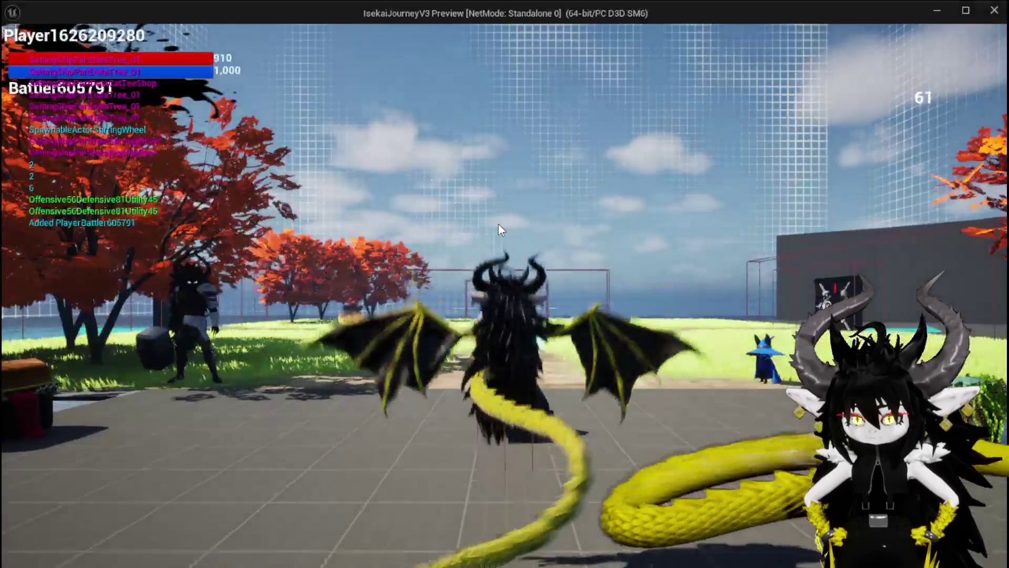
key(w)
key(space)
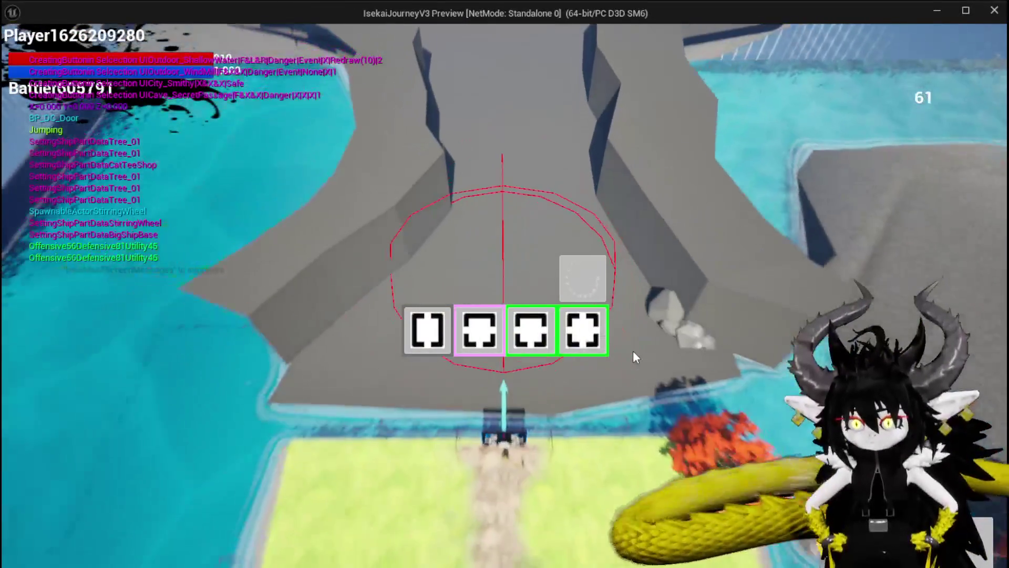
mouse_move(586, 347)
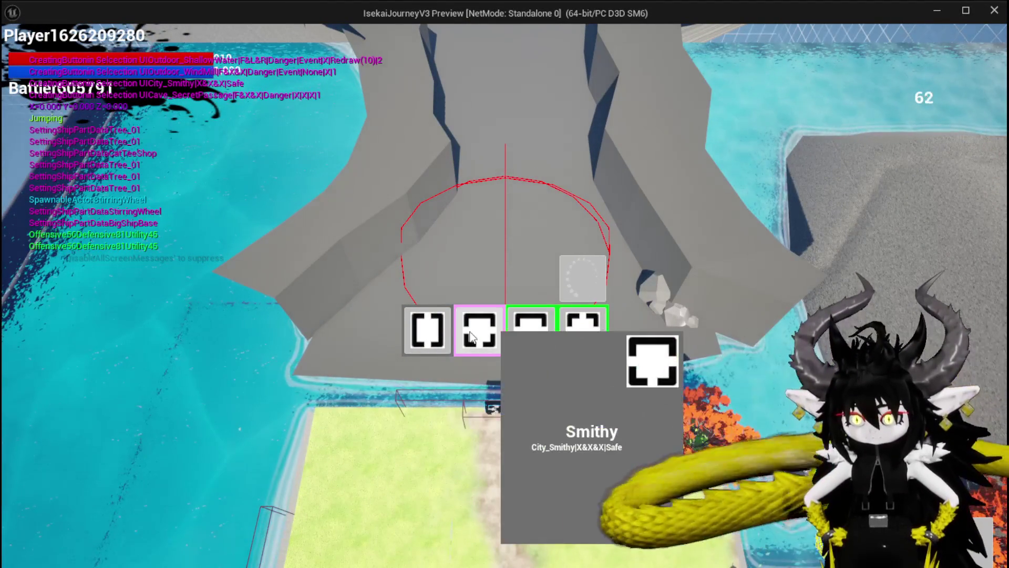
click(437, 334)
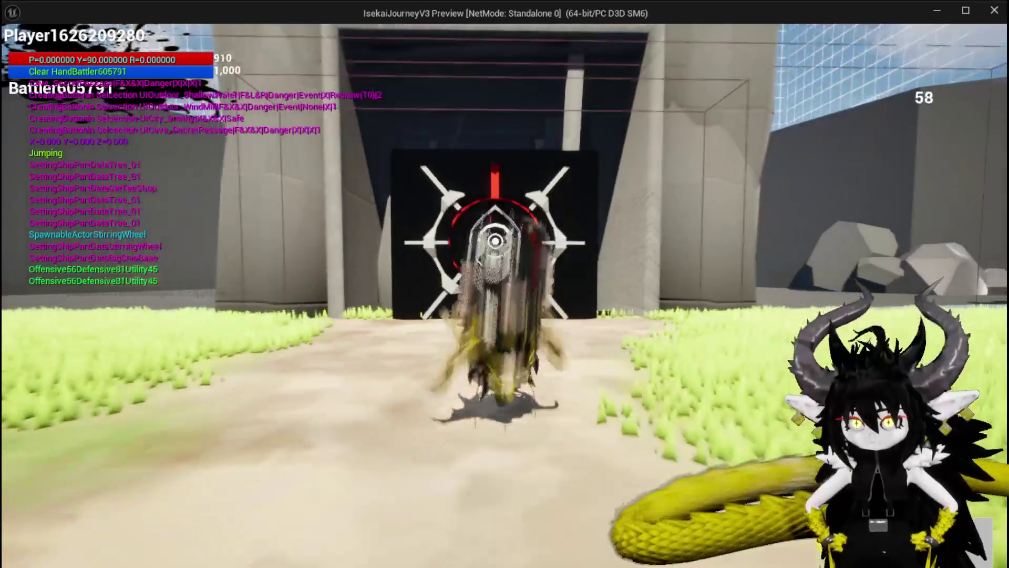
Walk the character around and up to the door, then end the play session.
key(w)
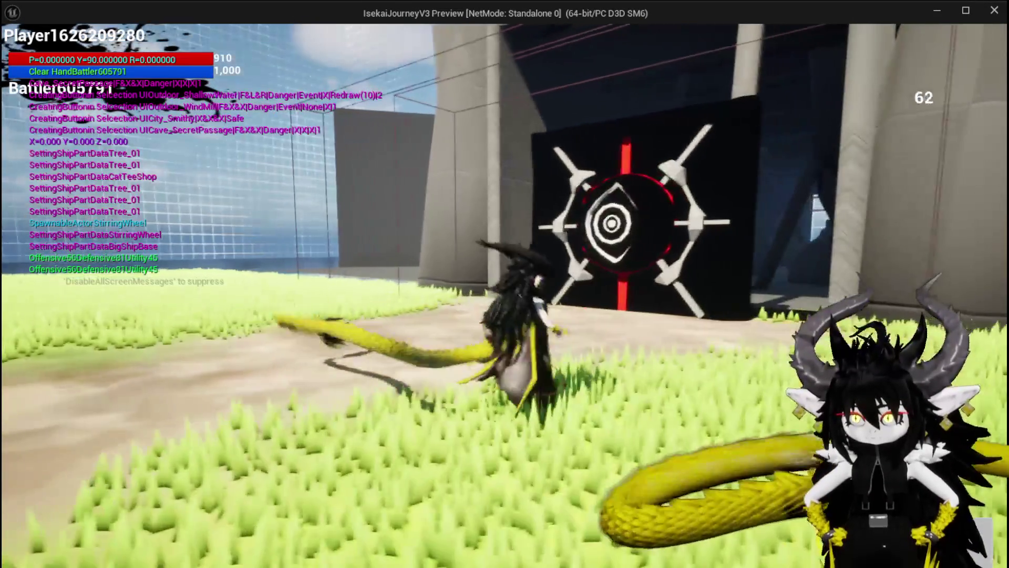
key(w)
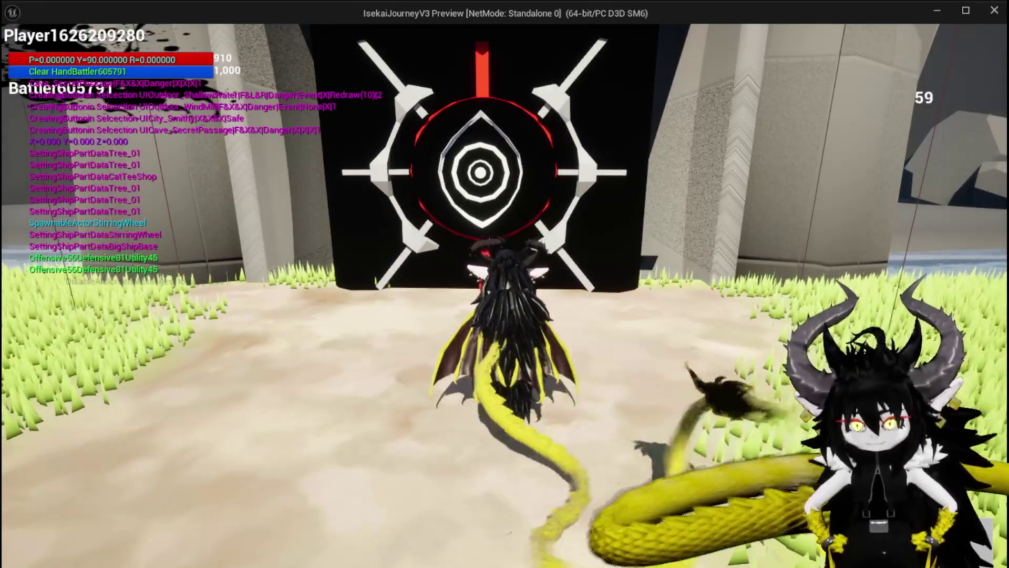
key(w)
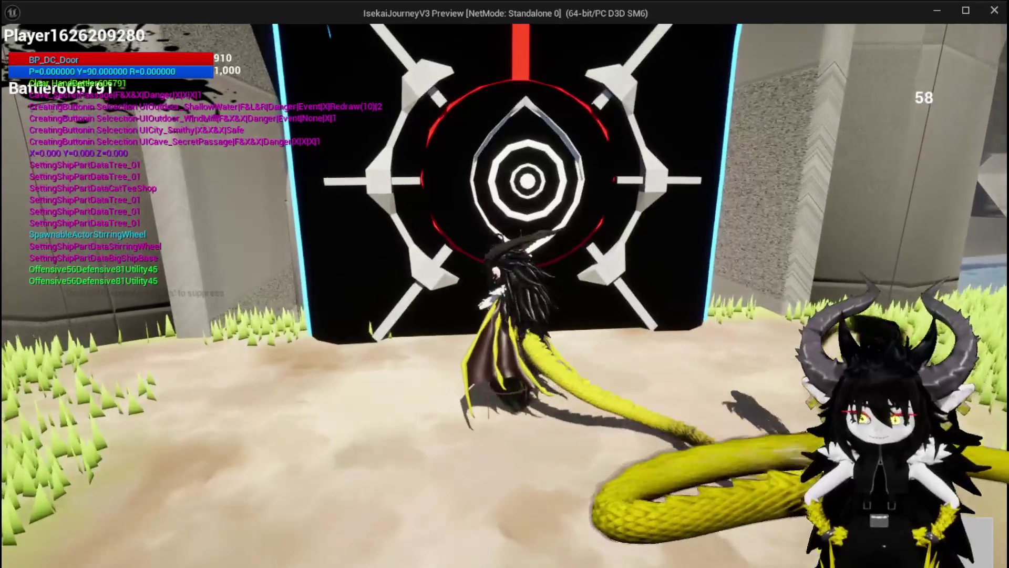
key(d)
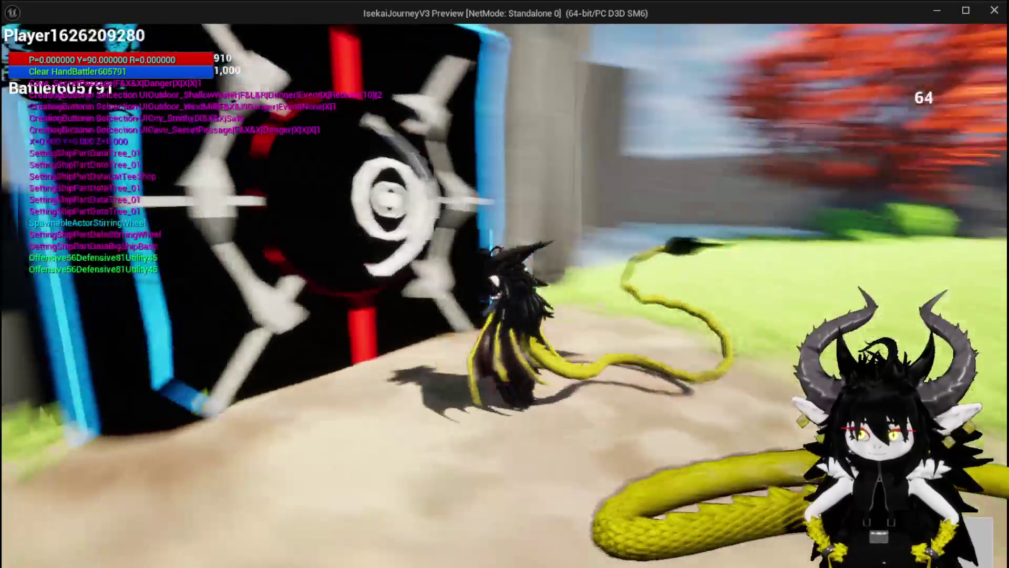
key(a)
key(Escape)
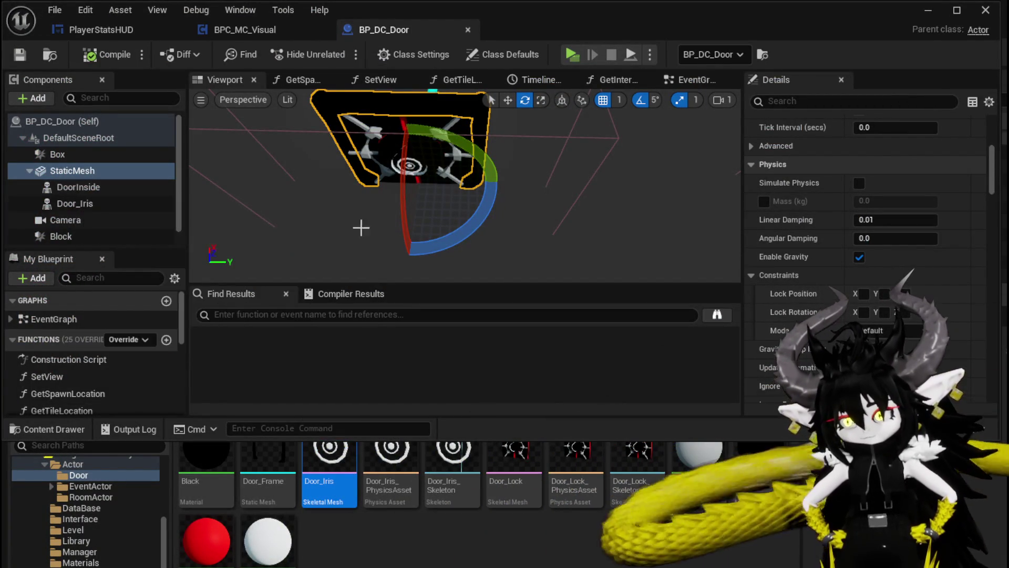
Inspect DoorInside's Element 2 Metal material, save BP_DC_Door, and select StaticMesh.
click(62, 185)
scroll(912, 306, down, 3)
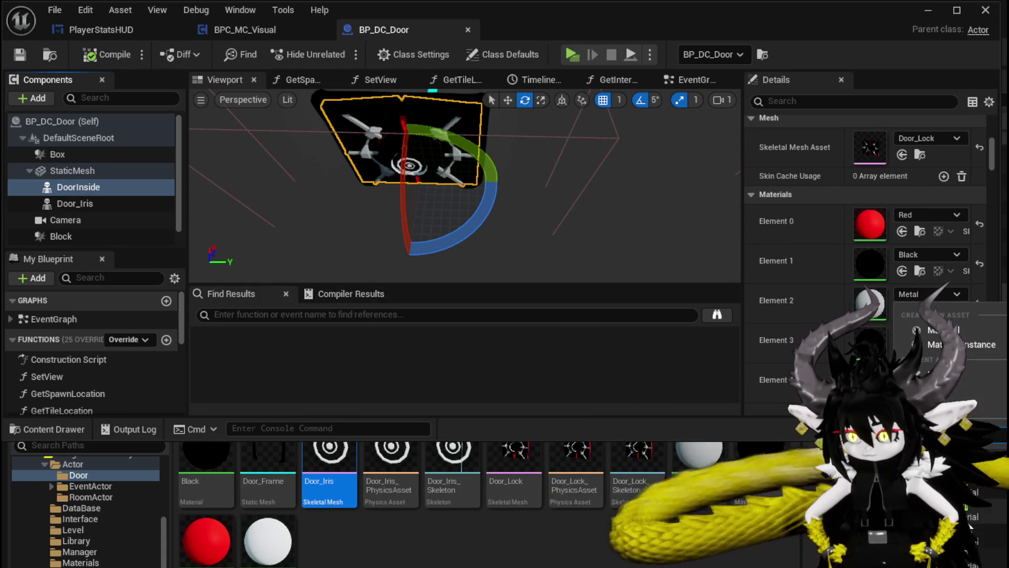
click(19, 55)
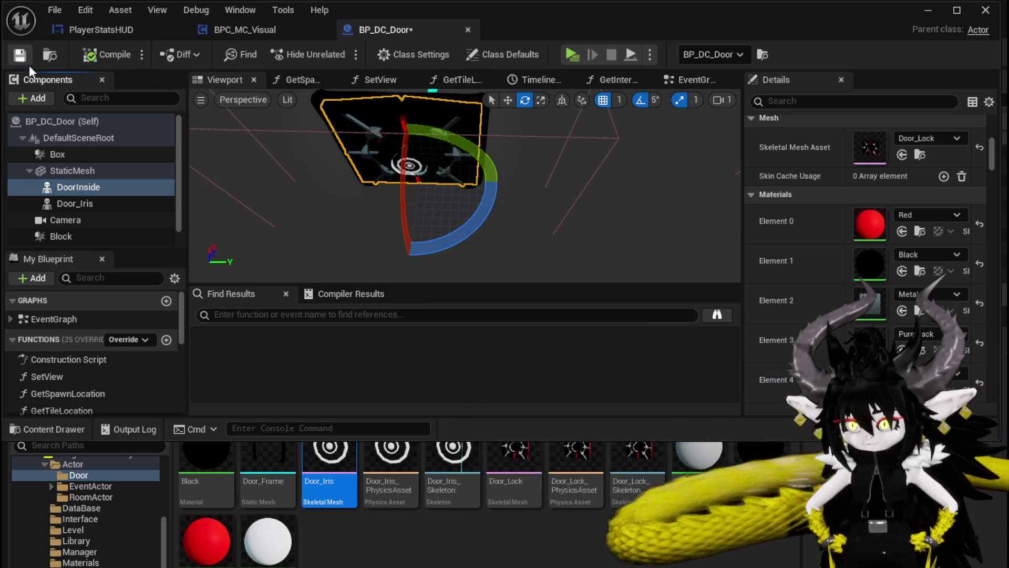
click(335, 140)
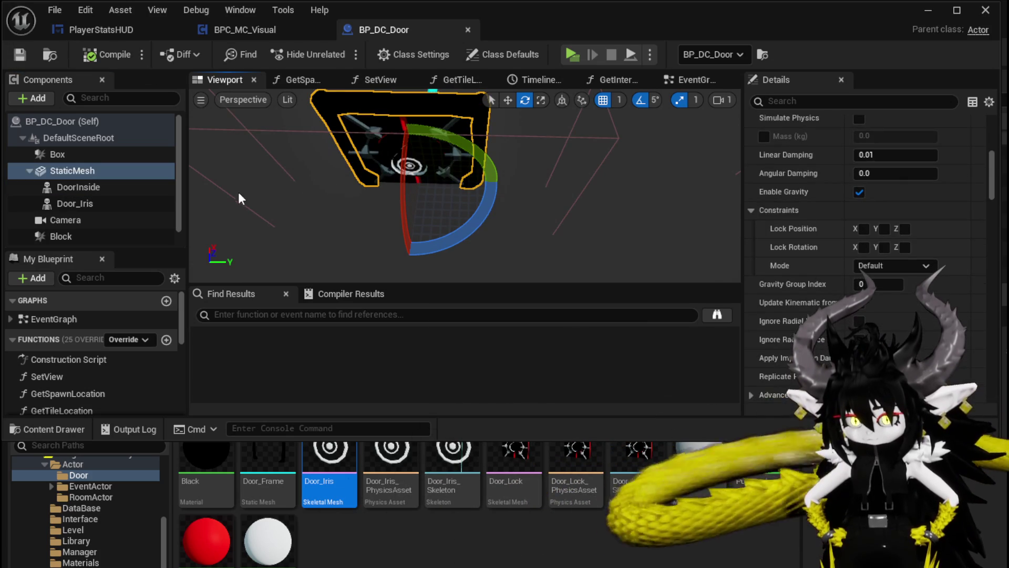
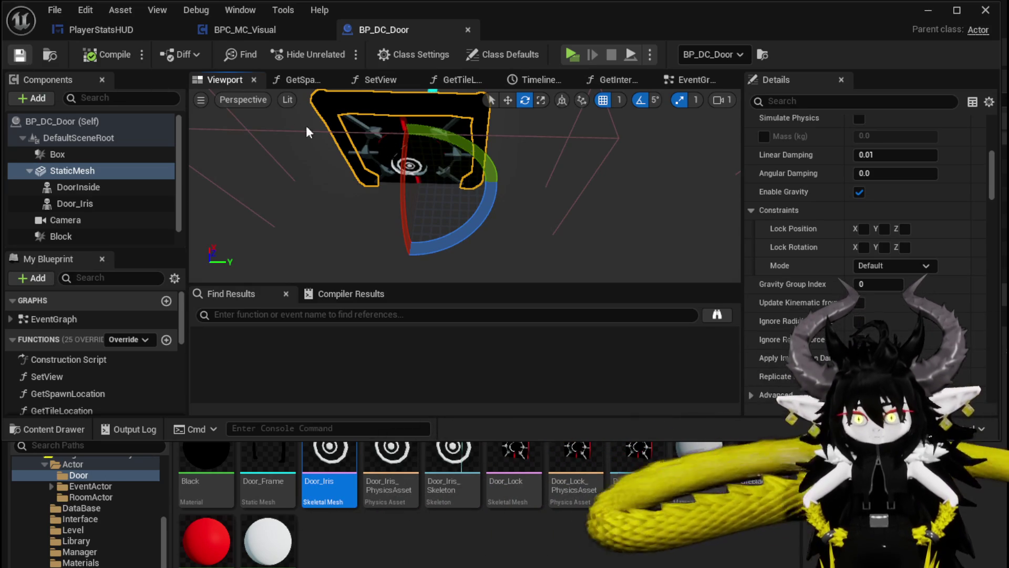
Compile and save the BP_DC_Door blueprint.
mouse_move(491, 213)
mouse_down()
mouse_move(531, 200)
mouse_move(505, 200)
mouse_up()
click(100, 55)
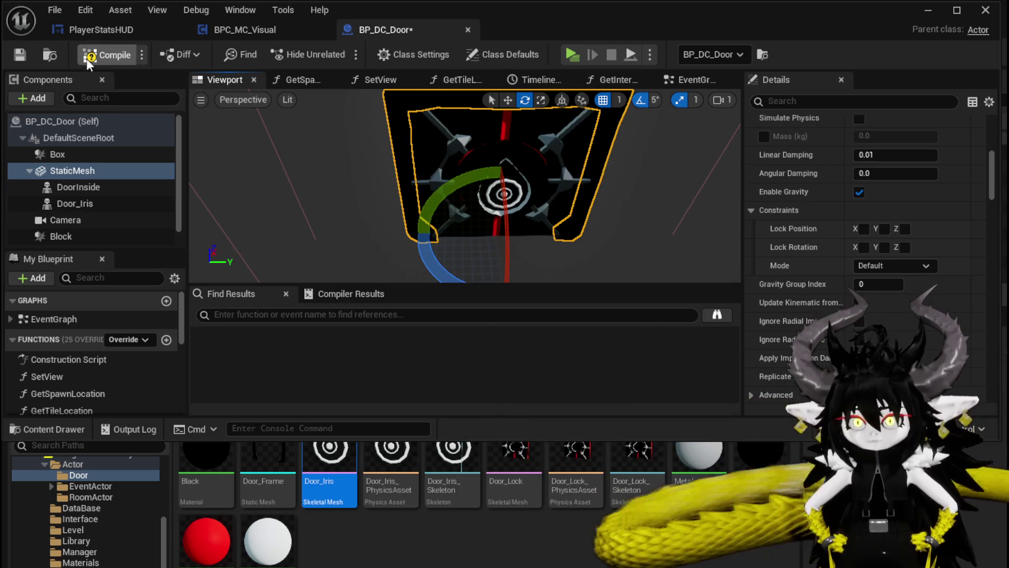
click(19, 54)
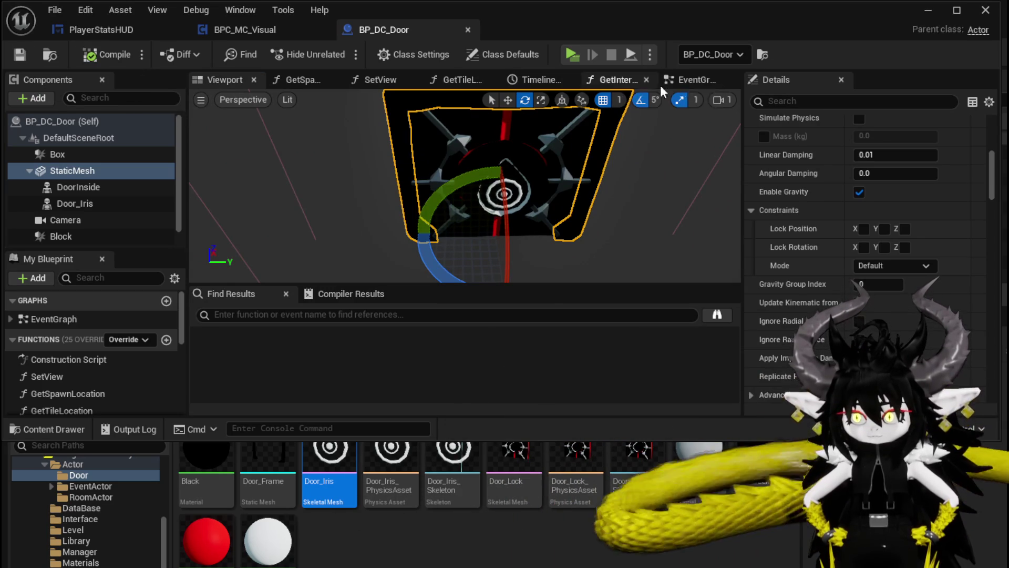
Add a custom event named DoorOpeningSequence to the event graph.
click(690, 79)
scroll(366, 200, up, 6)
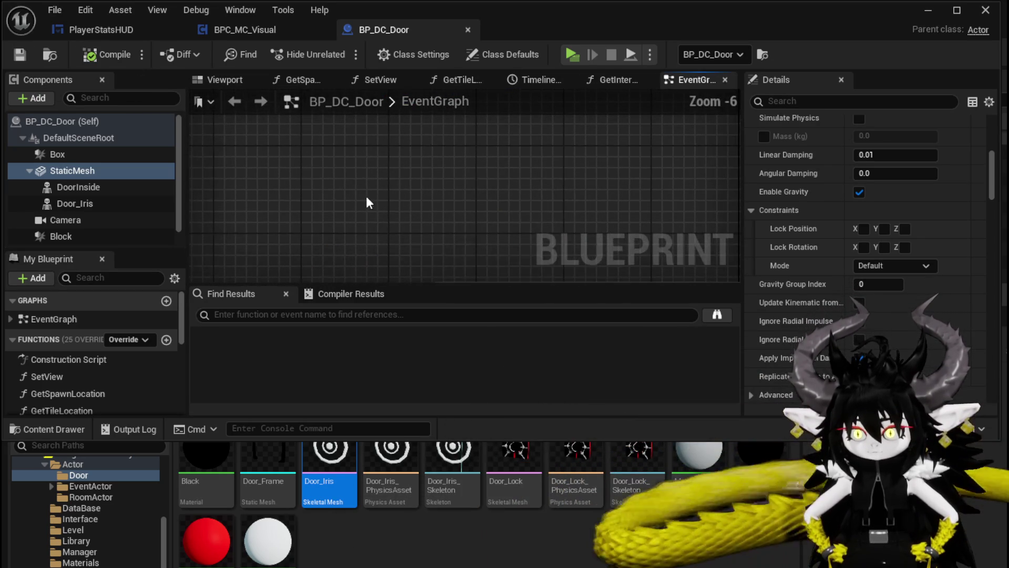
right_click(354, 170)
text(custom evn)
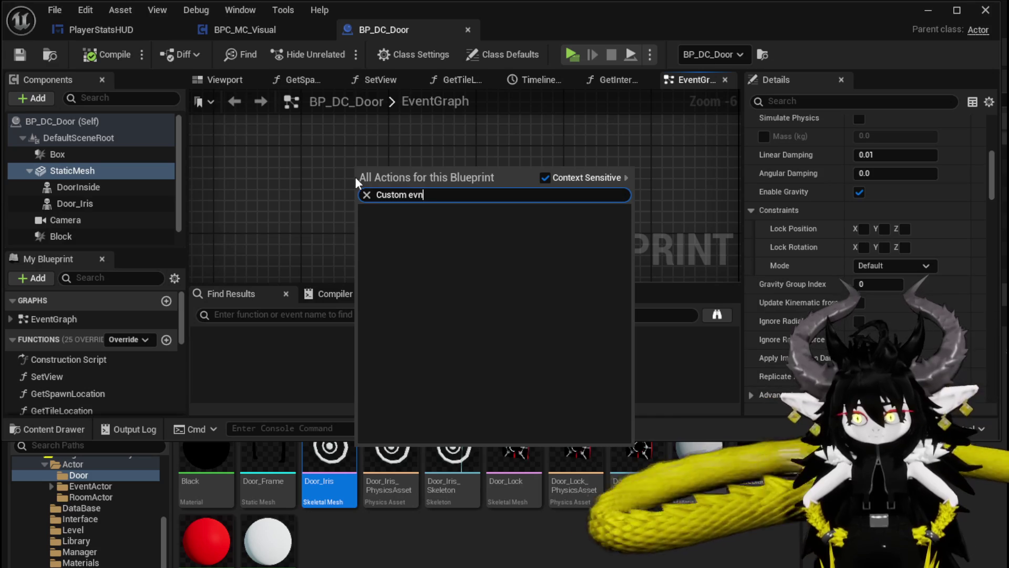
key(BackSpace)
click(390, 217)
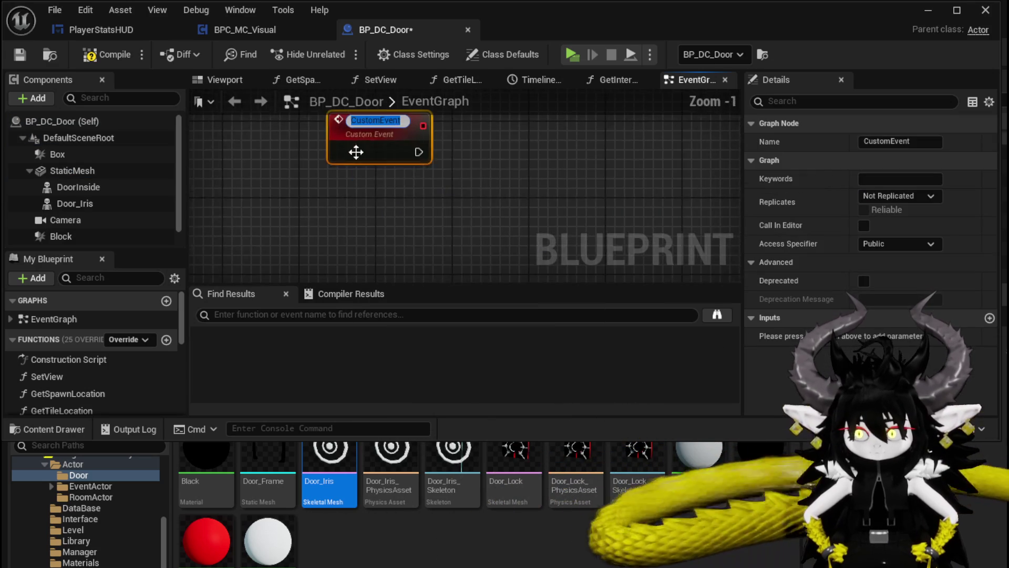
text(Doo)
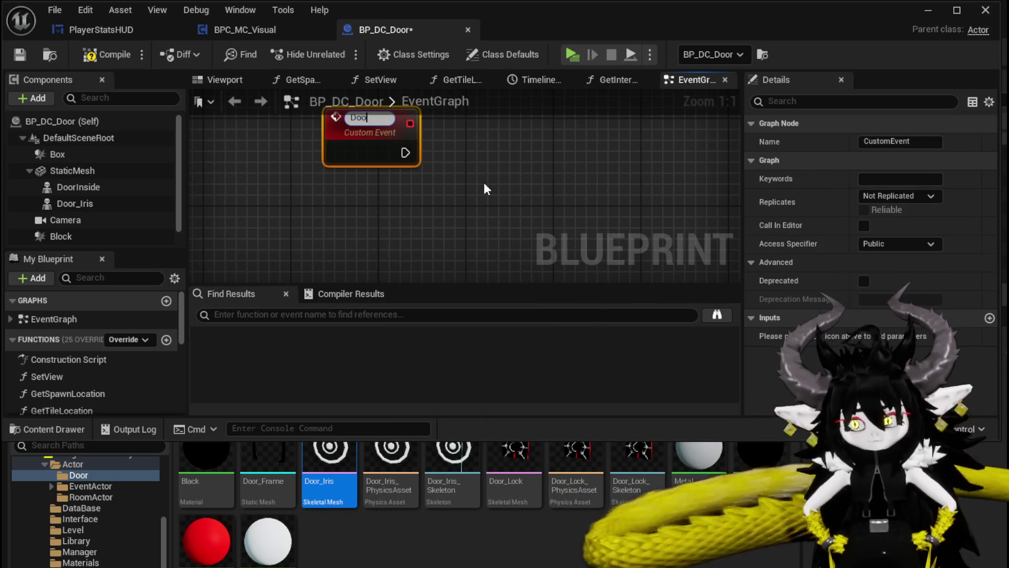
text(rOpening)
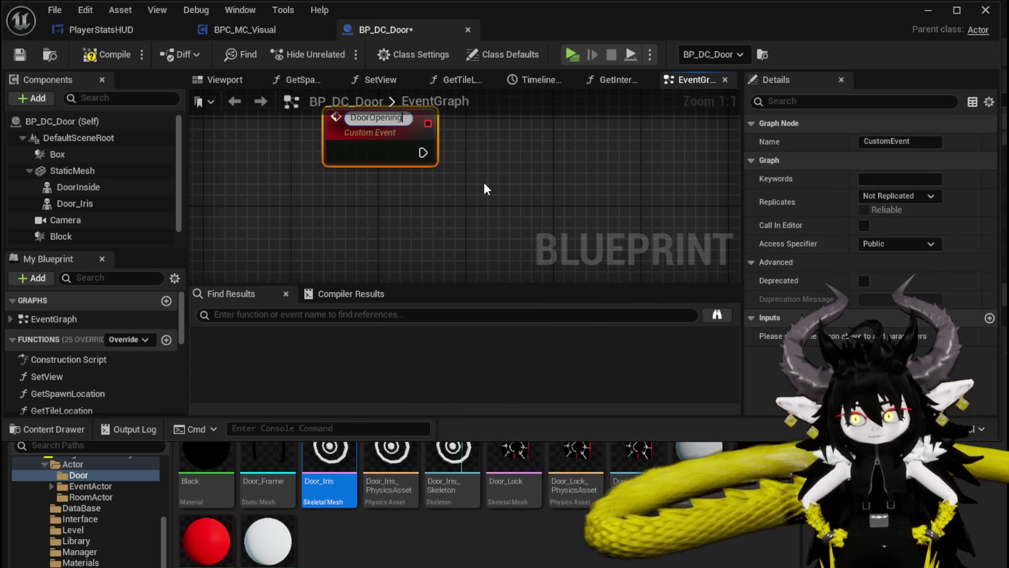
text(Sequence)
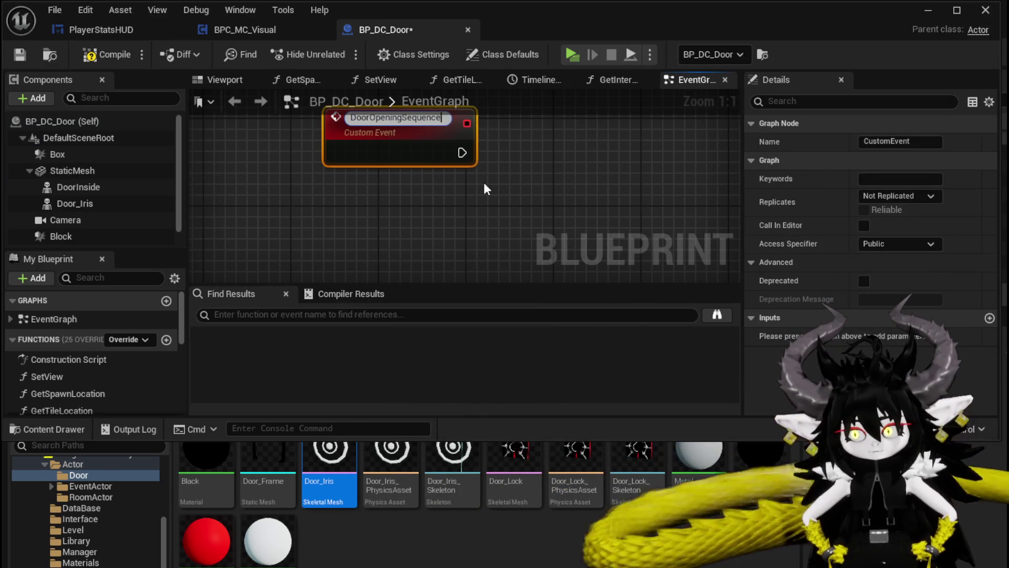
key(Return)
mouse_move(422, 185)
right_down()
mouse_move(405, 253)
mouse_move(409, 288)
right_up()
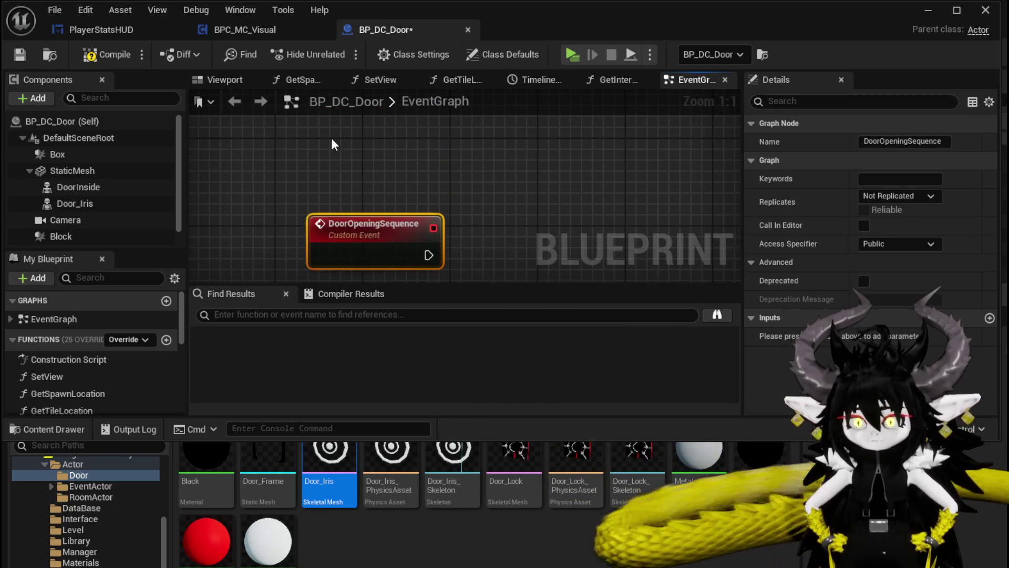
Add a custom event named EyeMoving and move it toward the top of the graph.
right_click(332, 138)
text(custom event)
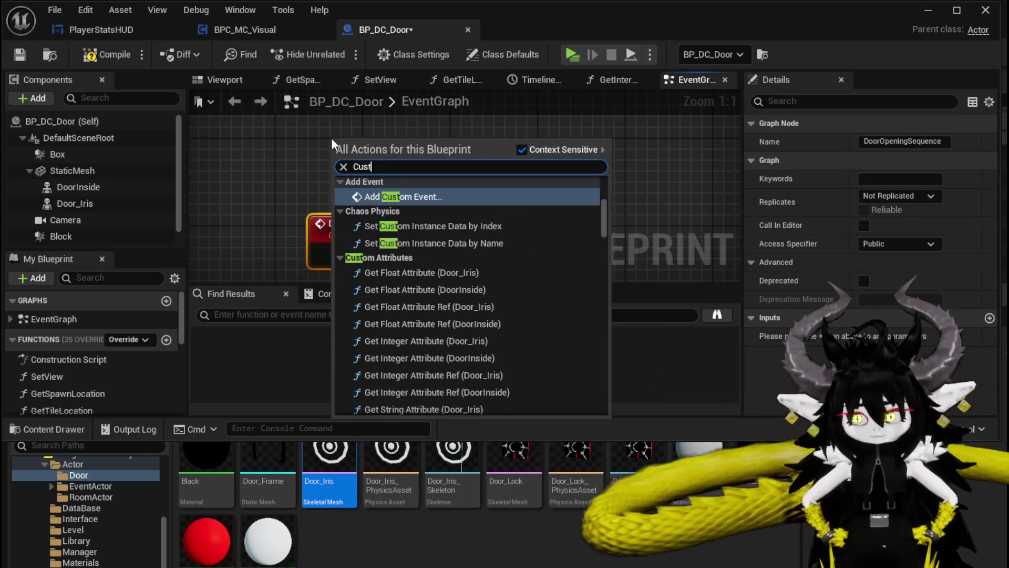
key(Return)
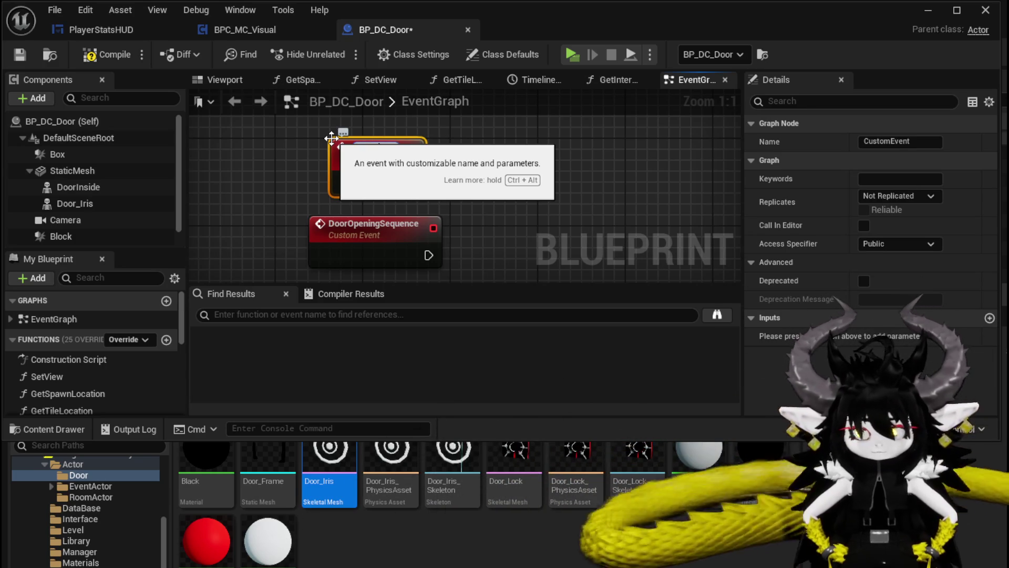
key(Return)
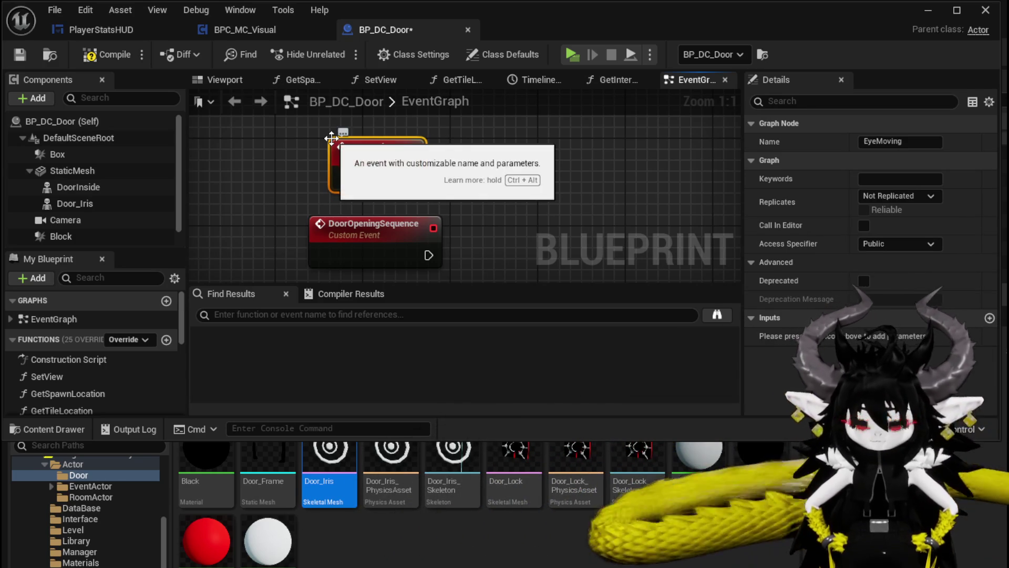
drag(331, 138, 292, 97)
scroll(430, 174, down, 3)
Compile, arrange EyeMoving above DoorOpeningSequence, and save with Ctrl+S.
click(91, 55)
mouse_move(480, 180)
right_down()
mouse_move(451, 168)
mouse_move(517, 224)
right_up()
drag(399, 168, 281, 139)
right_drag(450, 207, 471, 245)
drag(271, 167, 476, 148)
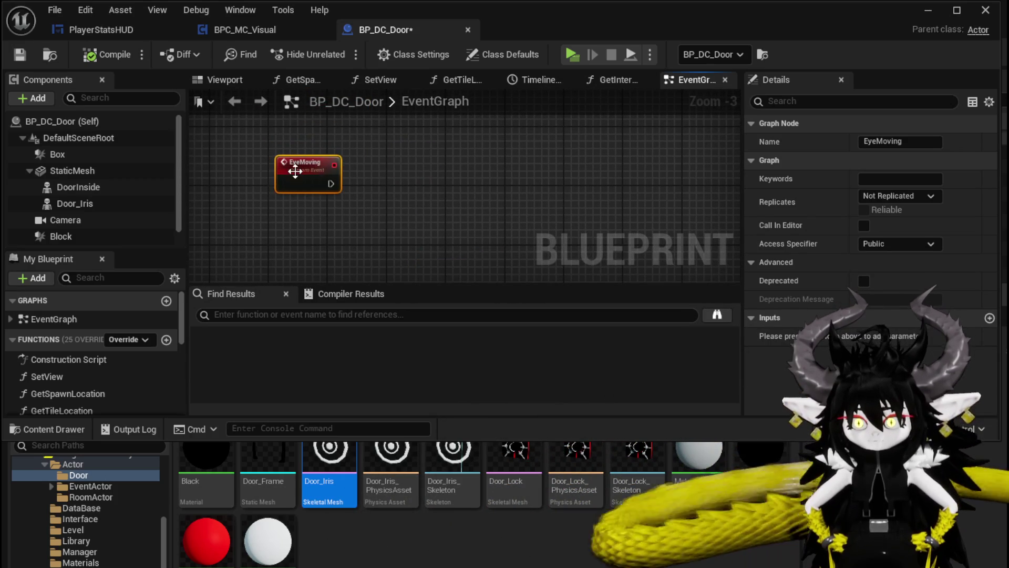
drag(299, 173, 405, 160)
key(ctrl+s)
mouse_move(336, 203)
right_down()
mouse_move(324, 203)
mouse_move(320, 234)
right_up()
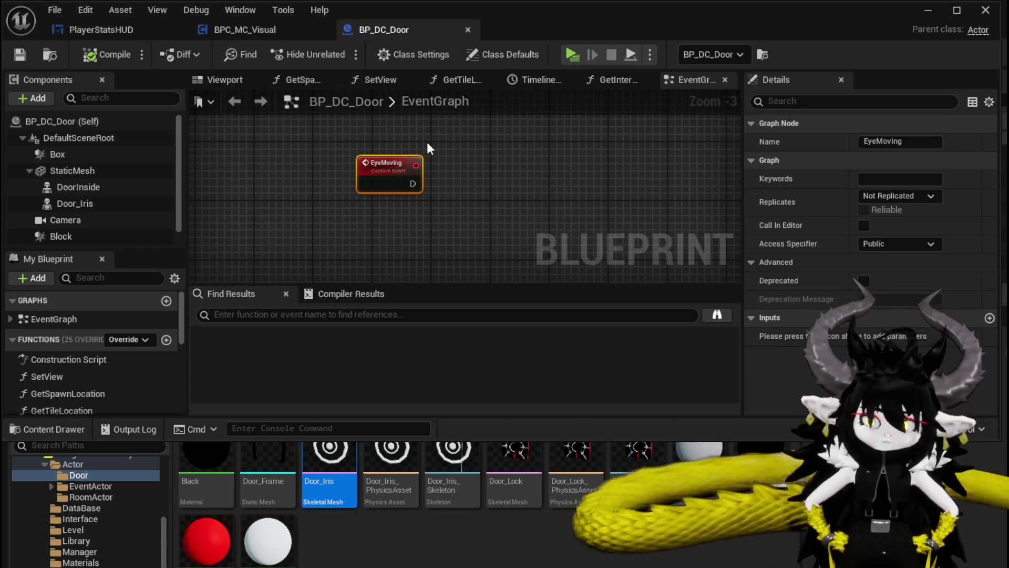
mouse_move(428, 143)
right_down()
mouse_move(425, 244)
mouse_move(410, 184)
right_up()
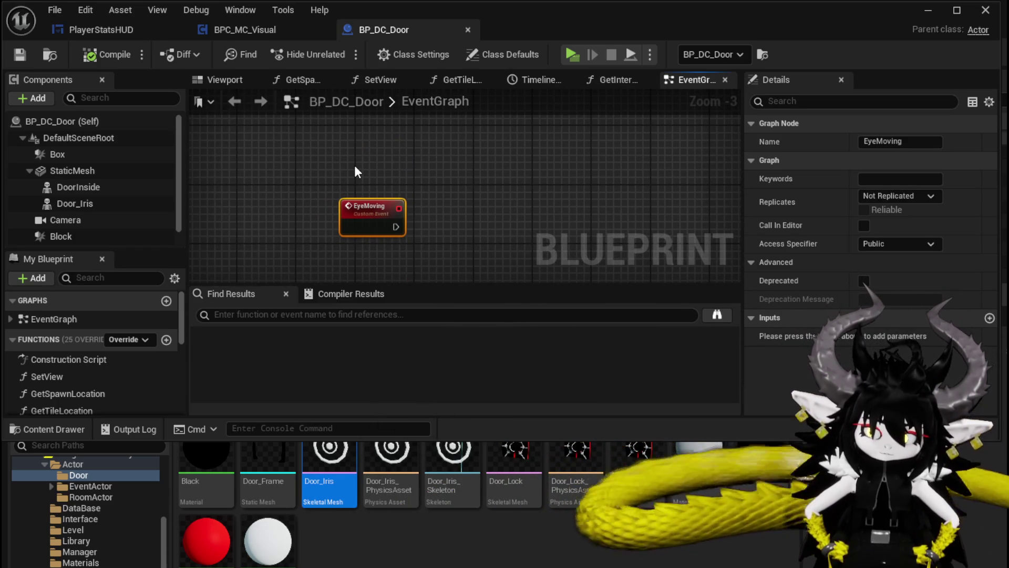
scroll(354, 165, down, 3)
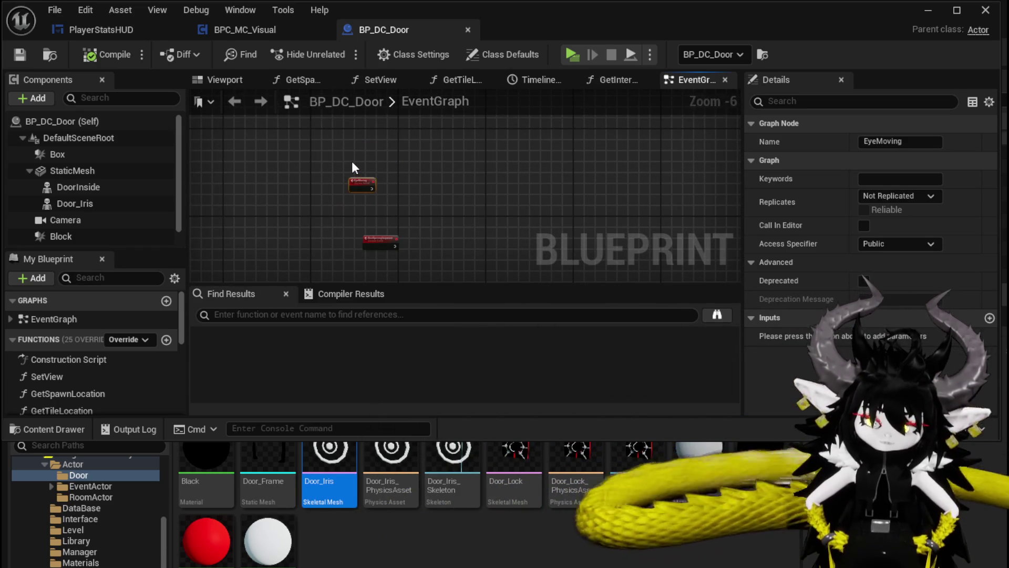
scroll(352, 163, up, 3)
Add a Get Distance To node and place it above the EyeMoving event.
right_click(334, 153)
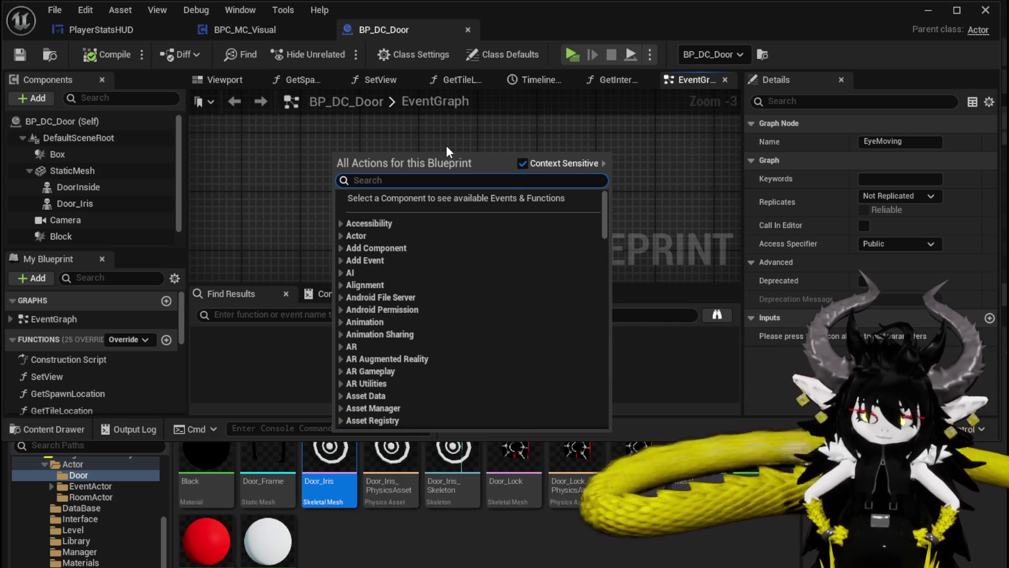
text(get di)
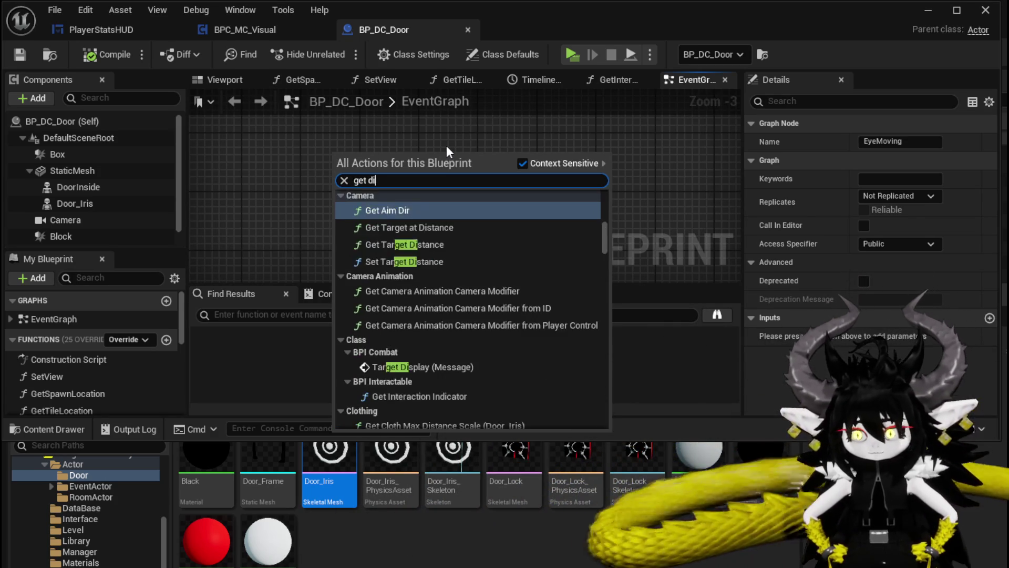
text(stance)
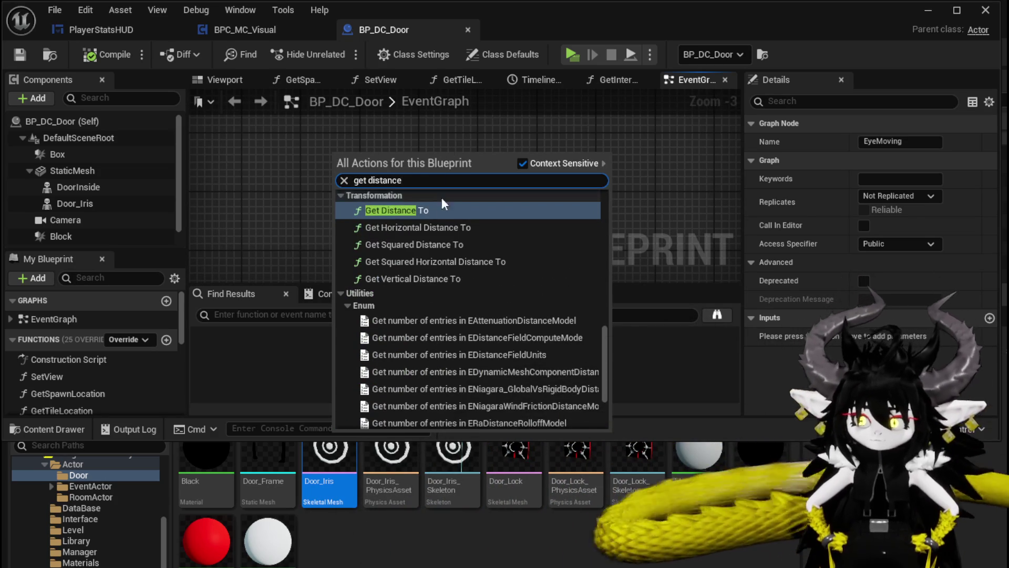
click(433, 209)
drag(405, 187, 429, 164)
scroll(429, 164, up, 3)
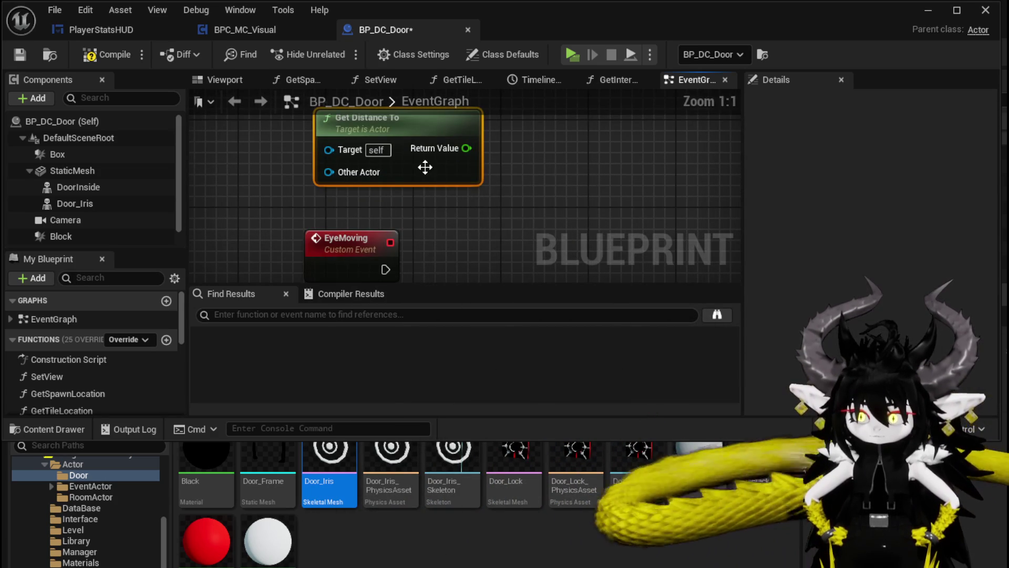
mouse_move(452, 186)
right_down()
mouse_move(407, 209)
mouse_move(391, 190)
right_up()
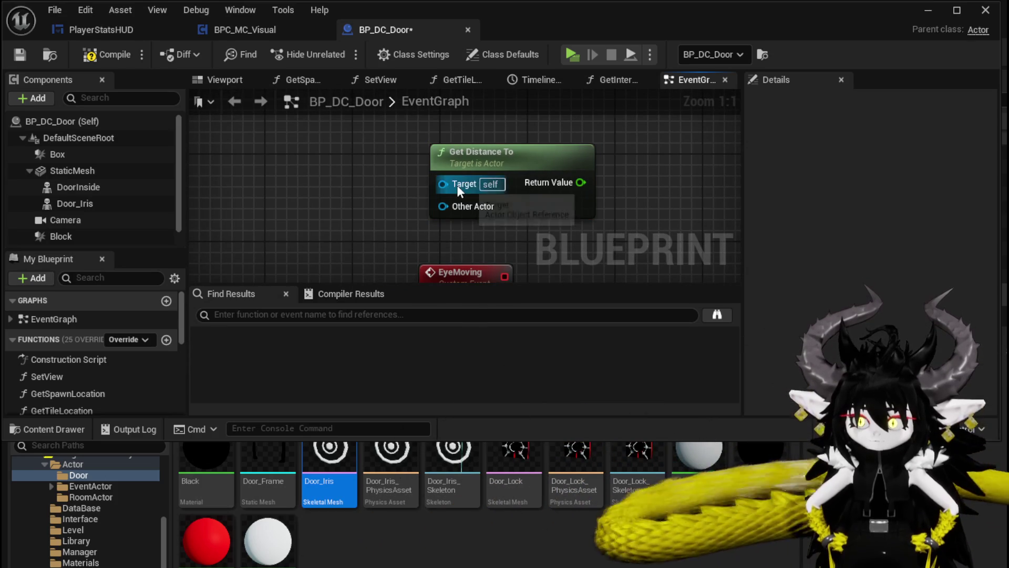
drag(515, 170, 492, 126)
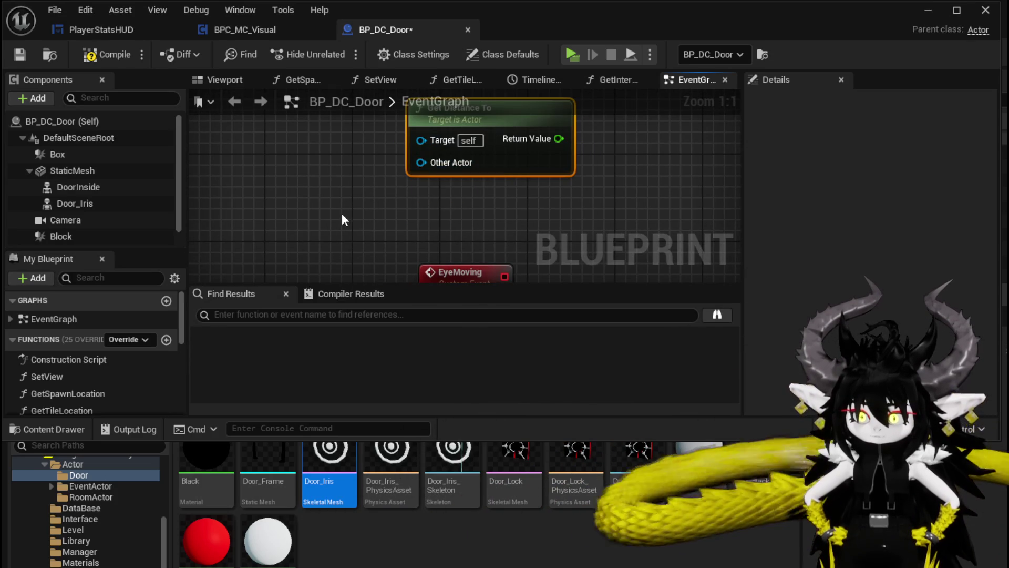
scroll(342, 213, down, 3)
right_drag(354, 202, 353, 195)
Compile and save BP_DC_Door, then show the door's 3D Viewport.
click(112, 53)
click(24, 55)
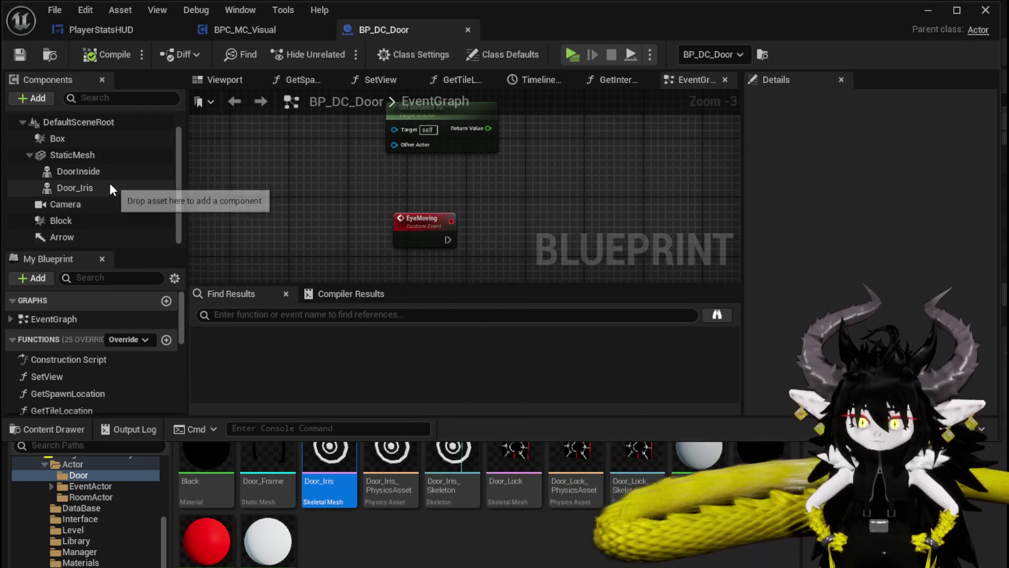
click(210, 78)
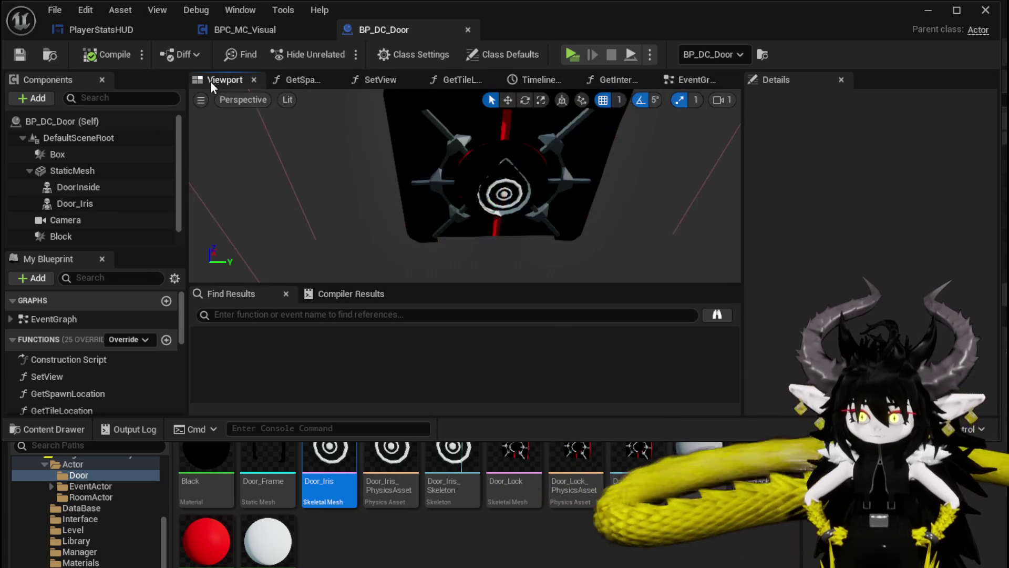
Add a Sphere collision component named Sphere, set its radius, and compile and save.
drag(599, 202, 473, 219)
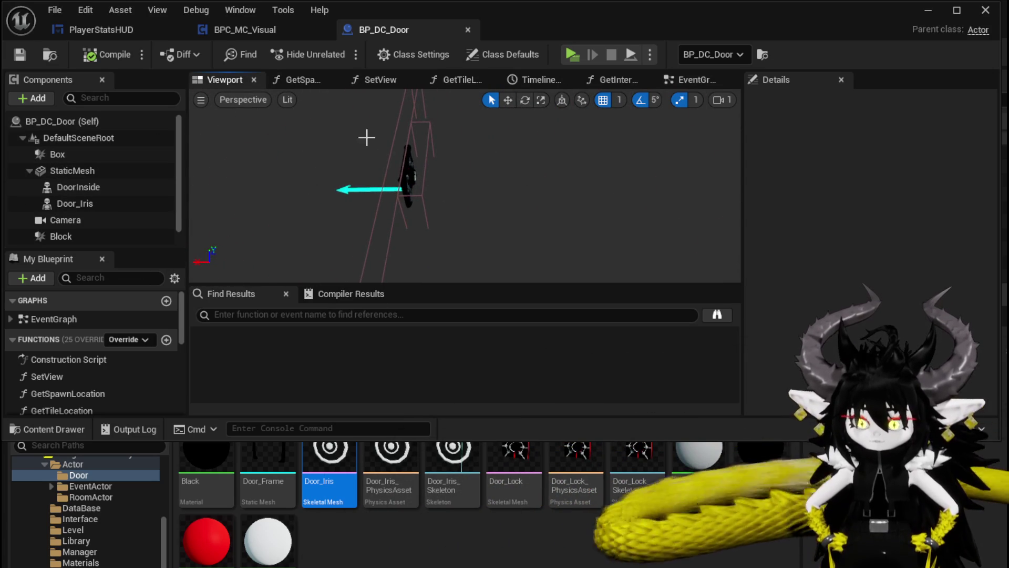
click(32, 98)
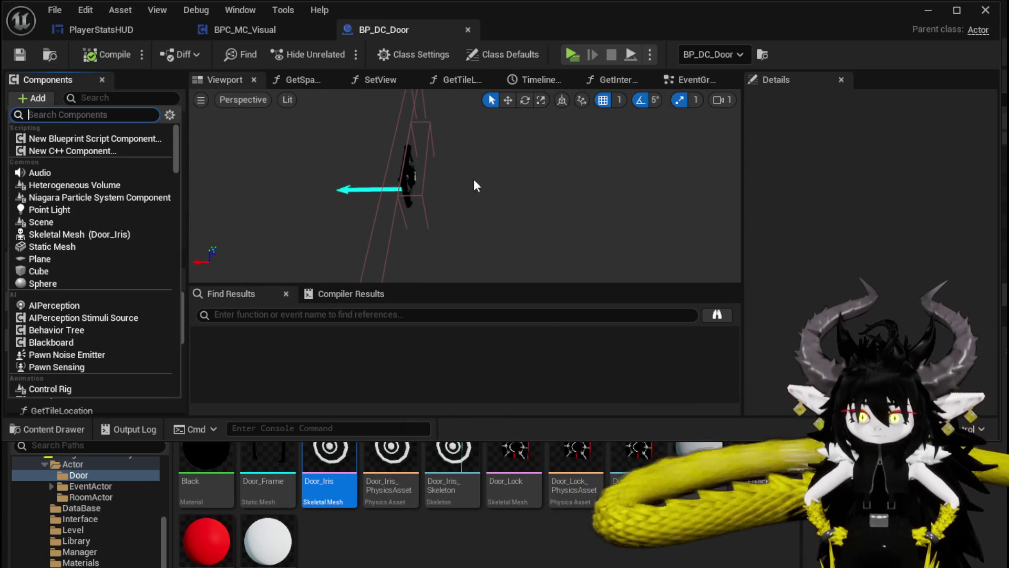
text(Sphere)
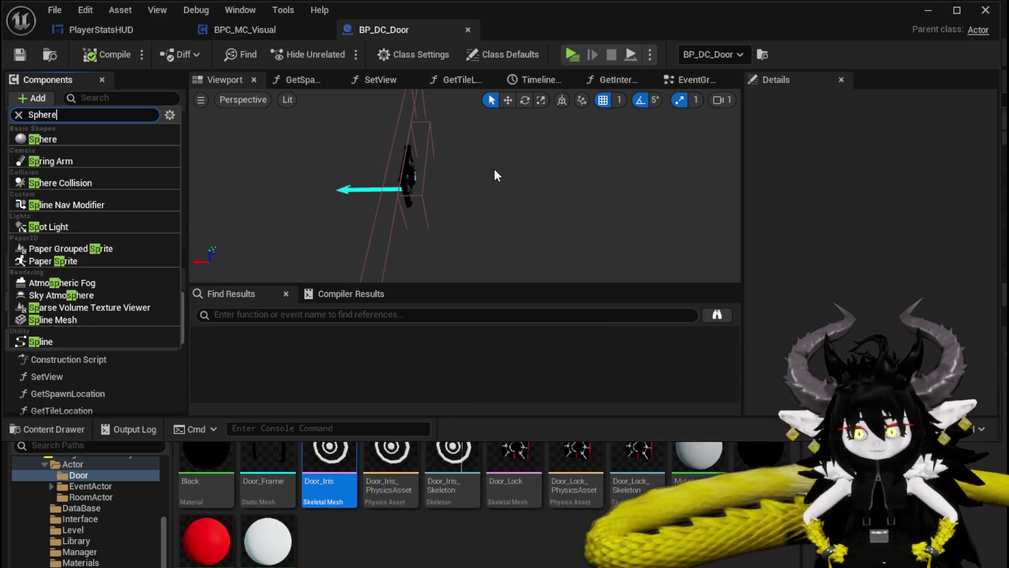
click(92, 159)
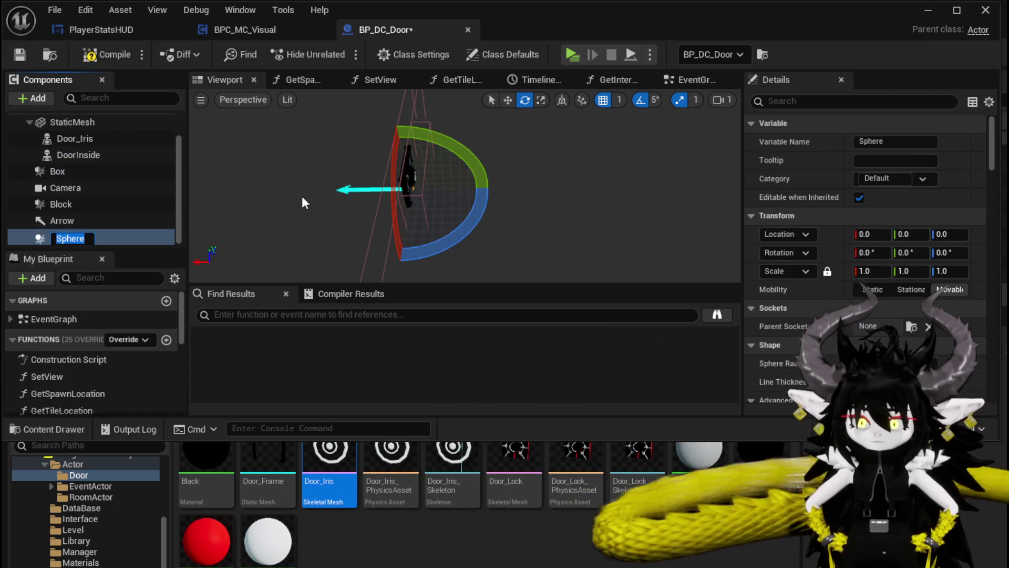
key(Return)
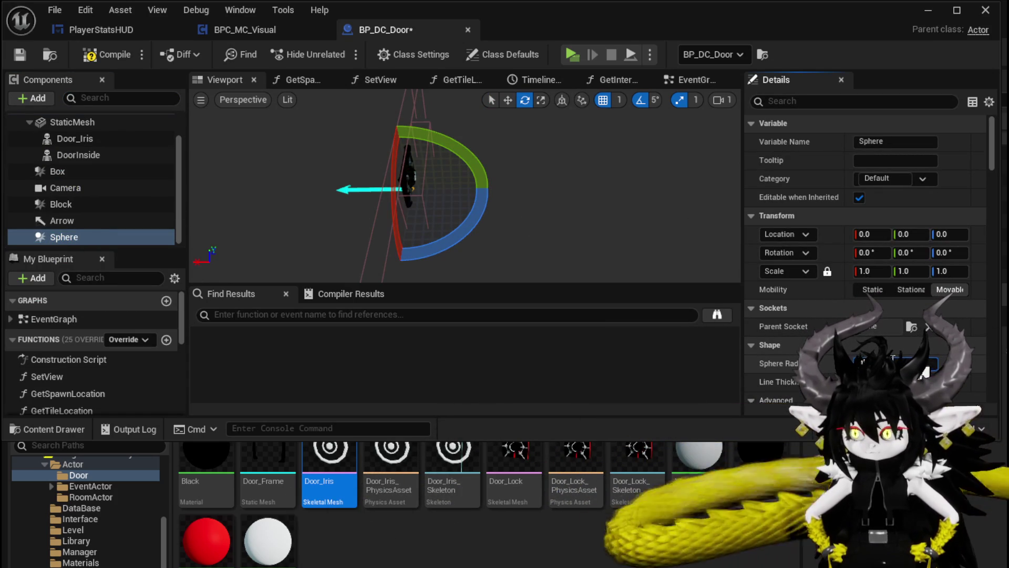
key(Return)
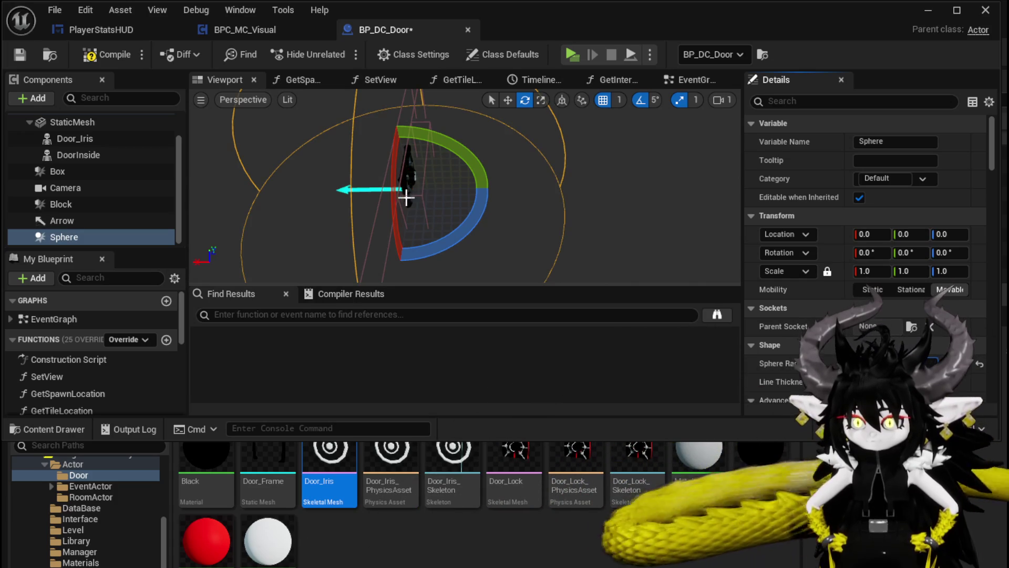
mouse_move(481, 217)
mouse_down()
mouse_move(322, 179)
mouse_move(487, 190)
mouse_up()
key(w)
click(107, 54)
click(20, 54)
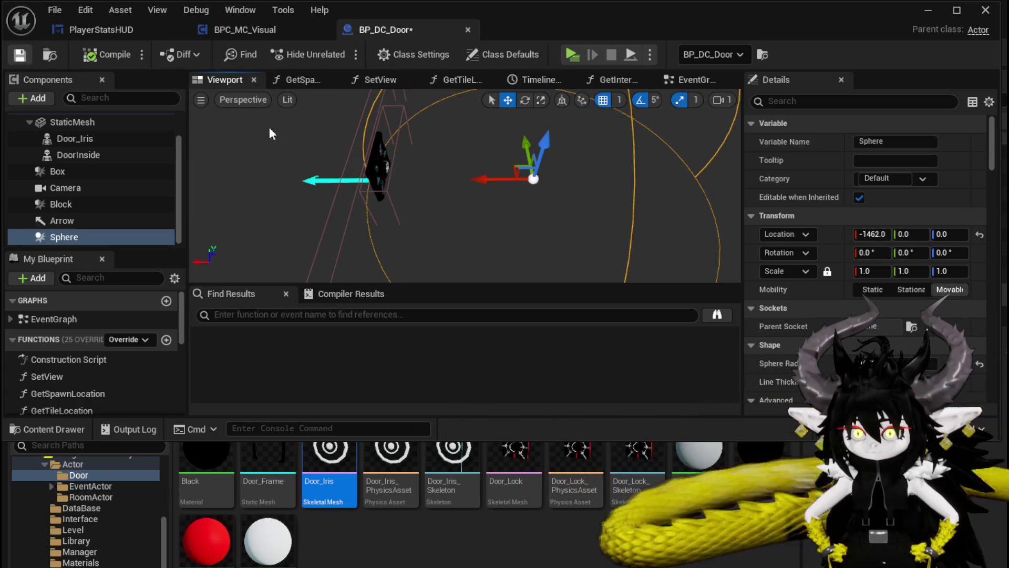
Shrink the sphere radius, move it along X to -995.0, then compile and save.
right_drag(466, 187, 466, 186)
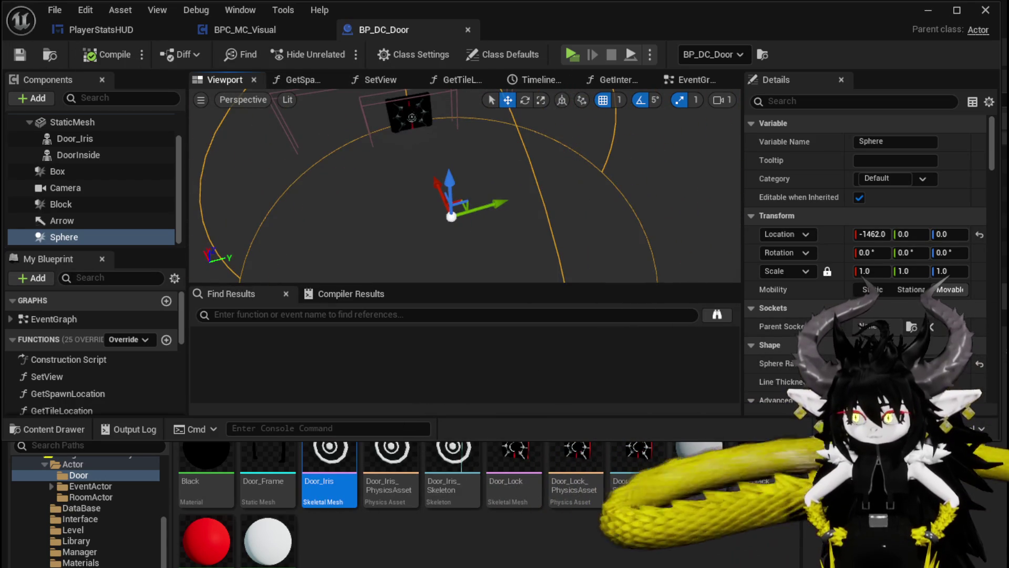
key(Return)
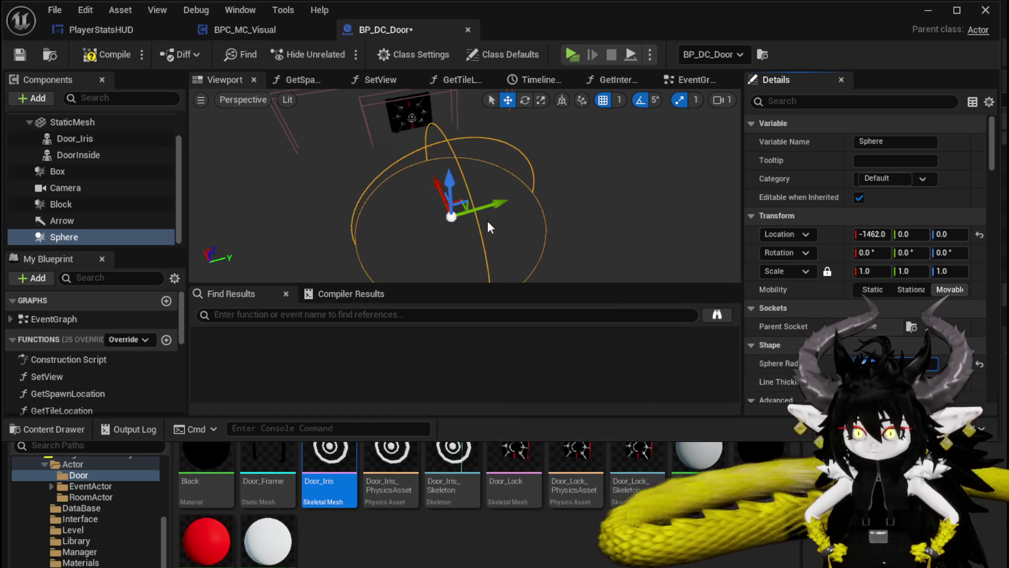
mouse_move(424, 181)
mouse_down()
mouse_move(400, 136)
mouse_move(401, 155)
mouse_up()
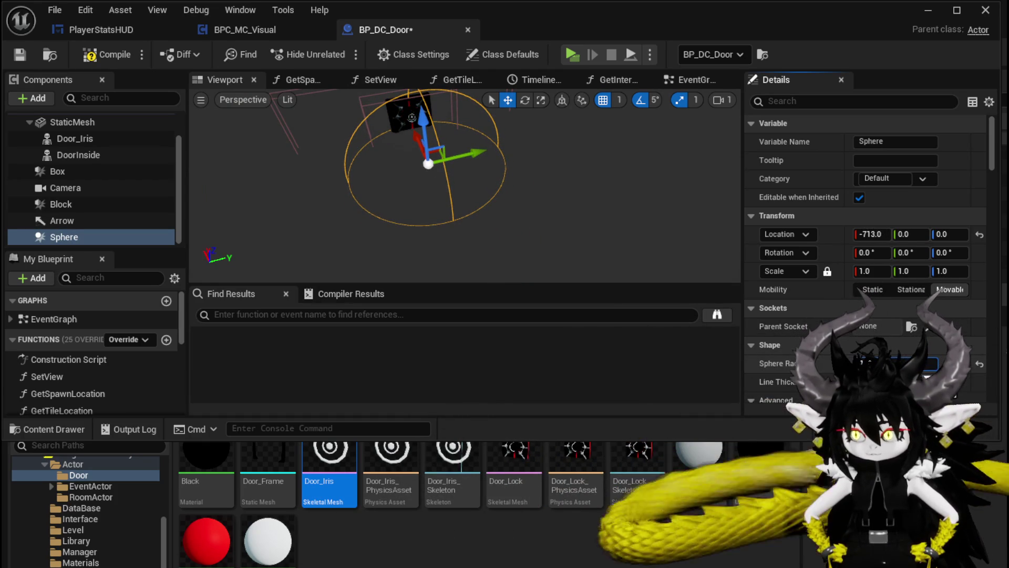
drag(415, 137, 418, 150)
click(100, 54)
click(20, 54)
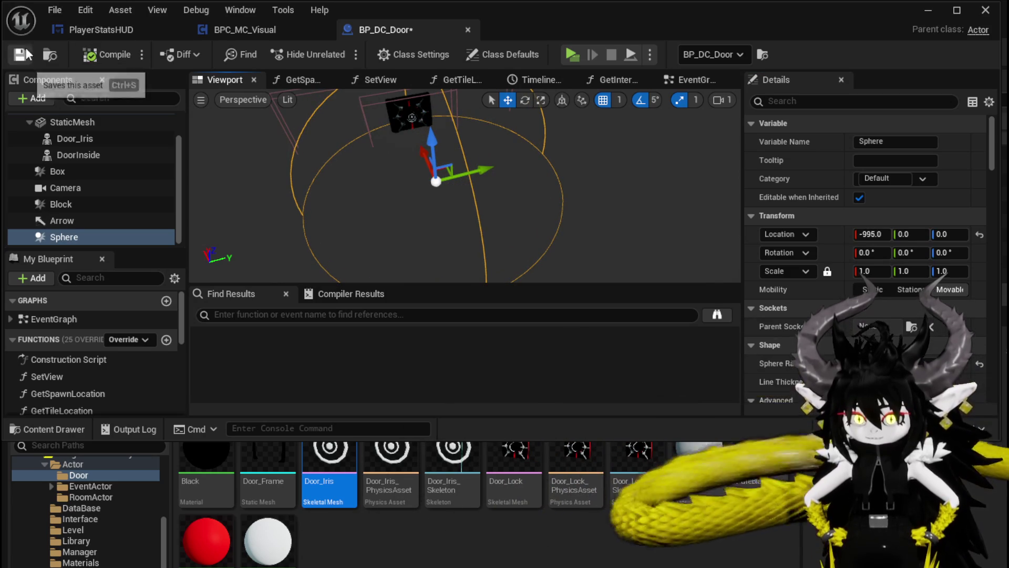
click(692, 81)
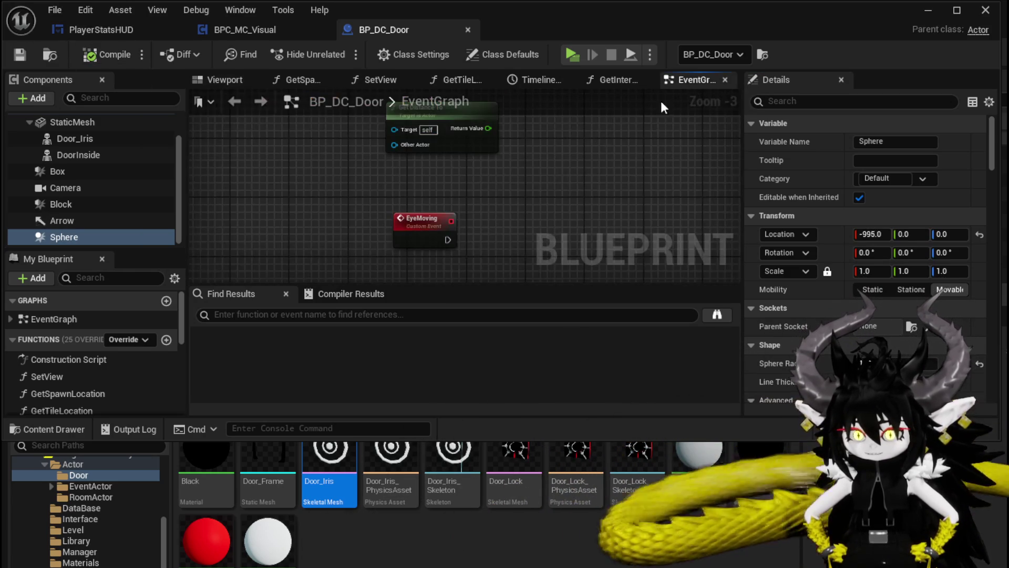